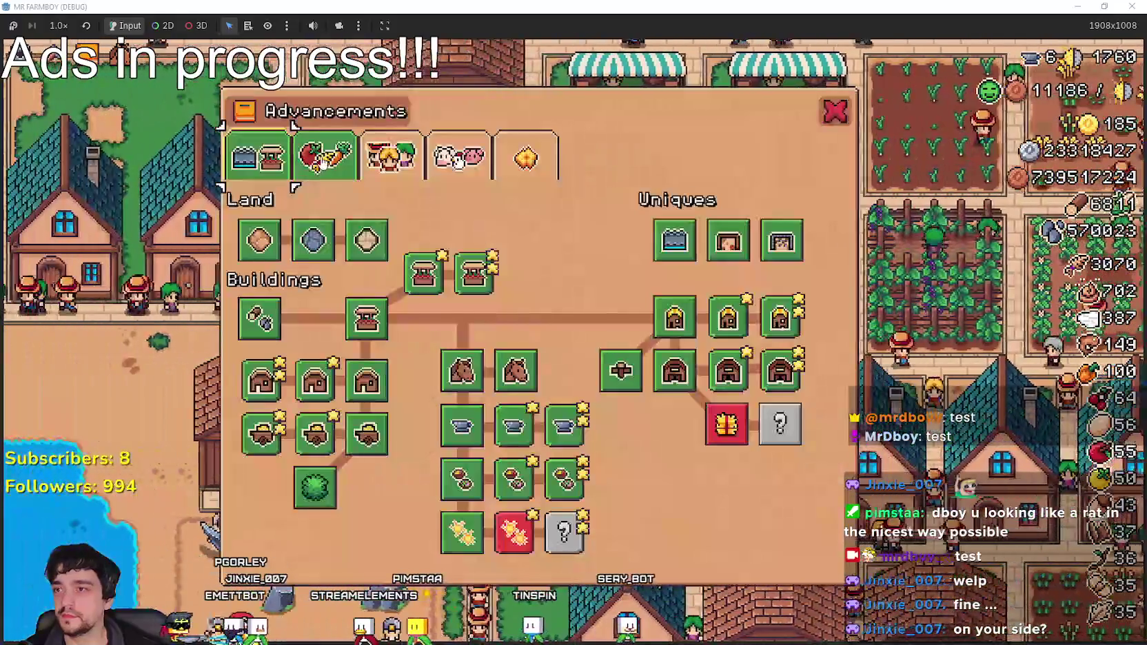
# - Browse the Crops, Workers and Animals advancement pages
pyautogui.click(322, 163)
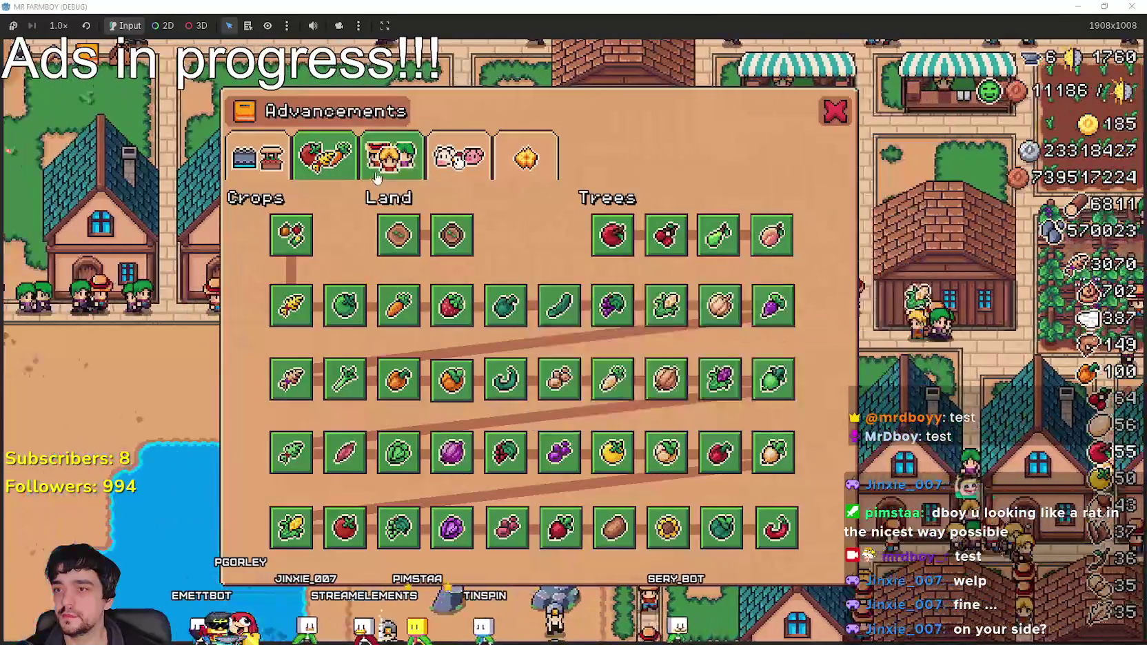
pyautogui.click(389, 157)
pyautogui.click(458, 161)
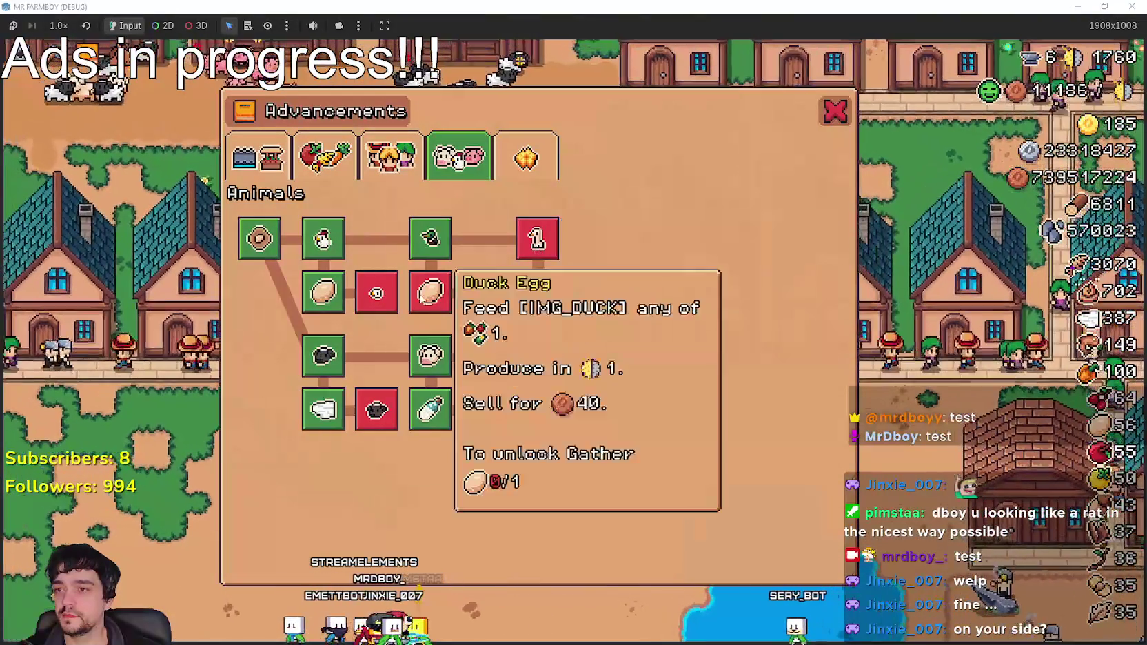
pyautogui.moveTo(538, 245)
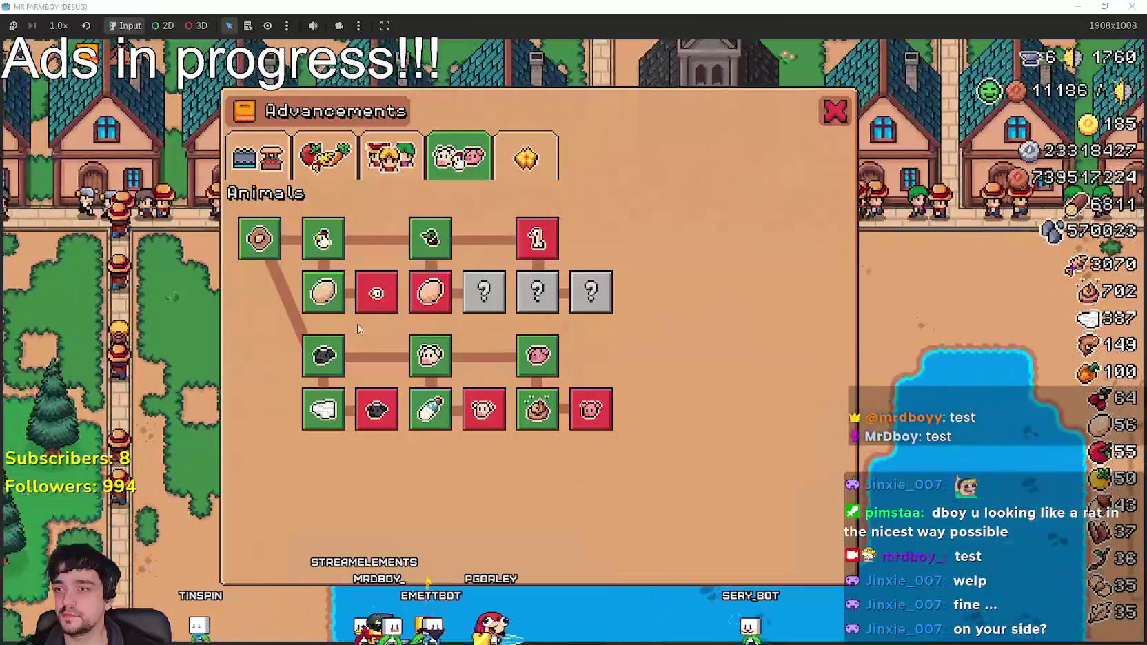
pyautogui.moveTo(572, 414)
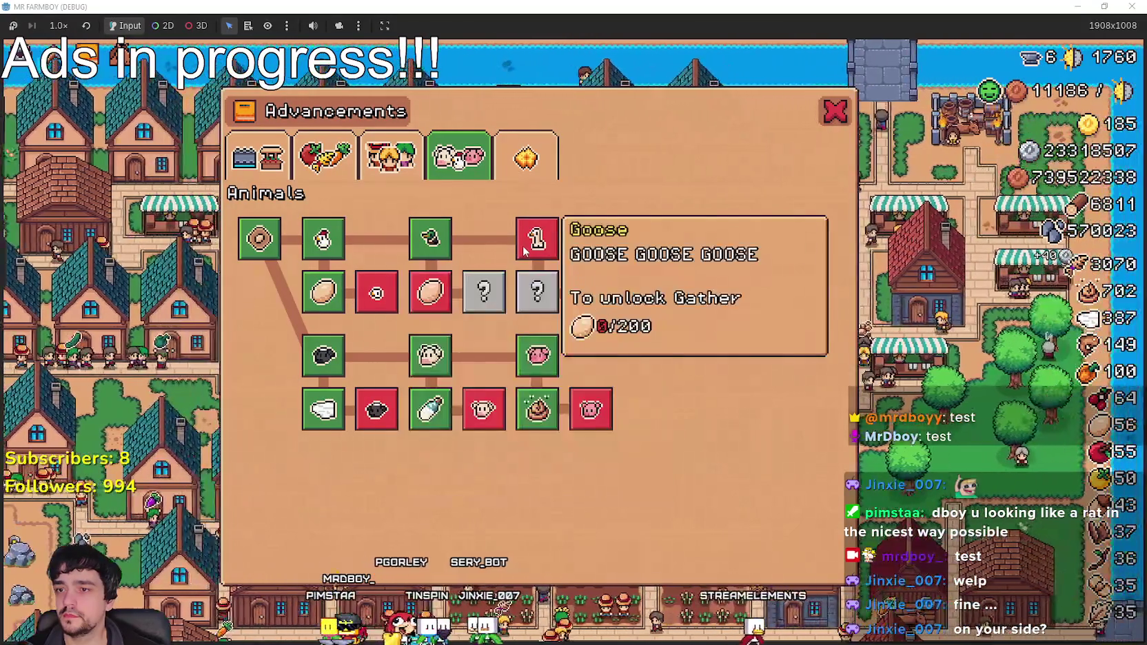
pyautogui.moveTo(376, 294)
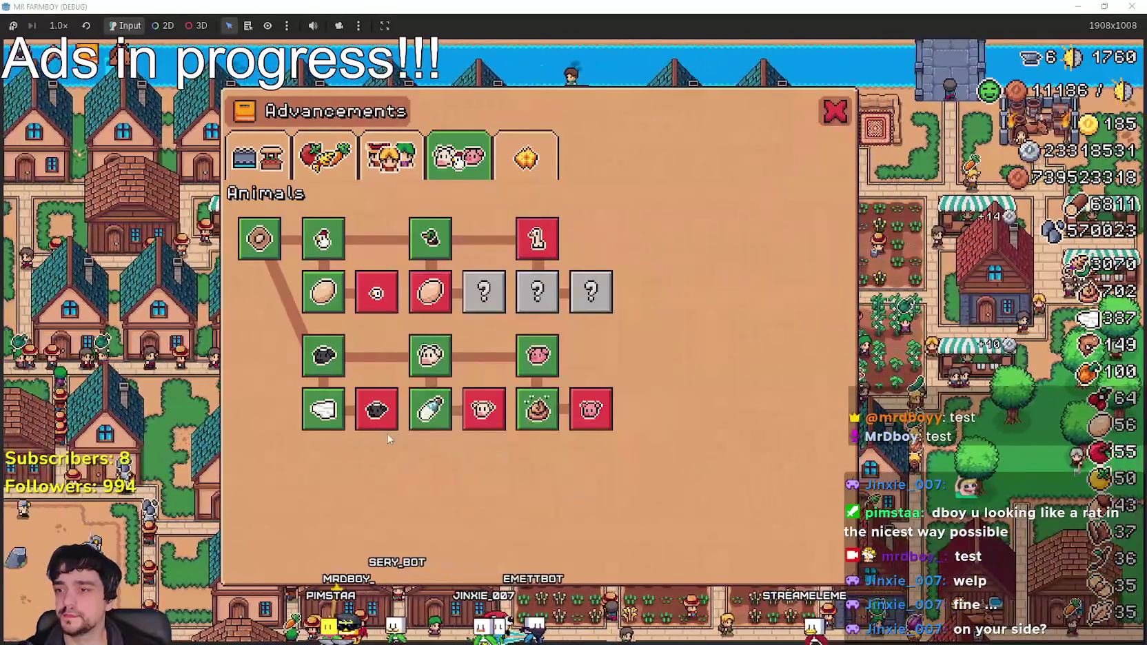
pyautogui.moveTo(386, 424)
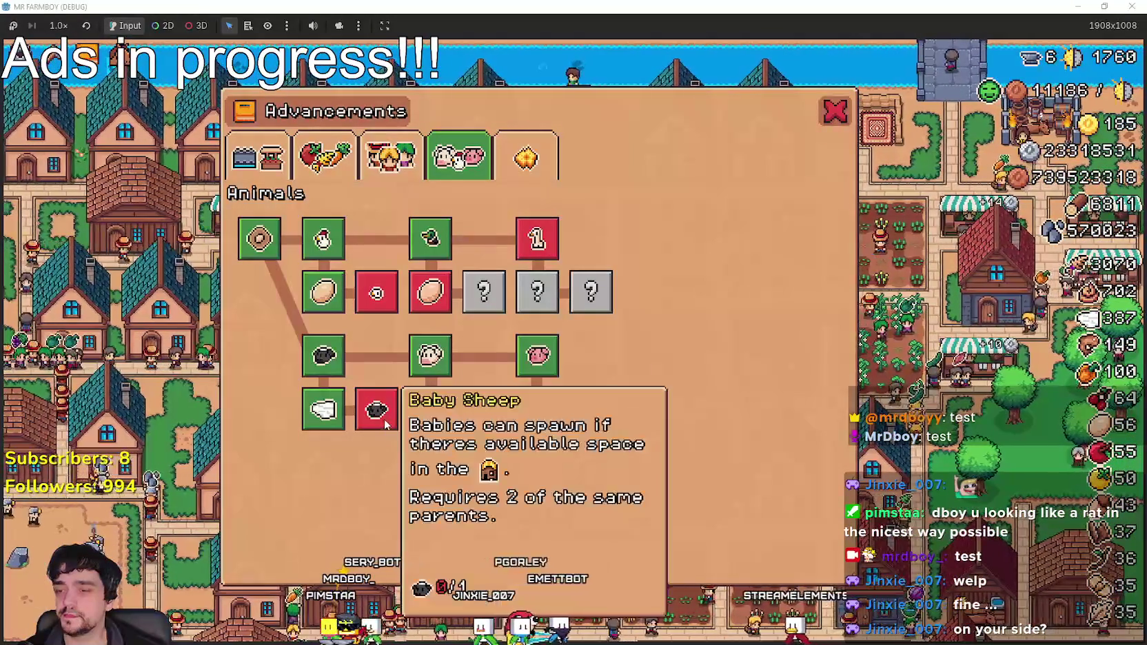
pyautogui.moveTo(487, 422)
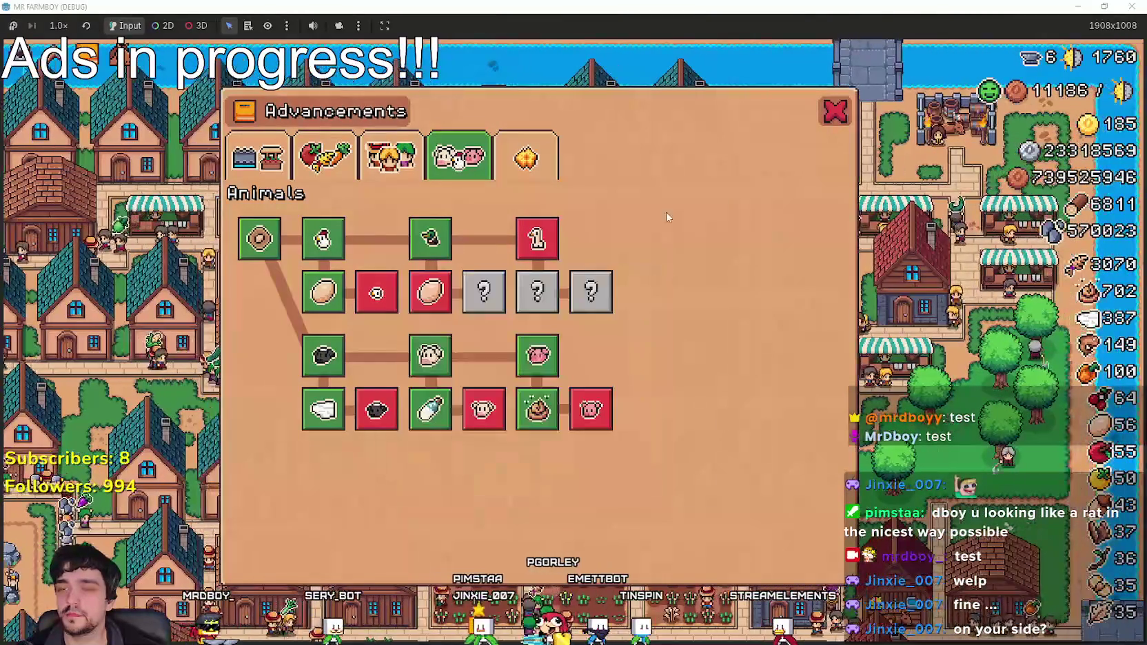
# - Close the advancements panel, reopen it with A, then close it with Escape
pyautogui.click(835, 111)
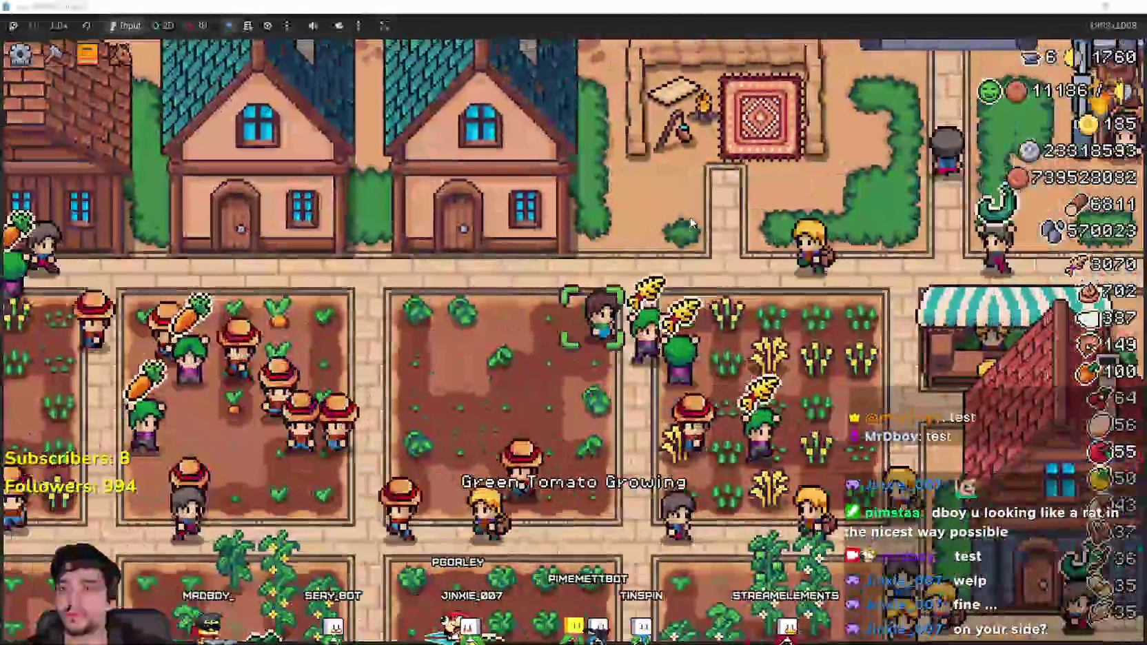
pyautogui.press('a')
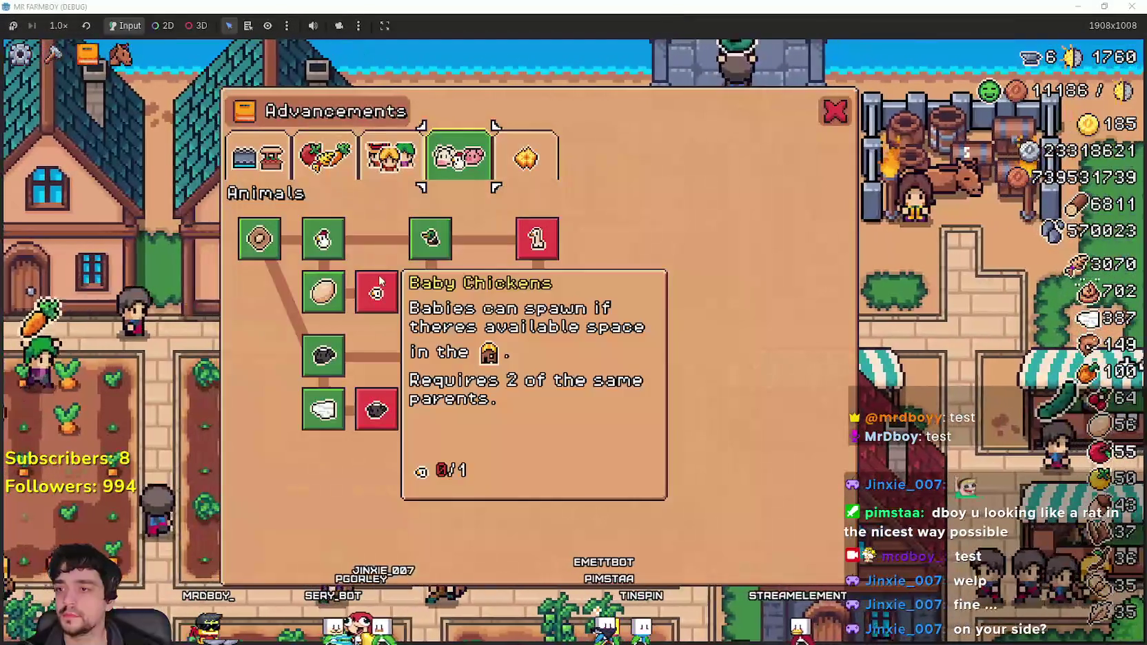
pyautogui.moveTo(428, 290)
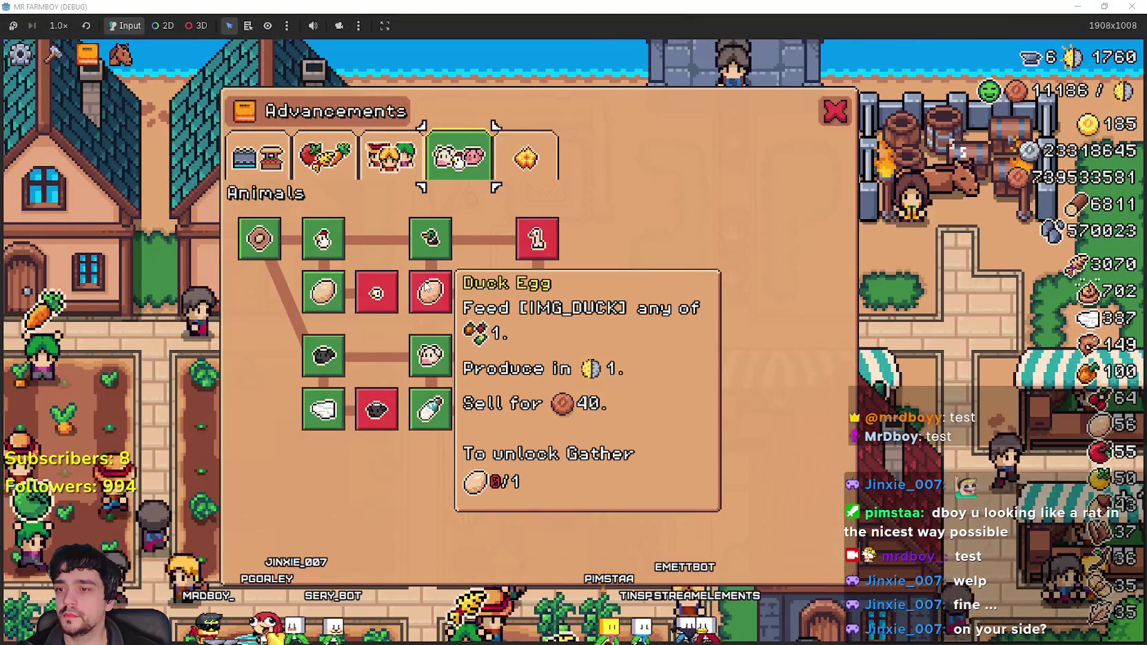
pyautogui.moveTo(373, 404)
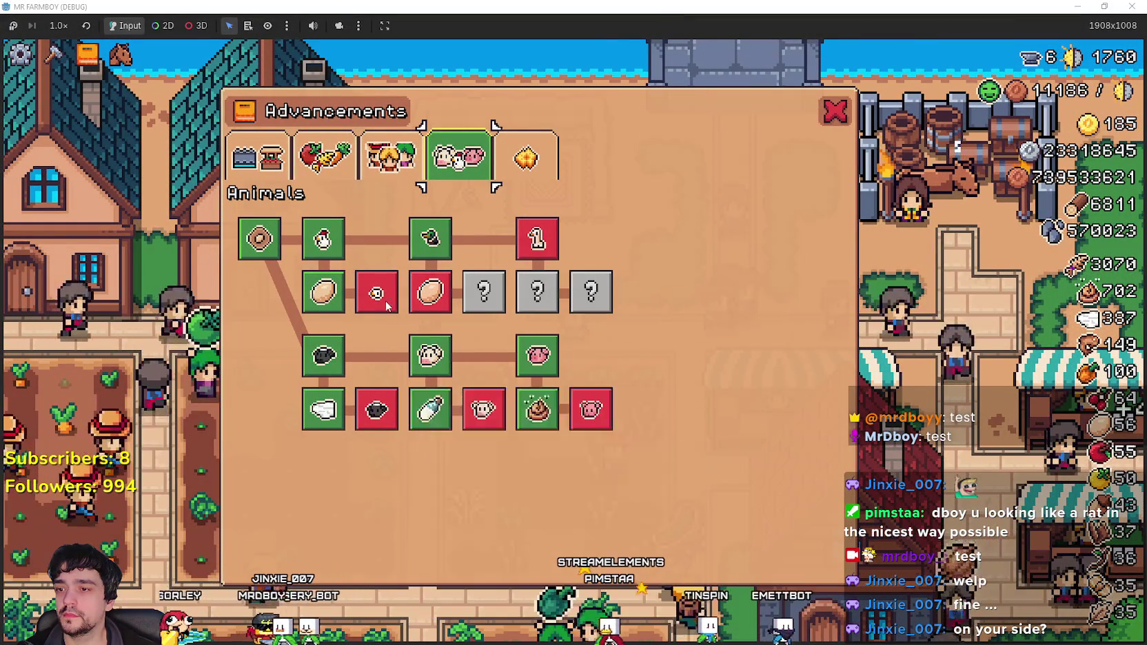
pyautogui.press('Escape')
# - Walk the farmer around the farm, then restore the game window to a smaller size
pyautogui.press('w')
pyautogui.press('a')
pyautogui.press('a')
pyautogui.press('s')
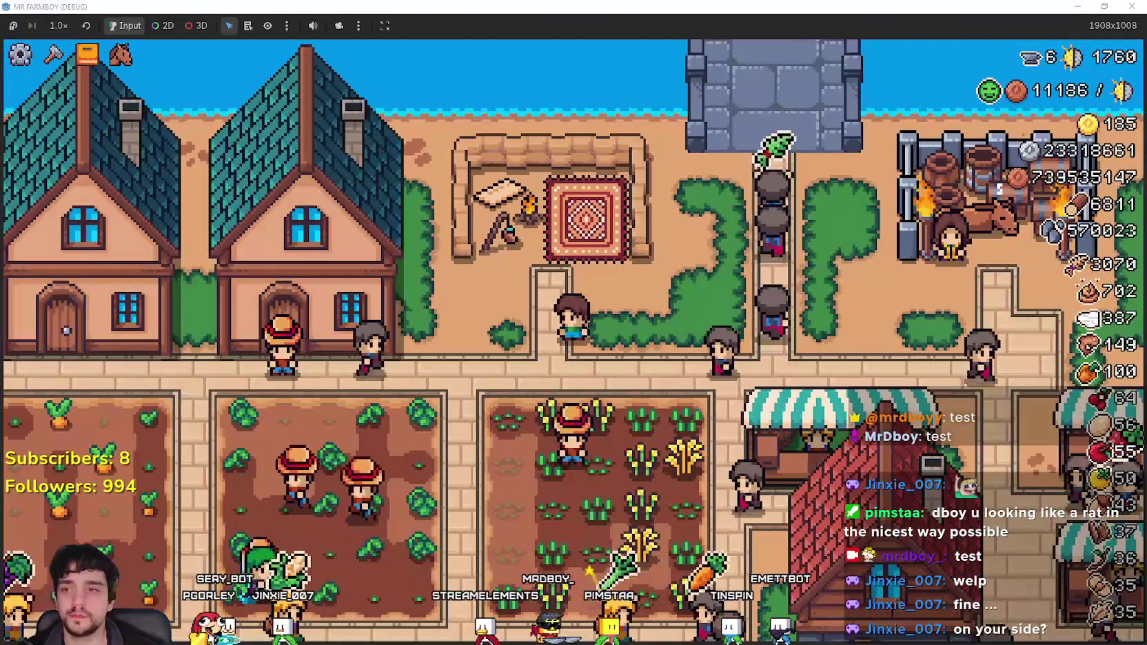
pyautogui.press('super+Down')
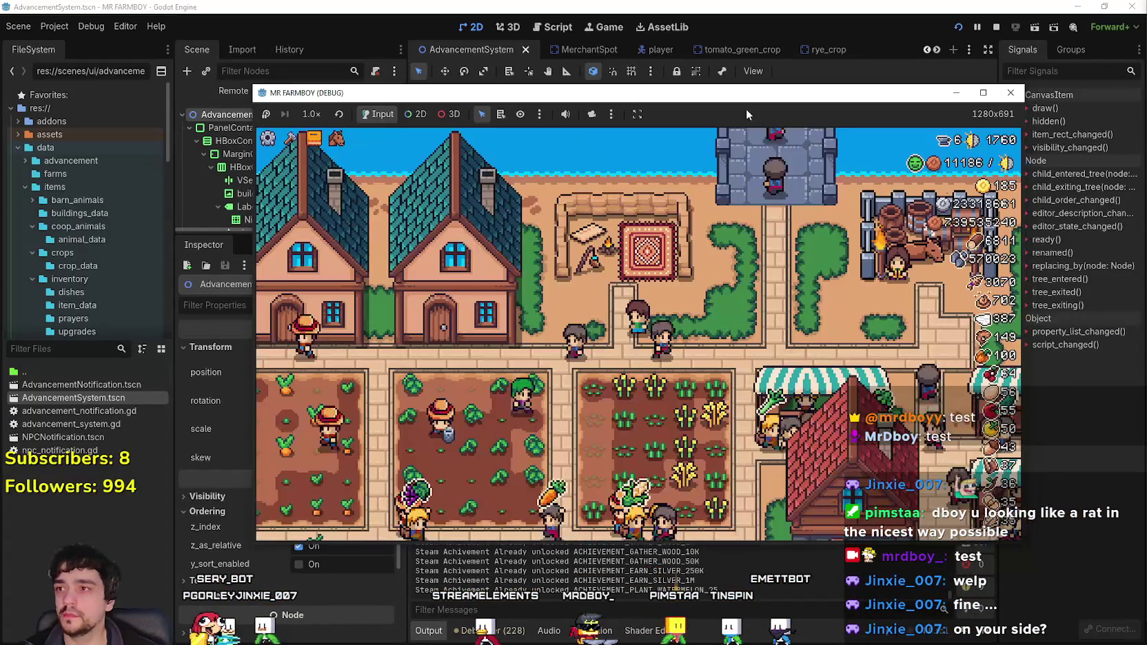
# - Maximize the game window and set the debug time scale to 4.0×
pyautogui.press('super+Up')
pyautogui.click(59, 26)
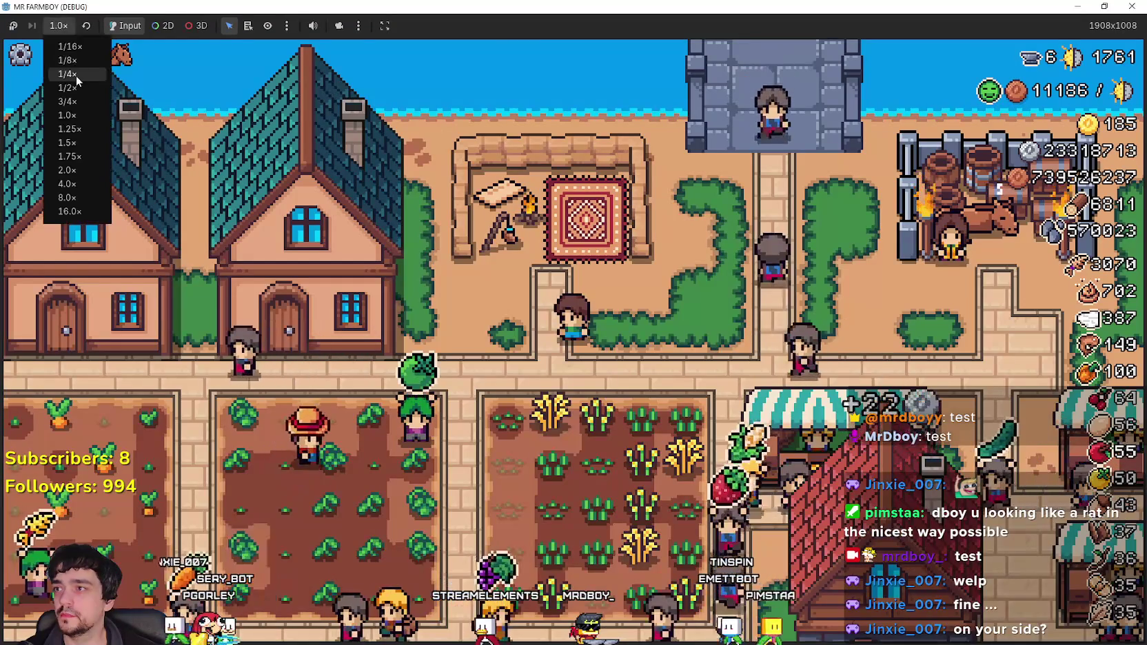
pyautogui.click(69, 184)
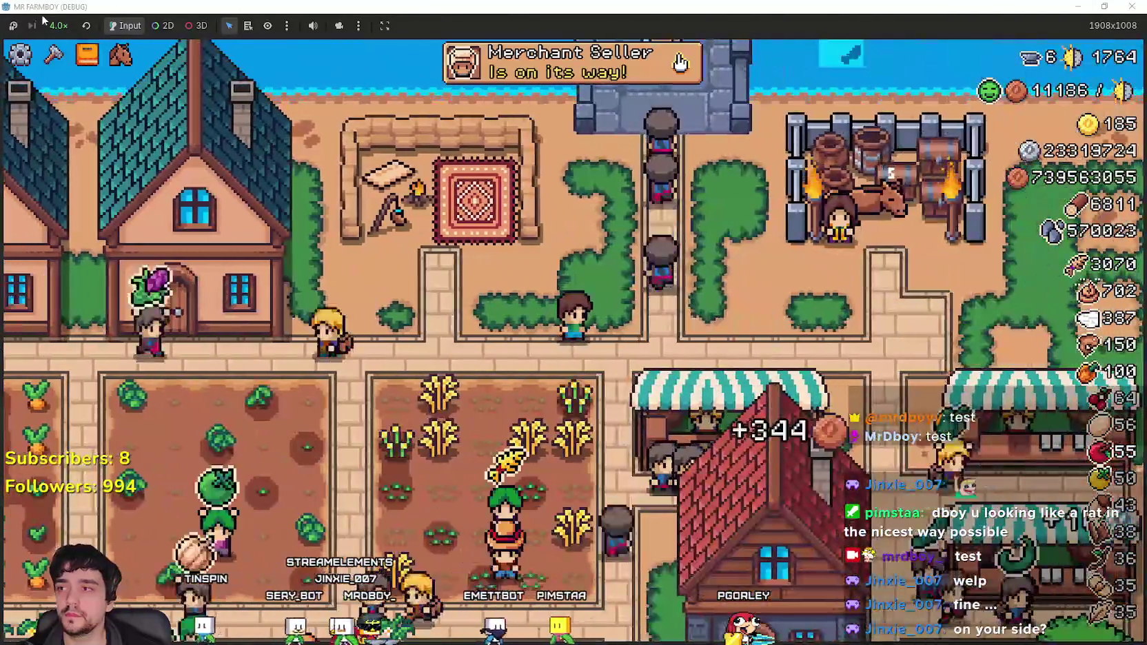
# - Set the time scale back to 1.0× and briefly check the advancements panel
pyautogui.click(59, 26)
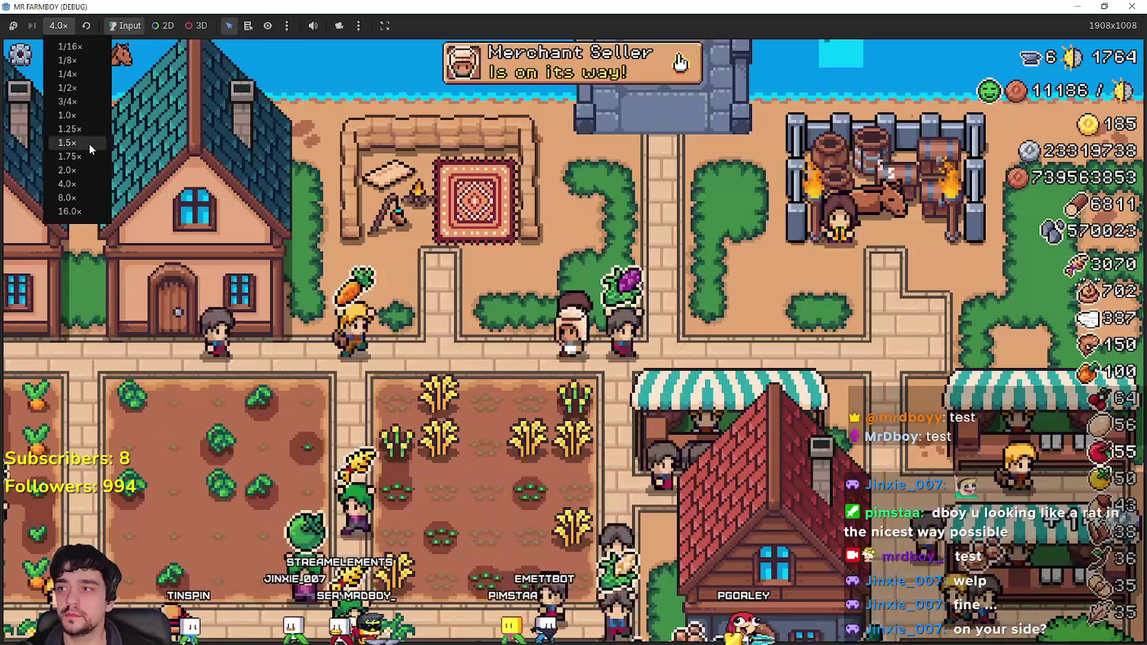
pyautogui.click(67, 116)
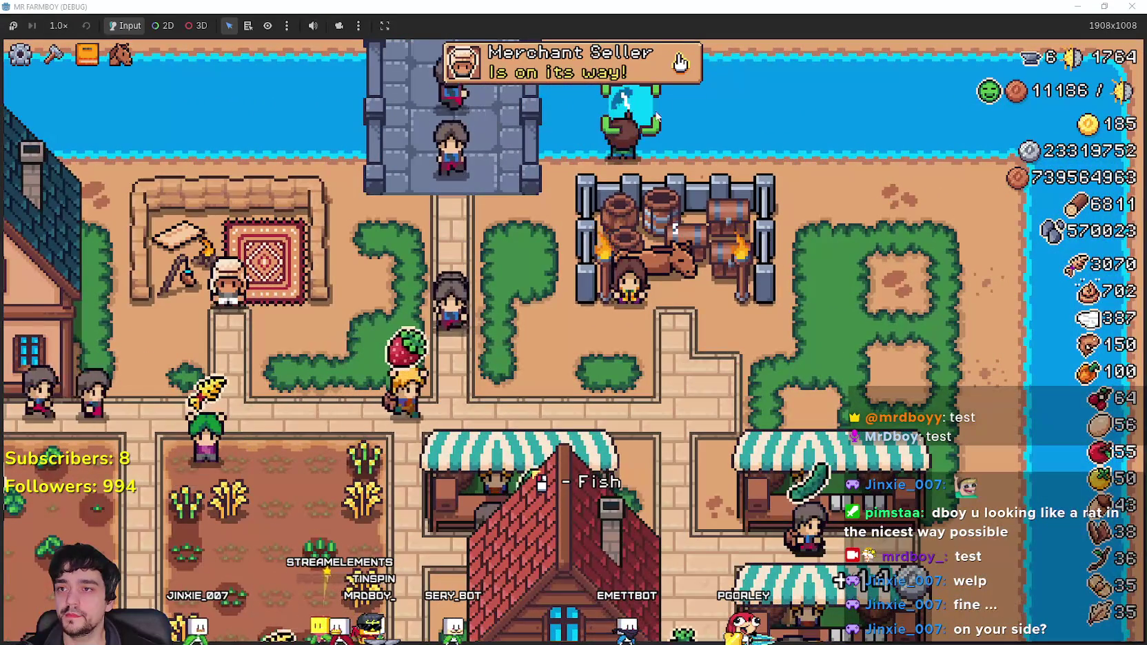
pyautogui.click(676, 66)
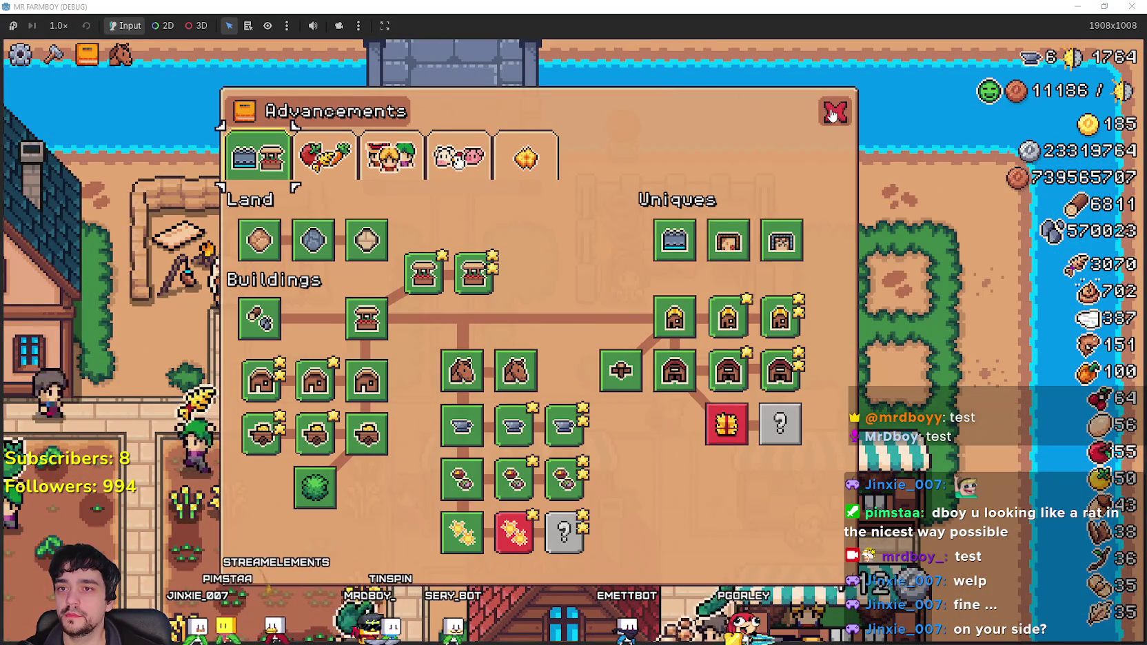
pyautogui.click(827, 117)
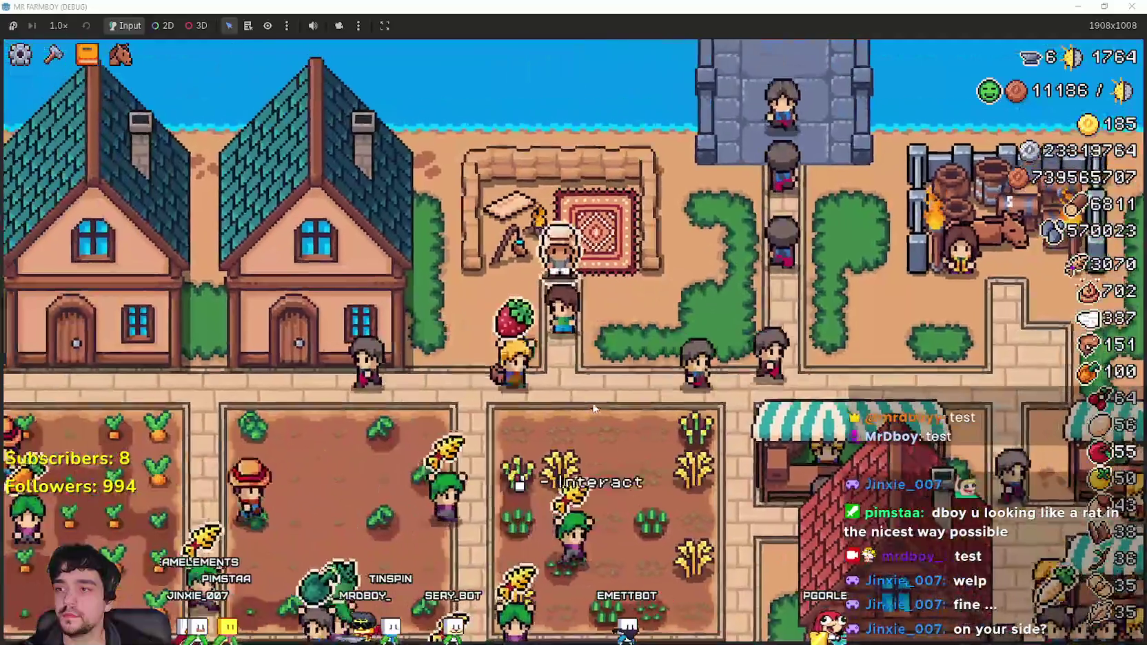
# - Open and close the Merchant Seller shop, then return to the Godot editor
pyautogui.press('e')
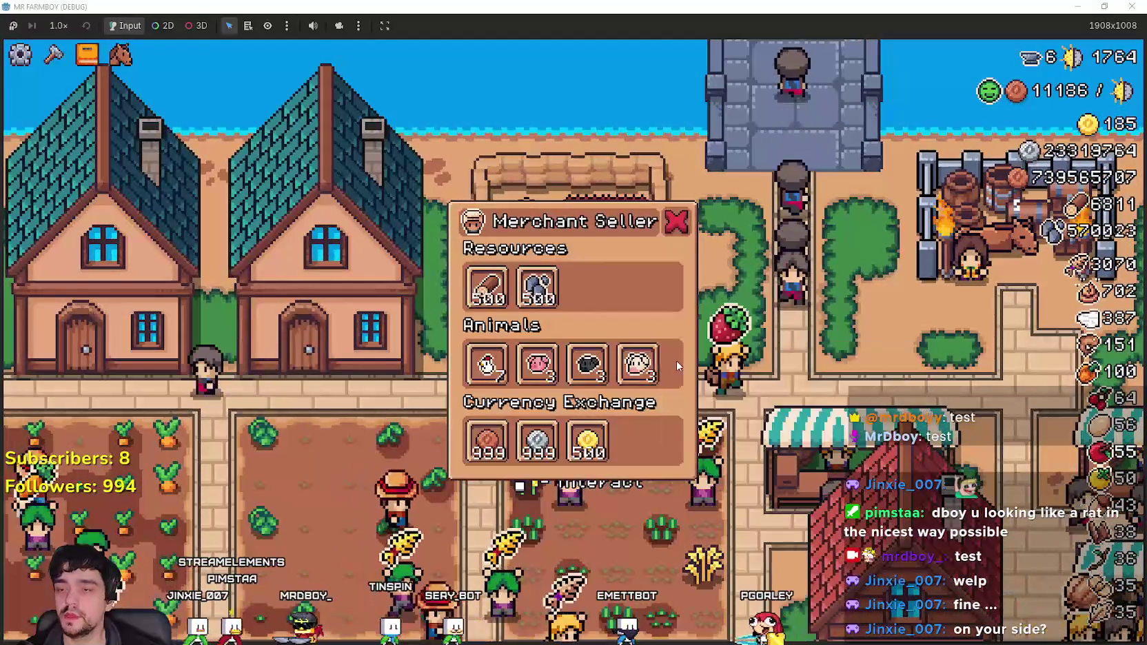
pyautogui.press('Escape')
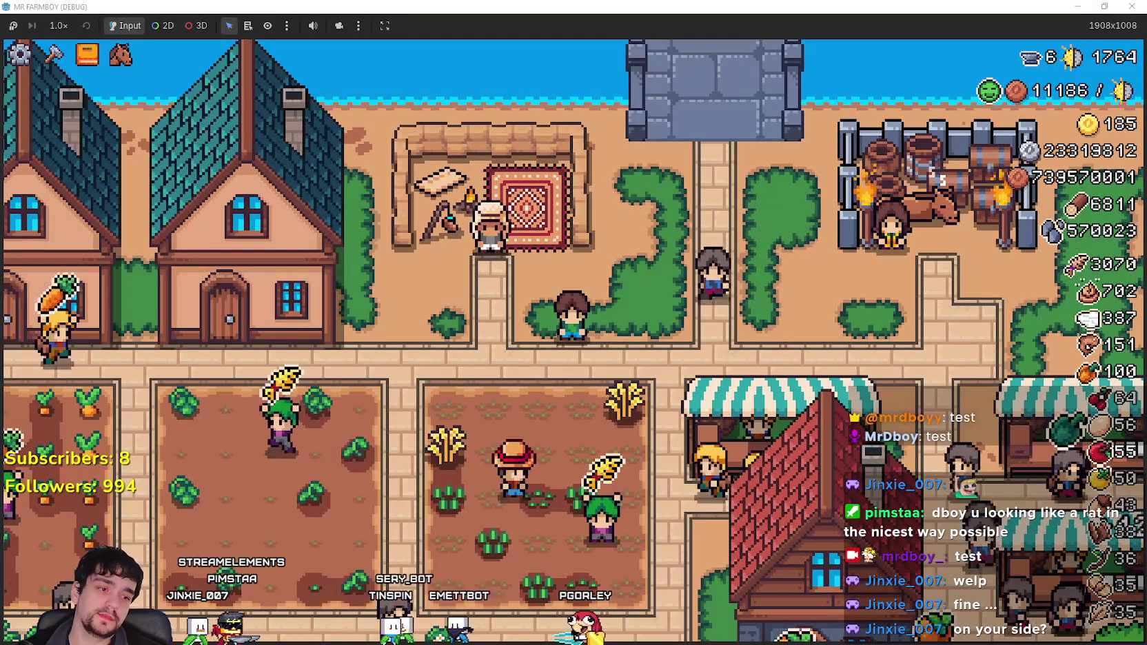
pyautogui.hotkey('alt', 'Tab')
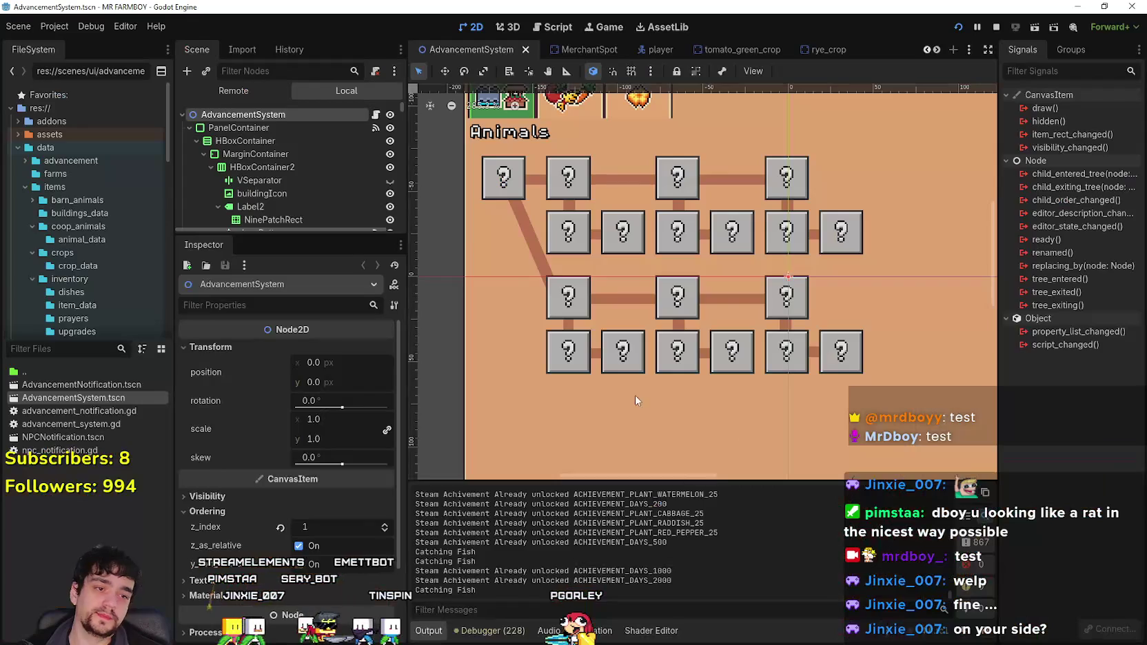
# - Filter the FileSystem for 'merchant' and open MerchantSpot.tscn and its merchant_spot.gd script
pyautogui.write('merchant')
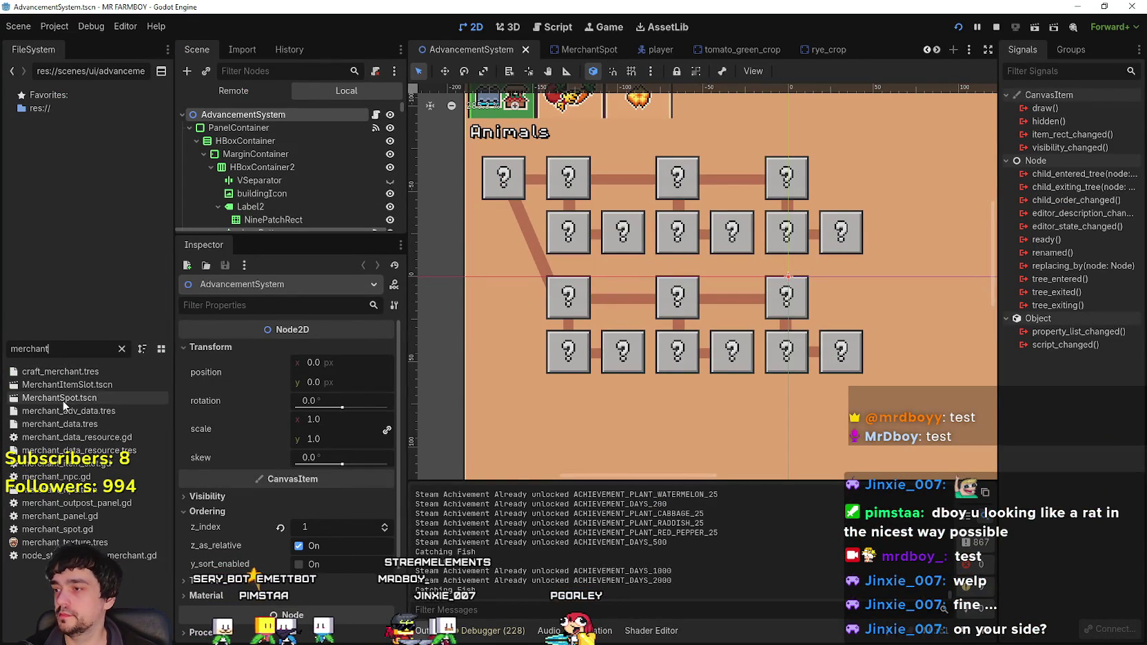
pyautogui.doubleClick(93, 398)
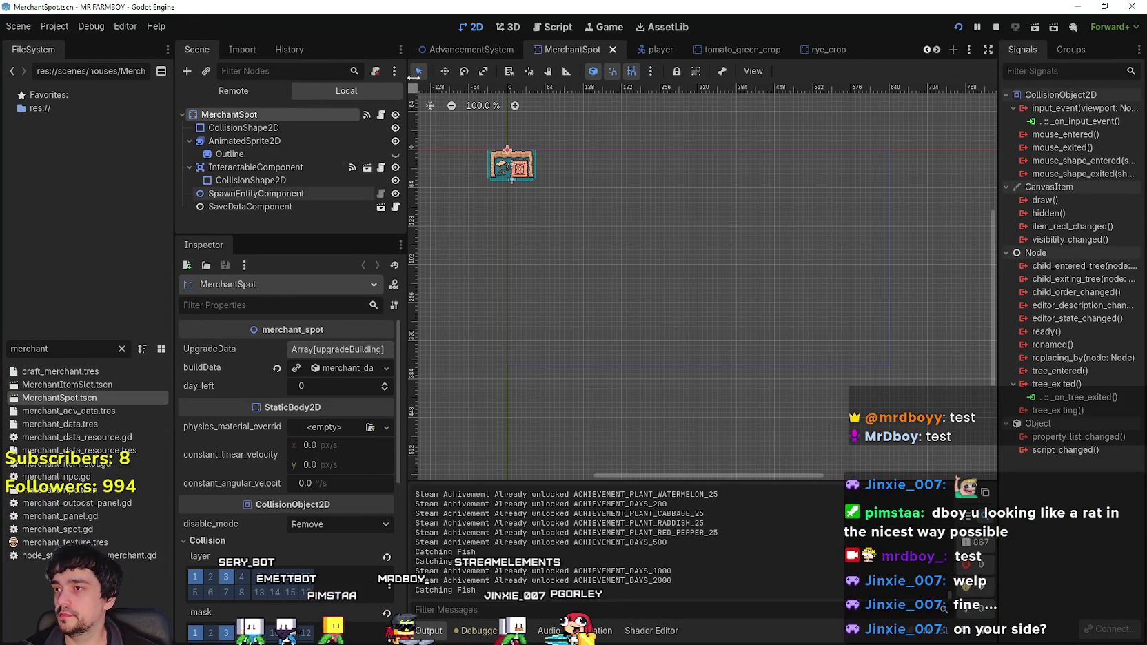
pyautogui.click(380, 115)
pyautogui.scroll(2, 909, 297)
# - Change the chicken, duck and goose stock maximums (10, 5, 2) to 3
pyautogui.moveTo(919, 318); pyautogui.dragTo(524, 279)
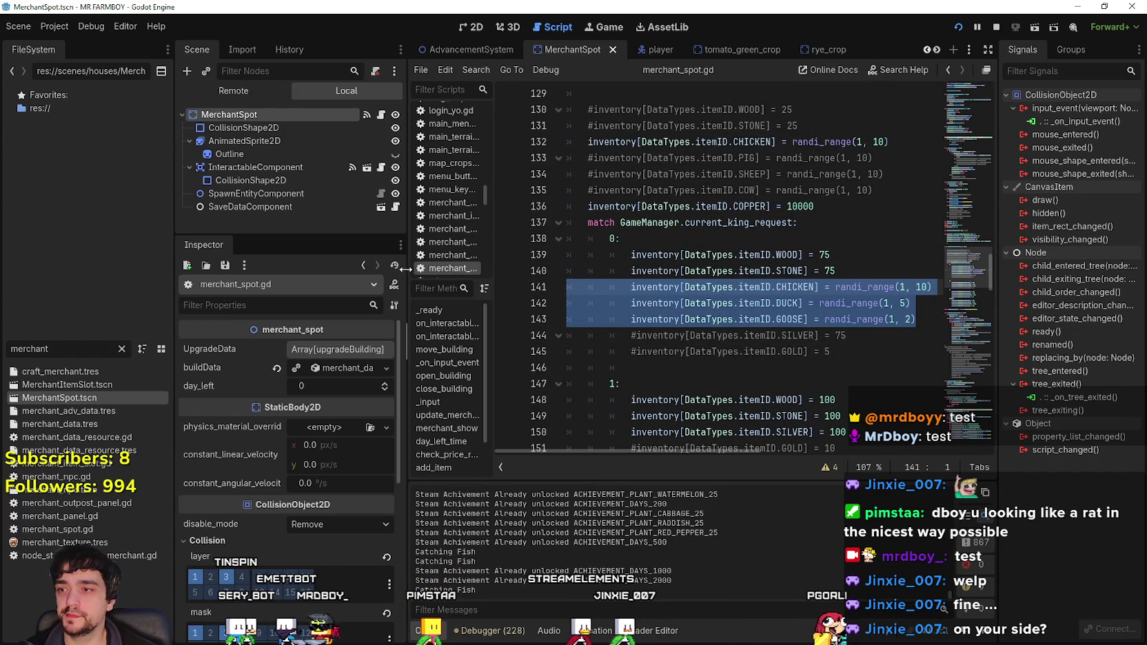
pyautogui.moveTo(407, 266); pyautogui.dragTo(294, 266)
pyautogui.scroll(-2, 823, 206)
pyautogui.click(823, 206)
pyautogui.moveTo(807, 223); pyautogui.dragTo(360, 187)
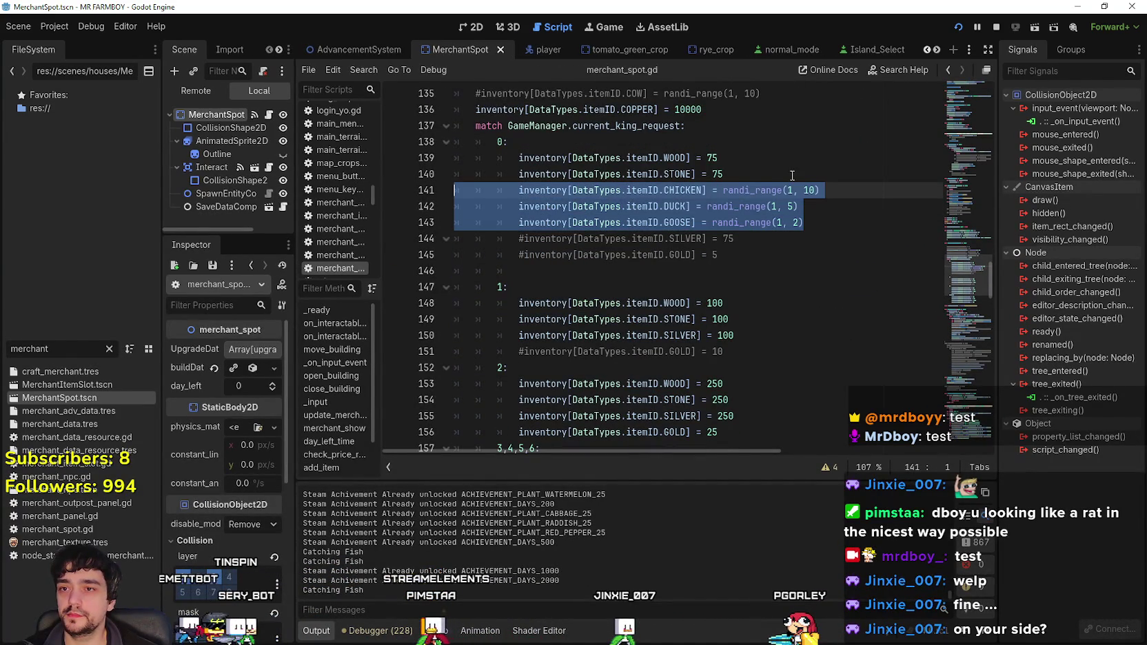
pyautogui.doubleClick(811, 190)
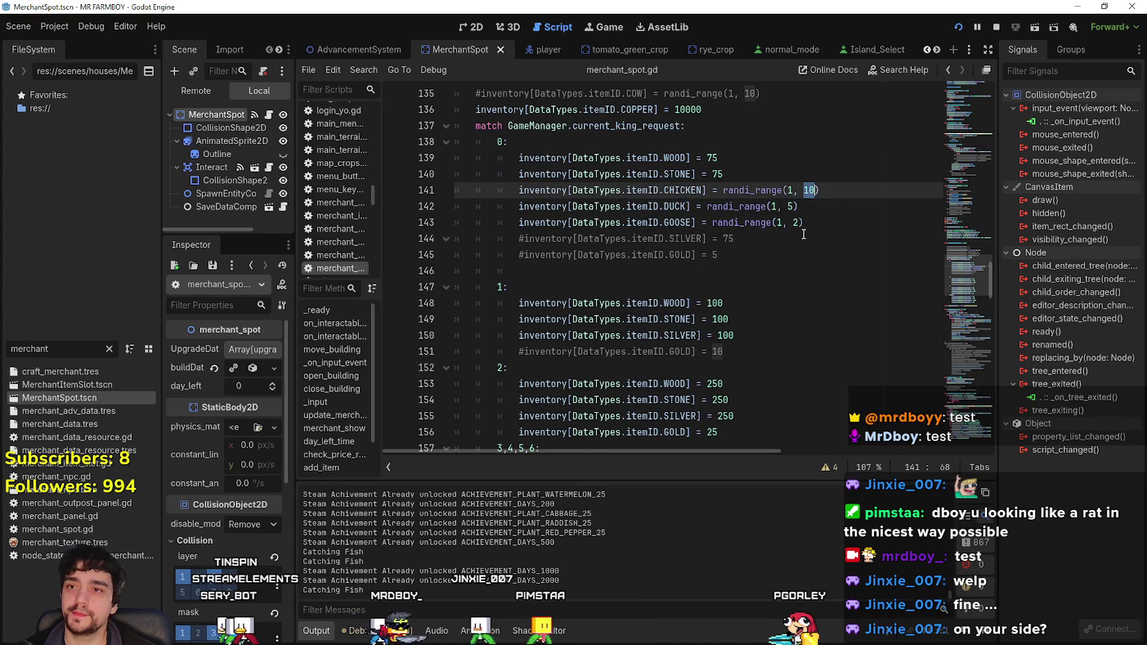
pyautogui.write('3')
pyautogui.doubleClick(793, 207)
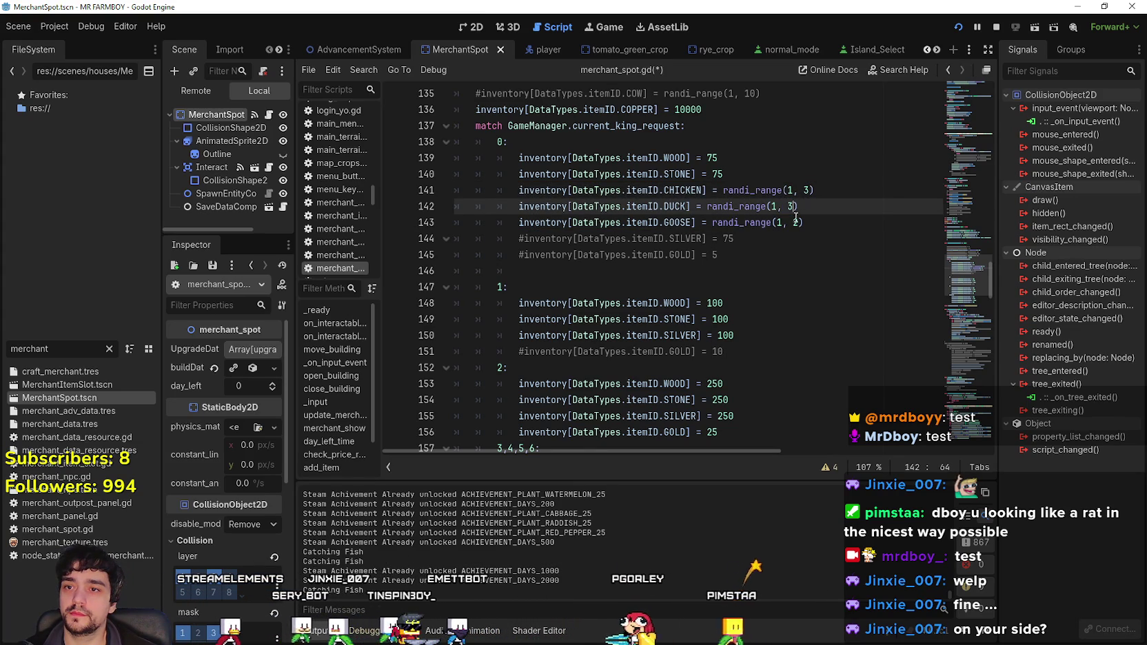
pyautogui.doubleClick(795, 222)
# - Select the three animal stock lines and add a blank line below the tier 1 SILVER entry
pyautogui.keyDown('shift'); pyautogui.click(501, 190); pyautogui.keyUp('shift')
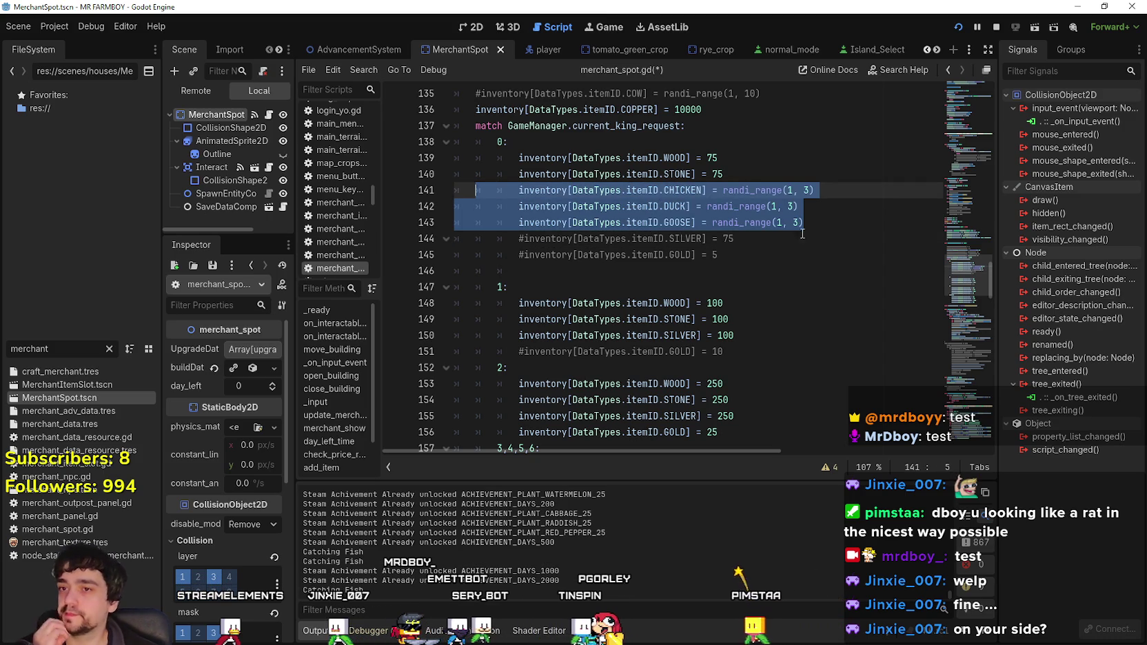
pyautogui.moveTo(822, 222)
pyautogui.mouseDown()
pyautogui.moveTo(475, 172)
pyautogui.moveTo(446, 186)
pyautogui.mouseUp()
pyautogui.hotkey('ctrl', 'c')
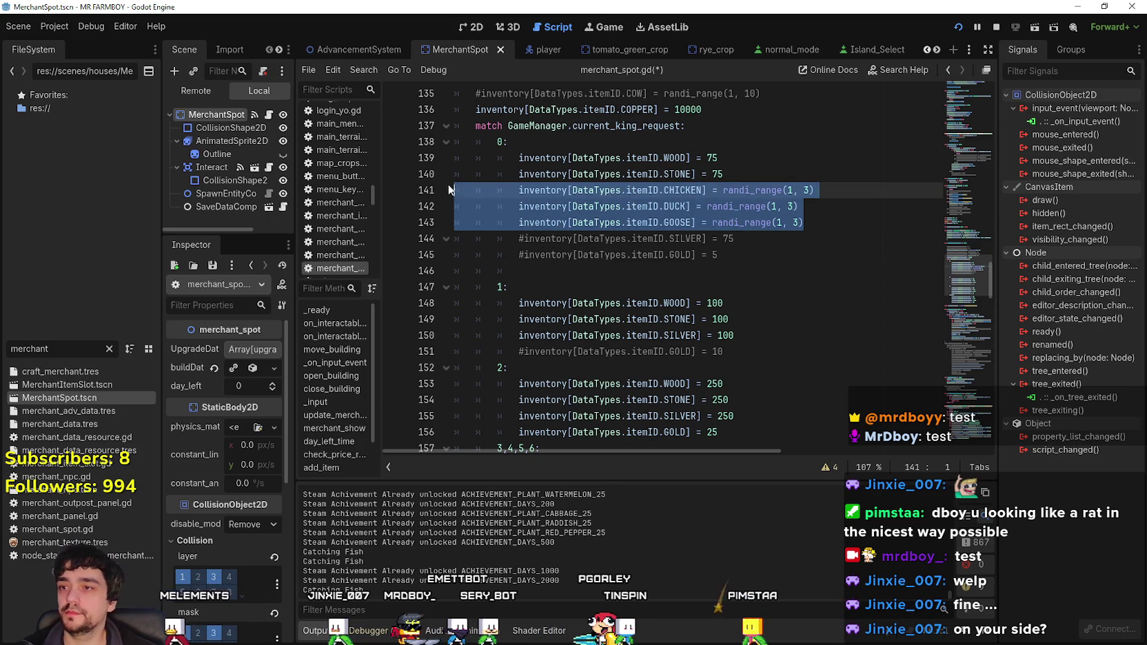
pyautogui.click(749, 335)
pyautogui.press('Return')
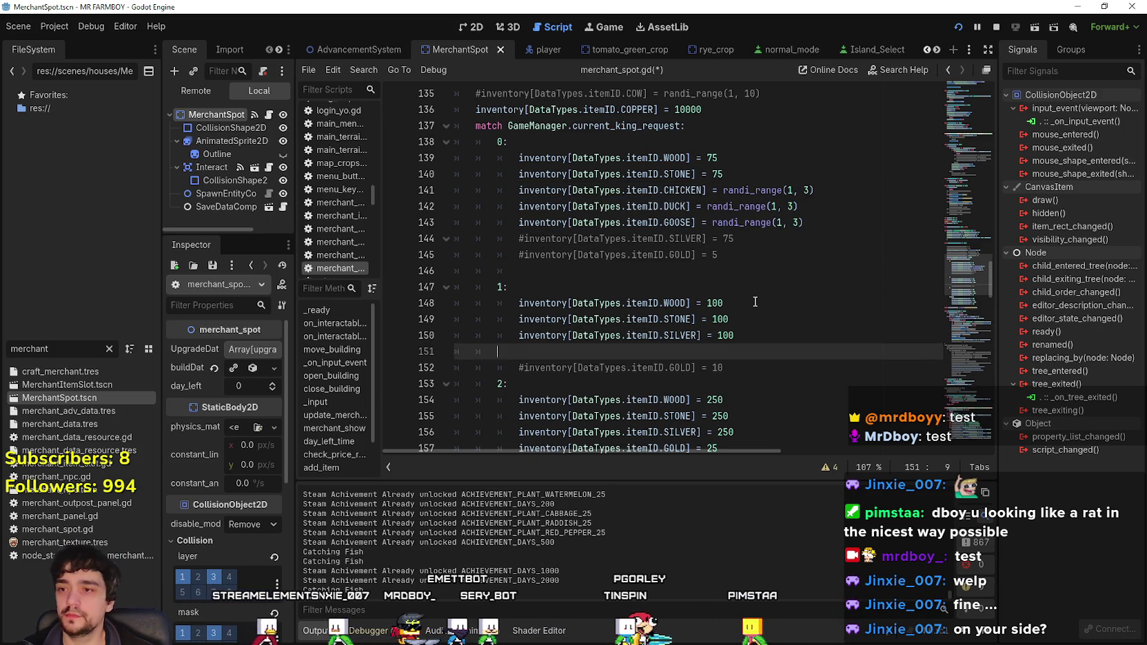
# - Paste the CHICKEN, DUCK and GOOSE stock lines under case 1
pyautogui.hotkey('ctrl', 'v')
pyautogui.scroll(-1, 759, 304)
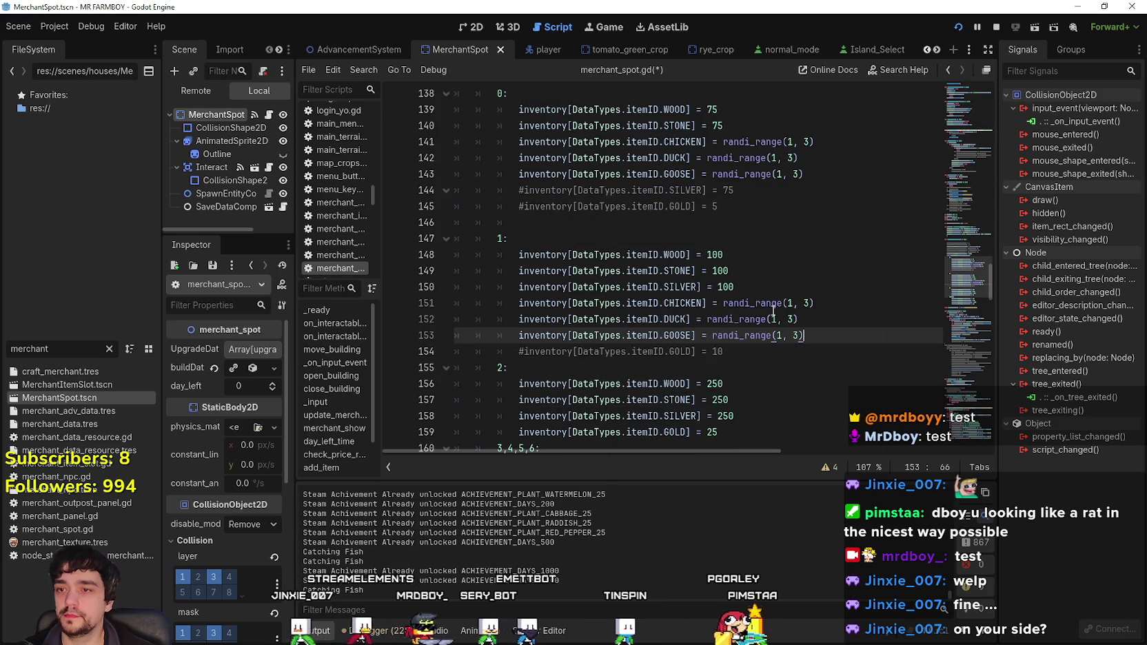
pyautogui.scroll(4, 823, 198)
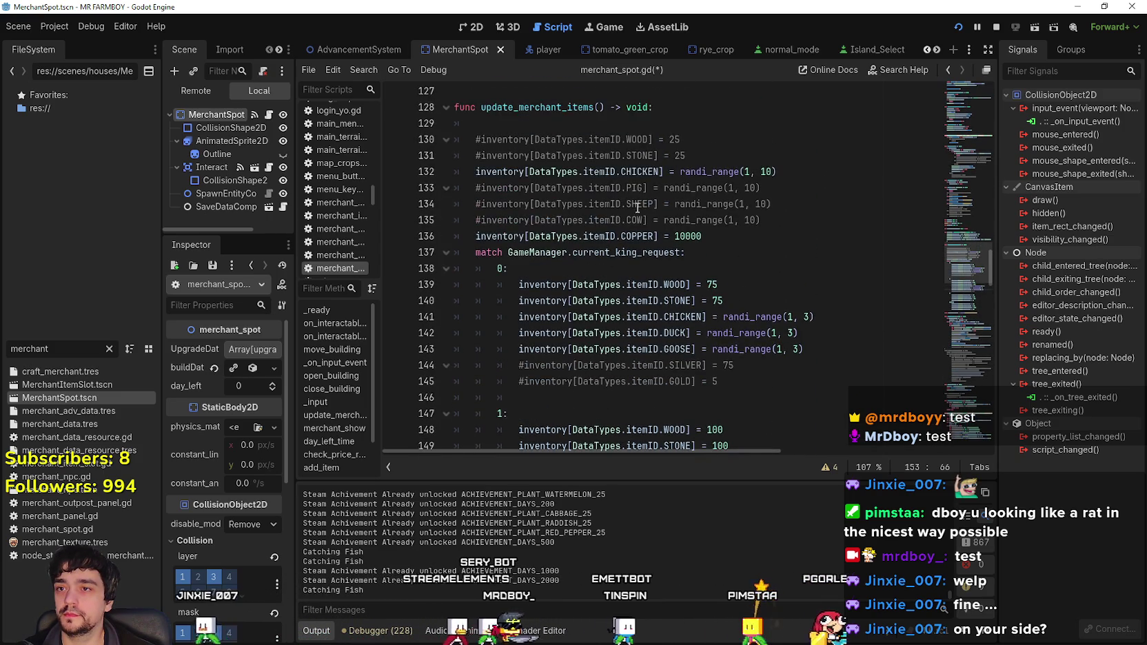
pyautogui.scroll(5, 514, 215)
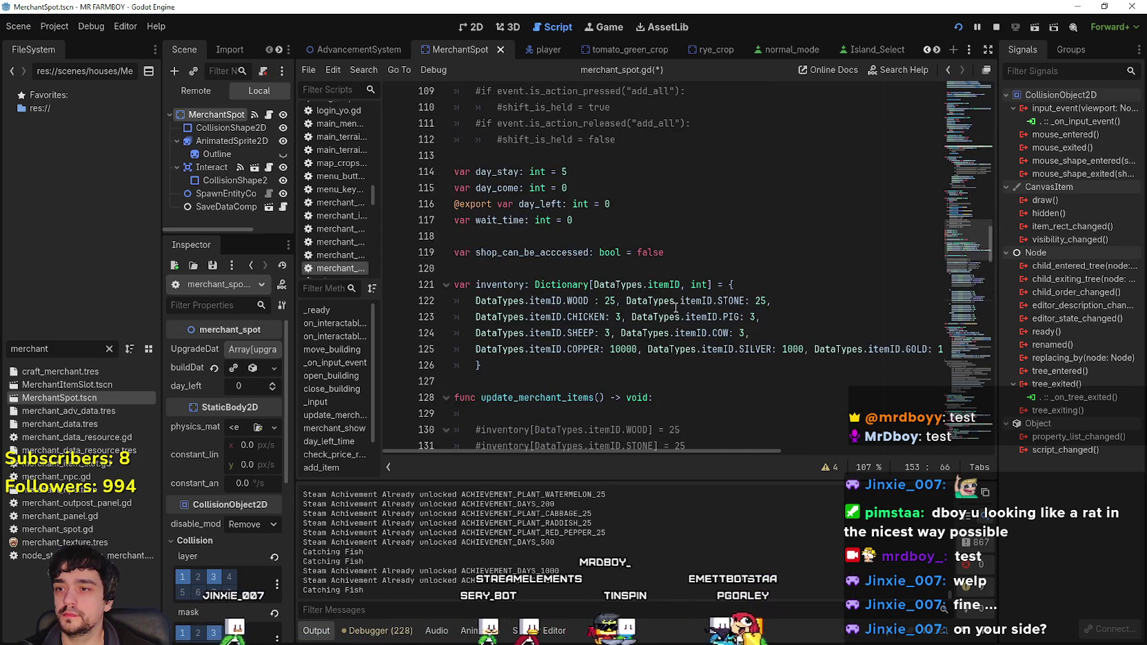
pyautogui.scroll(-1, 509, 290)
# - Delete the inventory dictionary's preset entries so it starts empty
pyautogui.moveTo(476, 267); pyautogui.dragTo(455, 201)
pyautogui.press('BackSpace')
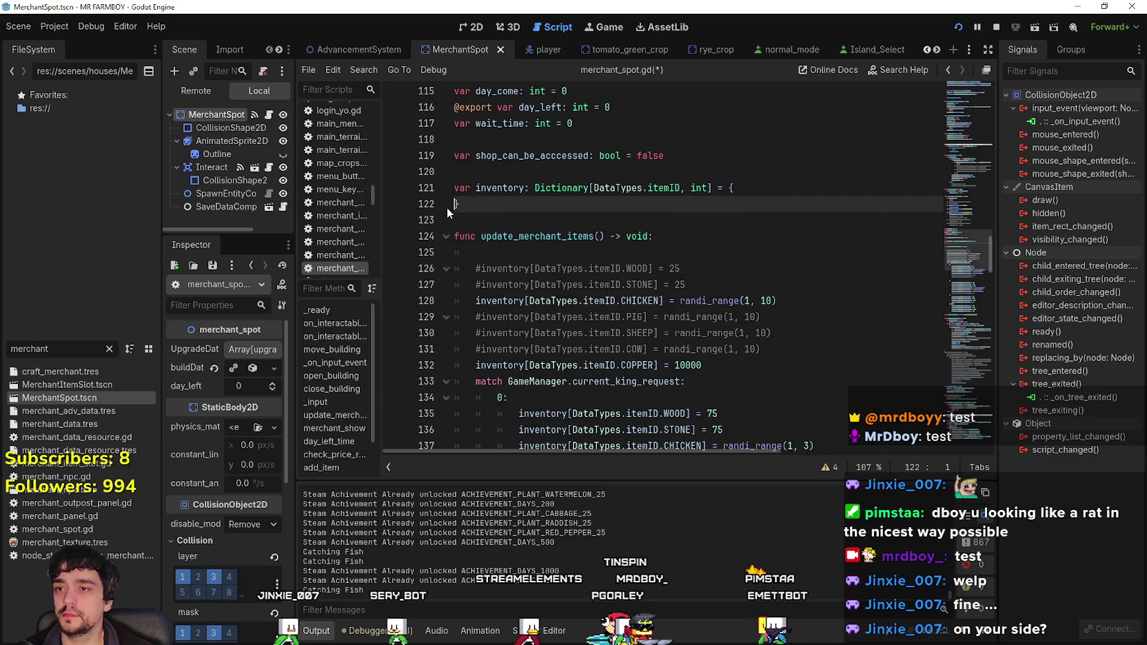
pyautogui.press('BackSpace')
pyautogui.scroll(-5, 720, 293)
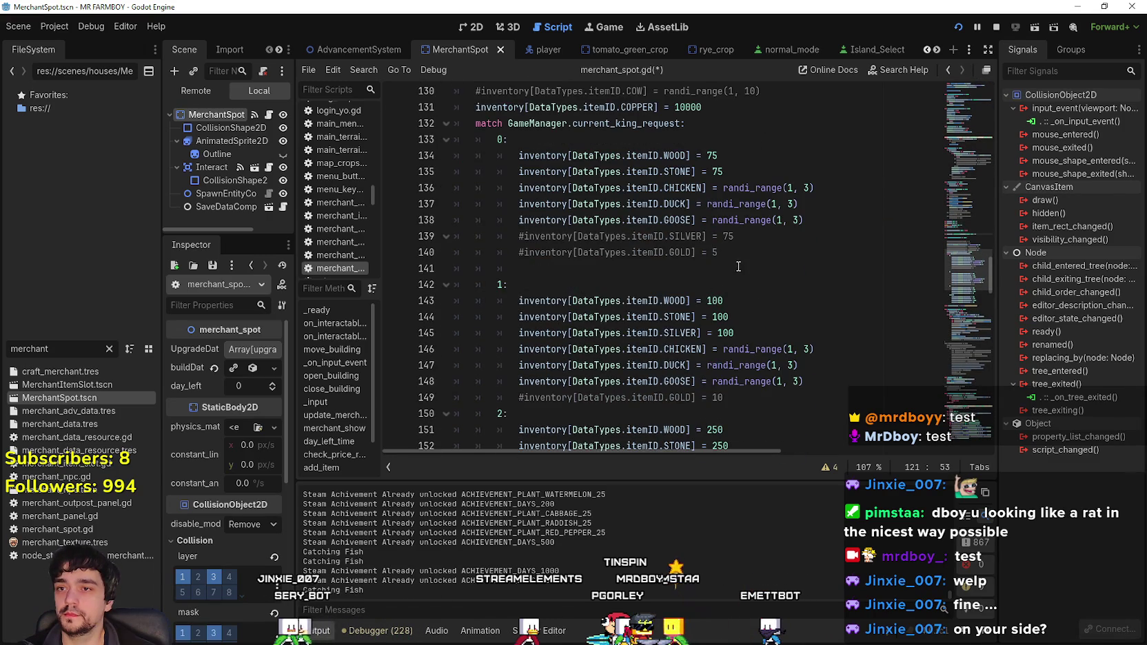
pyautogui.scroll(-2, 739, 266)
# - Select and compare the tier 0 and tier 1 chicken, duck and goose stock lines
pyautogui.click(842, 290)
pyautogui.hotkey('shift', 'Home')
pyautogui.hotkey('shift', 'Up')
pyautogui.hotkey('shift', 'Up')
pyautogui.scroll(2, 814, 292)
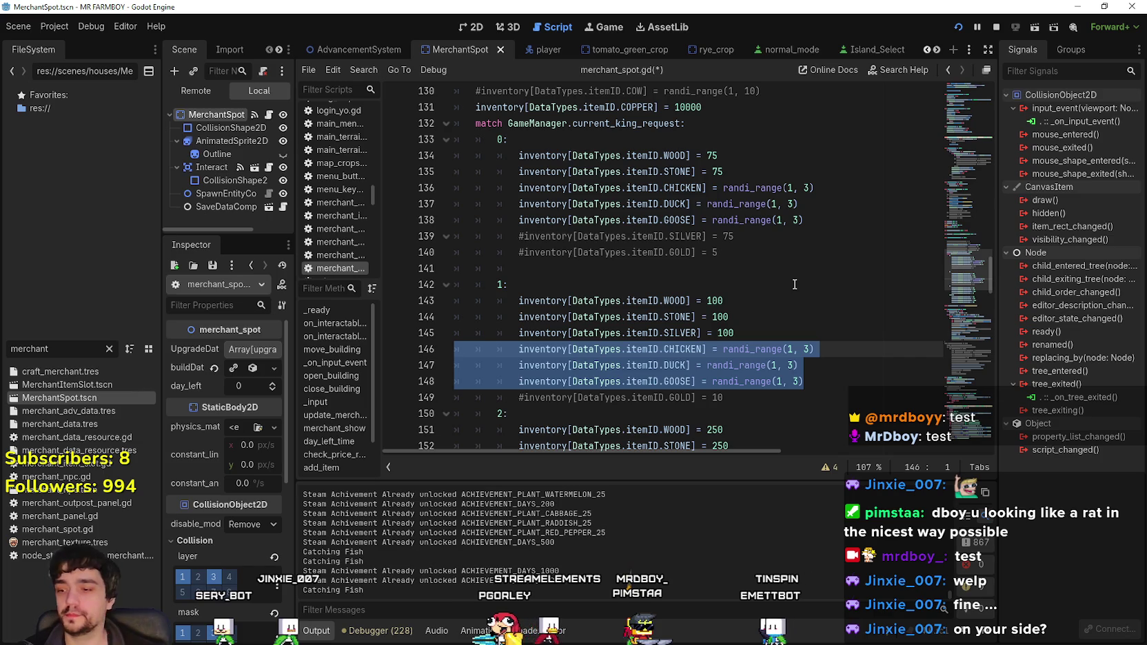
pyautogui.scroll(-1, 793, 273)
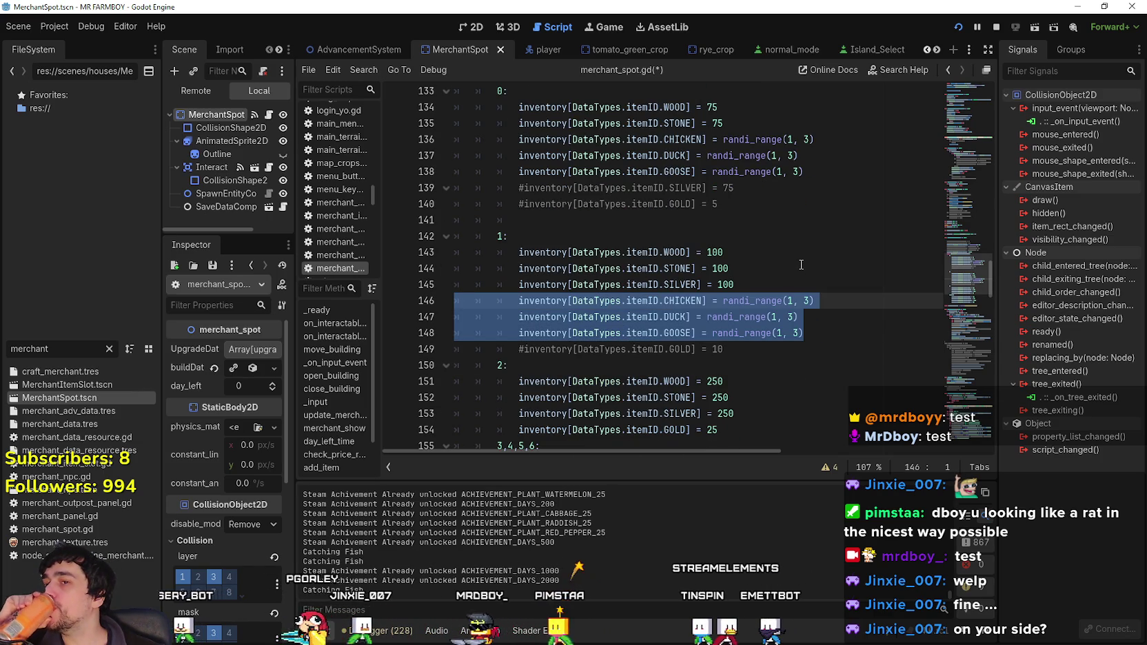
pyautogui.click(816, 330)
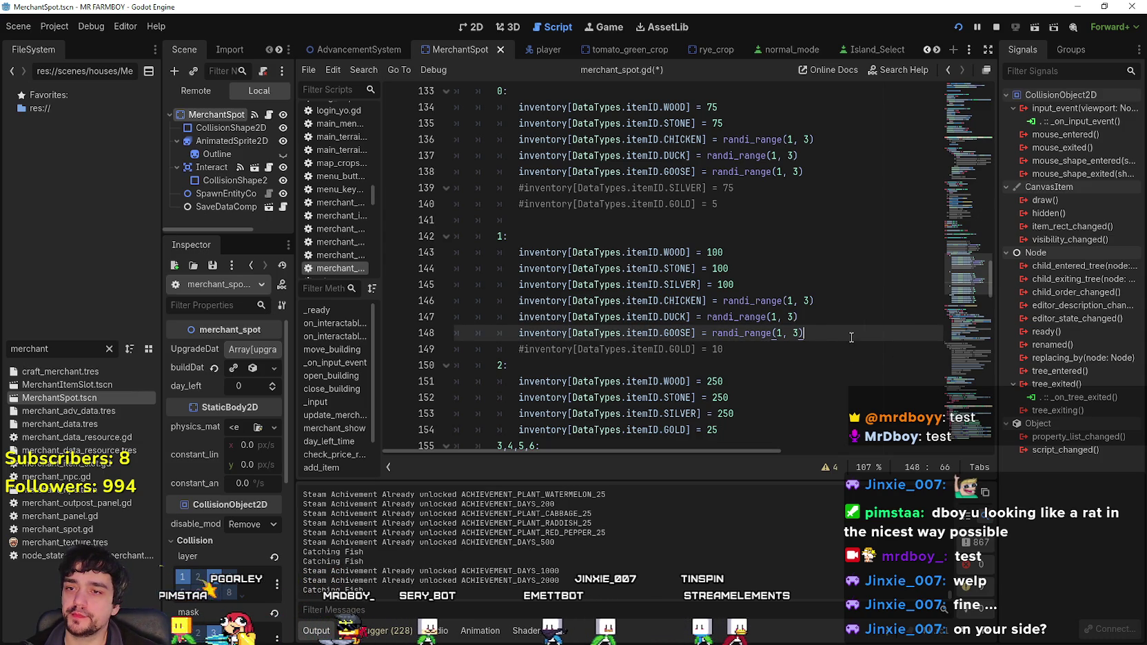
pyautogui.moveTo(805, 172); pyautogui.dragTo(394, 153)
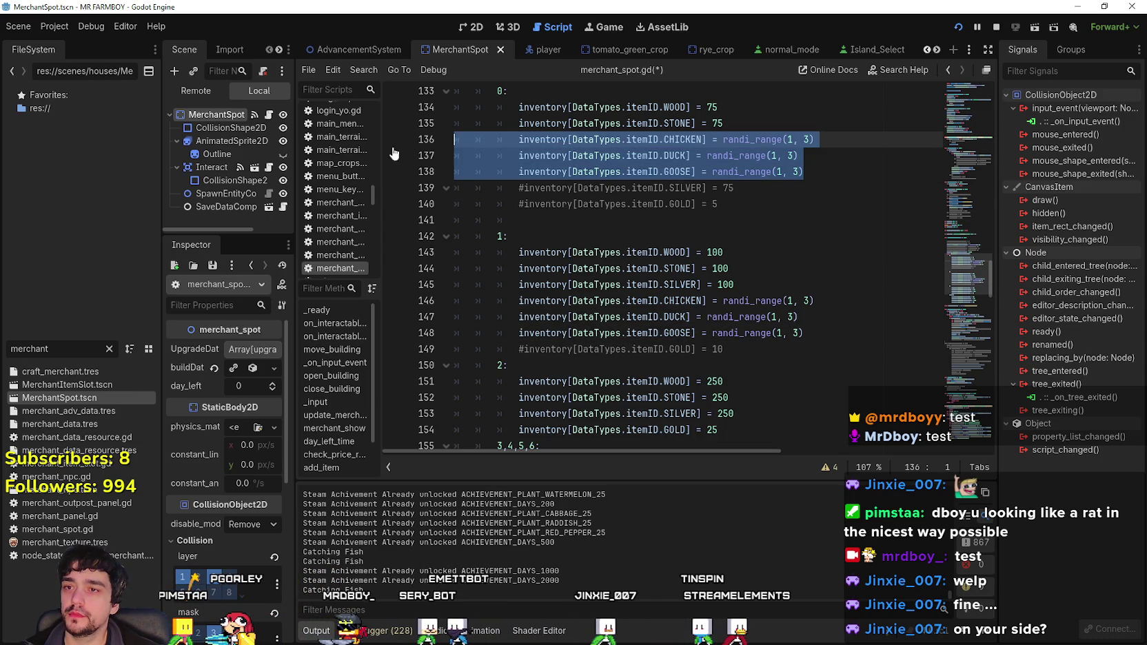
pyautogui.moveTo(804, 337); pyautogui.dragTo(488, 302)
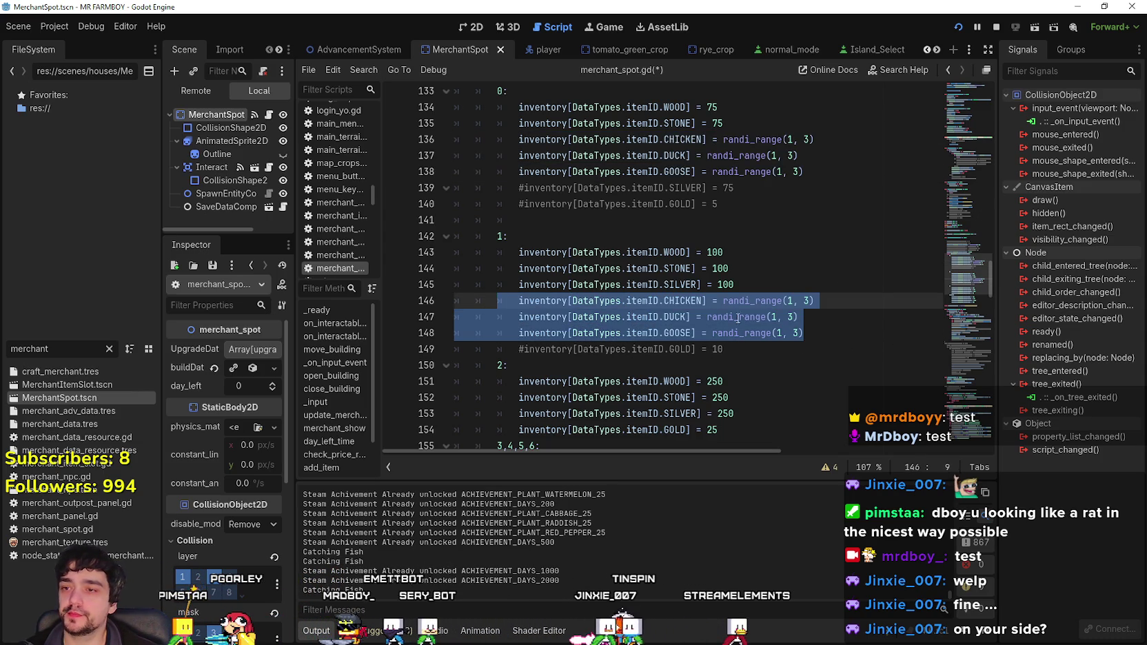
pyautogui.moveTo(804, 335)
pyautogui.mouseDown()
pyautogui.moveTo(483, 334)
pyautogui.moveTo(482, 319)
pyautogui.moveTo(455, 303)
pyautogui.mouseUp()
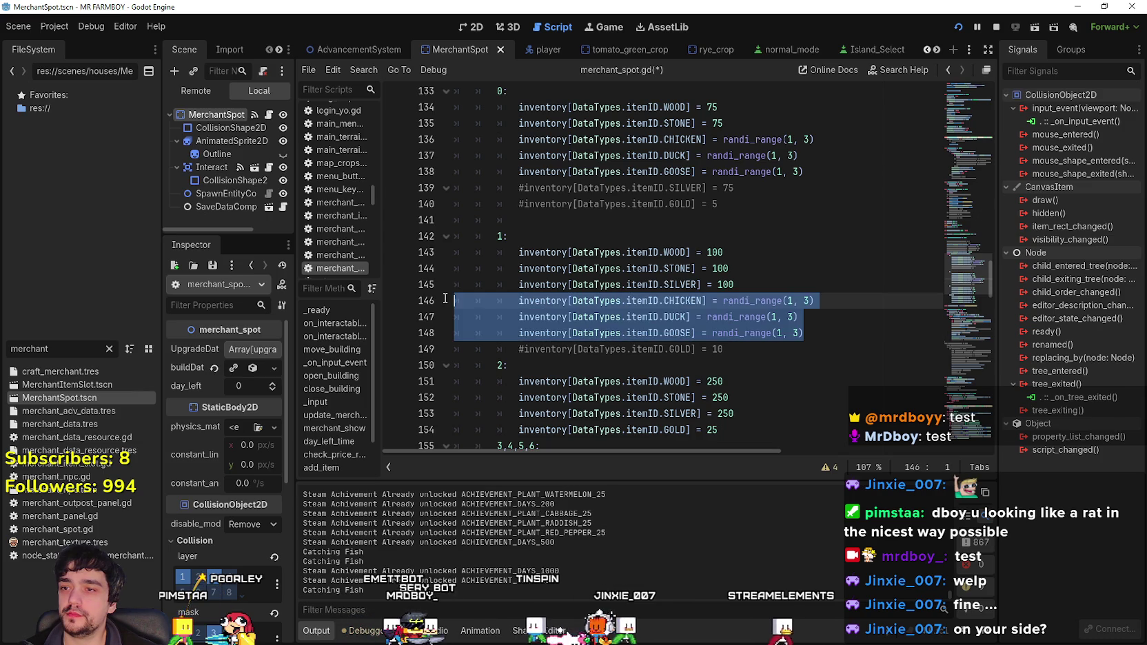
pyautogui.click(840, 311)
pyautogui.moveTo(842, 155)
pyautogui.mouseDown()
pyautogui.moveTo(621, 165)
pyautogui.moveTo(483, 139)
pyautogui.mouseUp()
pyautogui.click(815, 330)
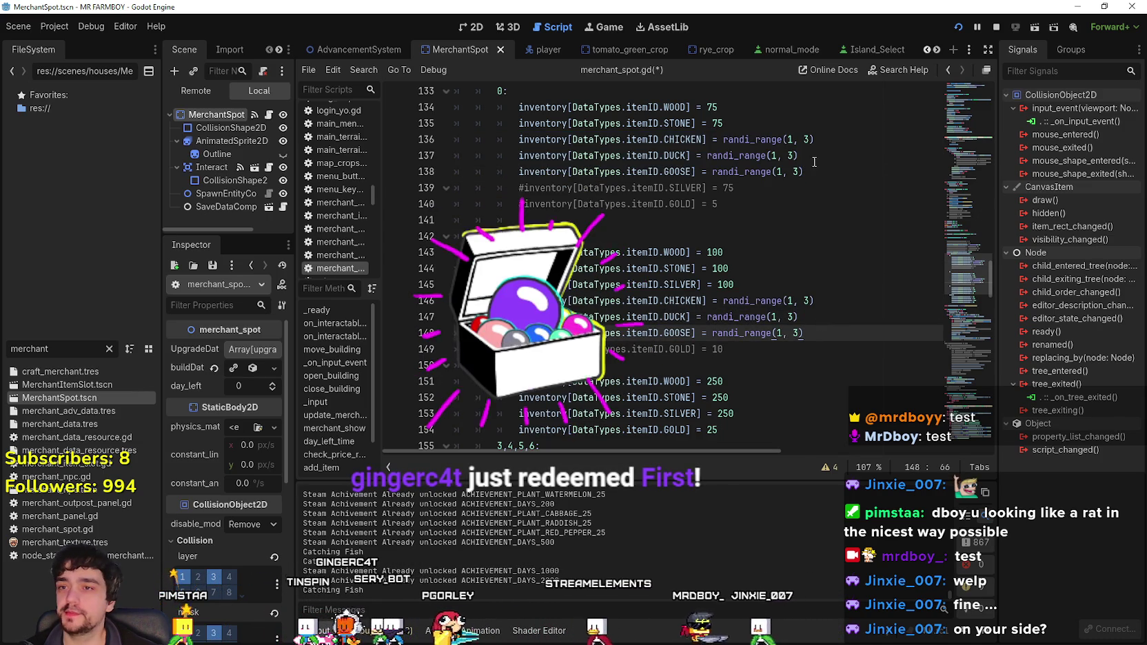
# - Change the tier 1 CHICKEN, DUCK and GOOSE randi_range maximums from 3 to 5
pyautogui.scroll(-2, 757, 328)
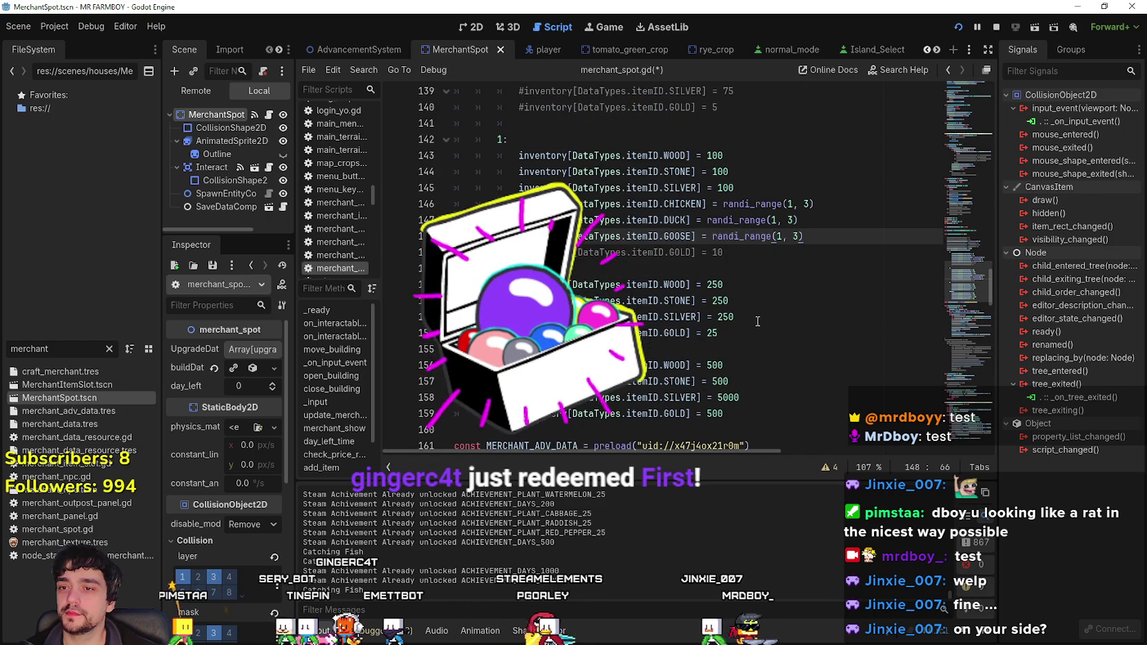
pyautogui.scroll(4, 805, 292)
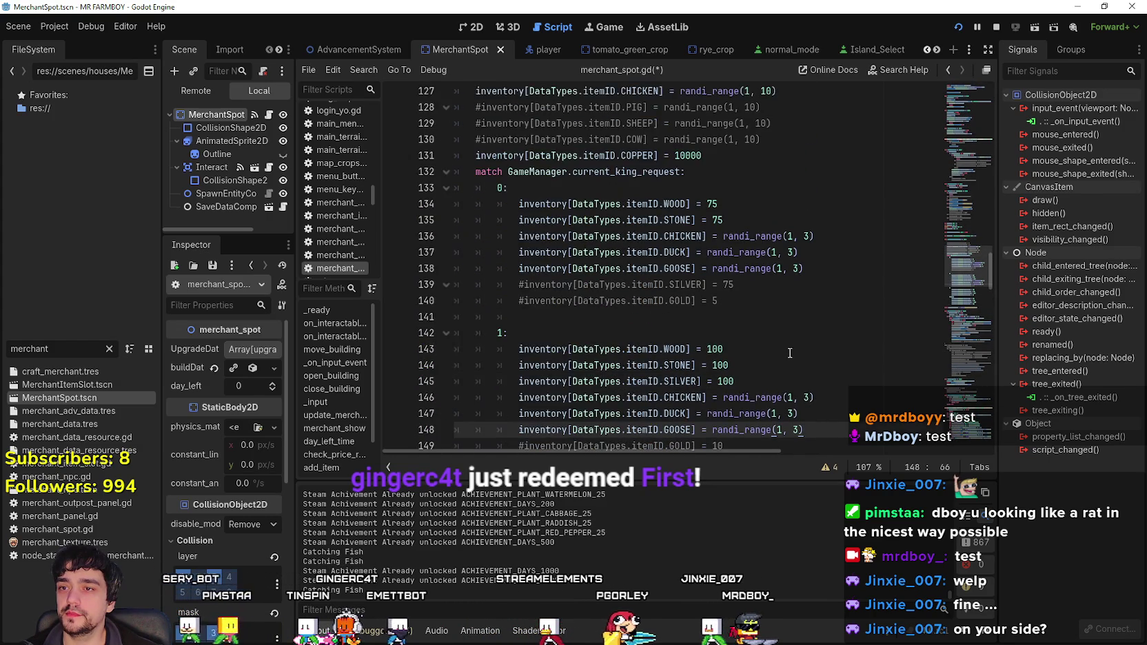
pyautogui.scroll(-2, 791, 338)
pyautogui.click(805, 302)
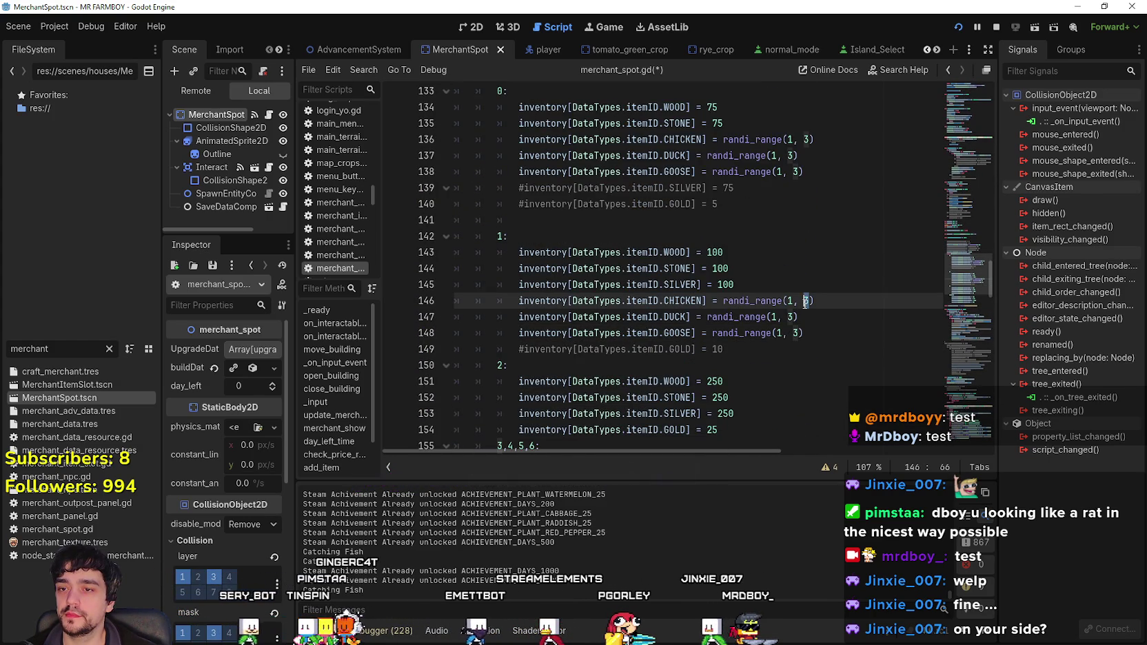
pyautogui.scroll(6, 808, 331)
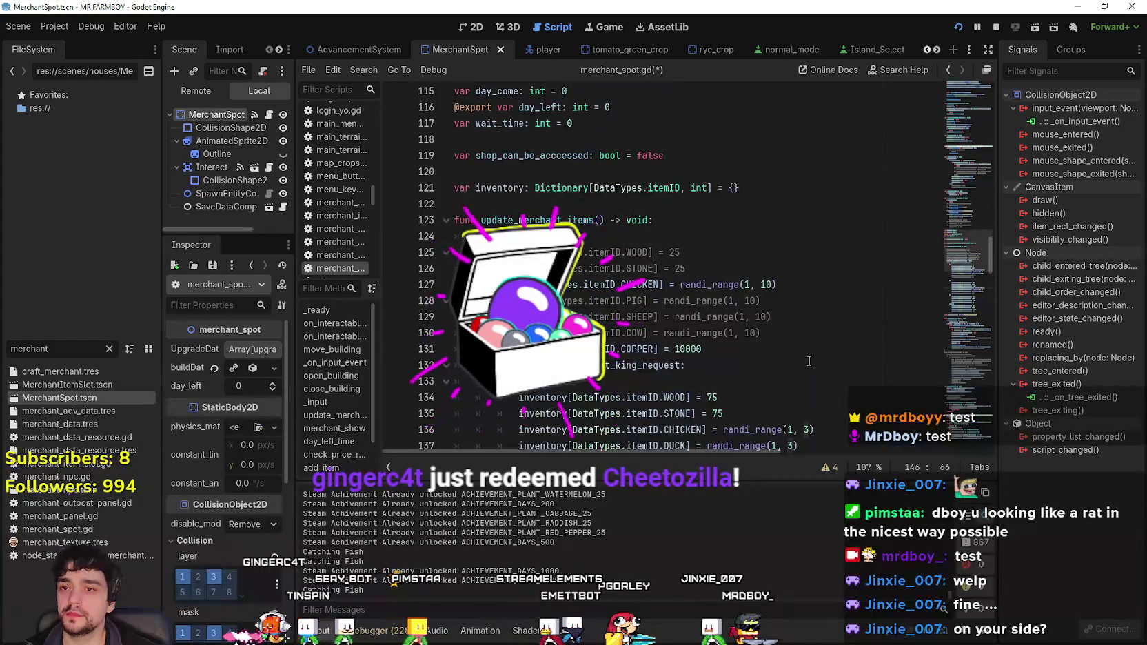
pyautogui.scroll(-5, 808, 357)
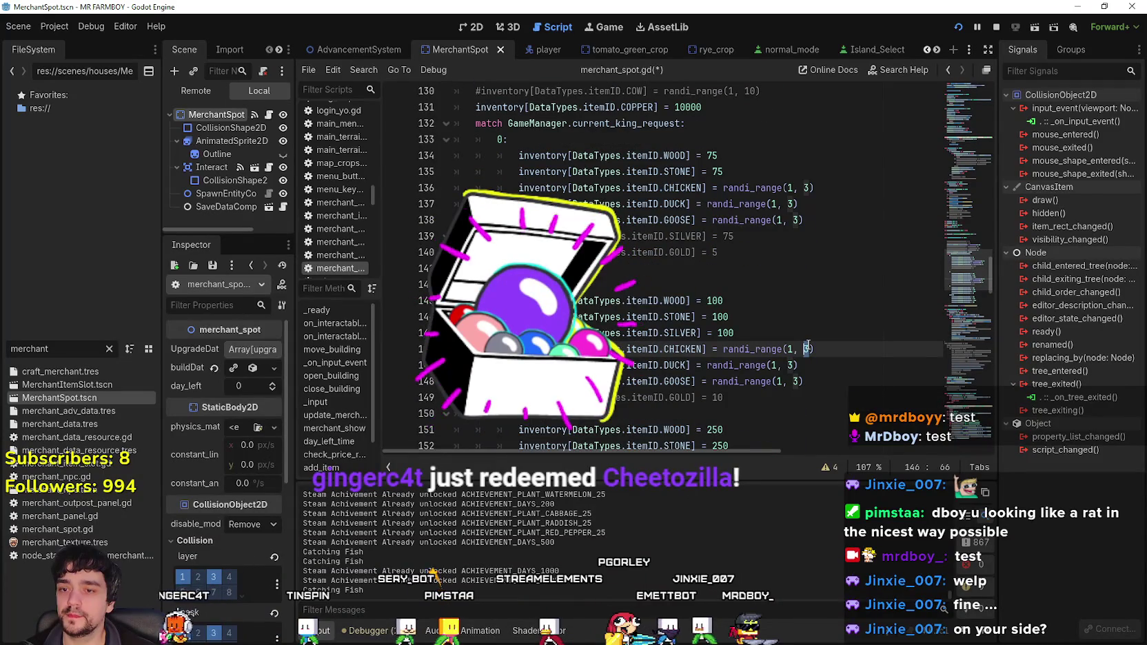
pyautogui.write('5')
pyautogui.scroll(-1, 800, 331)
pyautogui.doubleClick(792, 316)
pyautogui.hotkey('ctrl', 'd')
pyautogui.write('5')
pyautogui.click(830, 323)
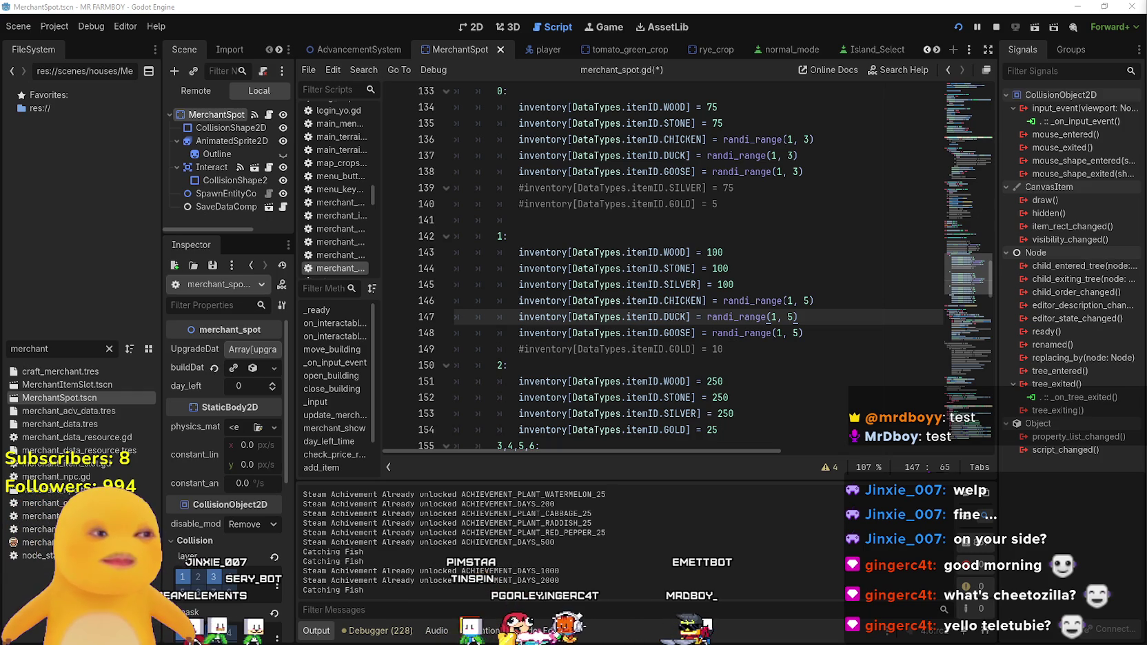
pyautogui.click(739, 334)
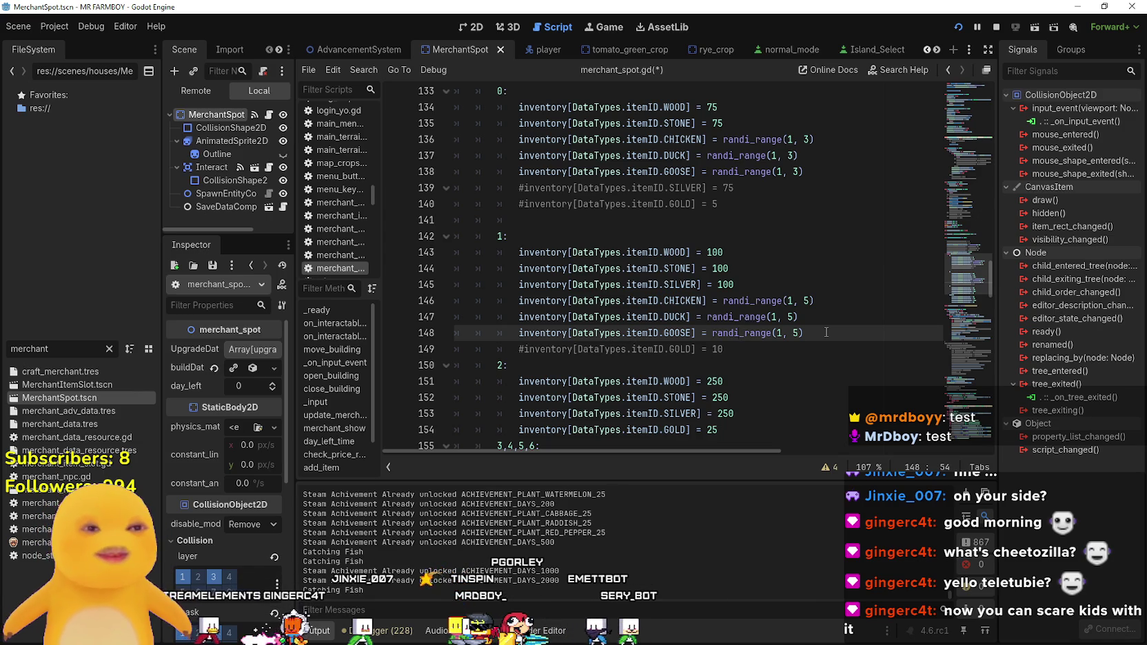
pyautogui.click(777, 343)
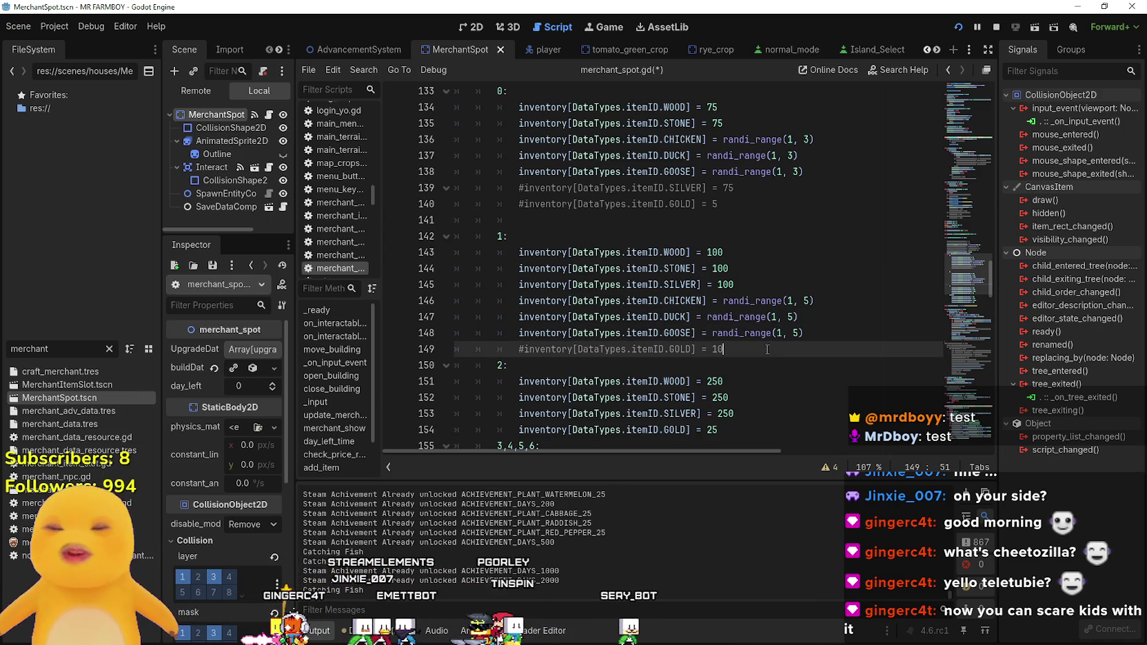
# - Indent the tier 1 chicken, duck and goose lines and then restore their indentation
pyautogui.moveTo(804, 333)
pyautogui.mouseDown()
pyautogui.moveTo(483, 287)
pyautogui.moveTo(443, 310)
pyautogui.mouseUp()
pyautogui.press('Tab')
pyautogui.hotkey('shift', 'Tab')
pyautogui.scroll(3, 735, 296)
pyautogui.click(735, 290)
pyautogui.scroll(-5, 752, 283)
pyautogui.click(769, 268)
pyautogui.scroll(-2, 769, 270)
pyautogui.click(768, 268)
pyautogui.scroll(3, 769, 272)
pyautogui.click(787, 284)
# - Select the commented PIG, SHEEP and COW lines, then return to the tier 1 GOOSE line
pyautogui.moveTo(786, 284); pyautogui.dragTo(455, 252)
pyautogui.scroll(4, 620, 276)
pyautogui.click(812, 317)
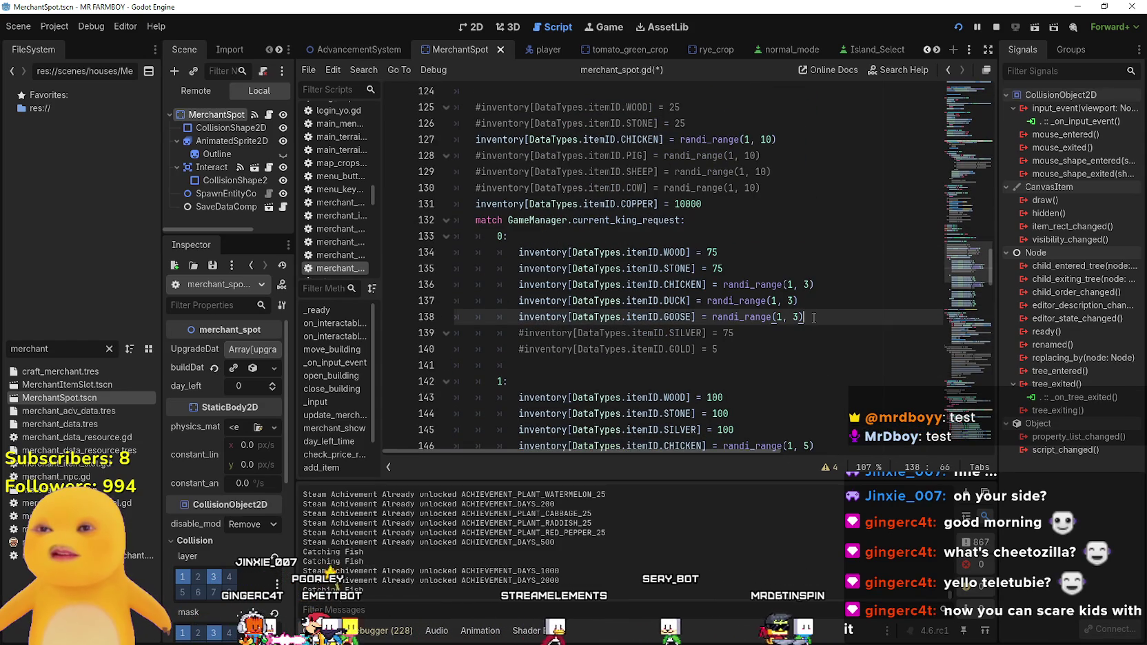
pyautogui.scroll(-3, 813, 317)
pyautogui.moveTo(805, 333); pyautogui.dragTo(476, 300)
pyautogui.moveTo(804, 333); pyautogui.dragTo(467, 309)
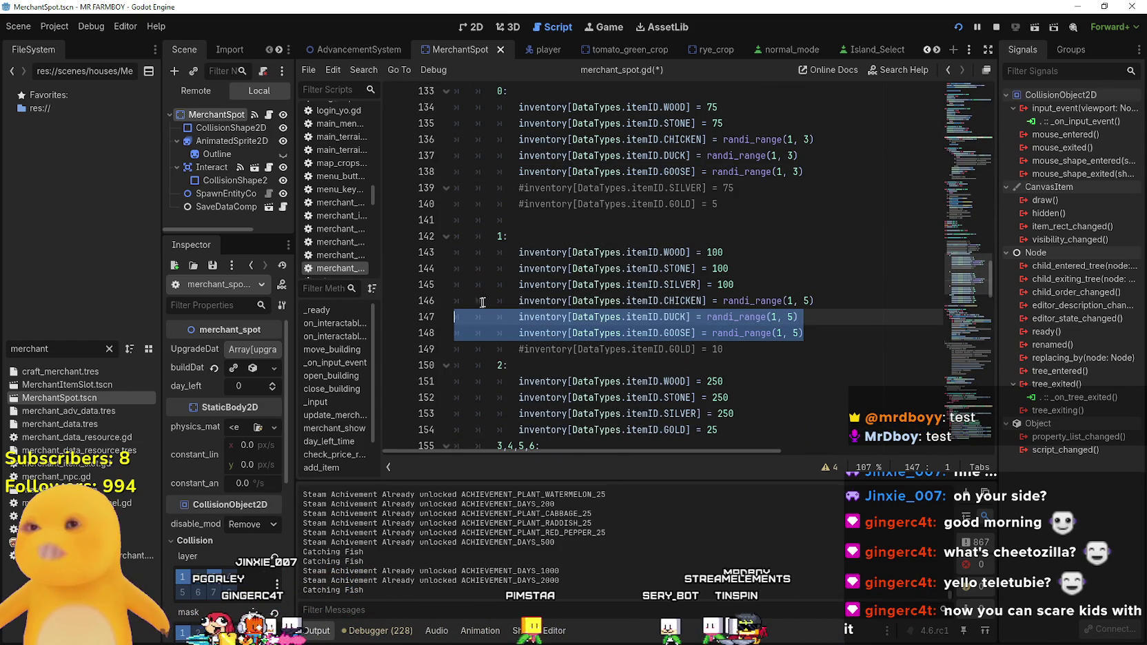
pyautogui.scroll(8, 620, 290)
pyautogui.scroll(-3, 690, 286)
pyautogui.click(791, 283)
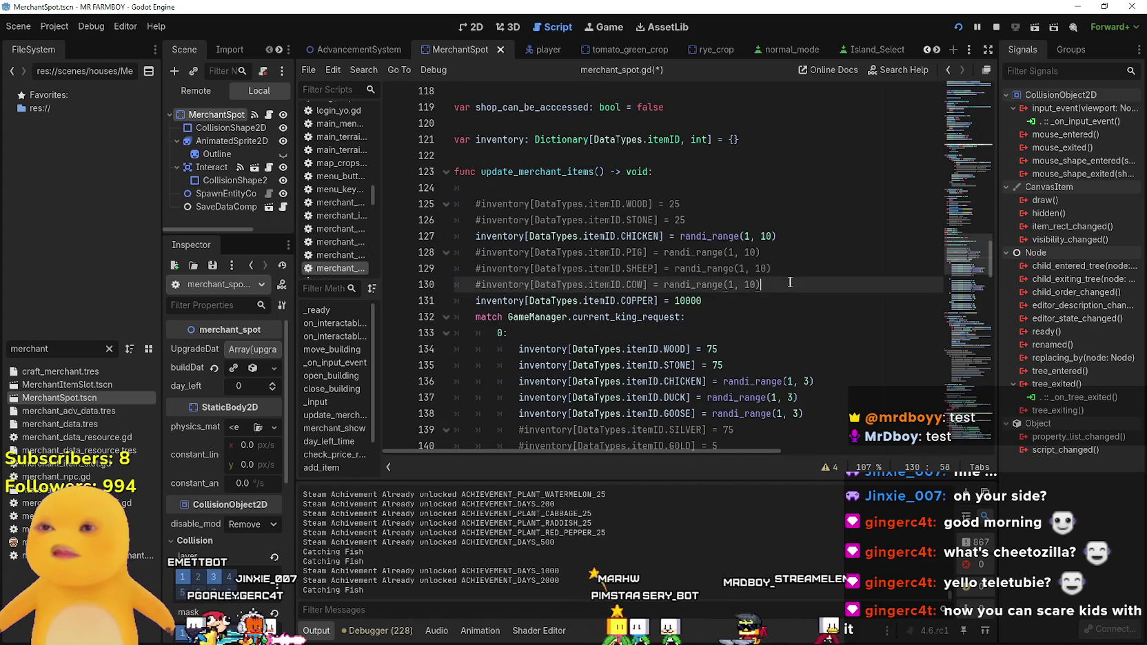
pyautogui.moveTo(791, 283); pyautogui.dragTo(449, 252)
pyautogui.hotkey('ctrl', 'c')
pyautogui.scroll(-3, 783, 297)
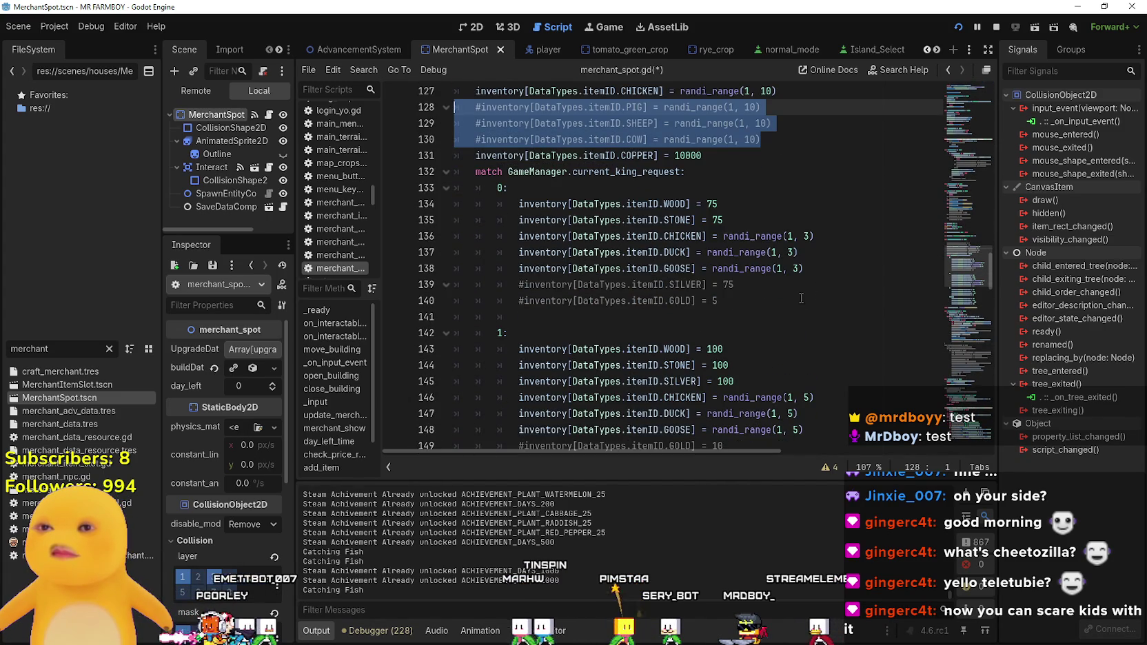
pyautogui.scroll(-2, 804, 297)
pyautogui.click(826, 333)
# - Paste the commented PIG, SHEEP and COW lines below tier 1 GOOSE, indented into case 1
pyautogui.press('Return')
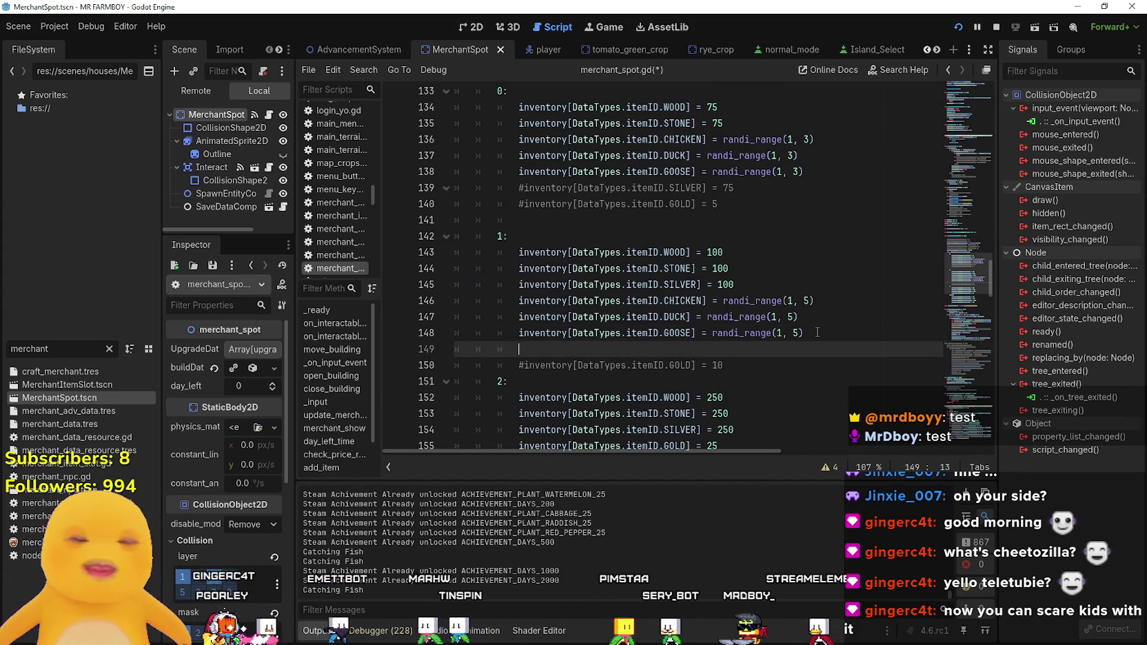
pyautogui.hotkey('ctrl', 'v')
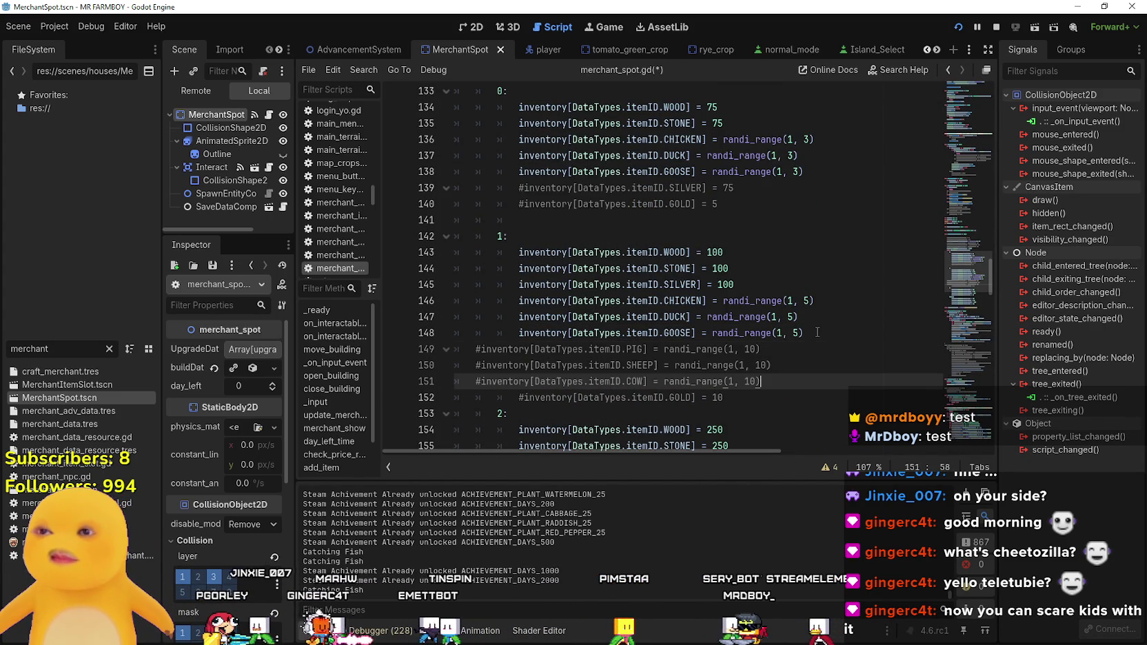
pyautogui.hotkey('shift', 'Up')
pyautogui.hotkey('shift', 'Up')
pyautogui.hotkey('shift', 'Home')
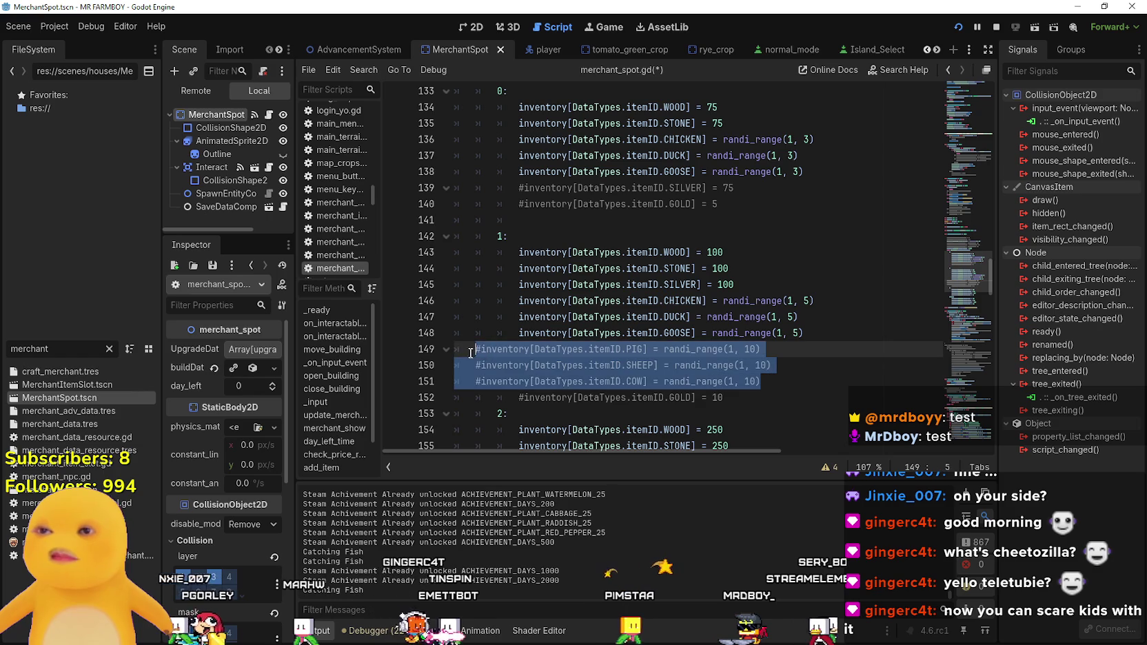
pyautogui.press('Tab')
pyautogui.press('Tab')
pyautogui.click(824, 377)
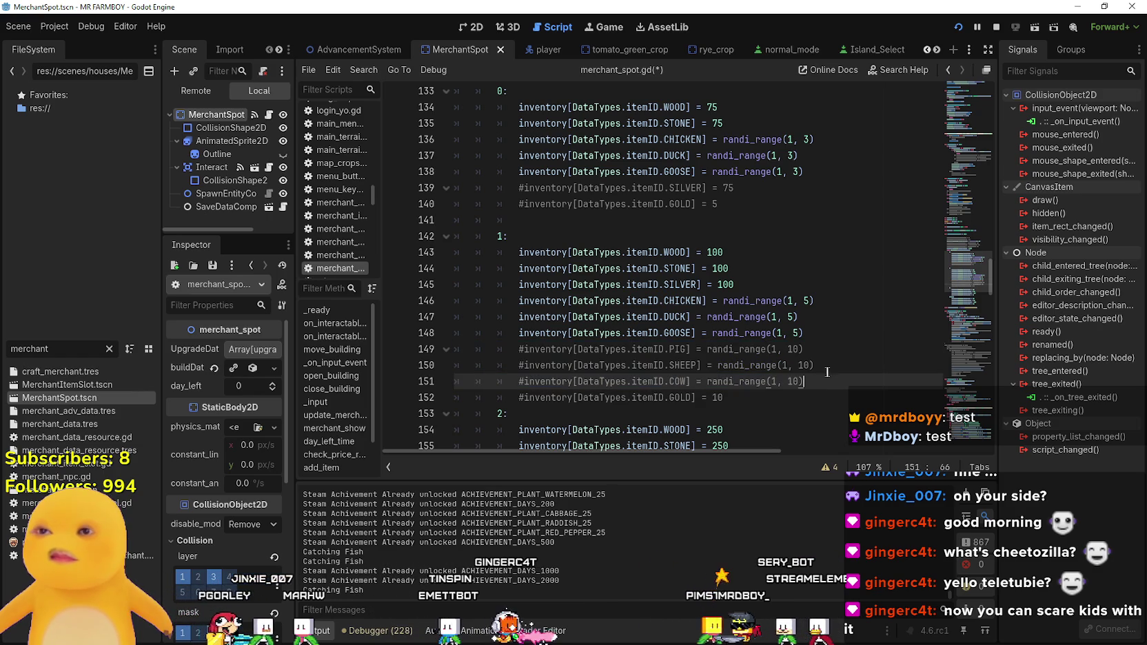
# - Uncomment the tier 1 PIG, SHEEP and COW stock lines
pyautogui.click(524, 349)
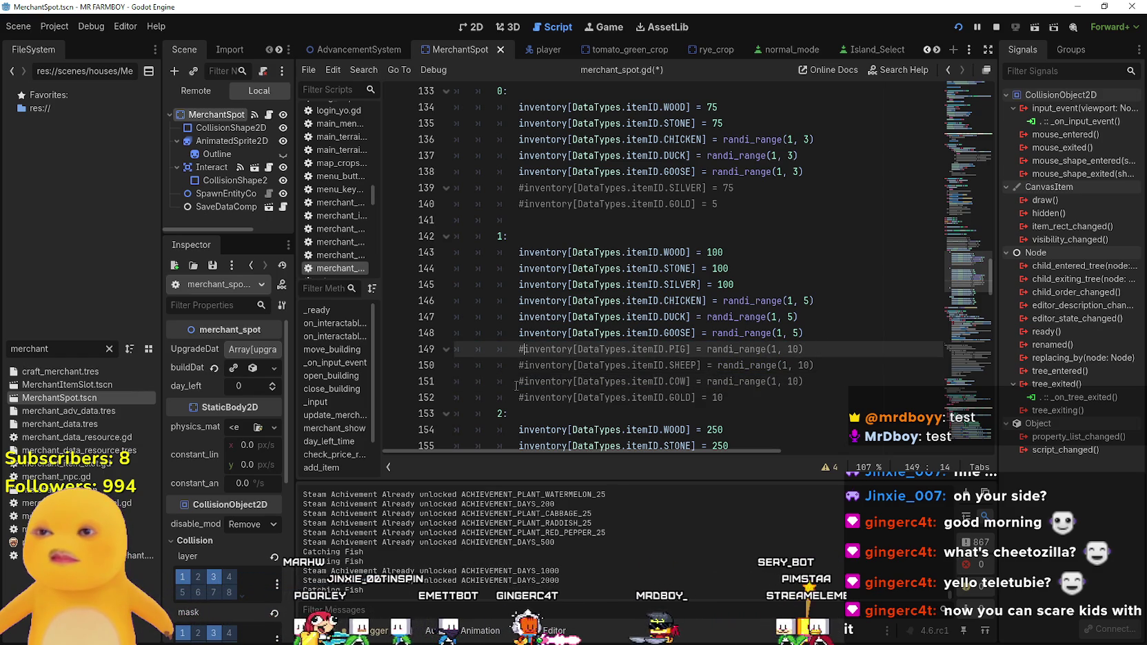
pyautogui.press('BackSpace')
pyautogui.click(524, 366)
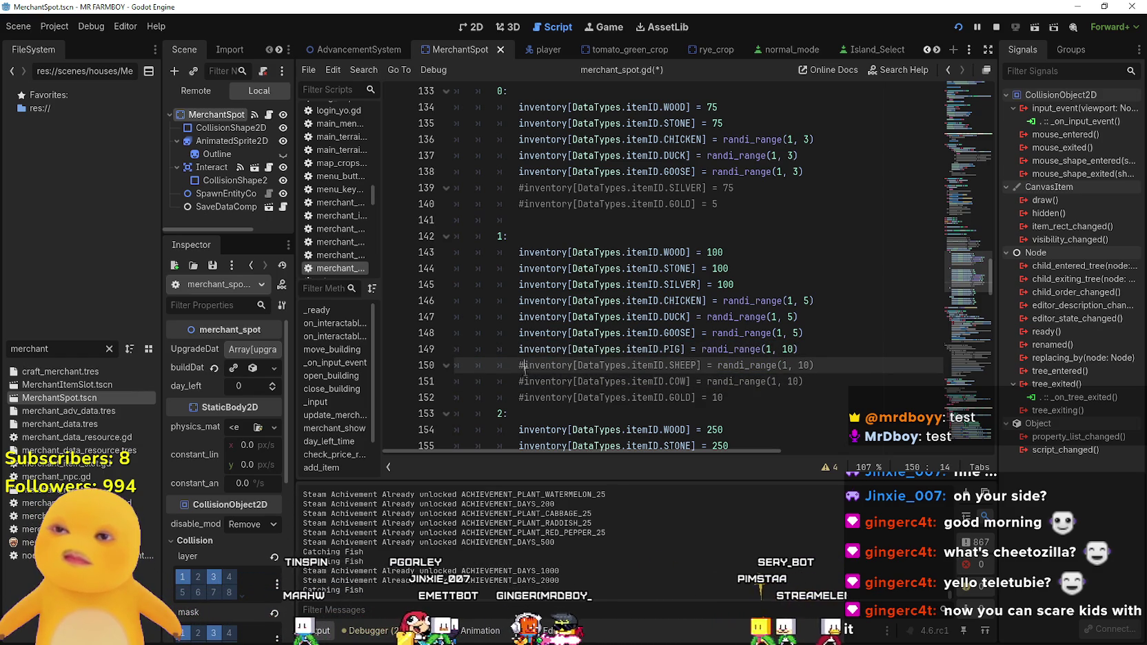
pyautogui.press('BackSpace')
pyautogui.click(526, 381)
pyautogui.press('BackSpace')
pyautogui.click(782, 366)
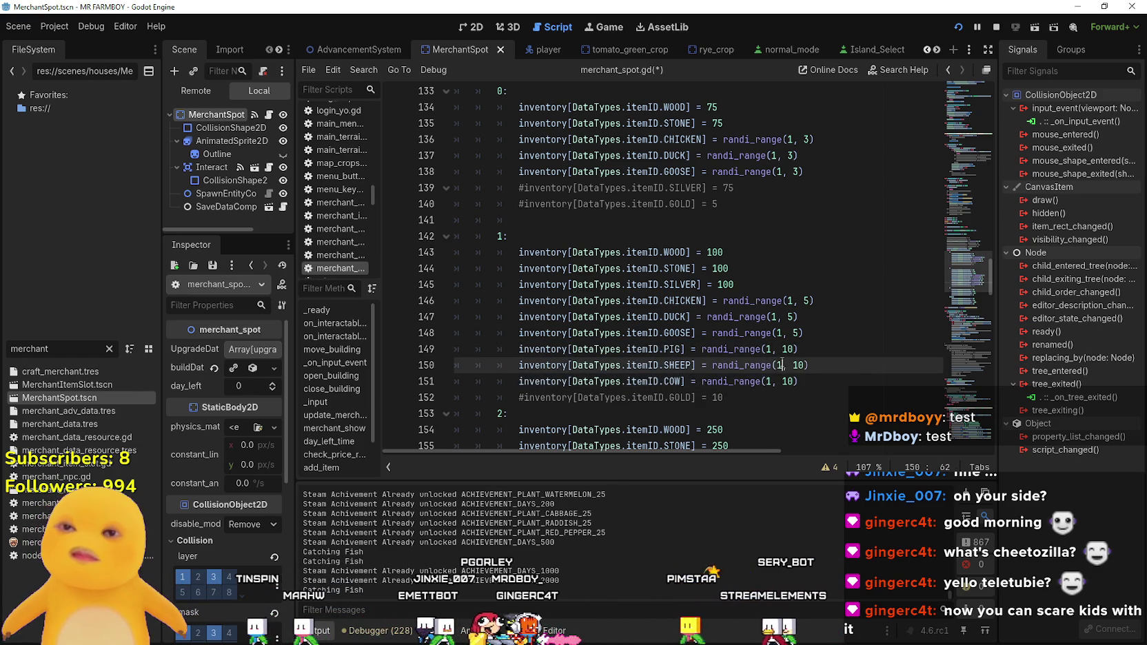
# - Change the PIG and SHEEP randi_range maximums from 10 to 3
pyautogui.doubleClick(787, 350)
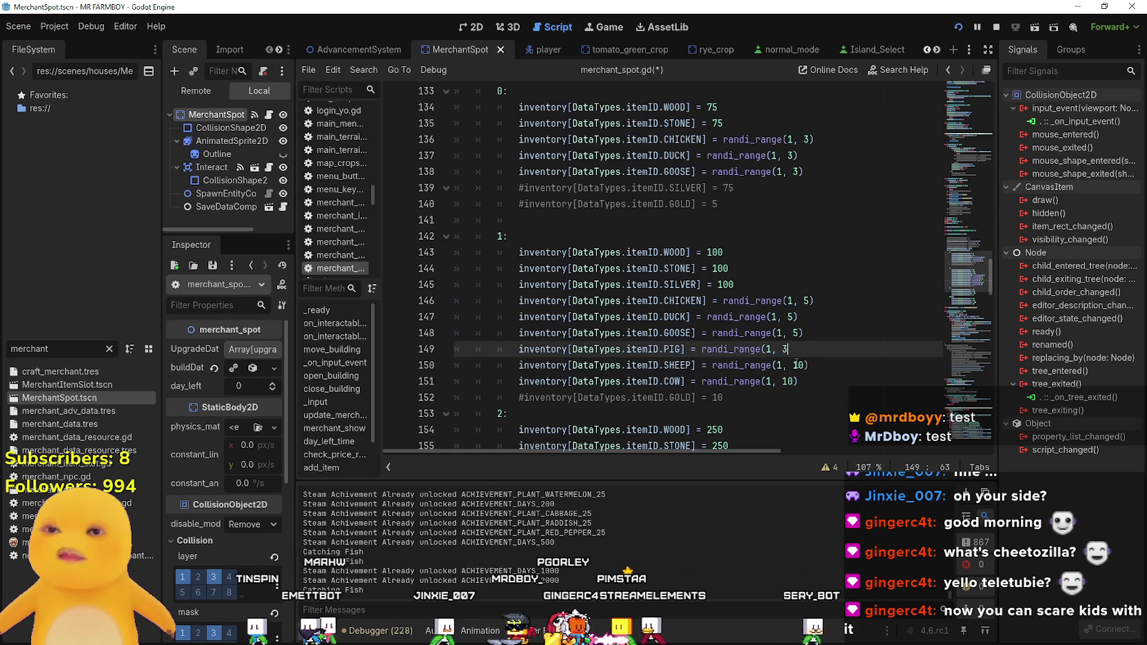
pyautogui.click(806, 348)
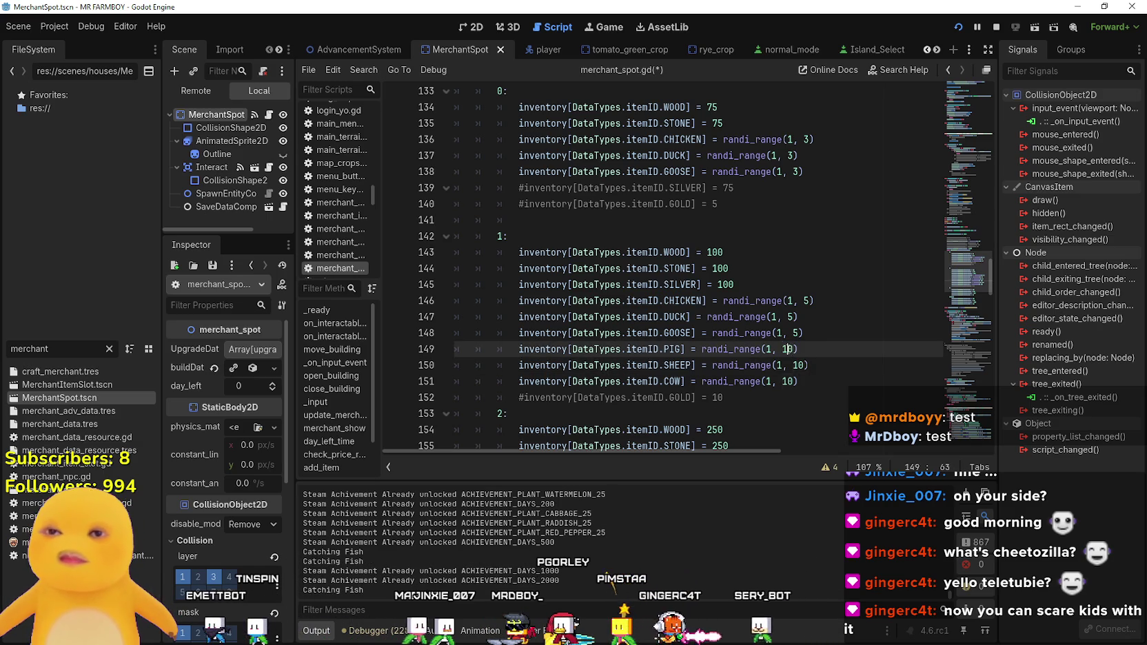
pyautogui.write('3')
pyautogui.click(806, 365)
pyautogui.click(783, 381)
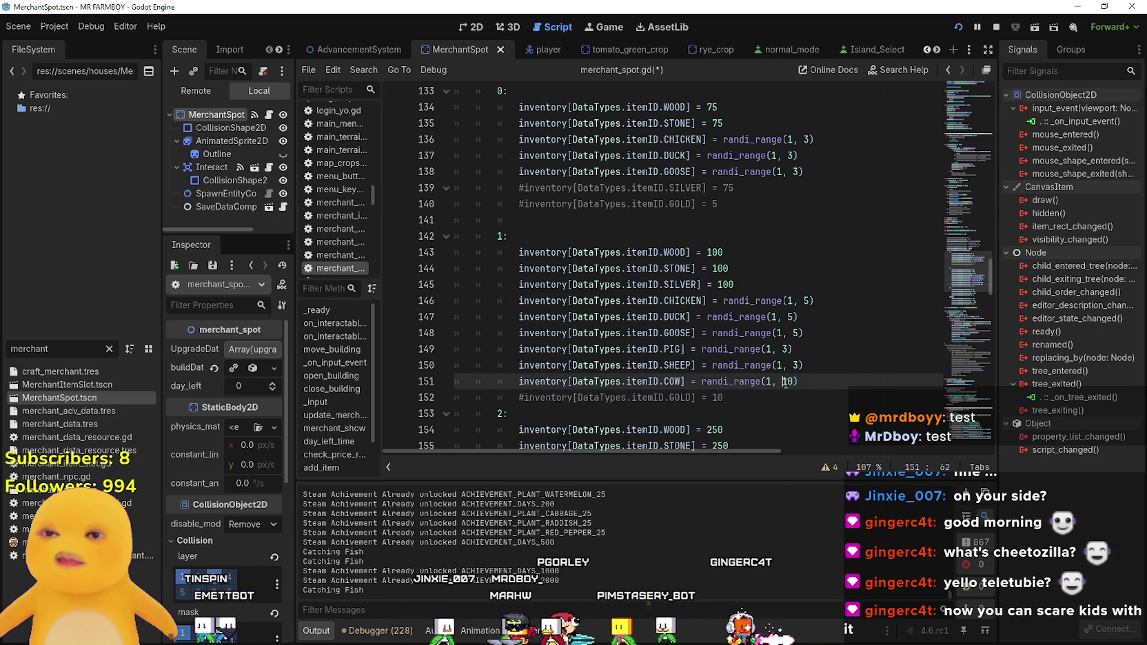
pyautogui.write('3')
# - Copy the six tier-1 animal stock lines and paste them below tier 2's GOLD line
pyautogui.moveTo(842, 380)
pyautogui.mouseDown()
pyautogui.moveTo(448, 366)
pyautogui.moveTo(455, 303)
pyautogui.mouseUp()
pyautogui.hotkey('ctrl', 'c')
pyautogui.scroll(-2, 679, 328)
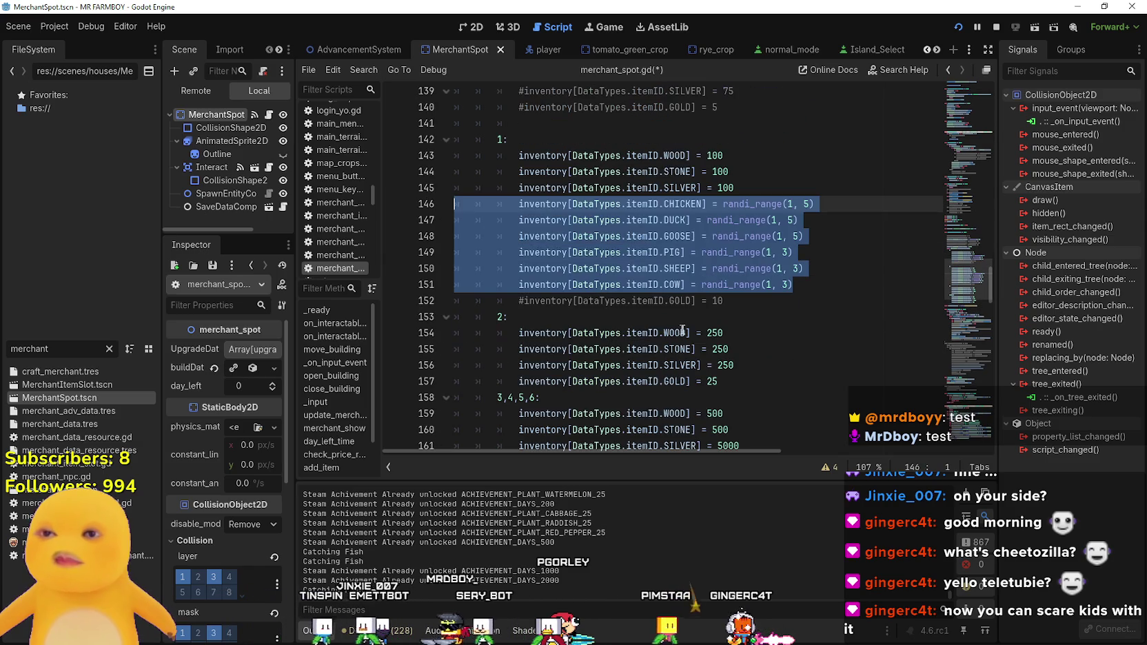
pyautogui.moveTo(833, 290)
pyautogui.mouseDown()
pyautogui.moveTo(441, 252)
pyautogui.moveTo(384, 204)
pyautogui.mouseUp()
pyautogui.scroll(-1, 759, 308)
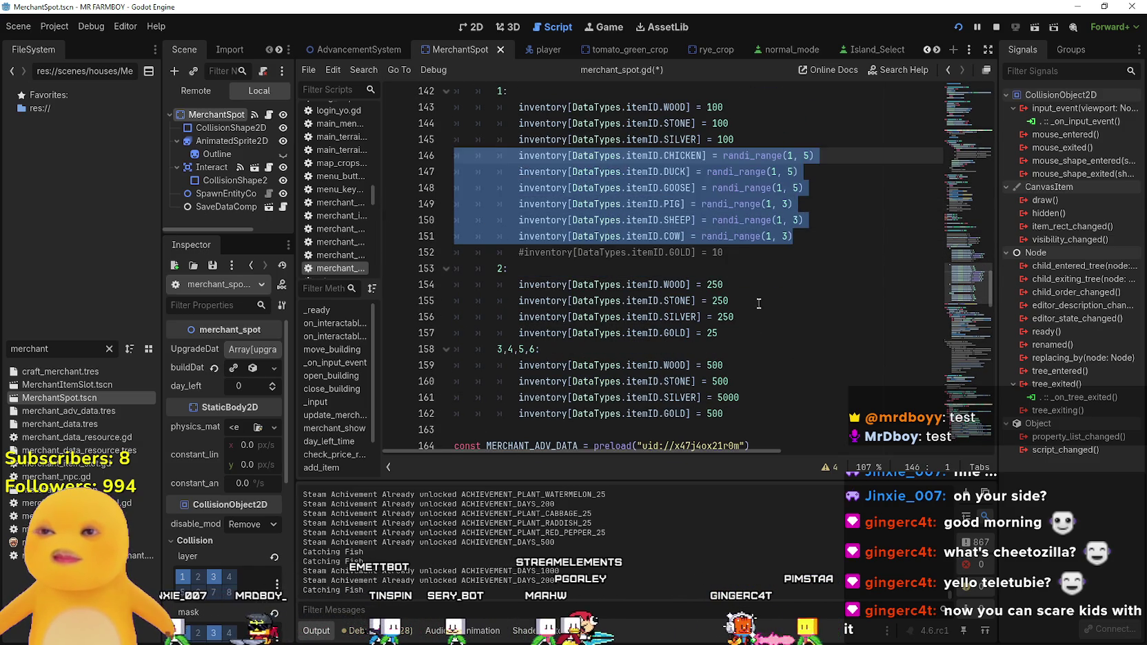
pyautogui.click(752, 334)
pyautogui.press('Return')
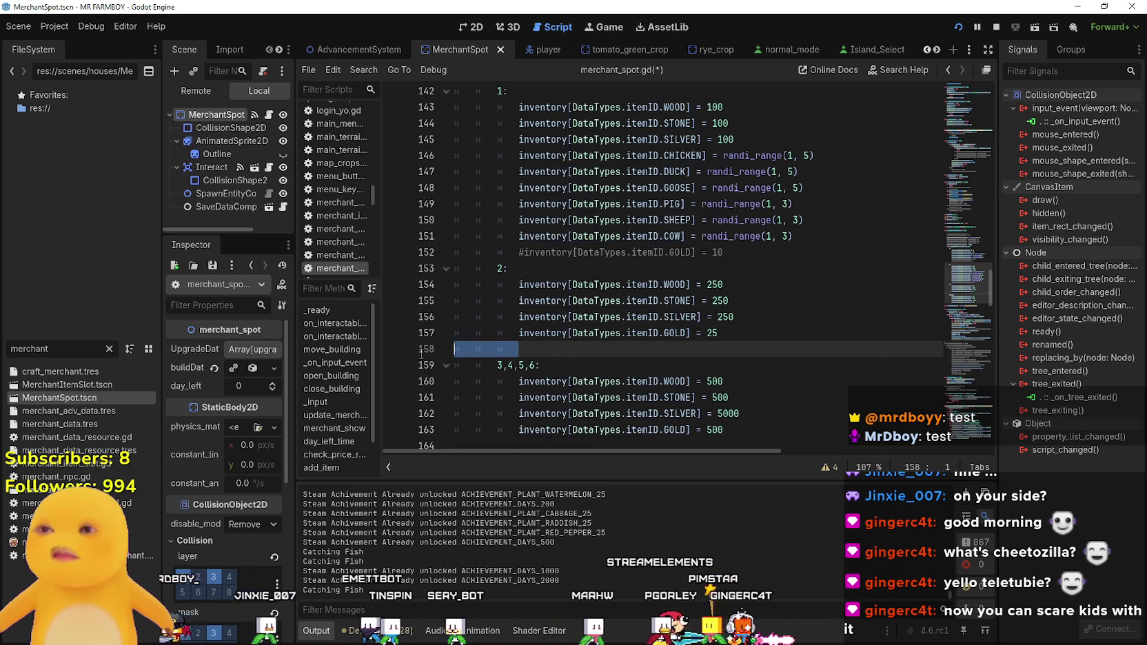
pyautogui.hotkey('ctrl', 'v')
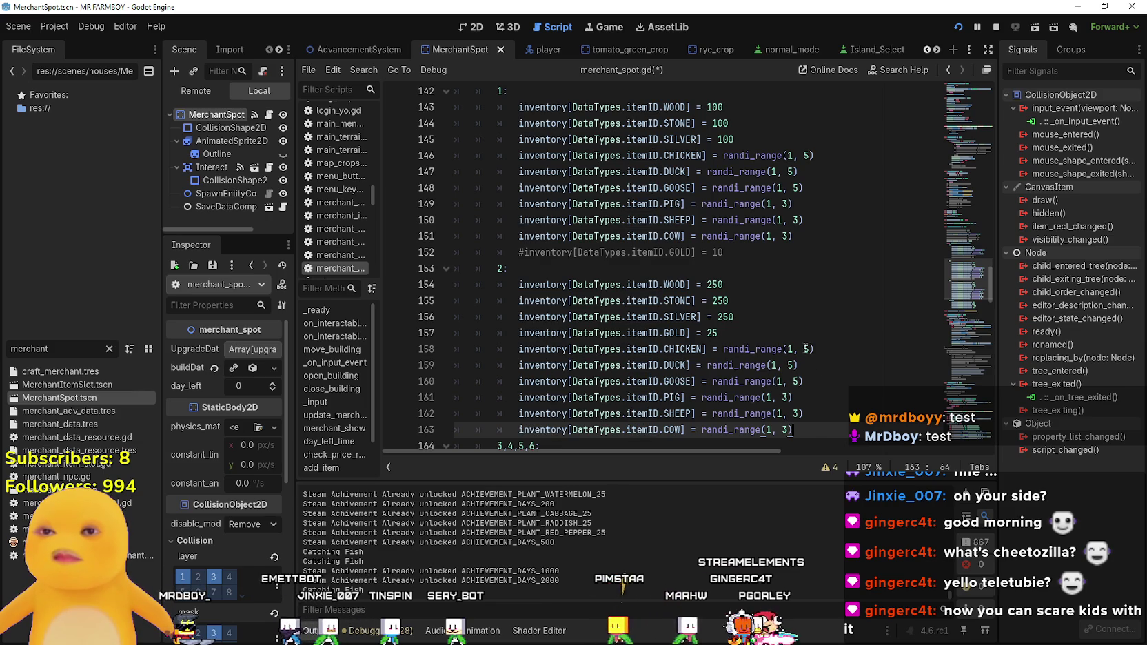
# - Raise the tier-2 chicken, duck and goose upper bounds to randi_range(1, 10)
pyautogui.click(805, 349)
pyautogui.write('1')
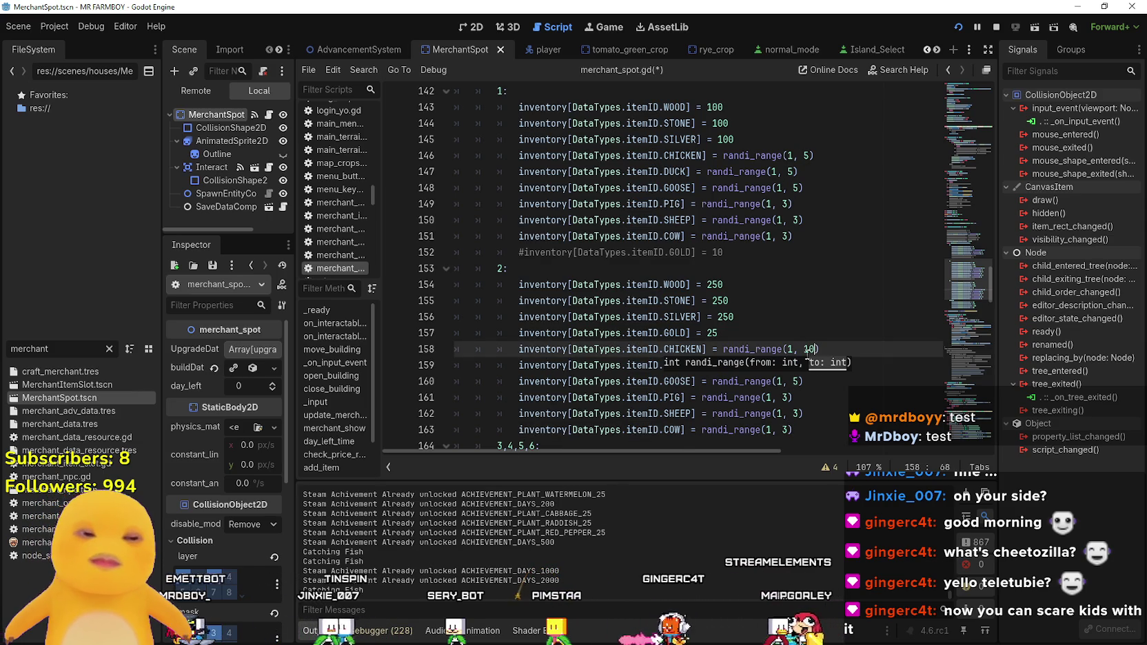
pyautogui.write('0')
pyautogui.click(793, 366)
pyautogui.write('1')
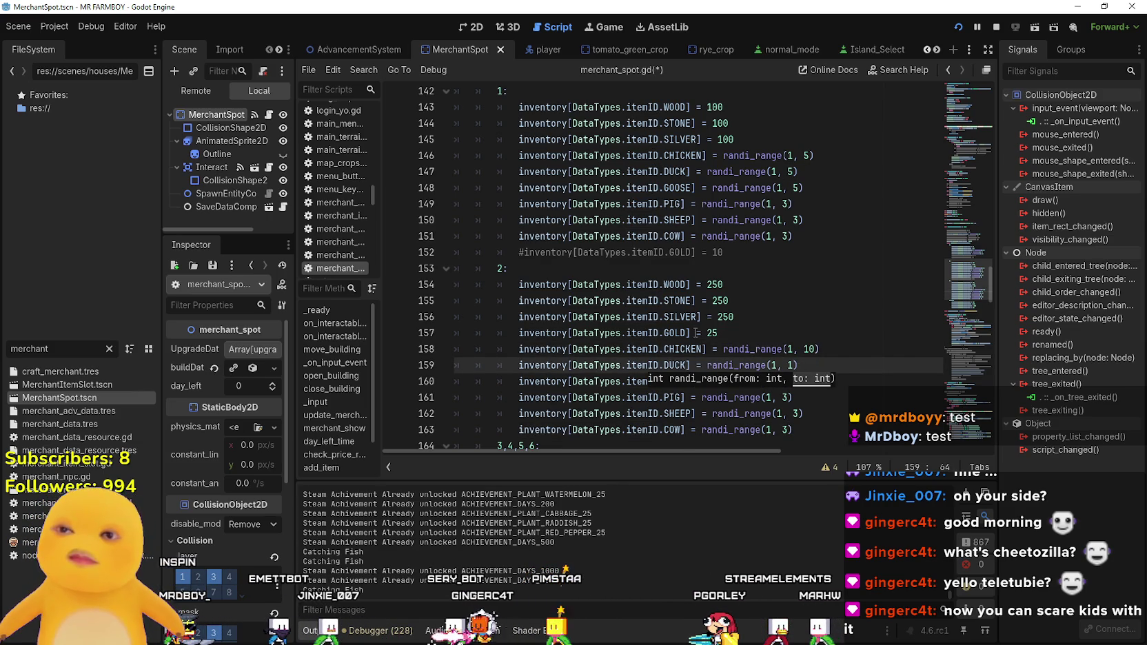
pyautogui.write('0')
pyautogui.scroll(-2, 758, 324)
pyautogui.click(788, 317)
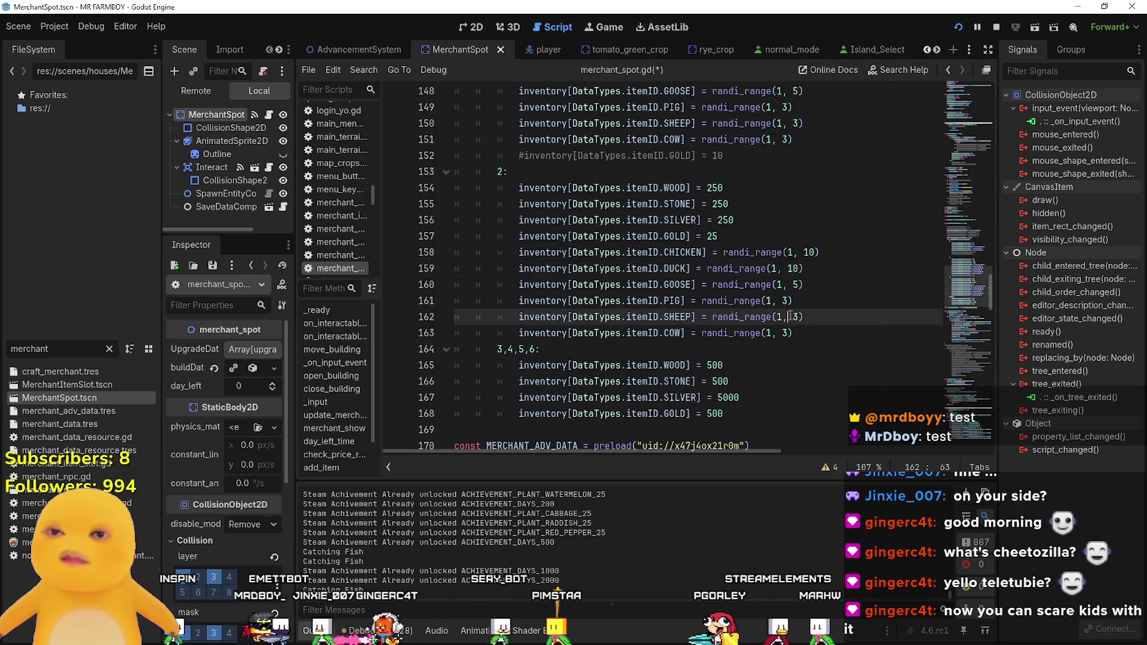
pyautogui.click(799, 285)
pyautogui.write('0')
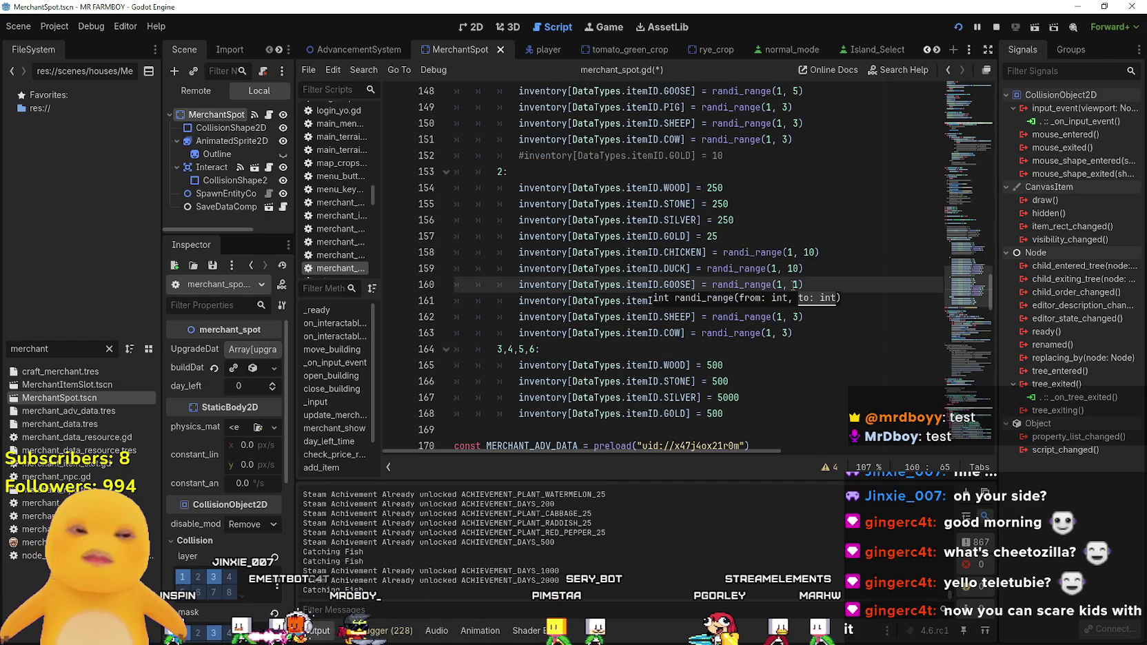
pyautogui.press('Up')
# - Change the tier-2 pig, sheep and cow upper bounds from 3 to 5
pyautogui.click(791, 300)
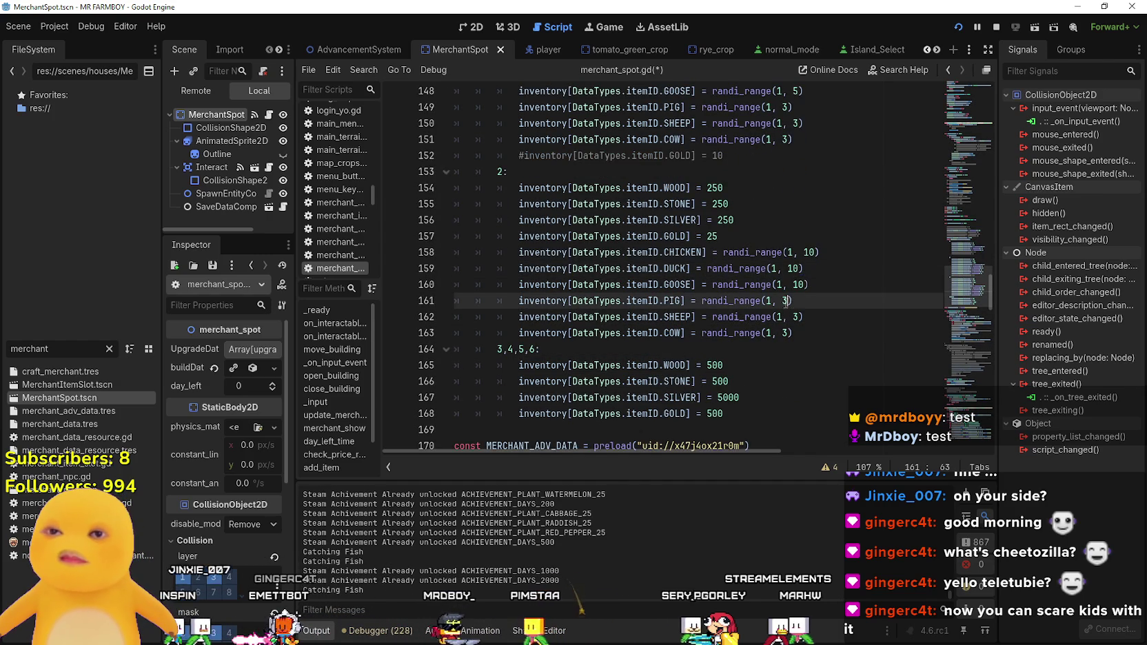
pyautogui.press('BackSpace')
pyautogui.write('5')
pyautogui.click(794, 316)
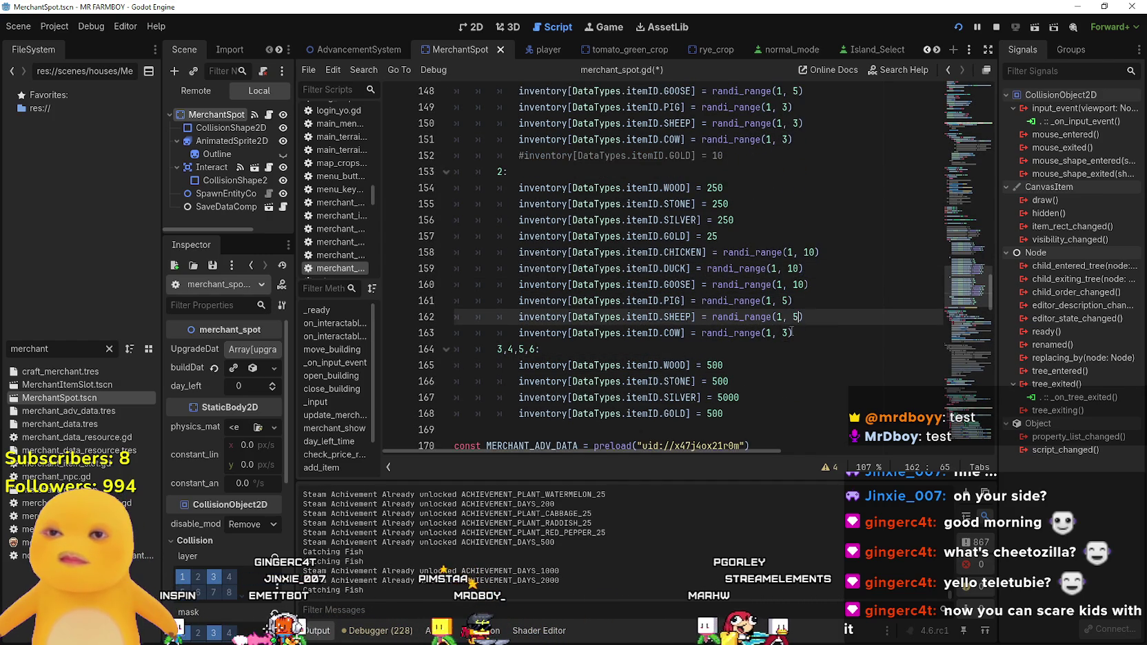
pyautogui.press('BackSpace')
pyautogui.write('5')
pyautogui.click(822, 333)
pyautogui.press('BackSpace')
pyautogui.press('BackSpace')
pyautogui.write('5)')
pyautogui.moveTo(822, 333); pyautogui.dragTo(457, 253)
pyautogui.hotkey('ctrl', 'c')
# - Paste the six animal stock lines after the GOLD line in the 3,4,5,6 branch
pyautogui.scroll(-2, 710, 315)
pyautogui.scroll(-1, 710, 315)
pyautogui.moveTo(518, 333); pyautogui.dragTo(455, 316)
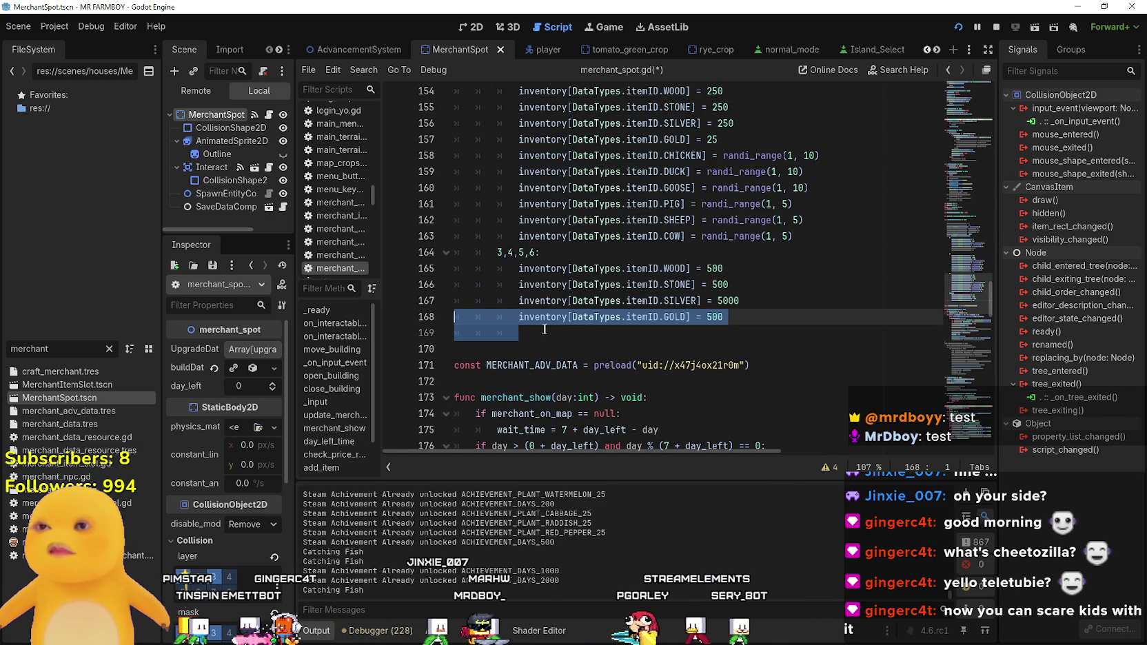
pyautogui.moveTo(455, 333); pyautogui.dragTo(518, 333)
pyautogui.hotkey('ctrl', 'v')
pyautogui.scroll(-2, 690, 318)
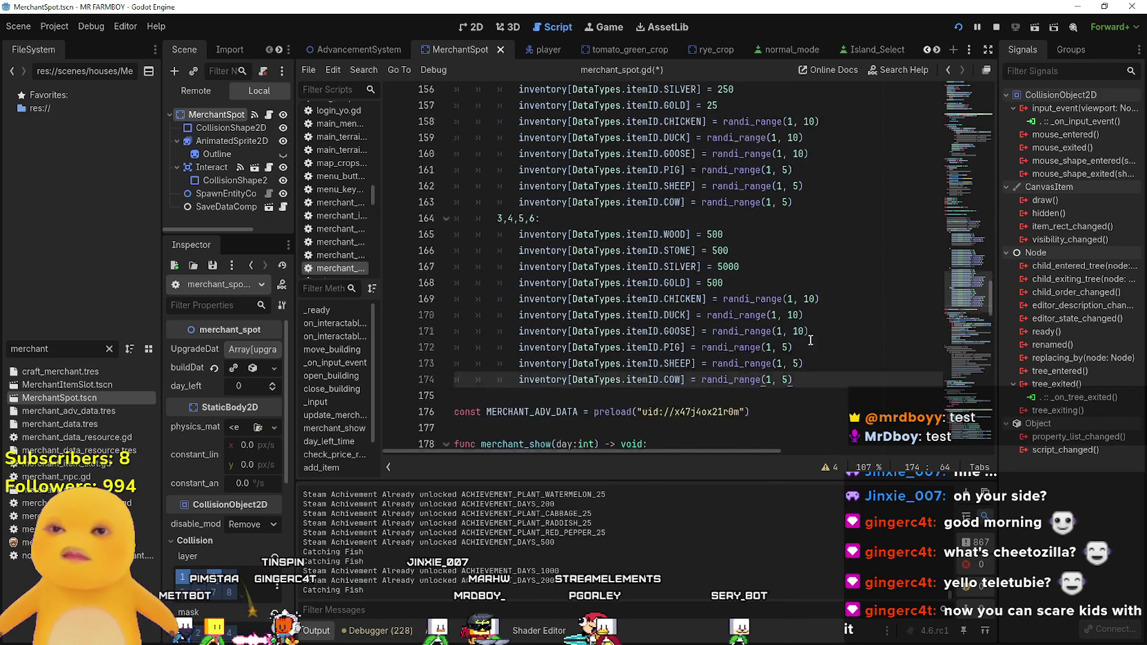
# - Set the tiers 3–6 pig and sheep upper bounds to 10
pyautogui.click(783, 285)
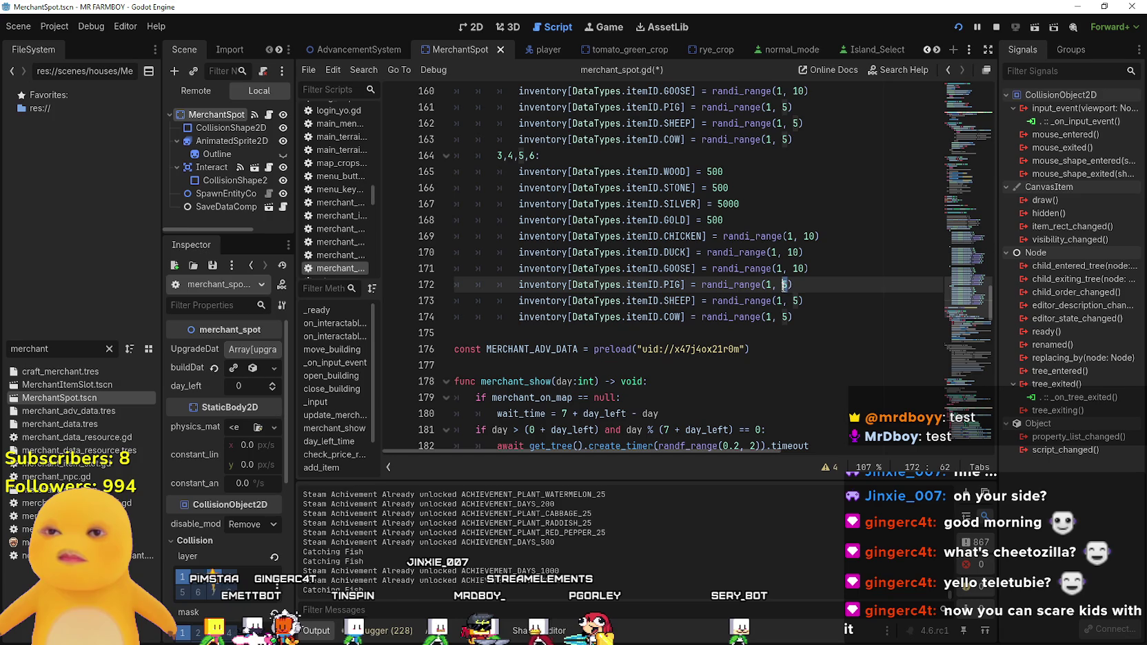
pyautogui.write('0')
pyautogui.click(791, 301)
pyautogui.press('Delete')
pyautogui.write('1')
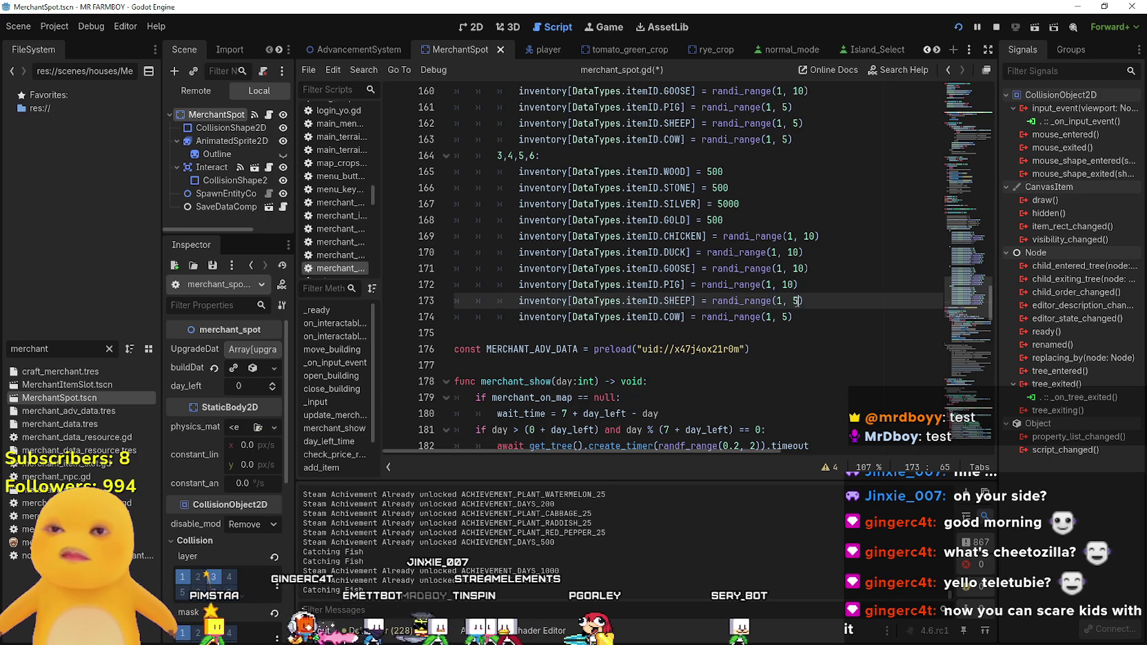
pyautogui.write('0')
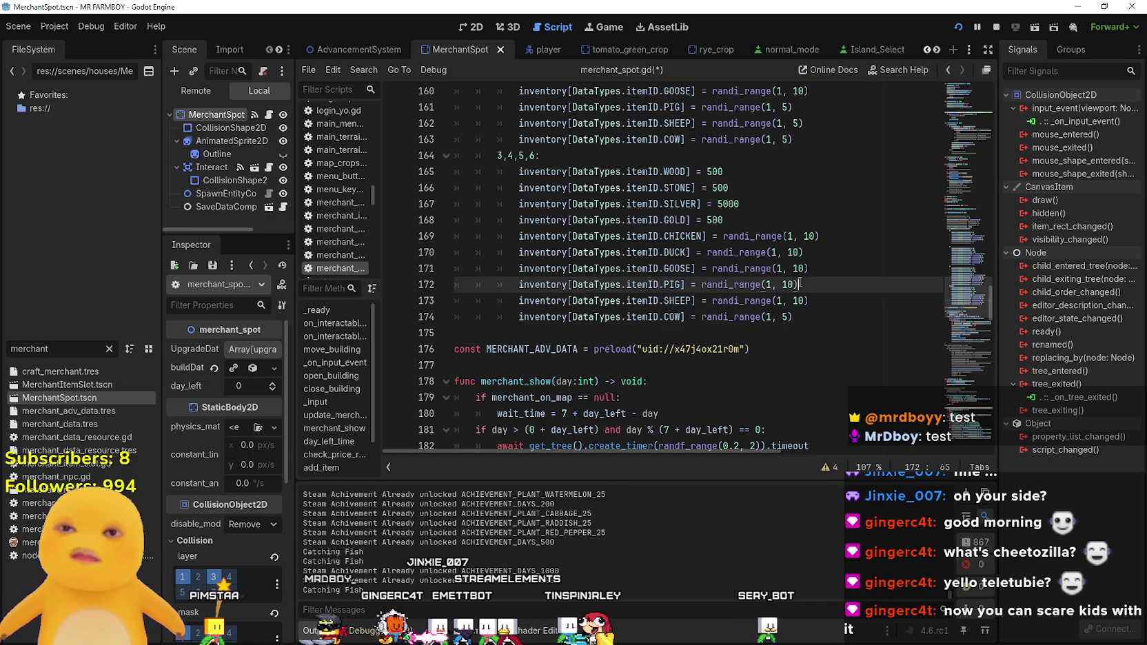
pyautogui.click(783, 316)
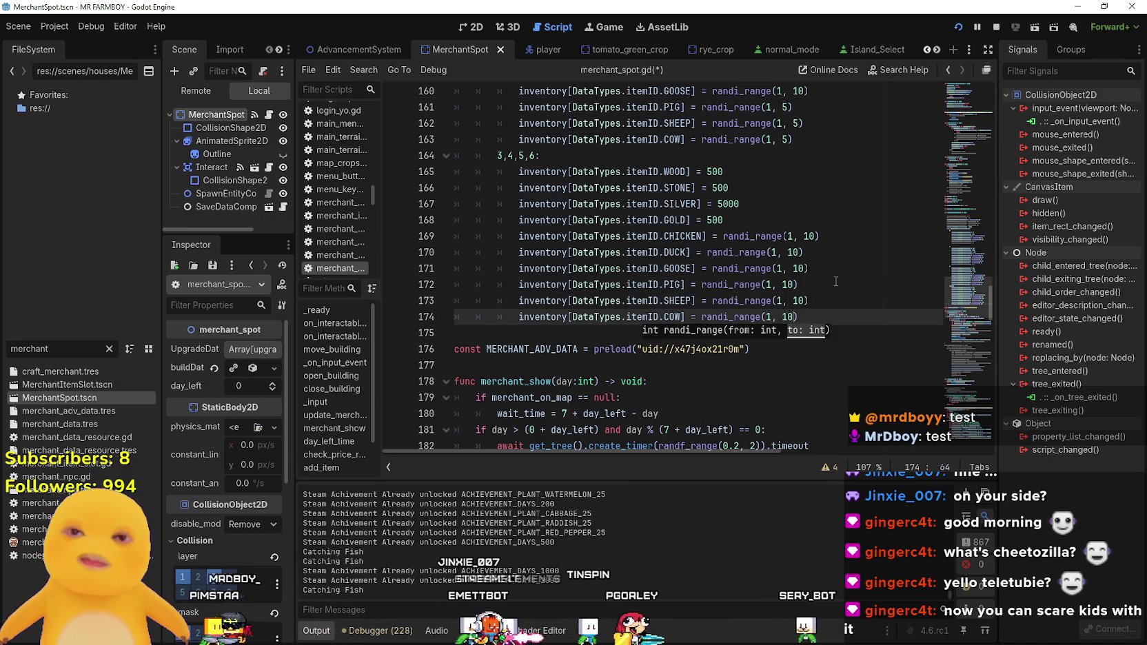
# - Compare the tier 3–6 lines against the tier 0 stock, then save with Ctrl+S
pyautogui.click(812, 284)
pyautogui.scroll(5, 811, 317)
pyautogui.scroll(8, 811, 316)
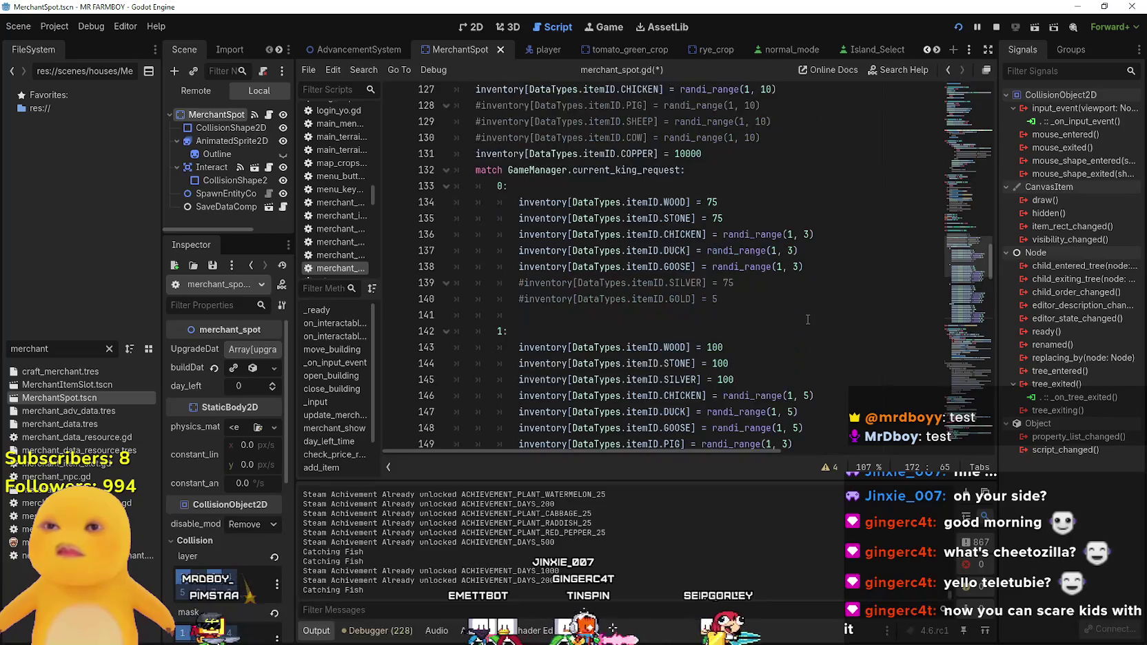
pyautogui.click(807, 316)
pyautogui.scroll(-12, 807, 319)
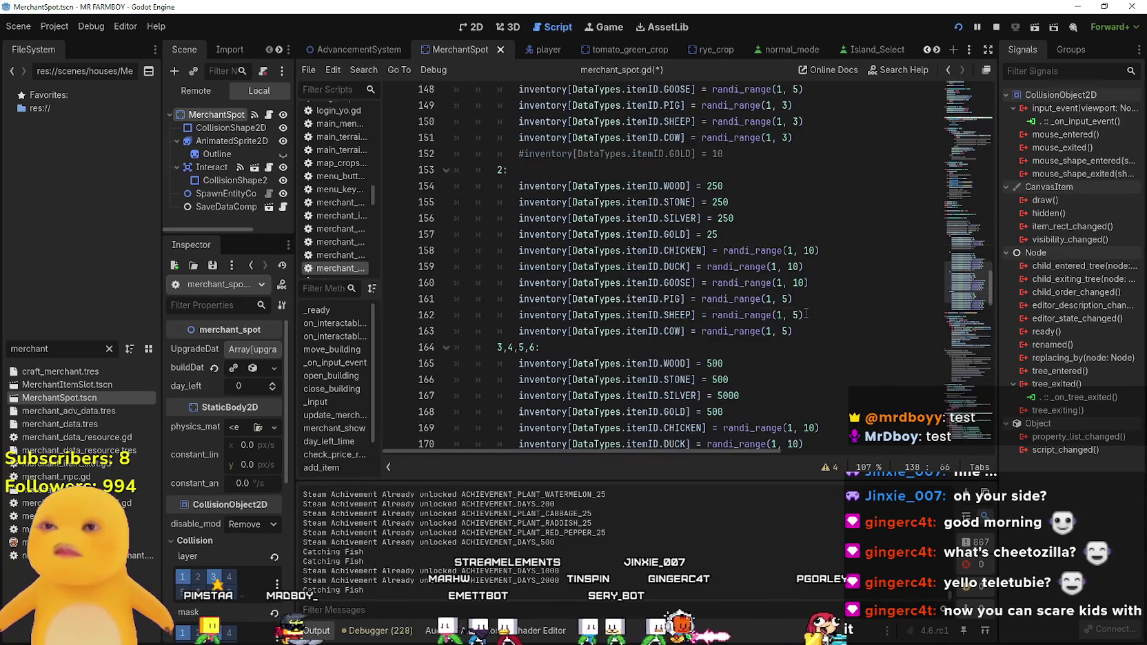
pyautogui.click(778, 283)
pyautogui.hotkey('ctrl', 's')
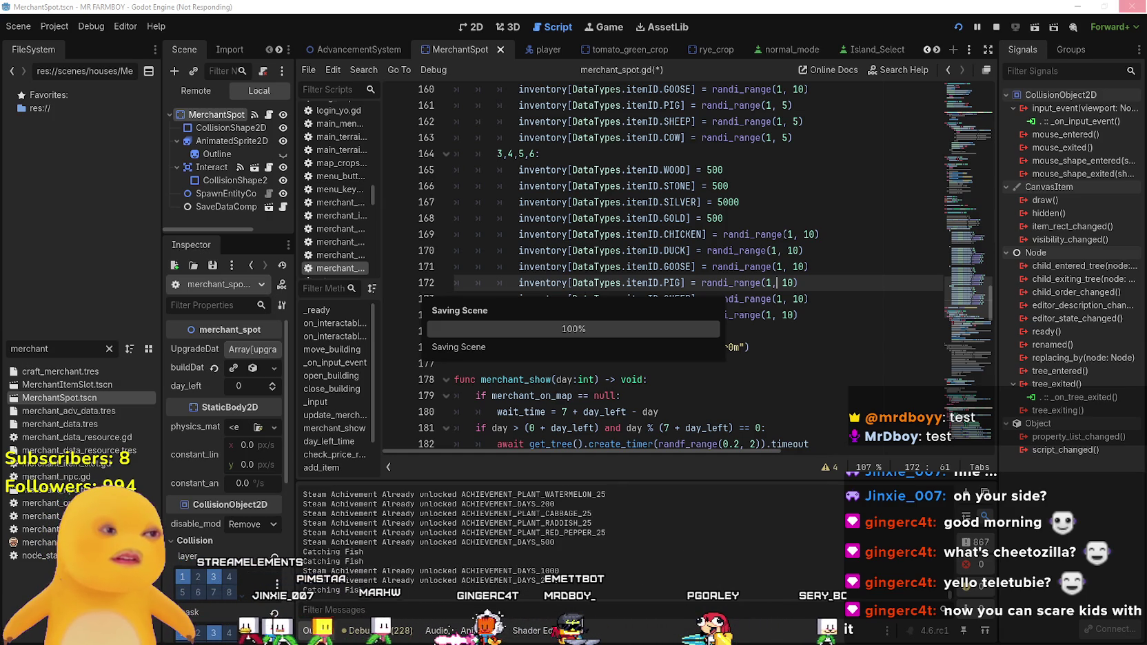
# - Return to merchant_spot.gd after saving and place the caret after the stock list
pyautogui.click(617, 235)
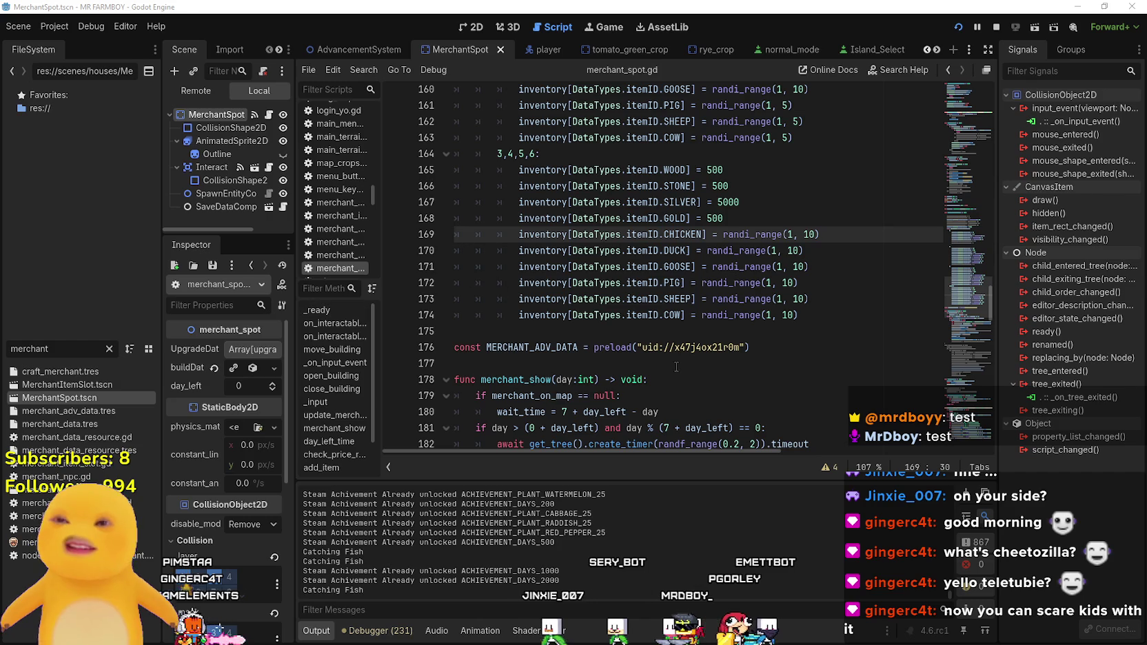
pyautogui.click(646, 332)
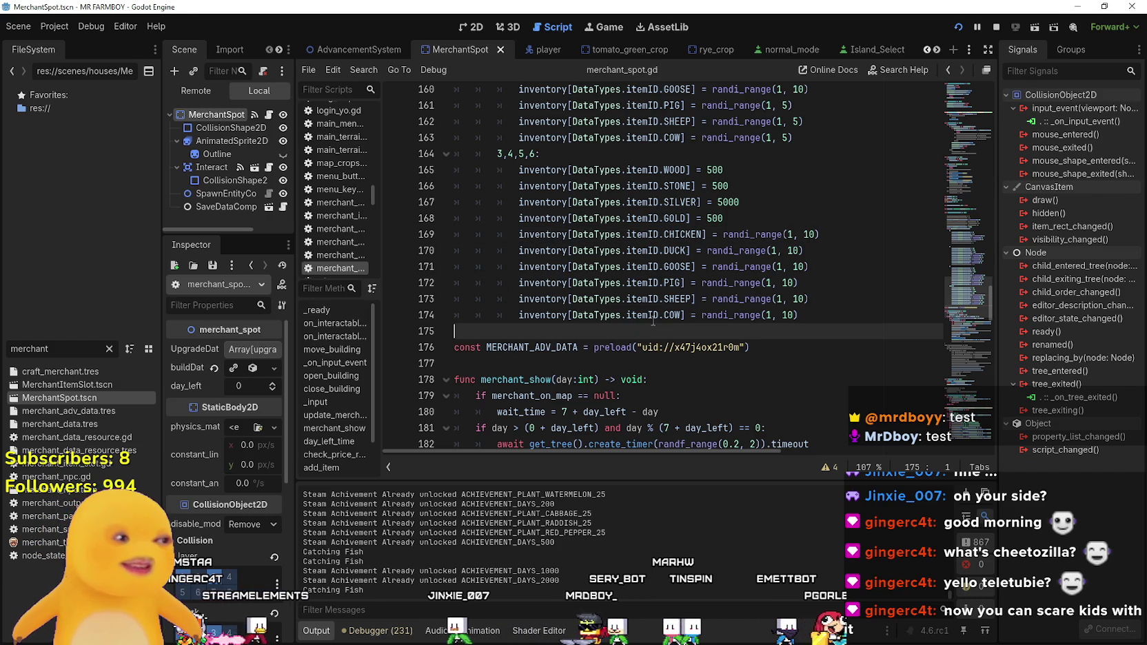
pyautogui.moveTo(652, 322)
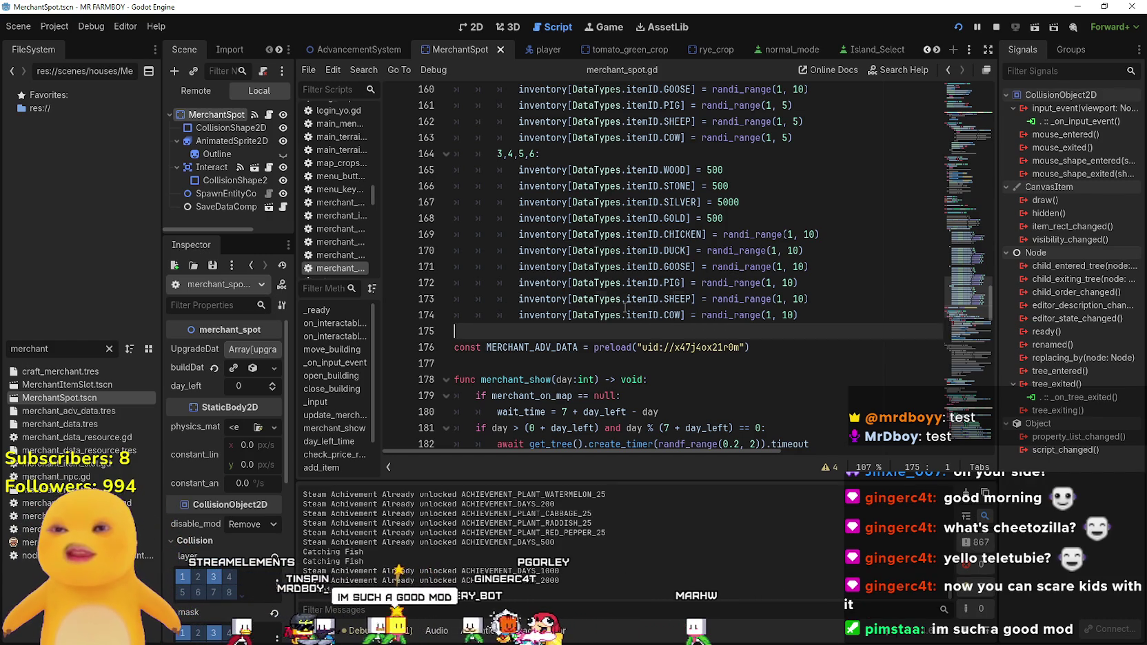
pyautogui.click(626, 299)
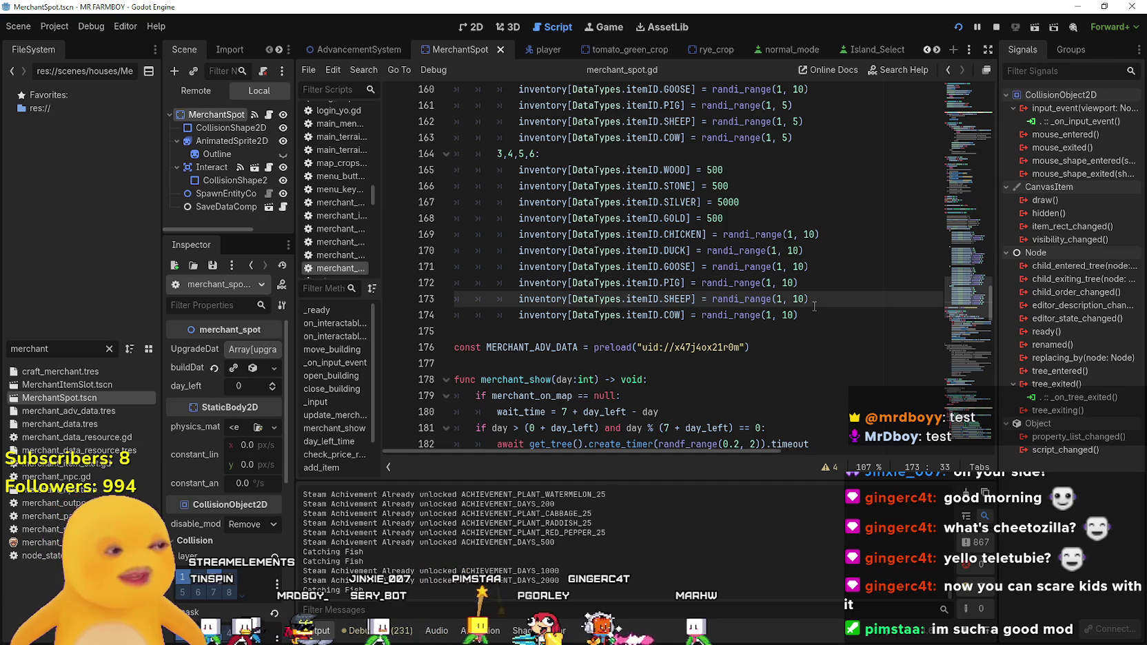
pyautogui.click(740, 332)
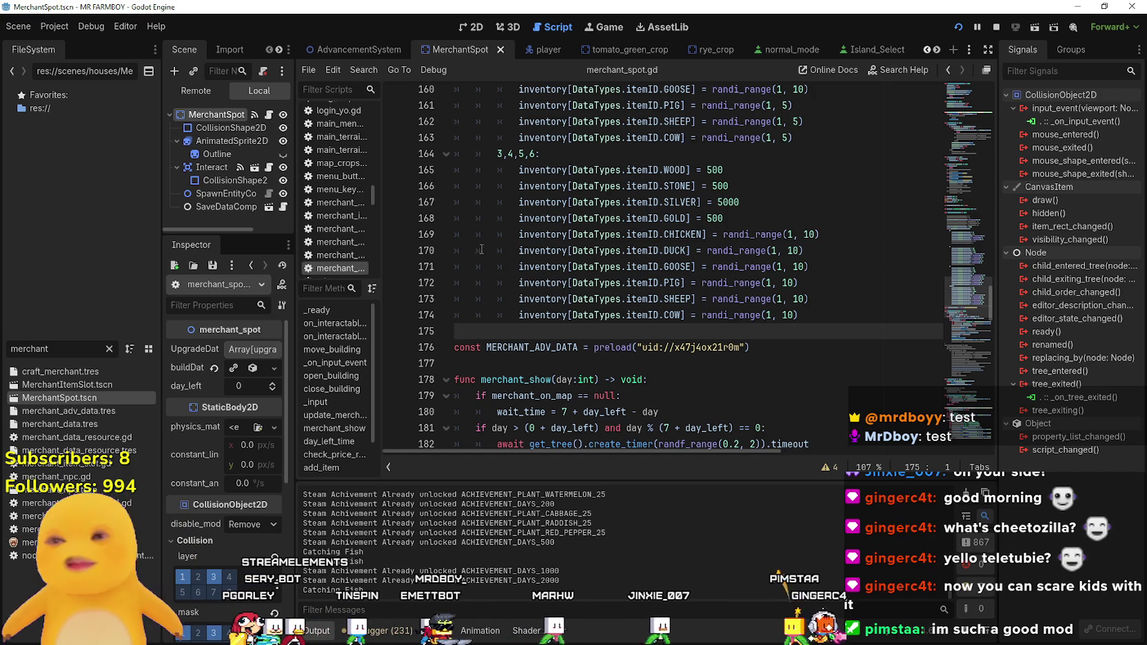
pyautogui.moveTo(611, 294)
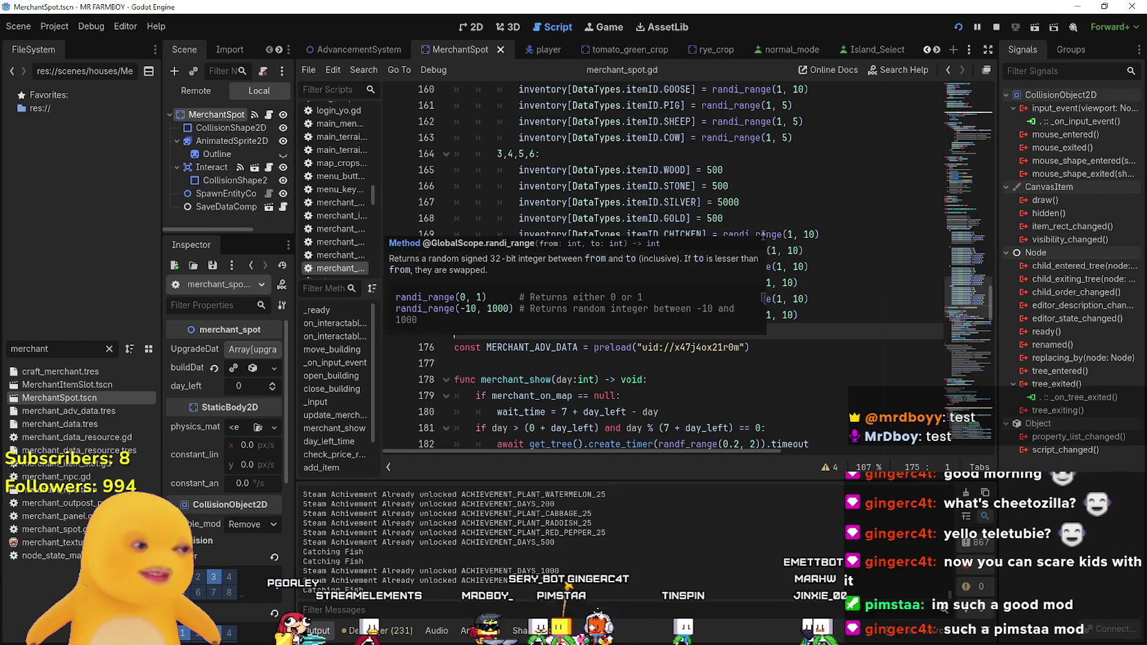
# - In the 3,4,5,6 branch, make WOOD, STONE and GOLD 500 and SILVER 5000
pyautogui.click(801, 211)
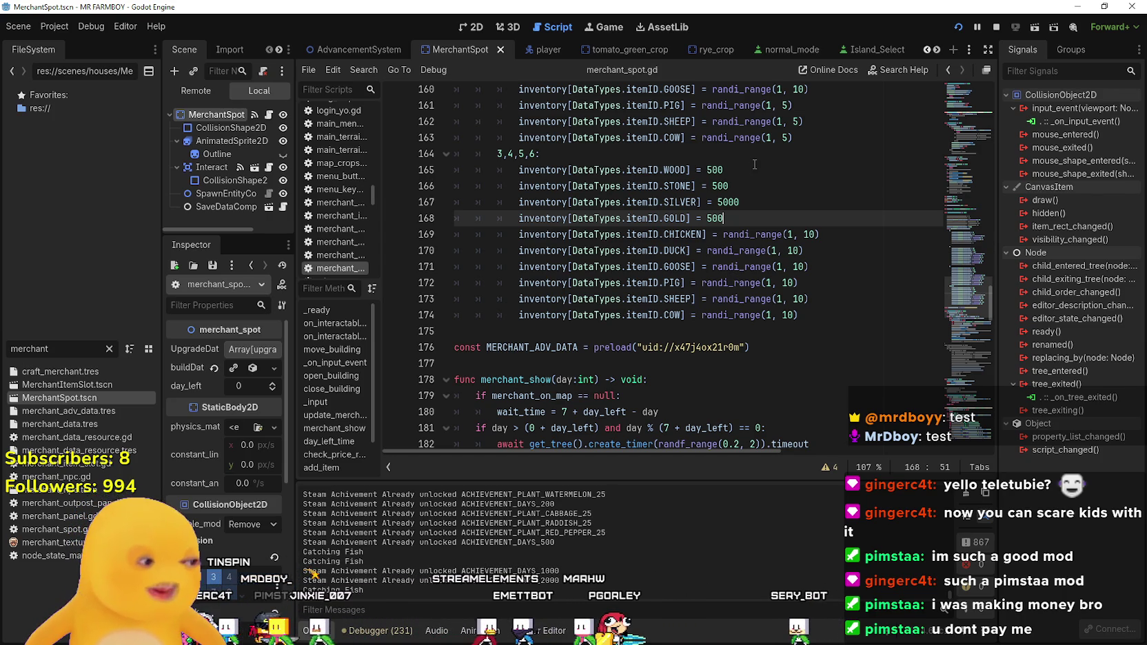
pyautogui.click(735, 346)
pyautogui.click(767, 212)
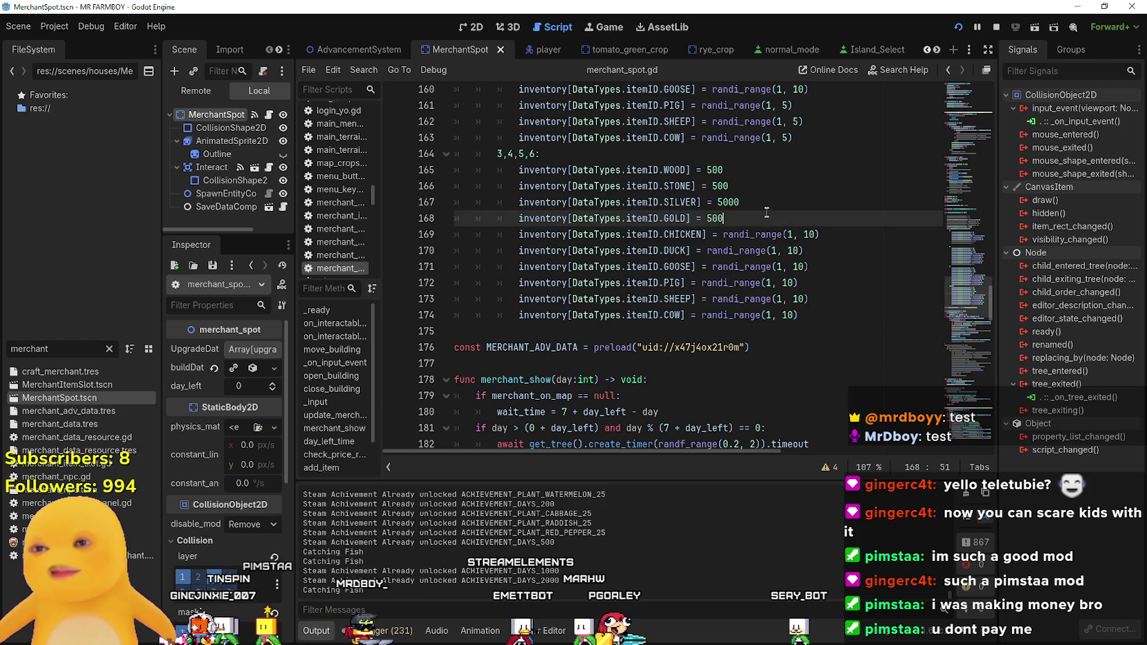
pyautogui.scroll(1, 777, 299)
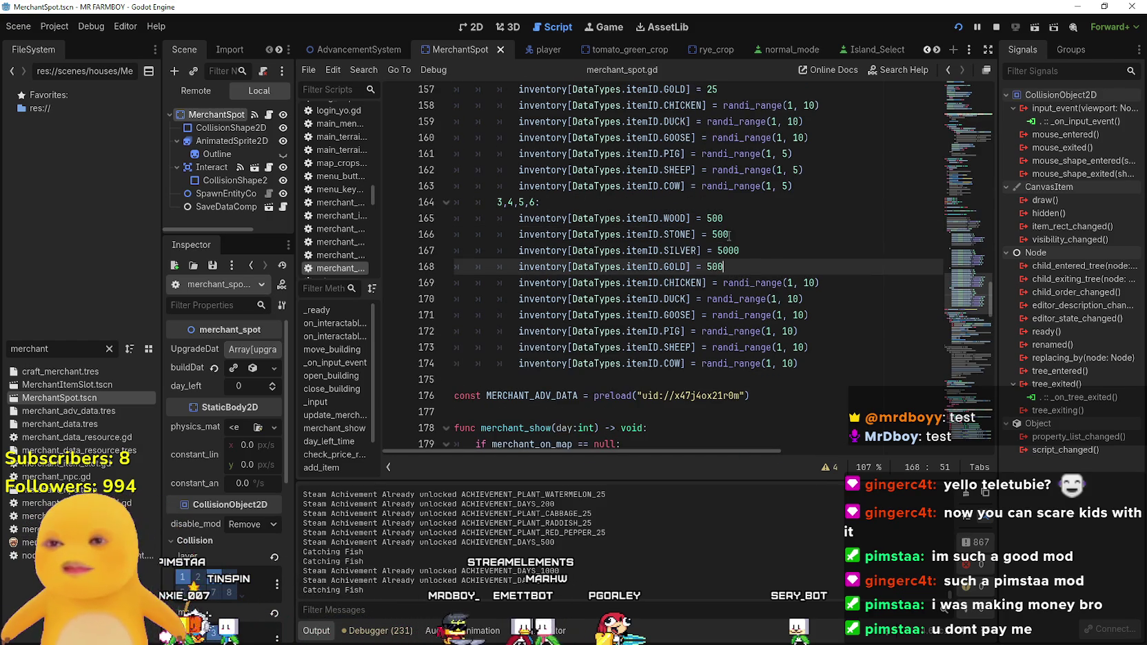
pyautogui.scroll(6, 730, 236)
pyautogui.click(689, 331)
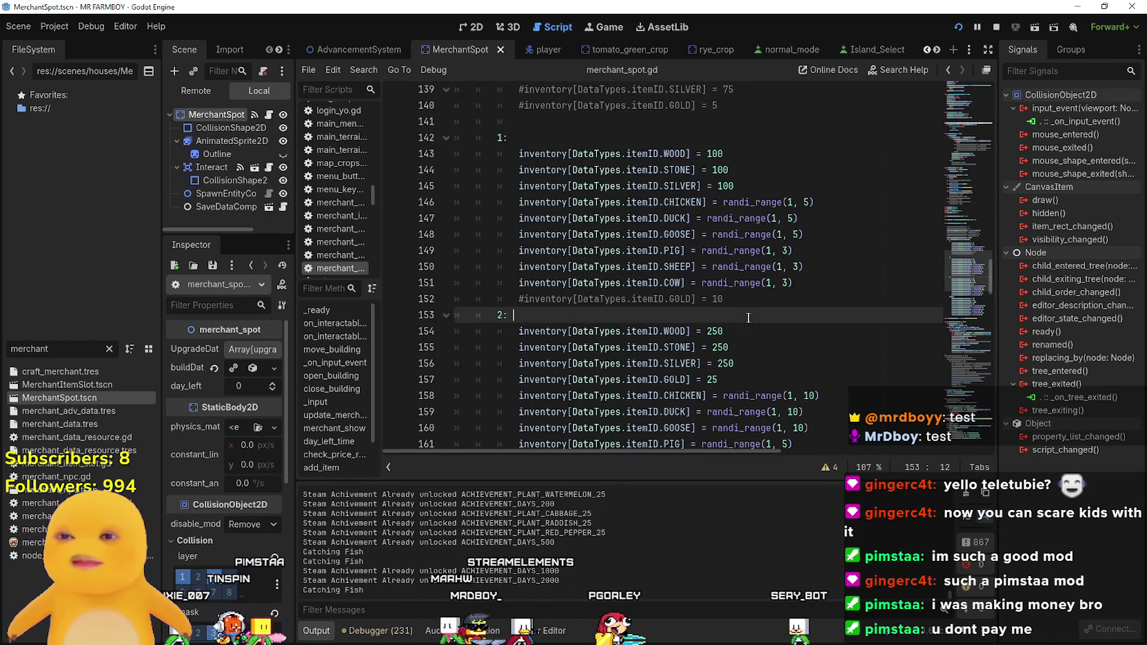
# - Review the commented SILVER and GOLD lines in the merchant's match branches
pyautogui.scroll(8, 731, 352)
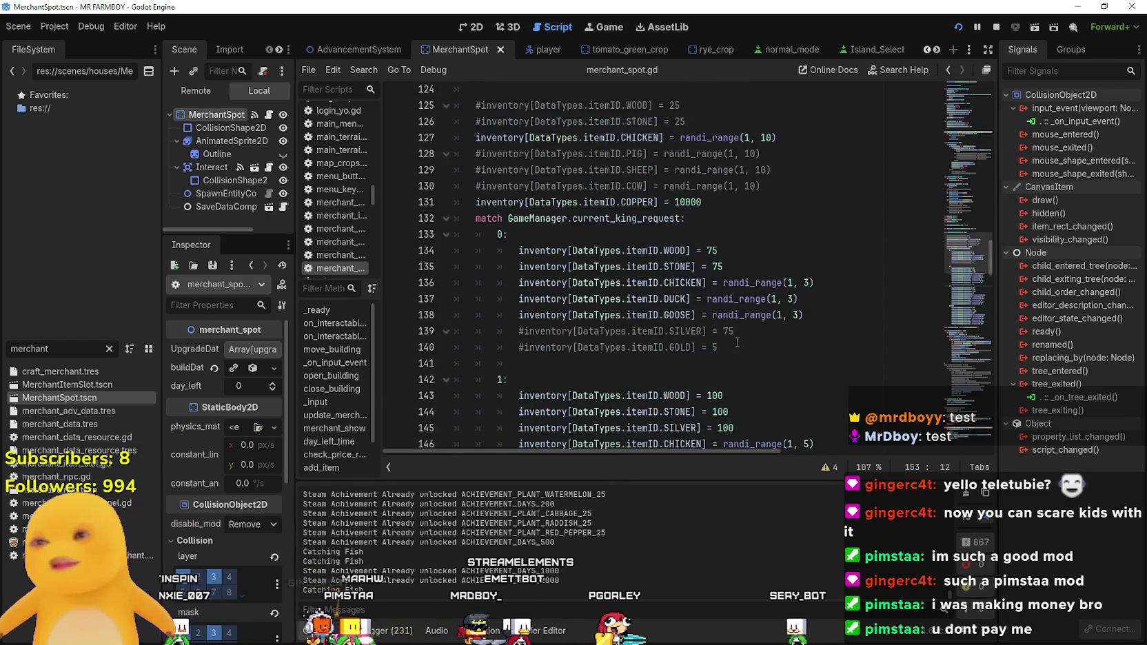
pyautogui.scroll(-2, 716, 388)
pyautogui.moveTo(742, 397)
pyautogui.mouseDown()
pyautogui.moveTo(483, 396)
pyautogui.moveTo(455, 379)
pyautogui.mouseUp()
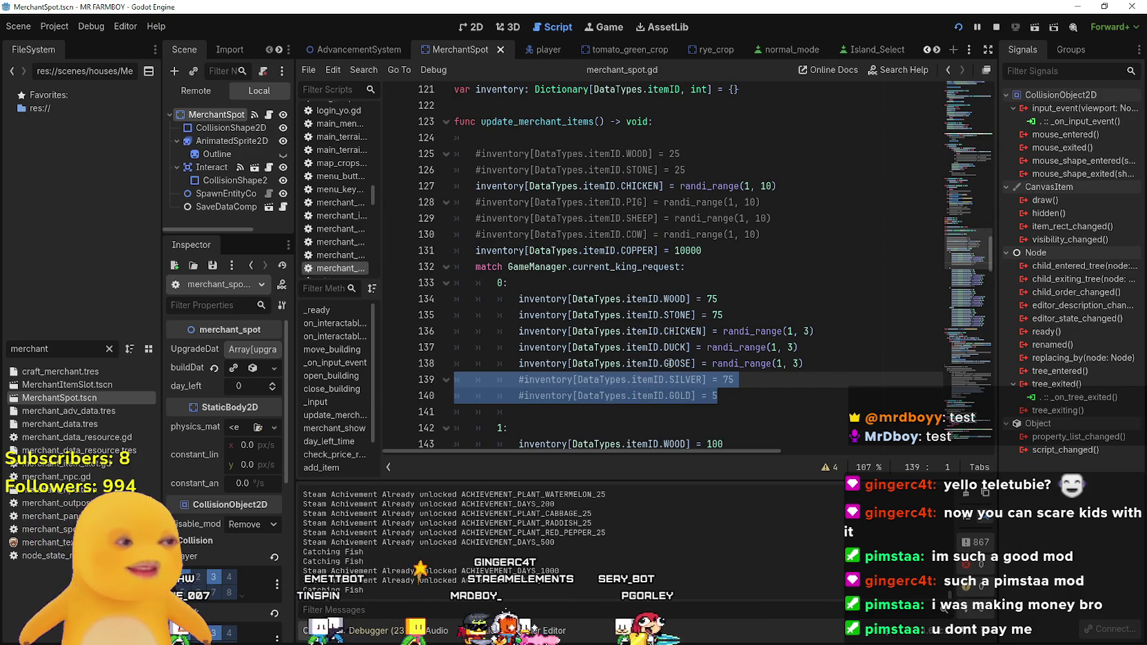
pyautogui.scroll(-2, 673, 378)
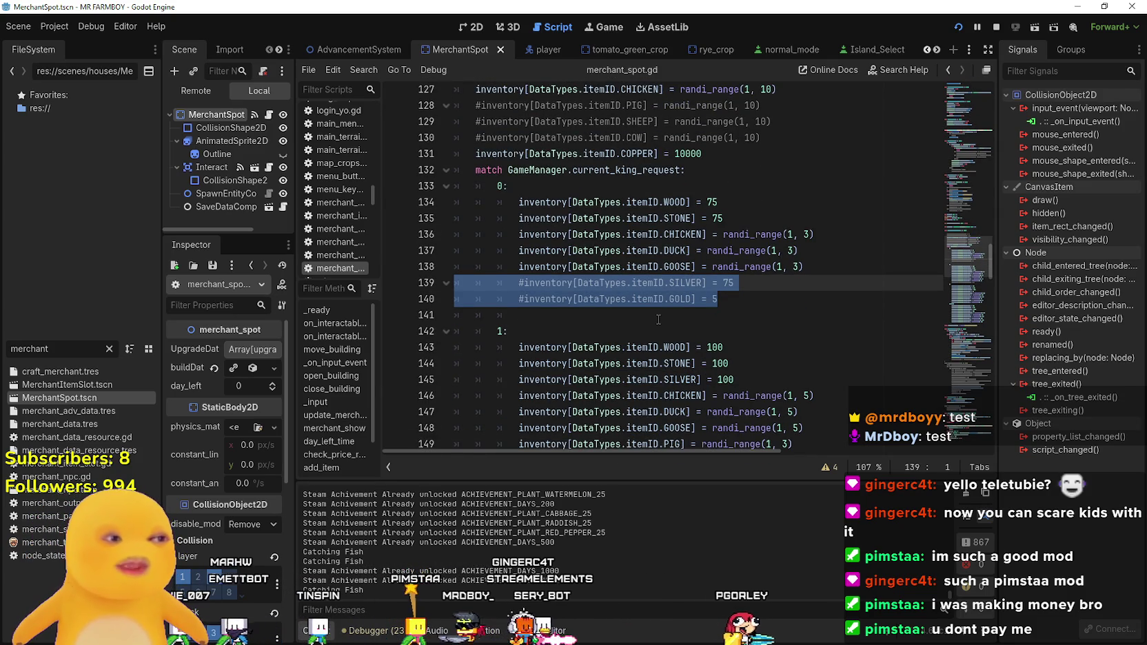
pyautogui.click(629, 326)
pyautogui.click(761, 308)
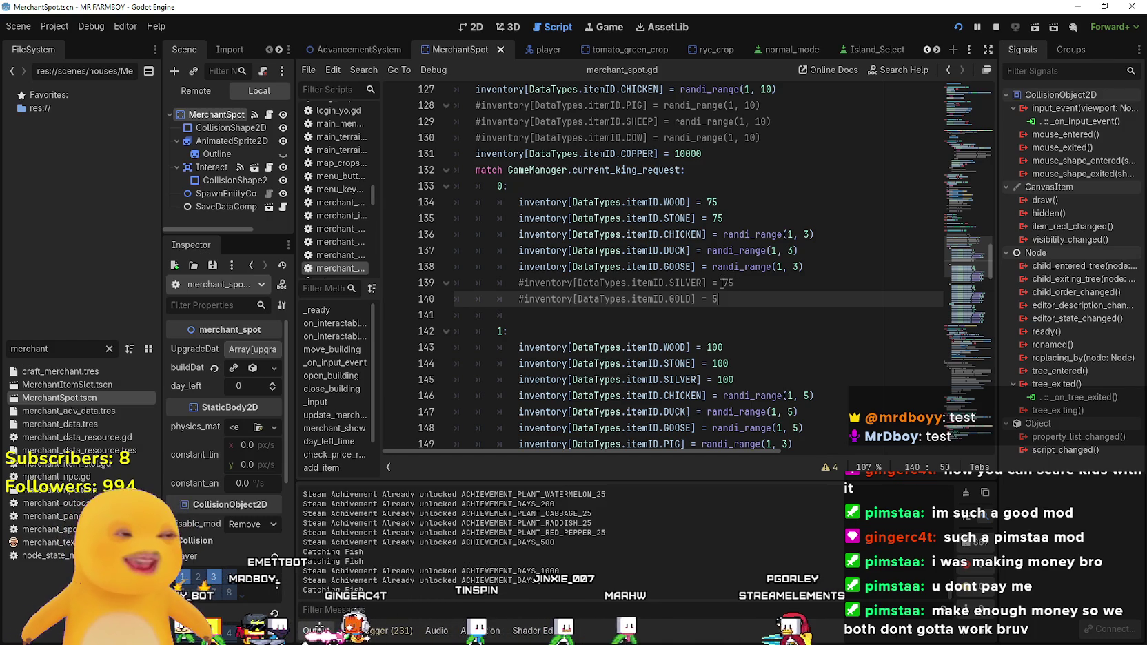
pyautogui.press('Down')
pyautogui.scroll(-1, 654, 296)
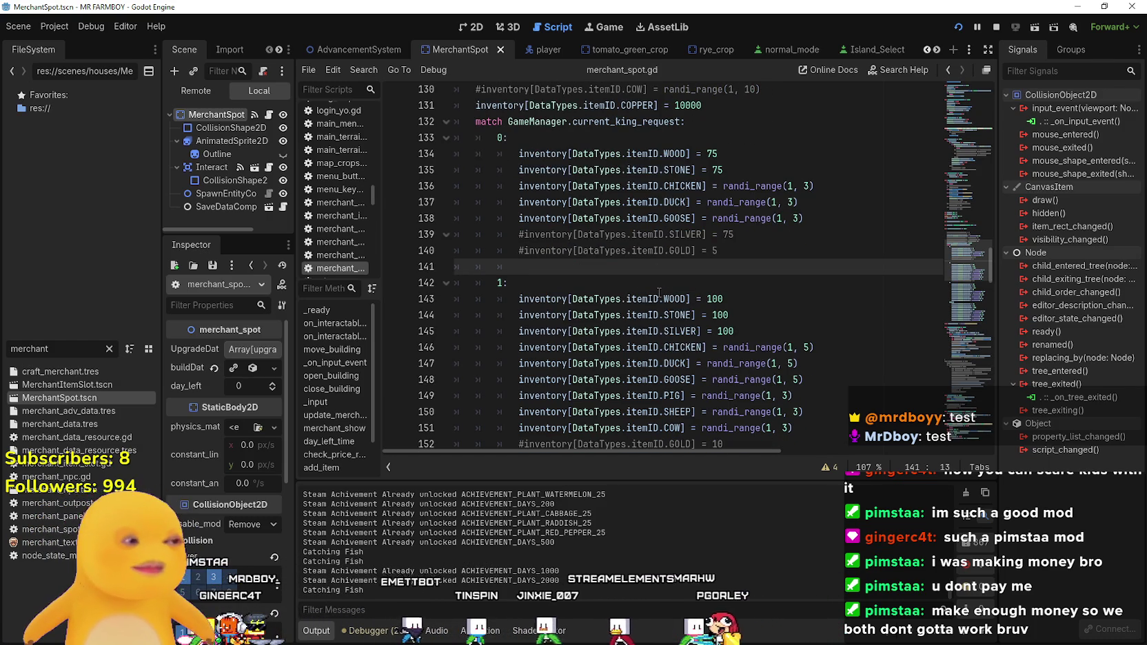
pyautogui.moveTo(660, 294)
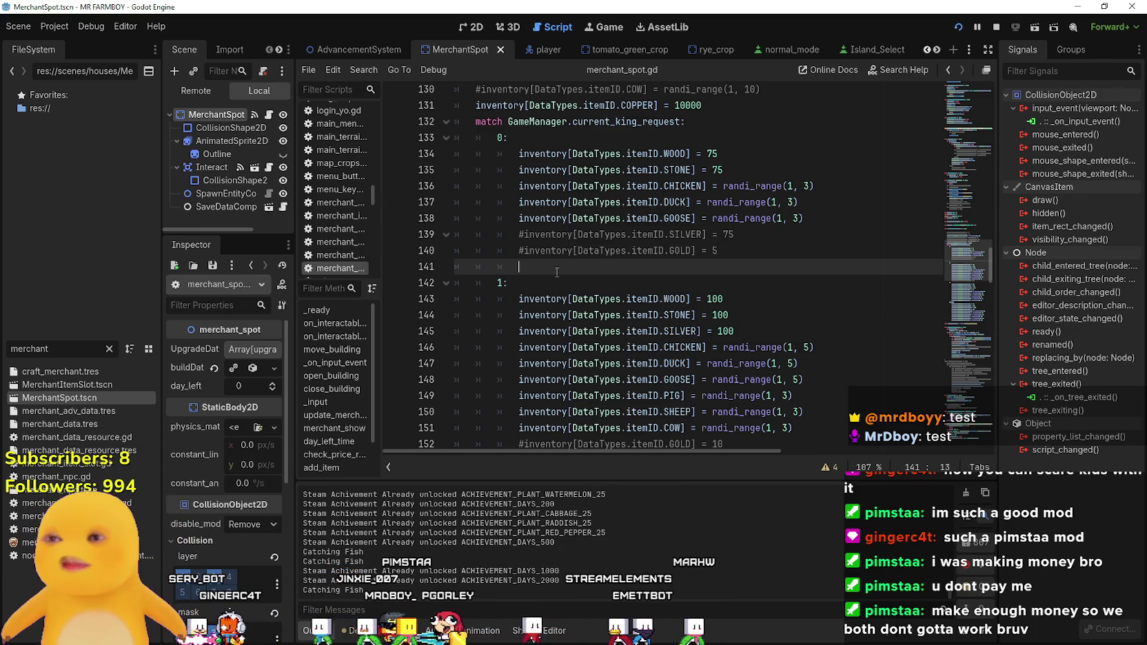
pyautogui.click(717, 252)
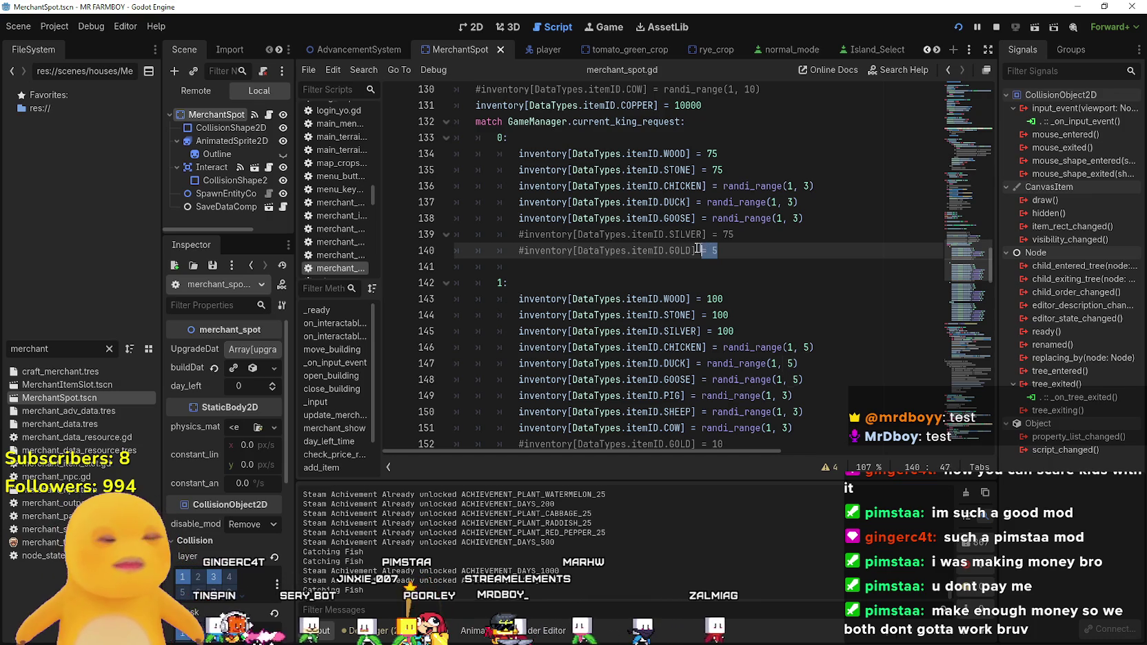
pyautogui.moveTo(703, 249); pyautogui.dragTo(504, 235)
pyautogui.click(552, 261)
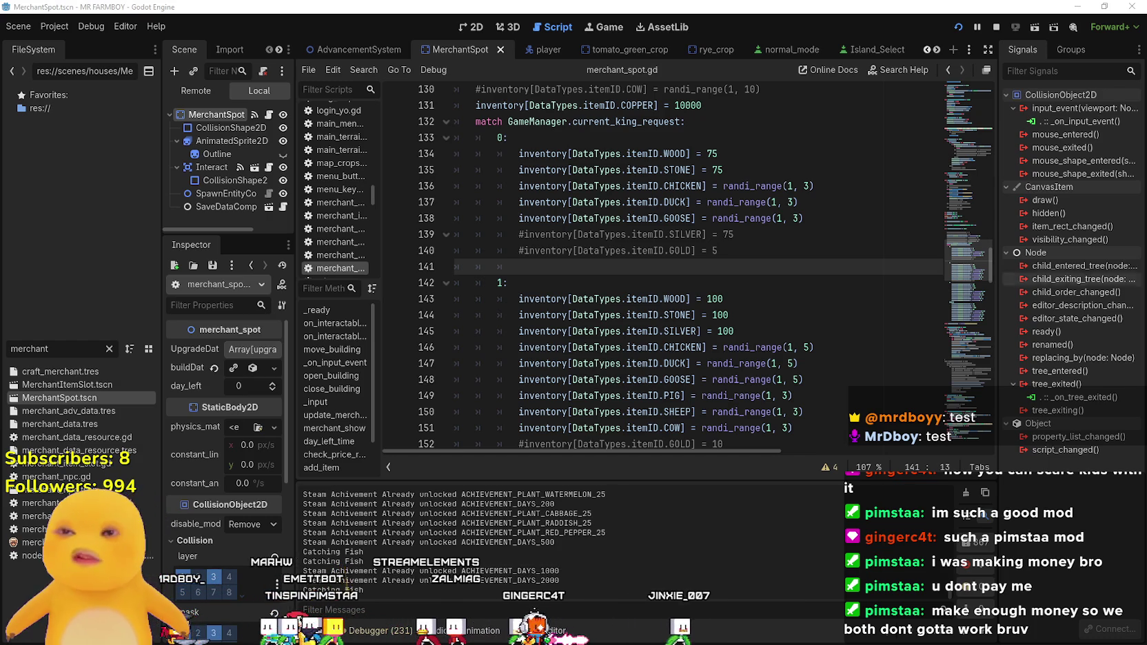
# - Save merchant_spot.gd with Ctrl+S and return to the tier 3–6 stock lines
pyautogui.click(792, 257)
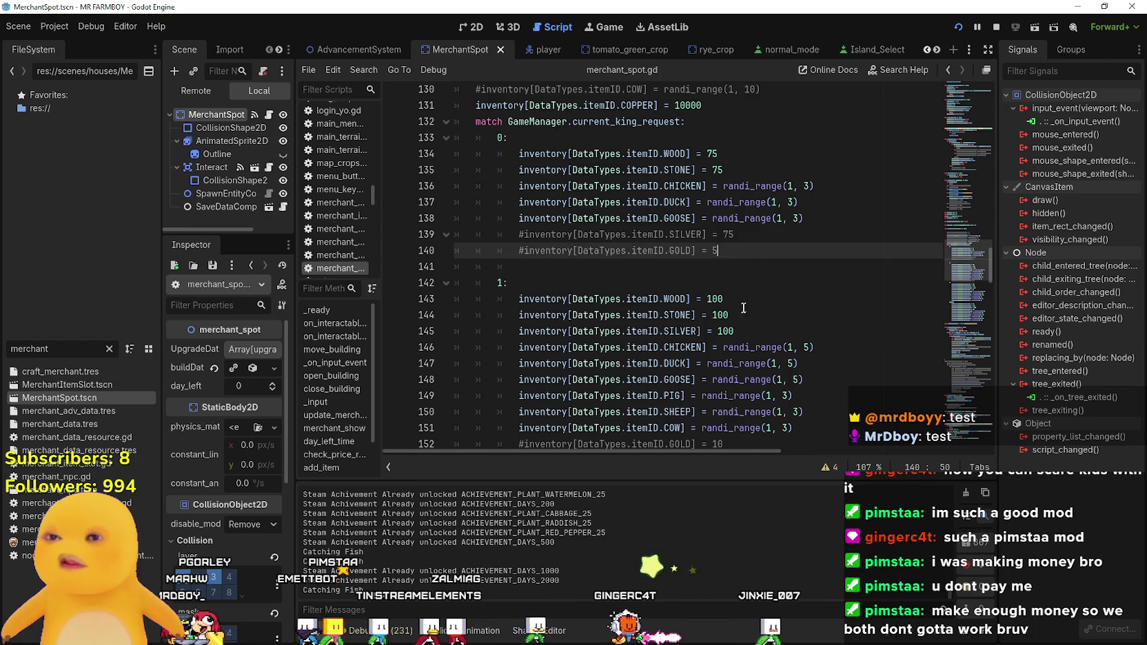
pyautogui.scroll(-4, 786, 273)
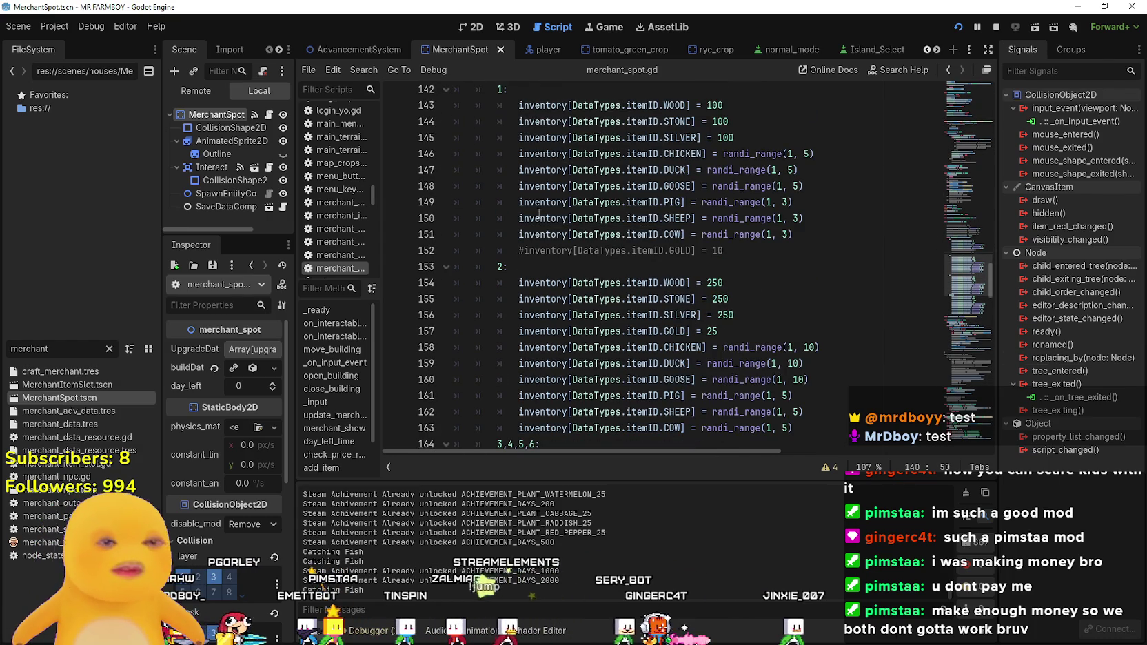
pyautogui.hotkey('ctrl', 's')
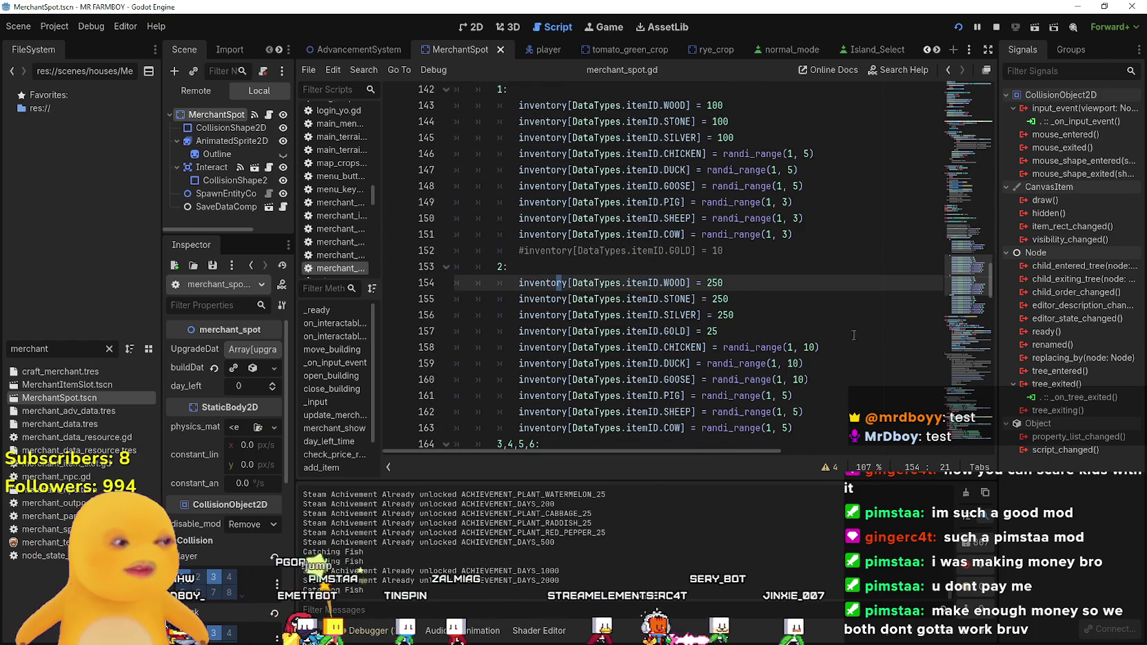
pyautogui.scroll(-6, 655, 372)
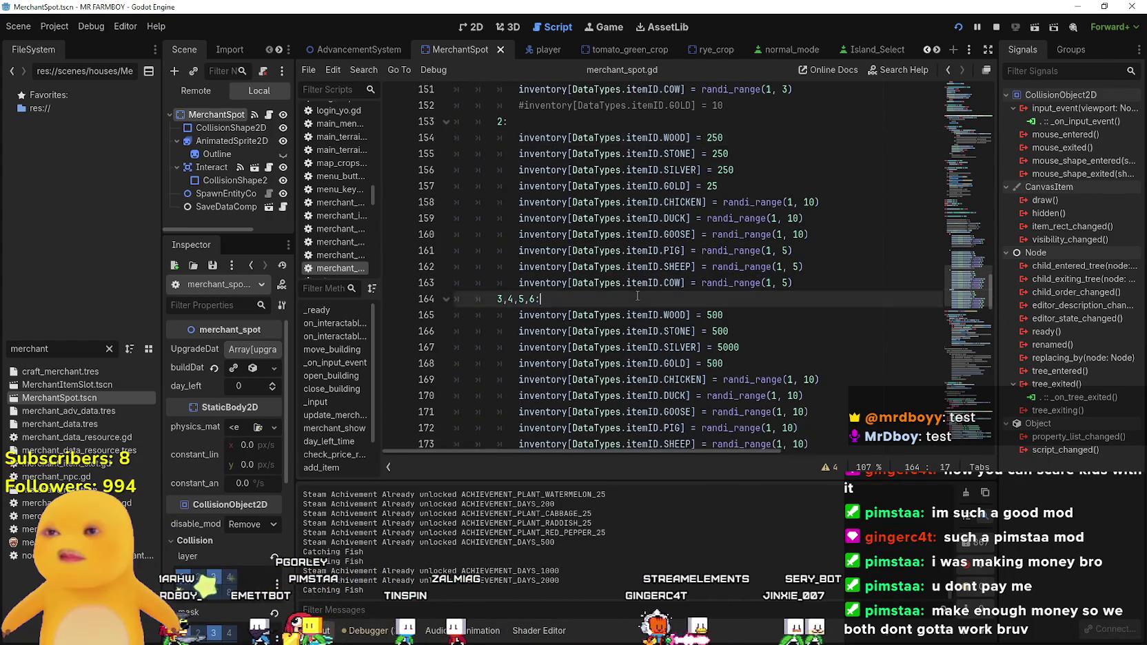
pyautogui.click(640, 283)
pyautogui.click(618, 337)
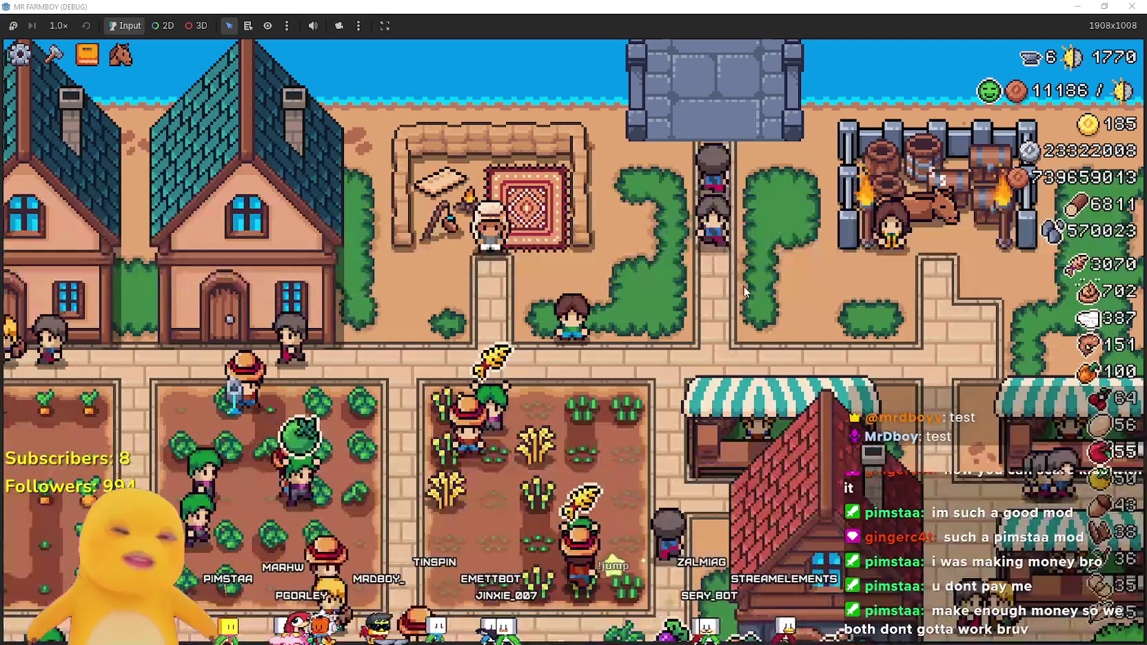
# - Open and close the Merchant Seller panel a few times, then talk to the villager
pyautogui.press('e')
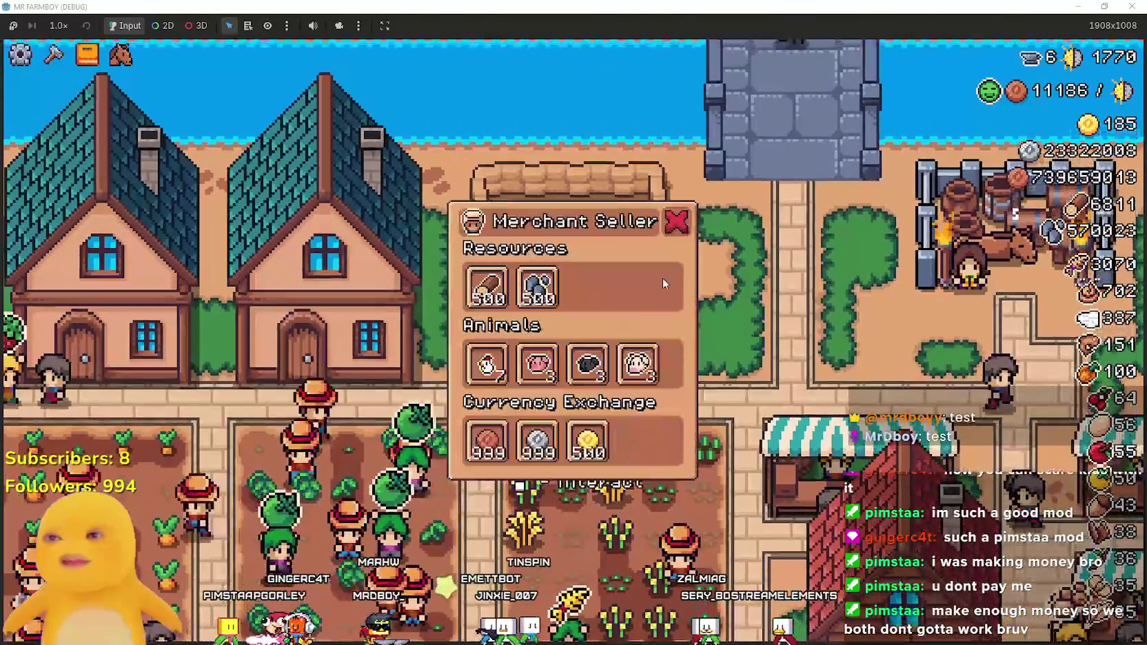
pyautogui.click(686, 224)
pyautogui.press('d')
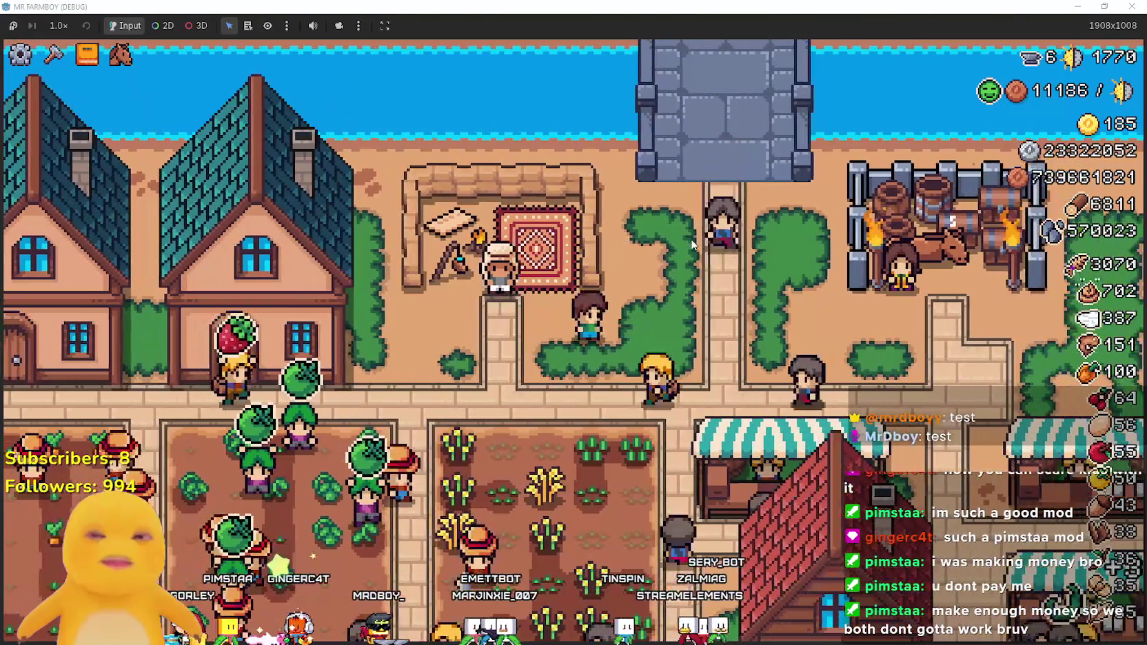
pyautogui.press('e')
pyautogui.click(684, 233)
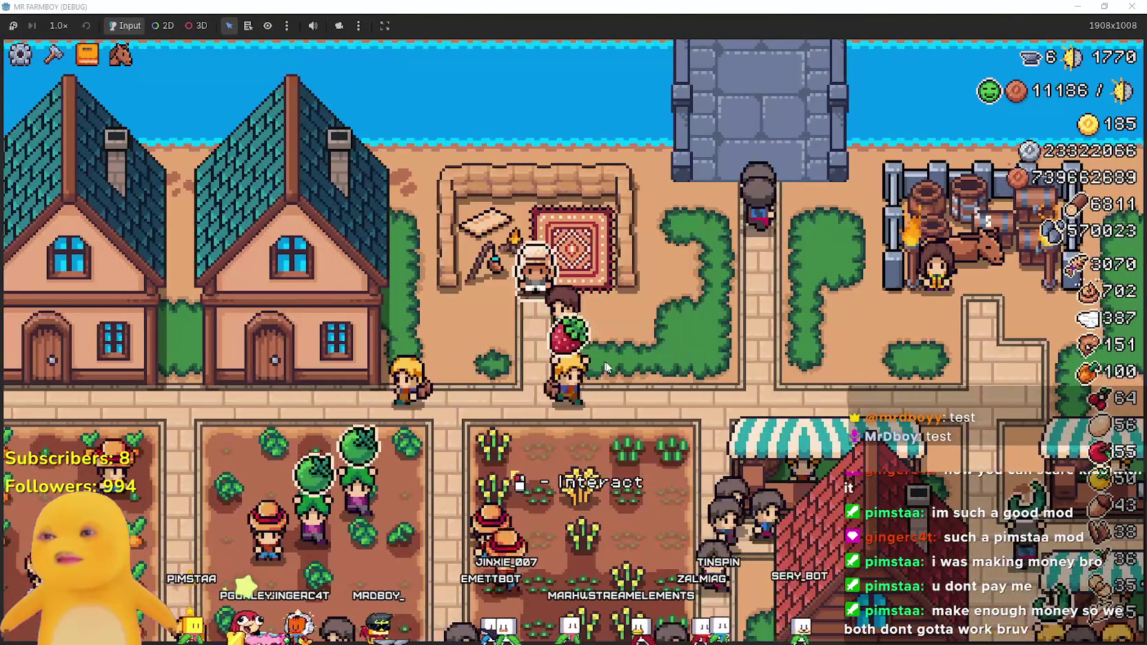
pyautogui.press('e')
pyautogui.click(676, 228)
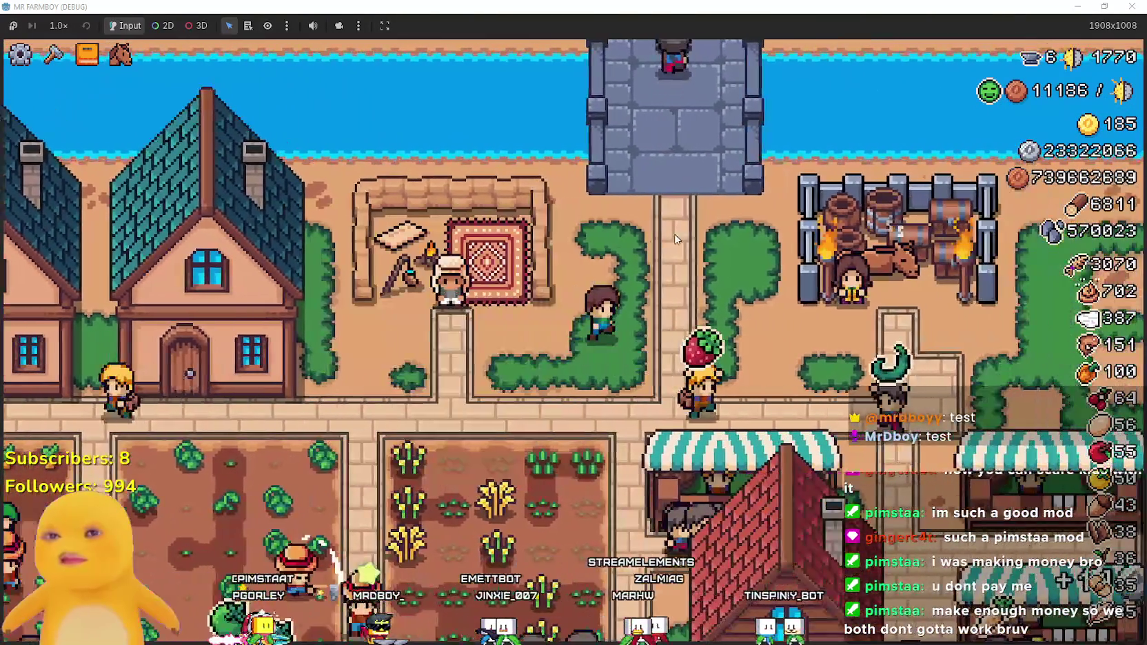
pyautogui.press('e')
pyautogui.press('e')
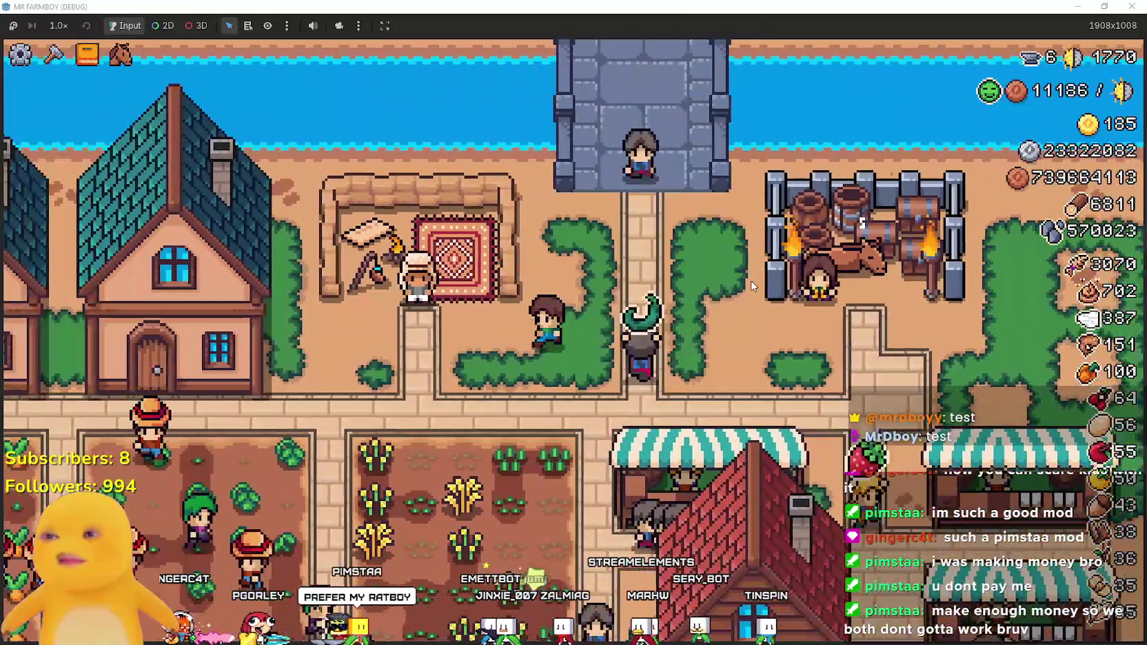
# - Walk through the cabbage and wheat plots and check the Royal's Envoy task window
pyautogui.press('s')
pyautogui.press('a')
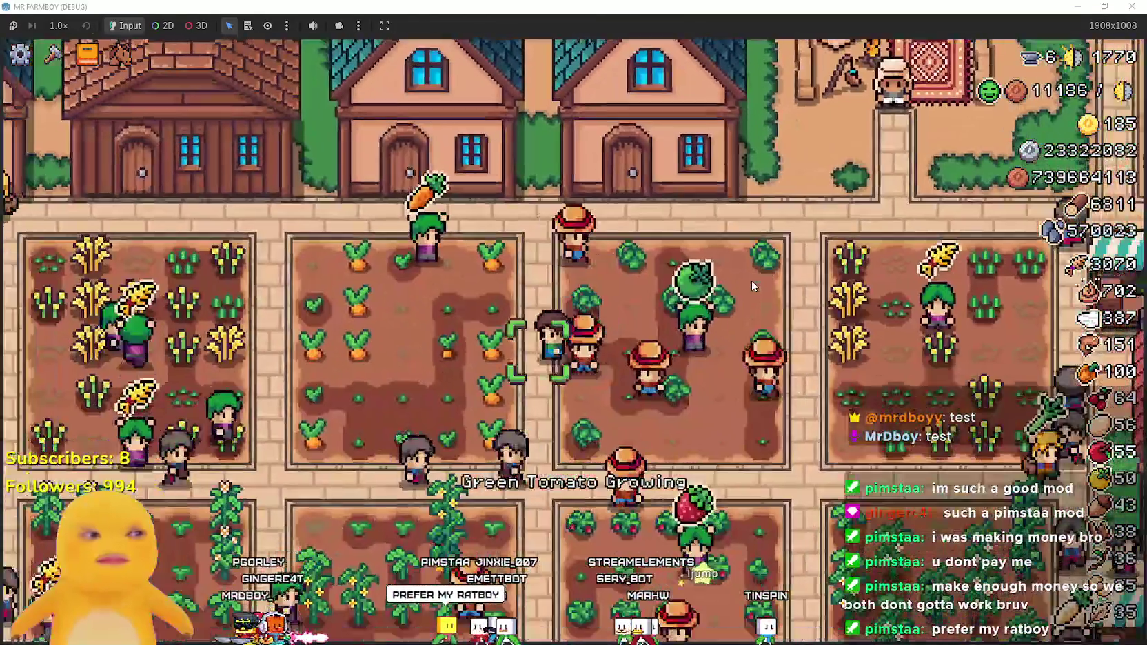
pyautogui.press('d')
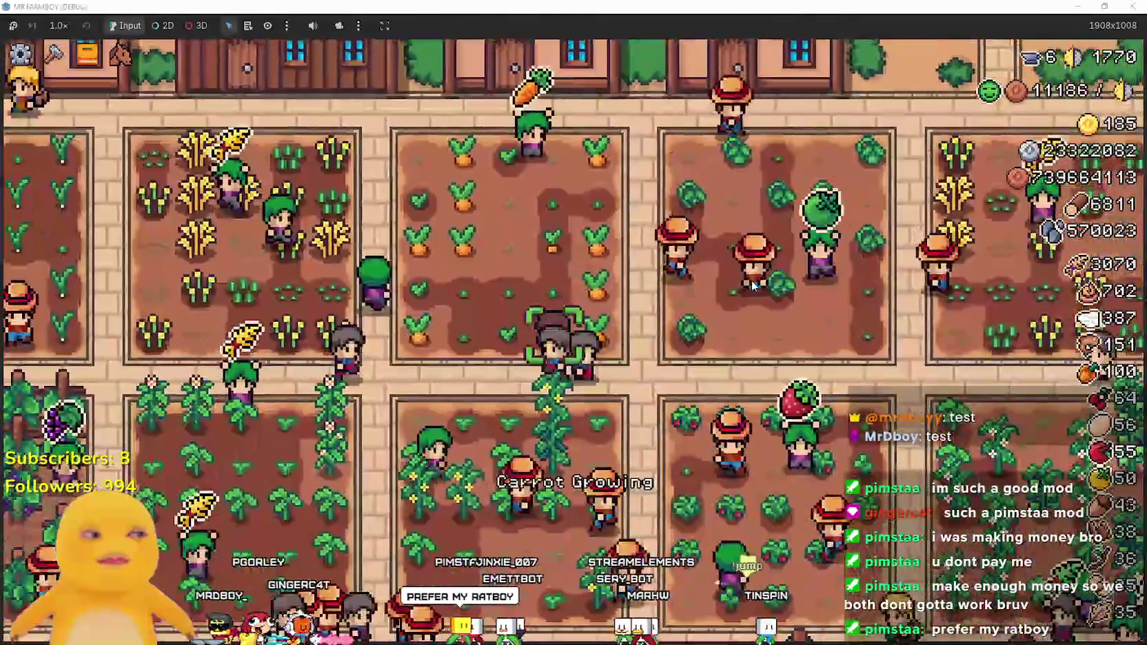
pyautogui.press('w')
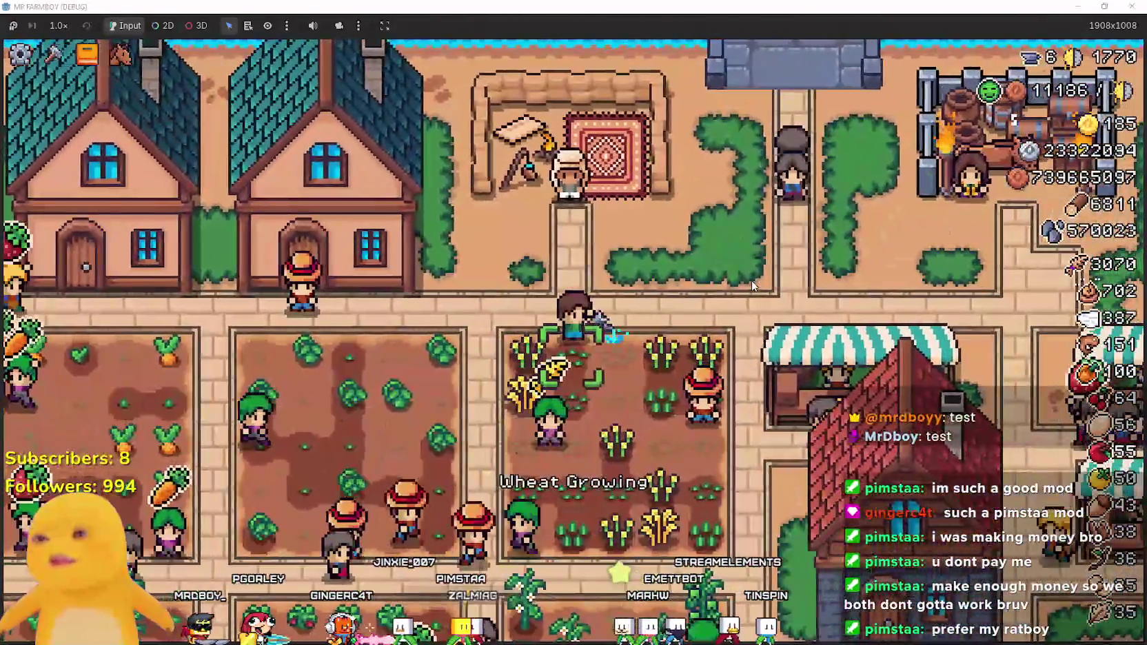
pyautogui.press('d')
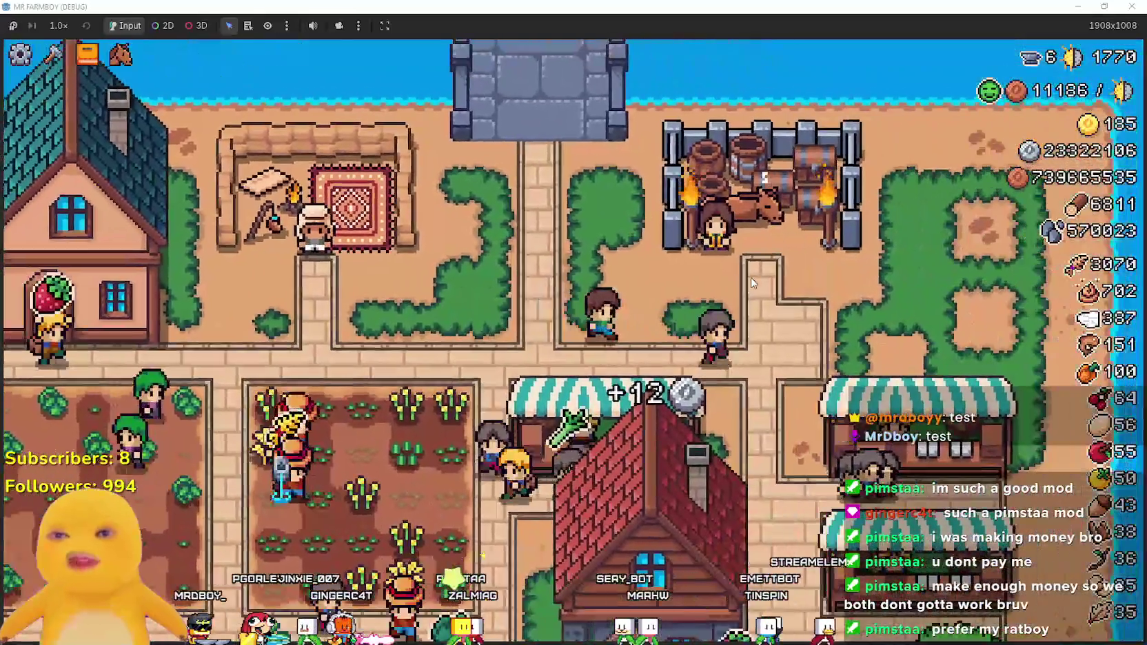
pyautogui.press('e')
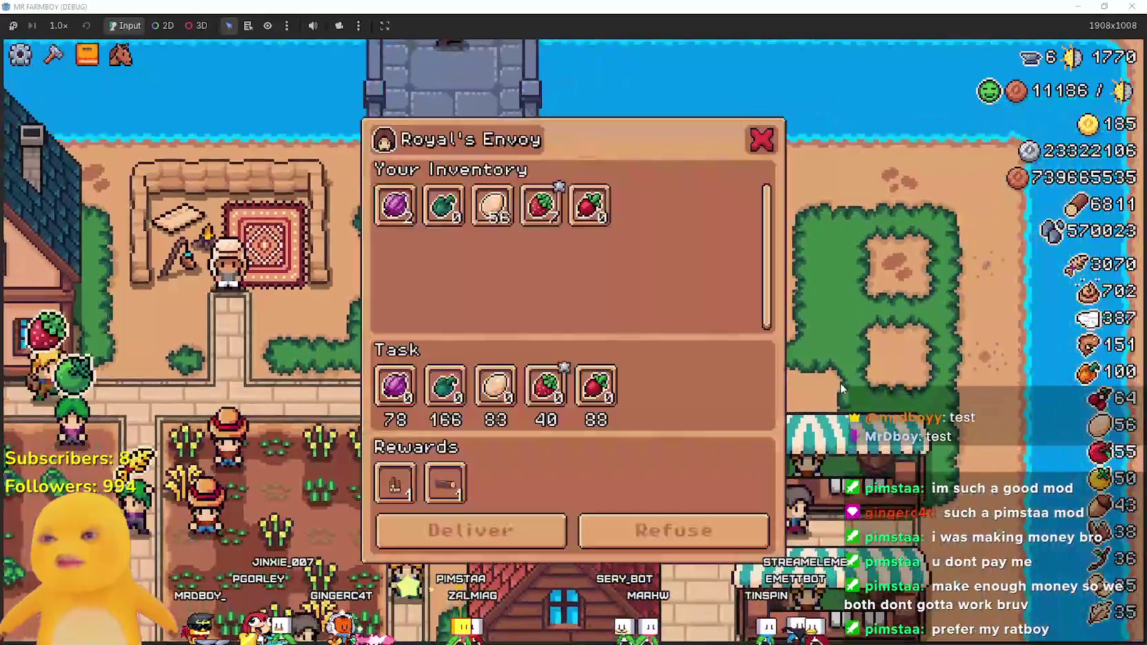
pyautogui.press('Escape')
# - Walk down into the market area and glance at the market inventory
pyautogui.press('s')
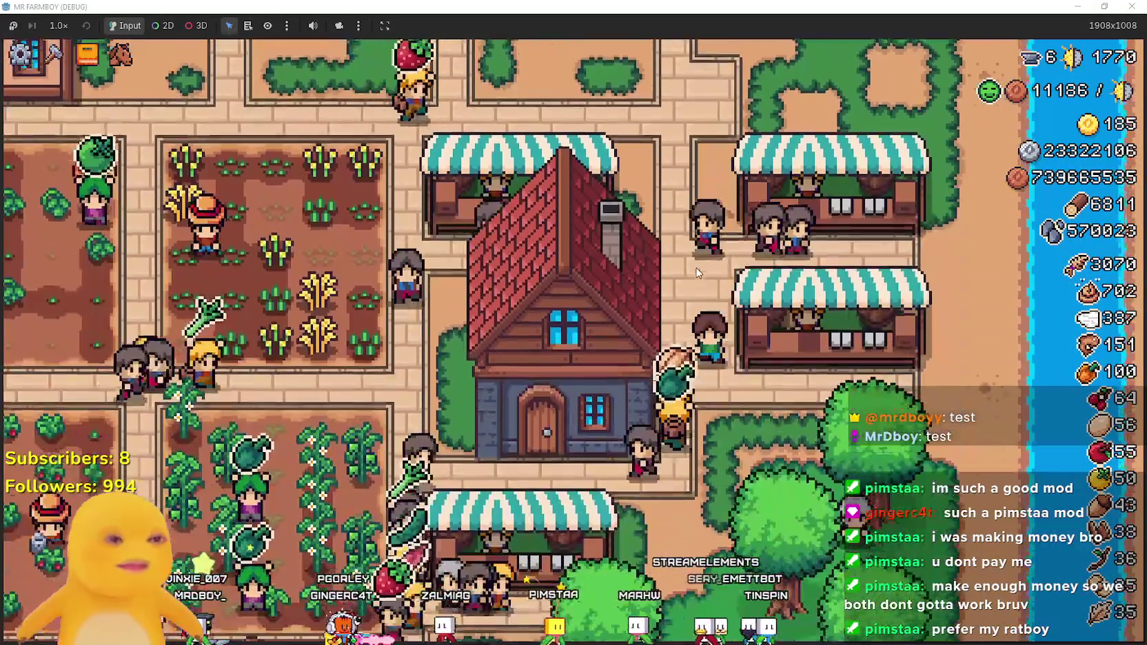
pyautogui.press('a')
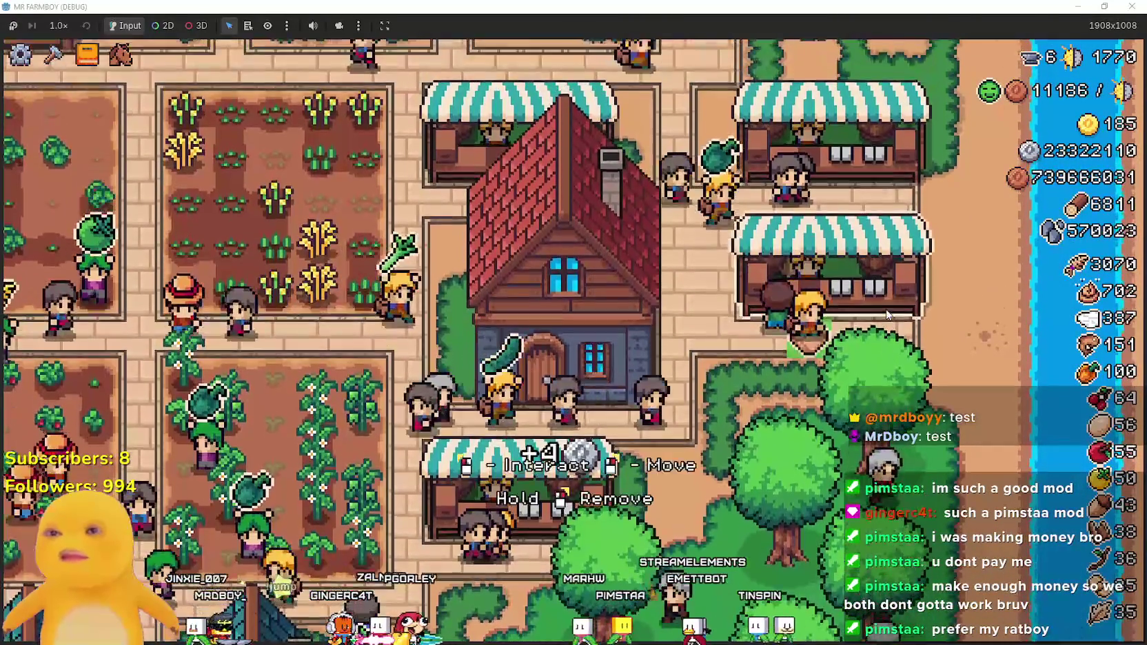
pyautogui.press('e')
pyautogui.press('Escape')
# - Walk to the market stall and scroll through the market inventory
pyautogui.press('d')
pyautogui.press('w')
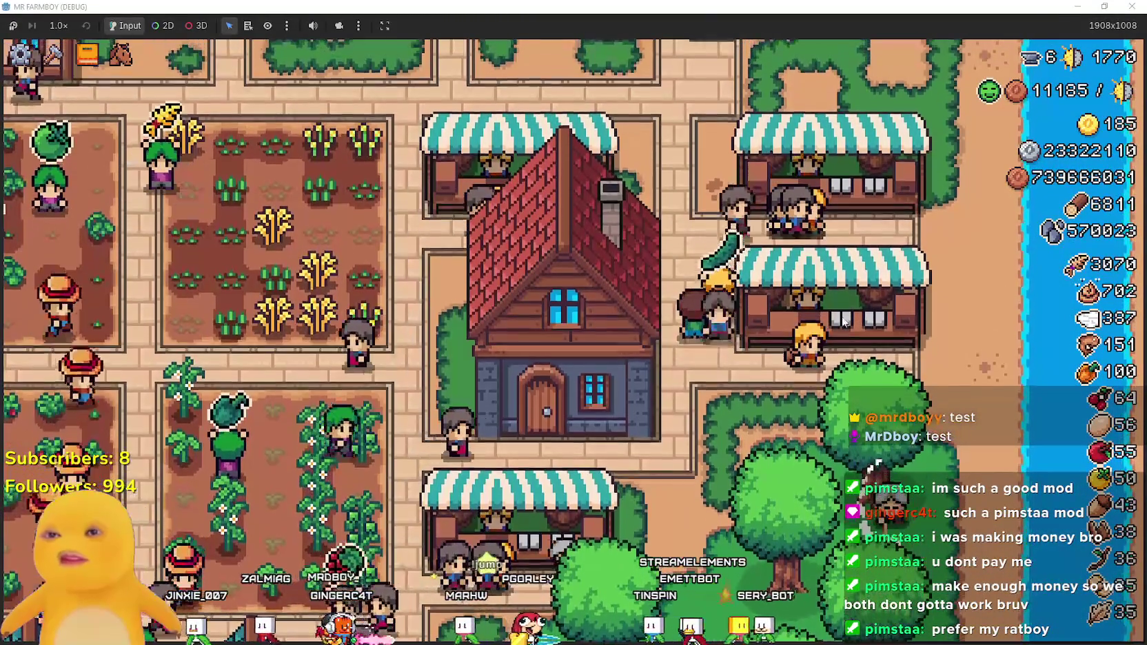
pyautogui.press('w')
pyautogui.press('s')
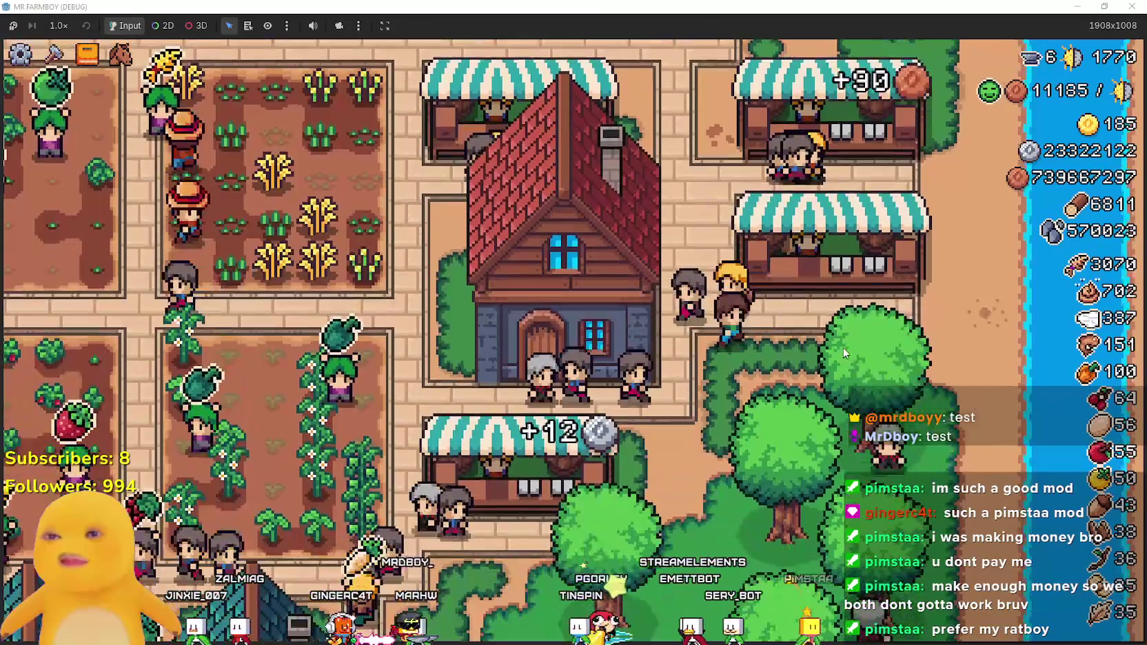
pyautogui.press('e')
pyautogui.press('Escape')
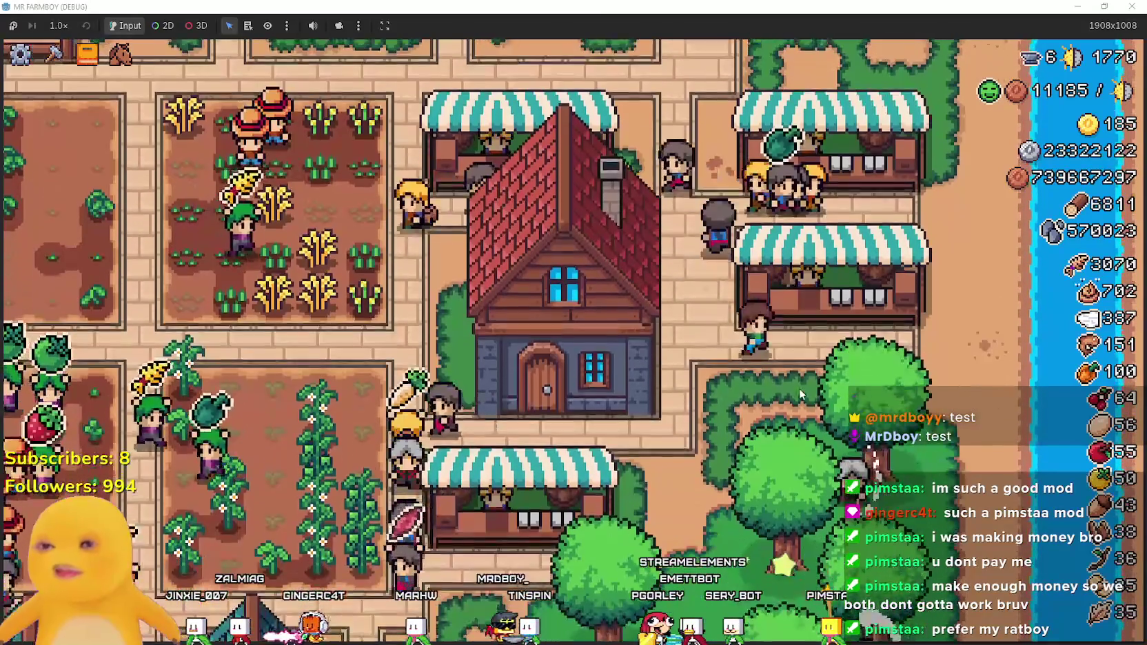
pyautogui.press('e')
pyautogui.scroll(-1, 665, 309)
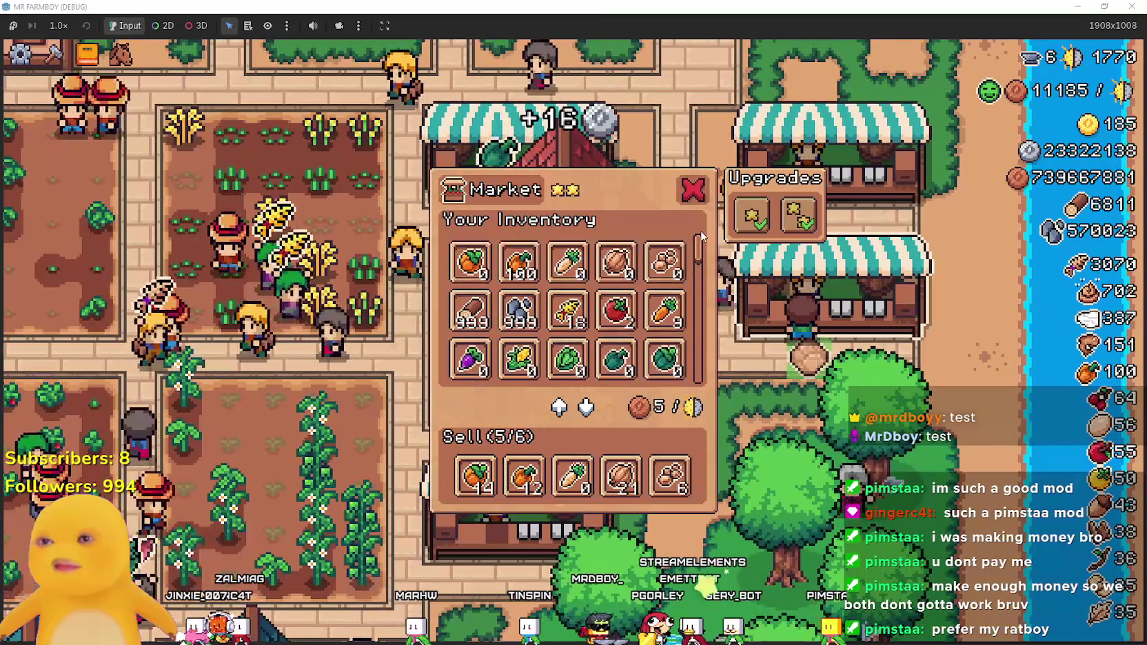
pyautogui.scroll(-3, 700, 245)
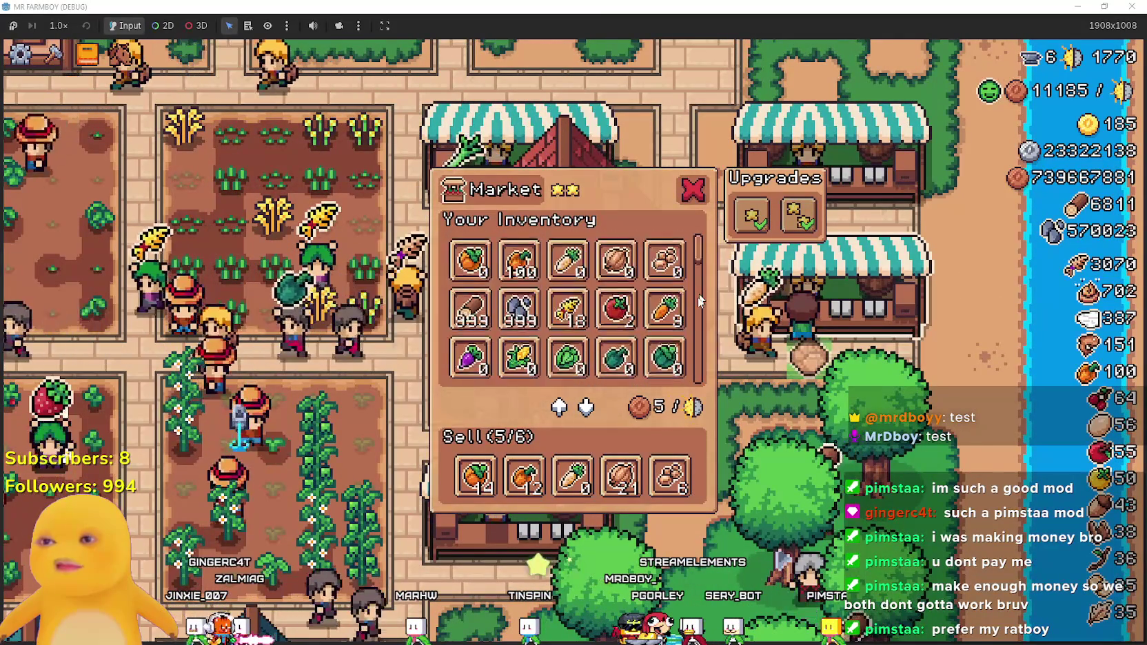
pyautogui.press('Escape')
# - Walk through town to the merchant stall and view the seller's stock
pyautogui.press('w')
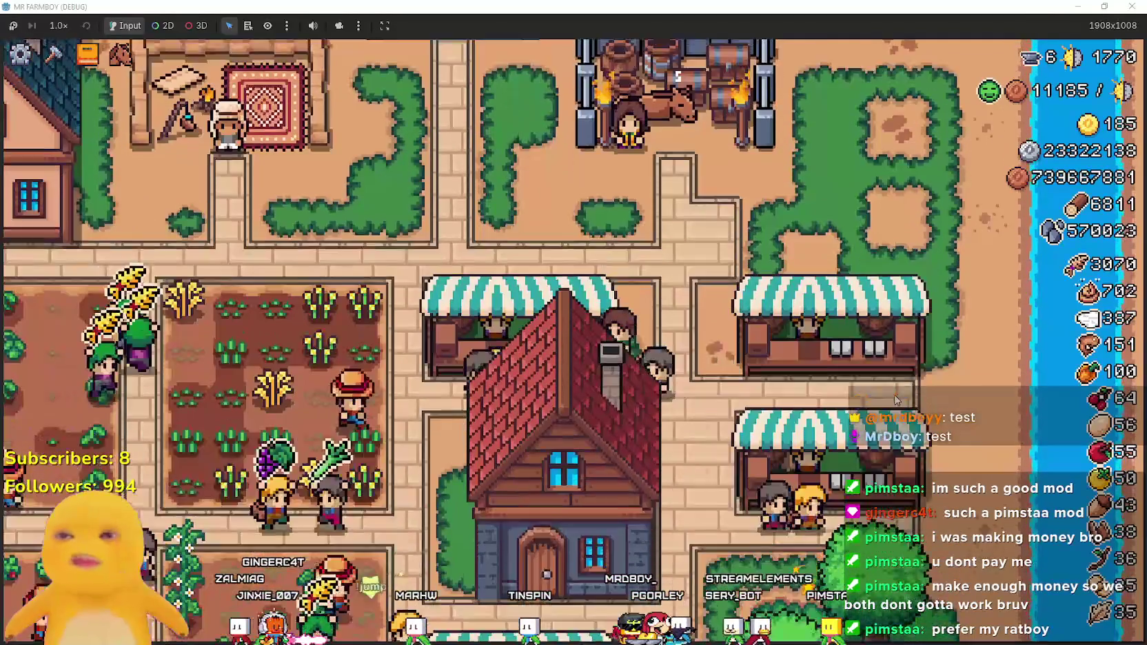
pyautogui.press('s')
pyautogui.press('a')
pyautogui.press('w')
pyautogui.press('a')
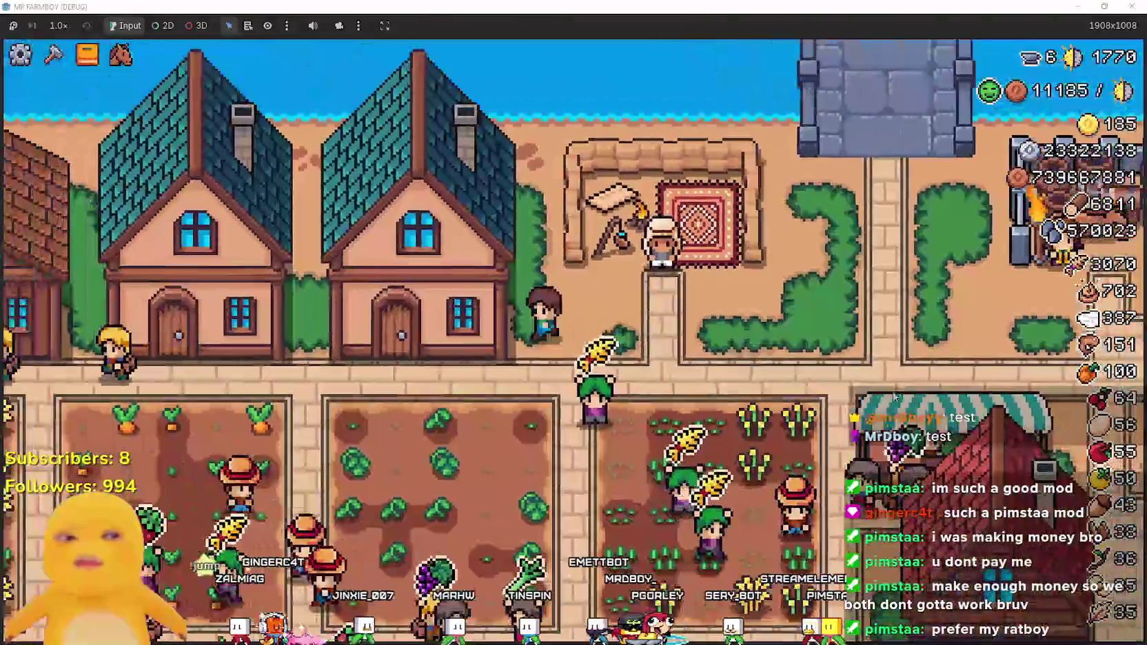
pyautogui.press('w')
pyautogui.press('d')
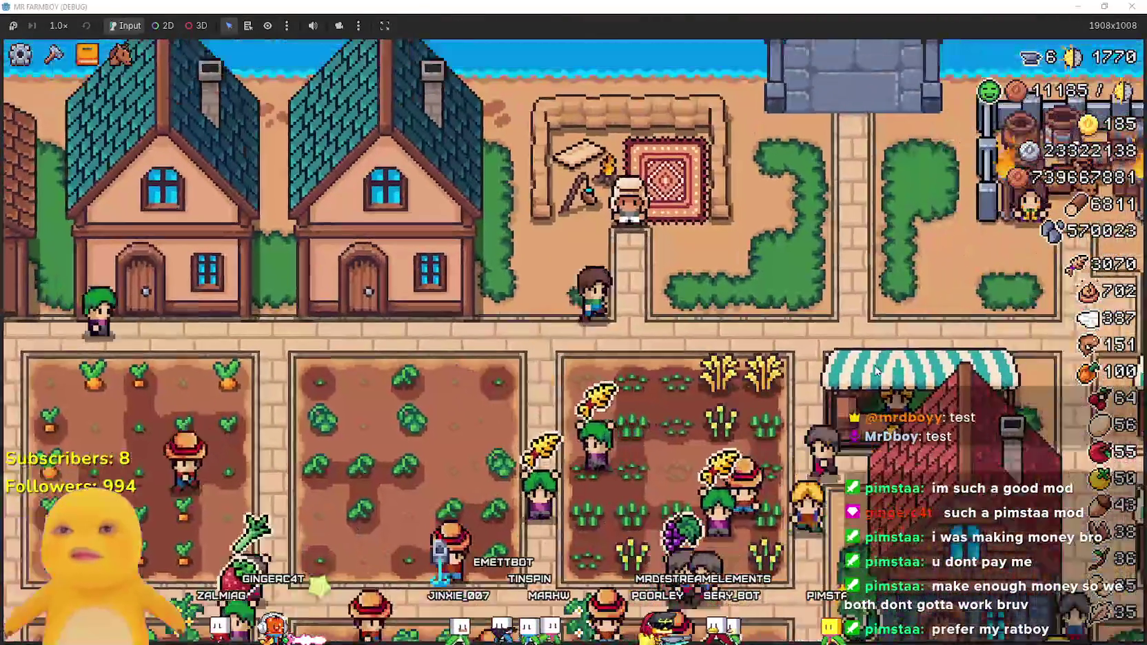
pyautogui.press('e')
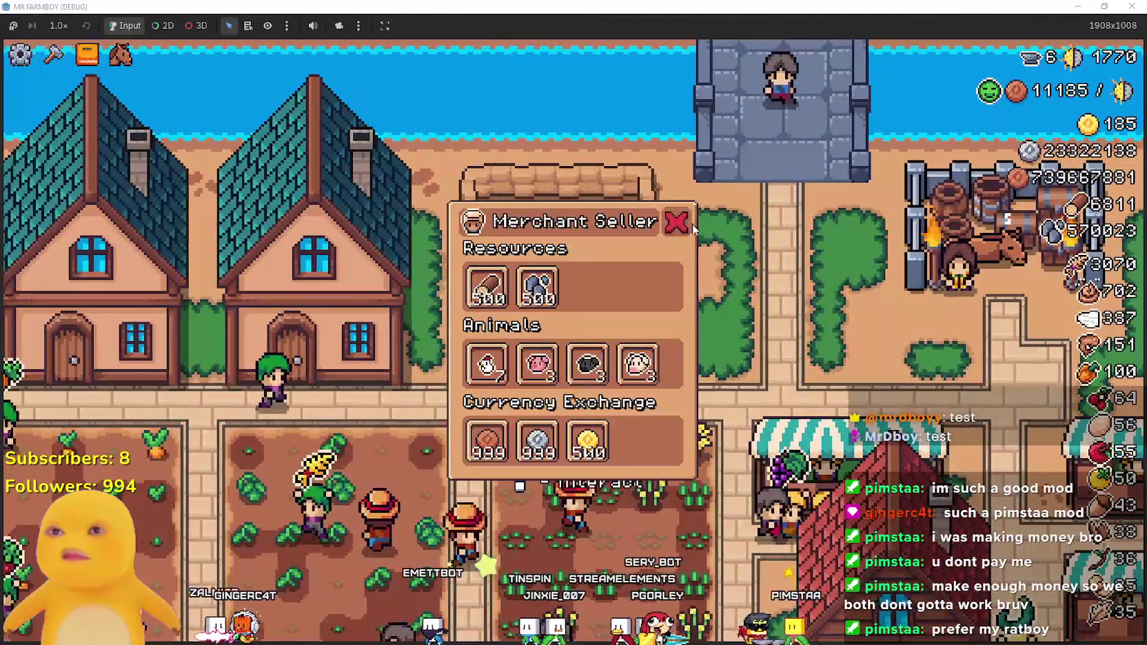
pyautogui.press('a')
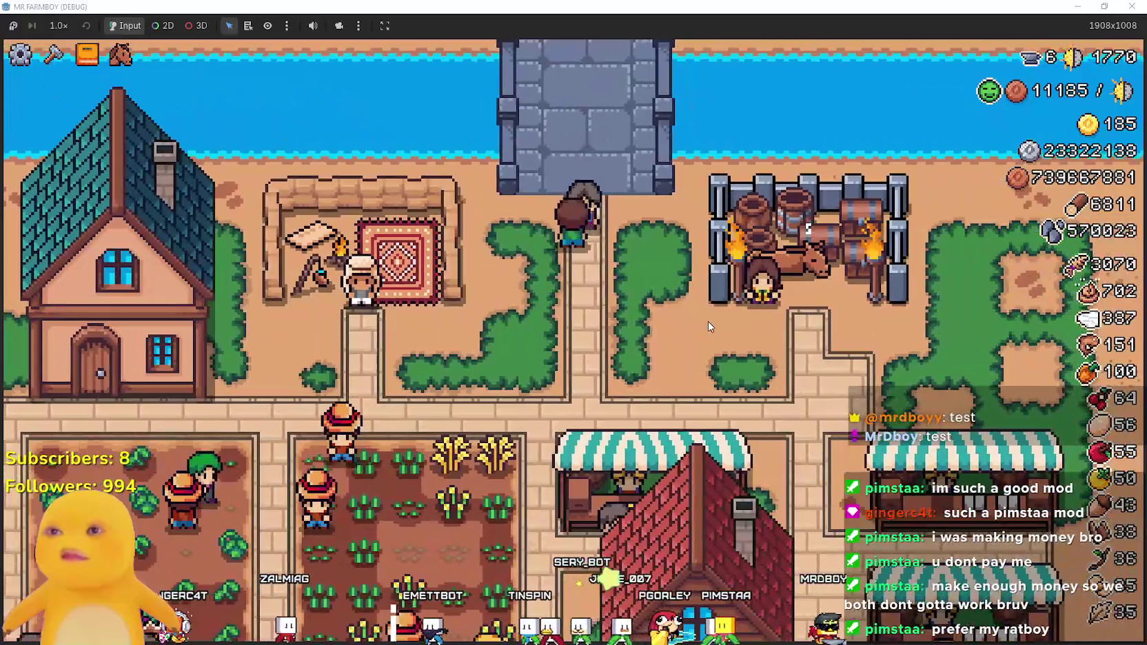
# - Walk down past the crop plots and back up along the row of houses
pyautogui.press('s')
pyautogui.press('a')
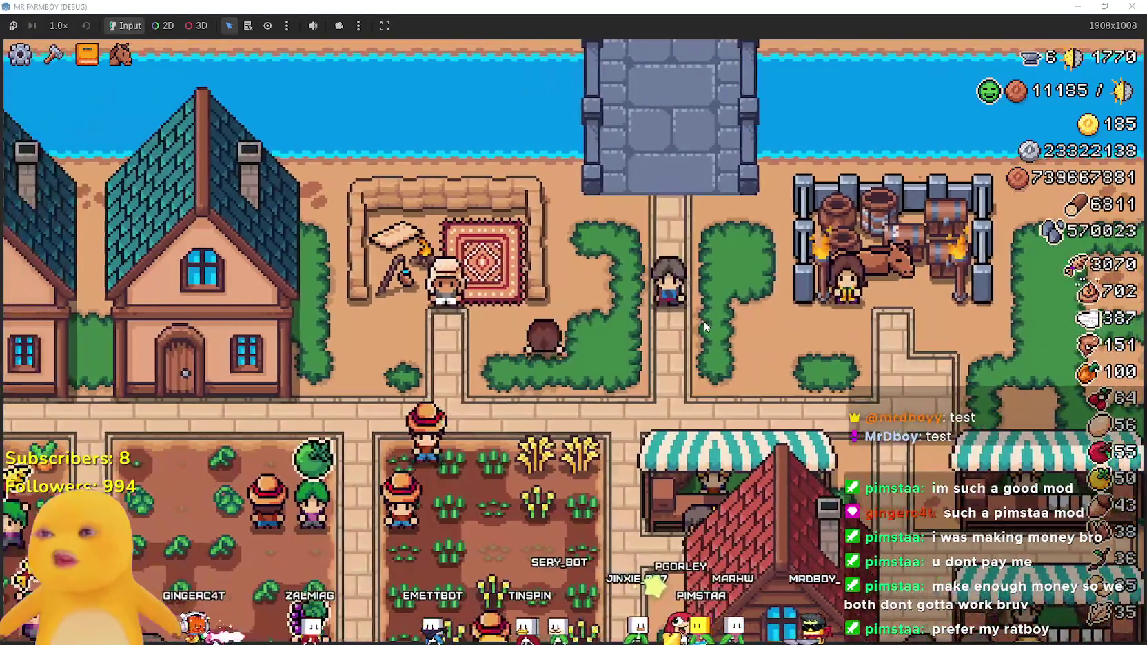
pyautogui.press('s')
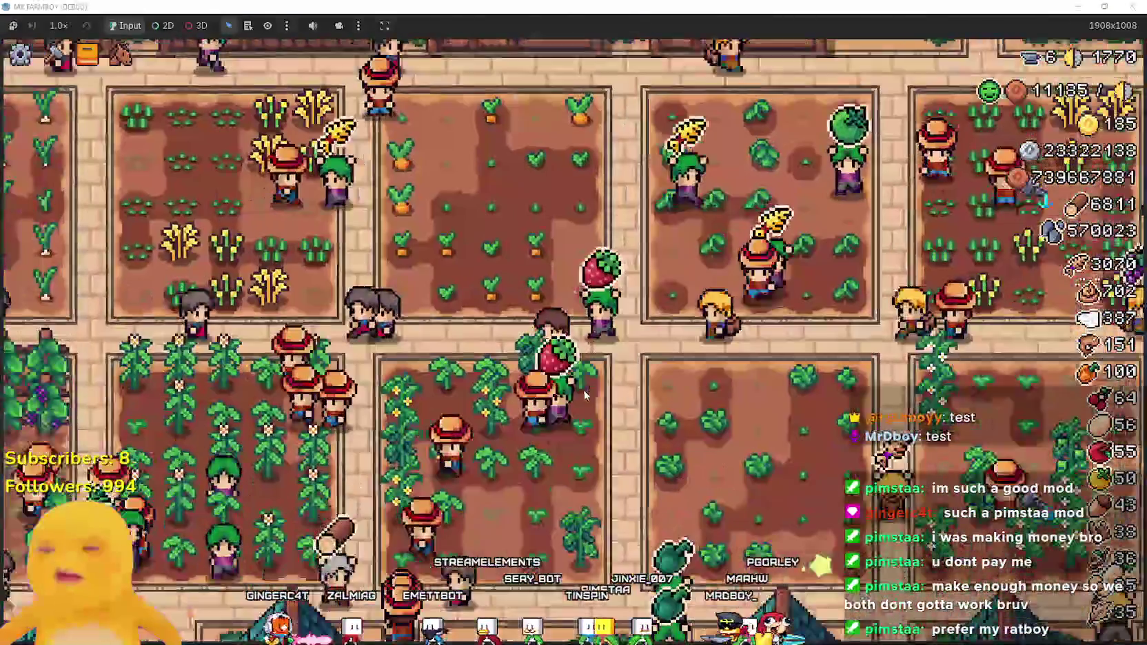
pyautogui.press('a')
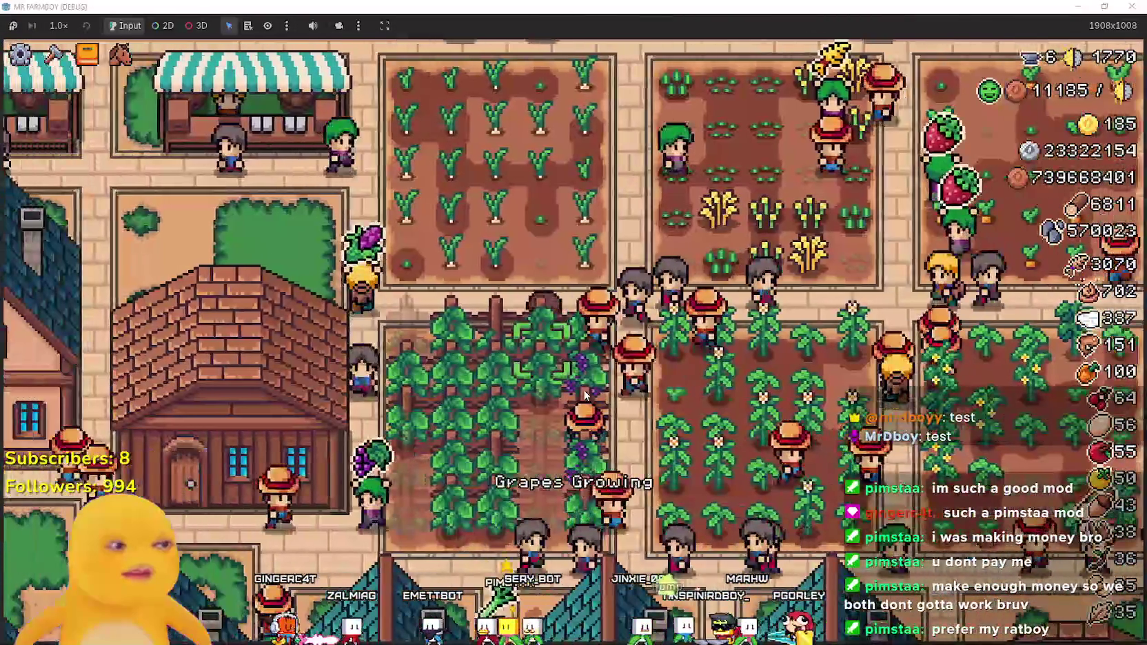
pyautogui.press('w')
pyautogui.press('d')
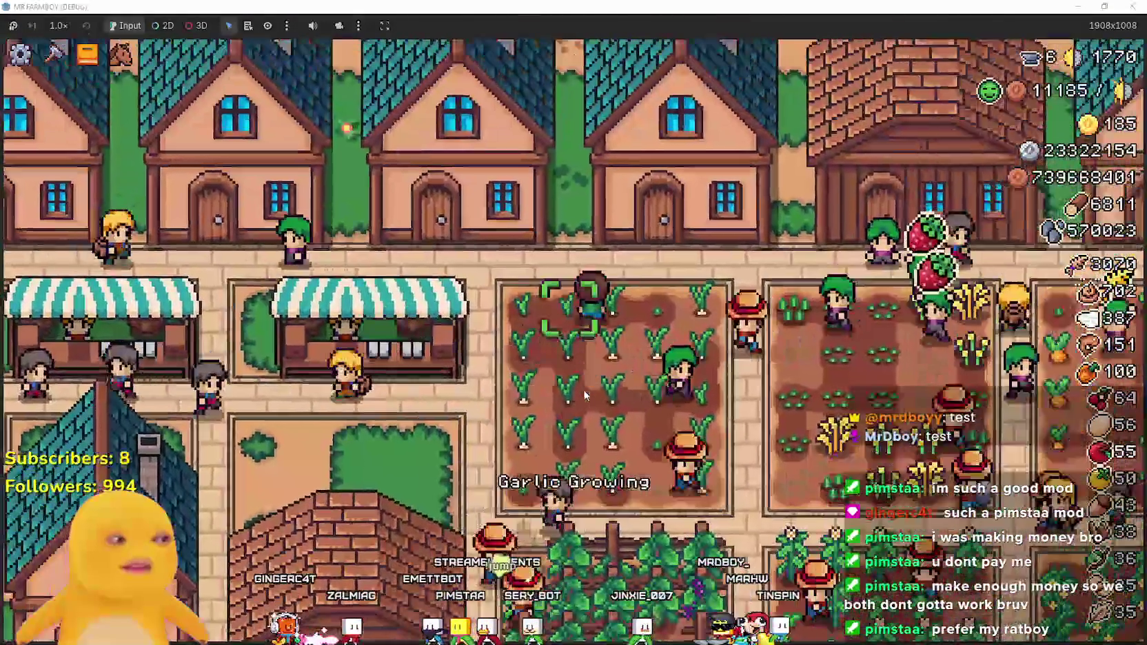
pyautogui.press('d')
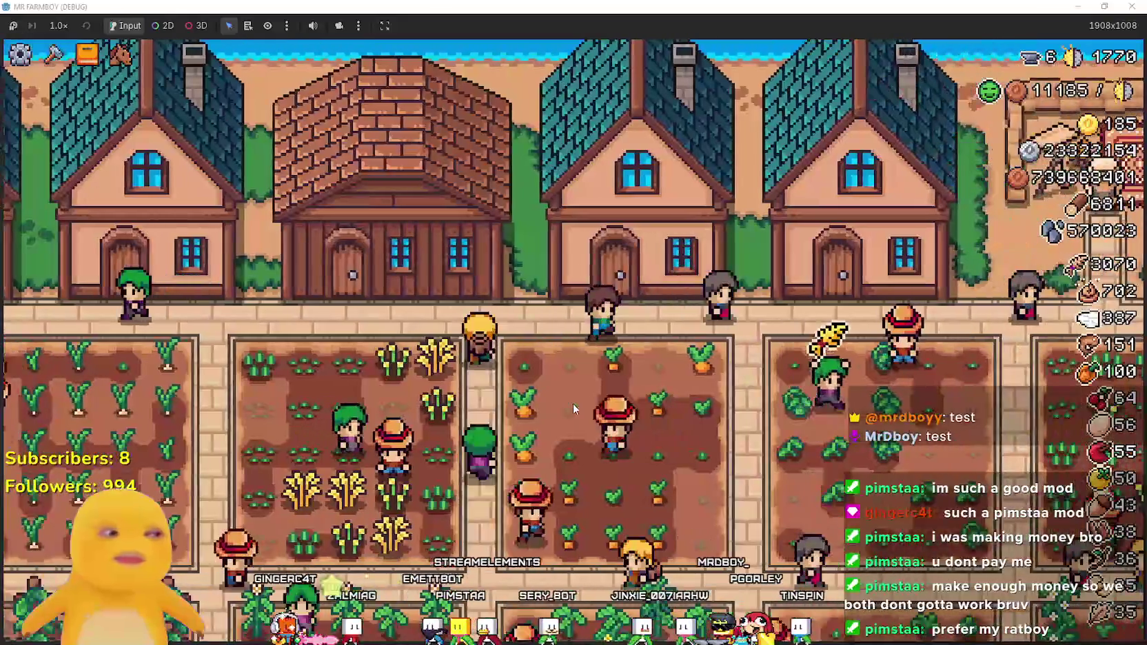
# - Check the house's hireable workers and the warehouse inventory
pyautogui.press('e')
pyautogui.press('a')
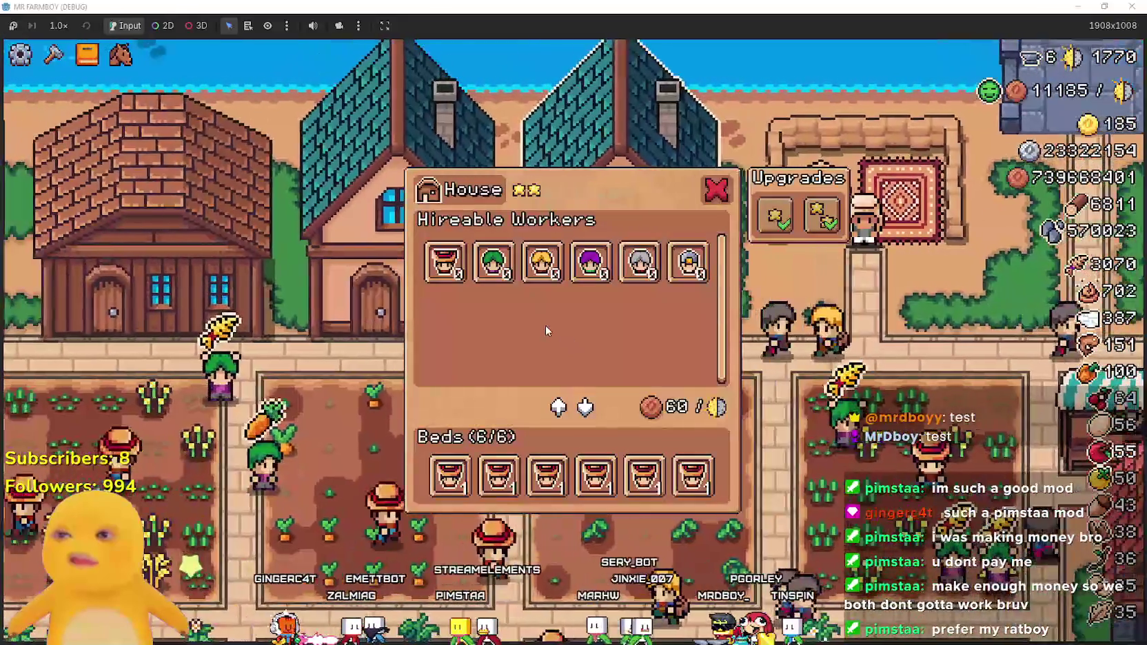
pyautogui.press('Escape')
pyautogui.press('e')
pyautogui.press('Escape')
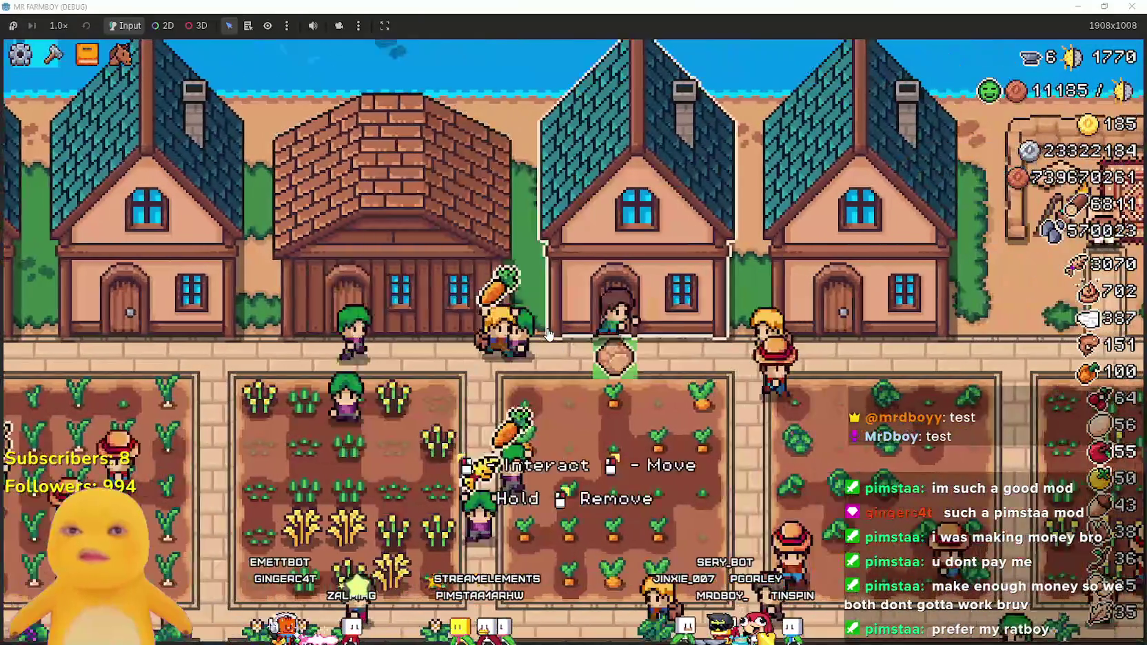
# - Return to the merchant's stock, then pause the game to show the Stats panel
pyautogui.press('d')
pyautogui.press('d')
pyautogui.press('w')
pyautogui.press('e')
pyautogui.press('Escape')
pyautogui.press('Escape')
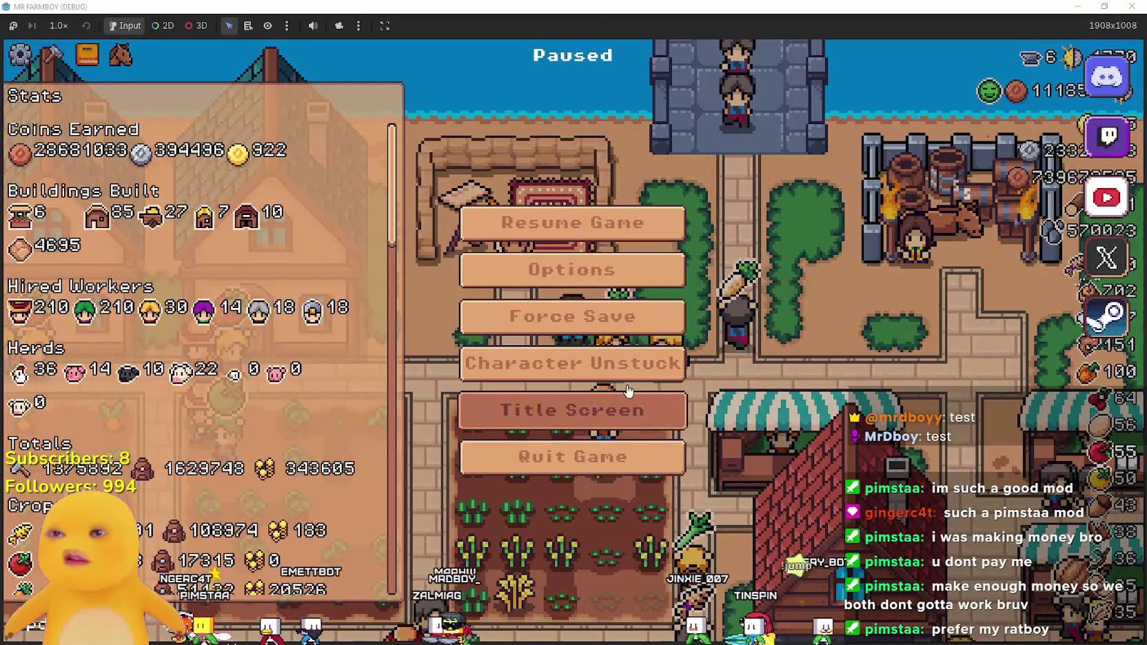
# - Quit to the title screen, load Save 2, and set the game speed to 4.0x
pyautogui.press('Return')
pyautogui.click(548, 304)
pyautogui.click(545, 313)
pyautogui.click(534, 336)
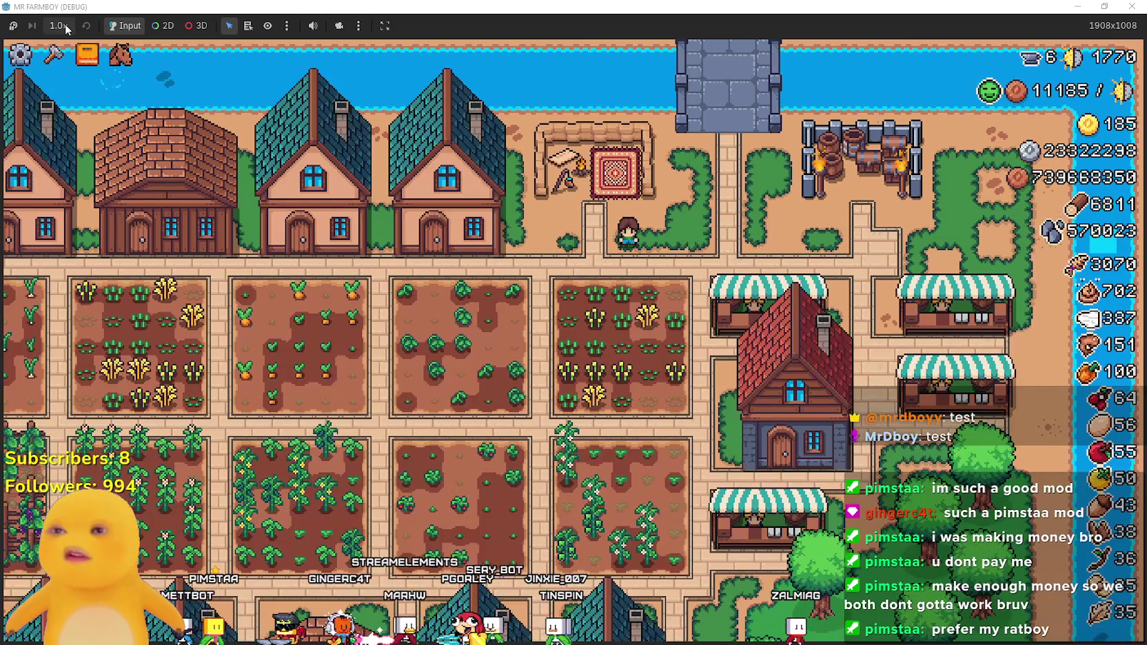
pyautogui.click(65, 25)
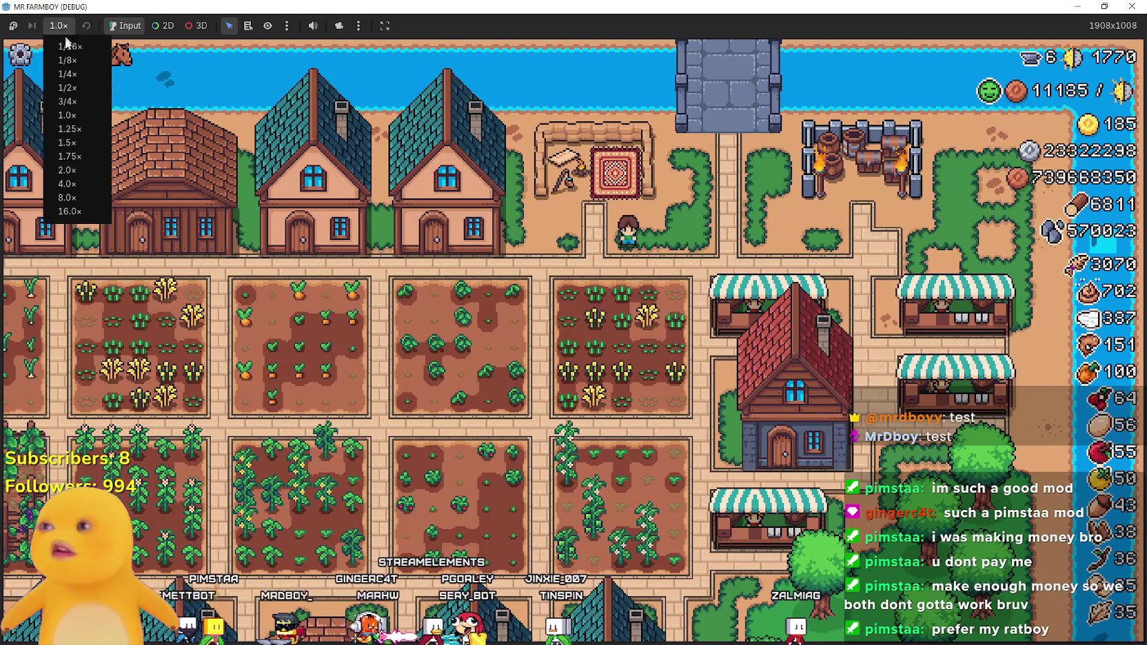
pyautogui.click(80, 183)
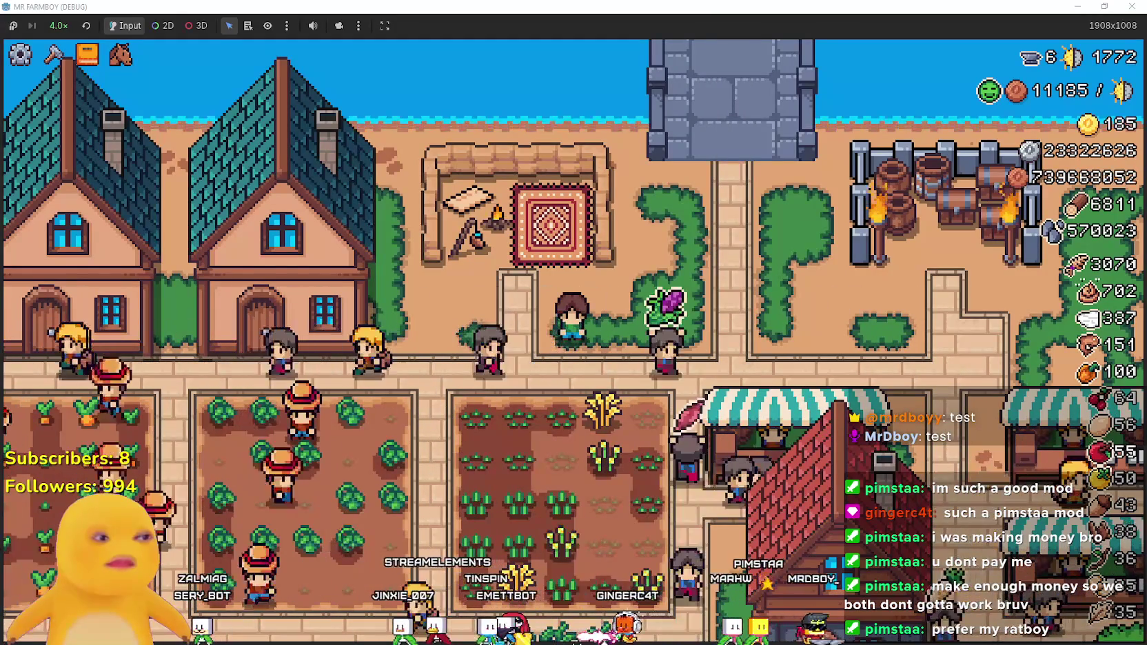
pyautogui.hotkey('alt', 'Tab')
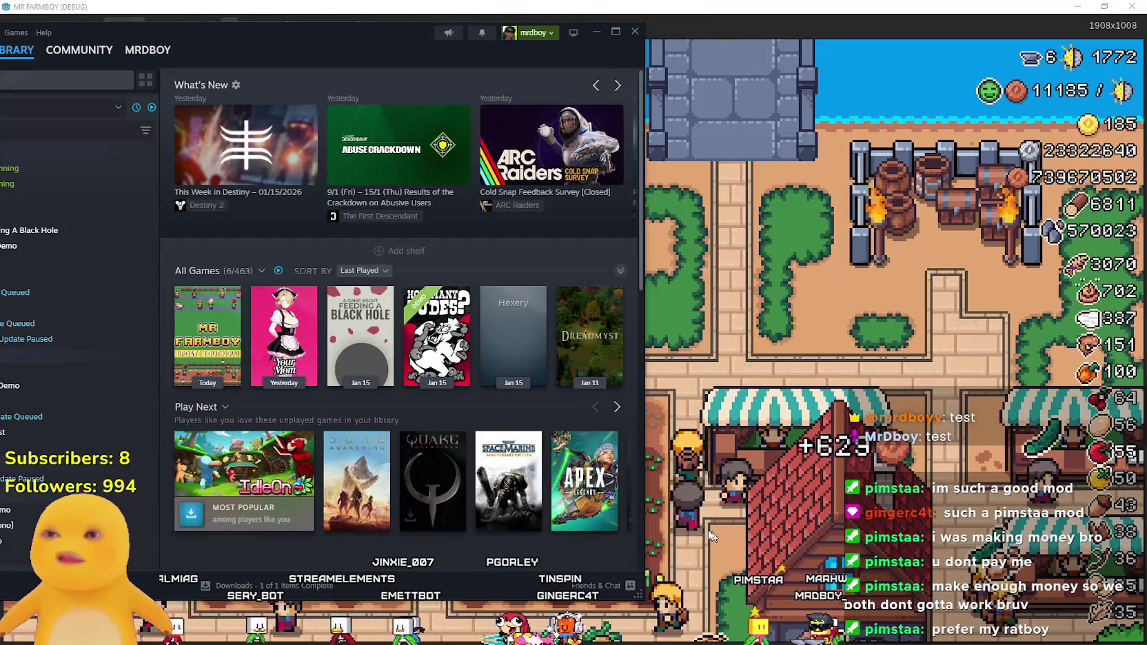
pyautogui.moveTo(207, 33); pyautogui.dragTo(453, 65)
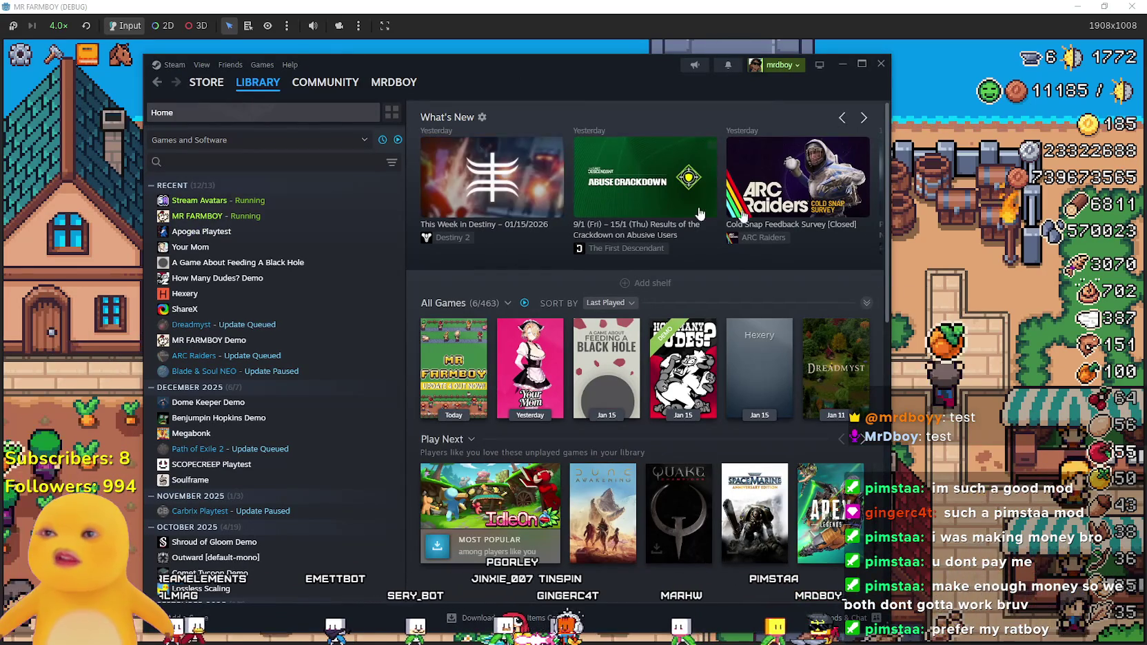
pyautogui.click(817, 155)
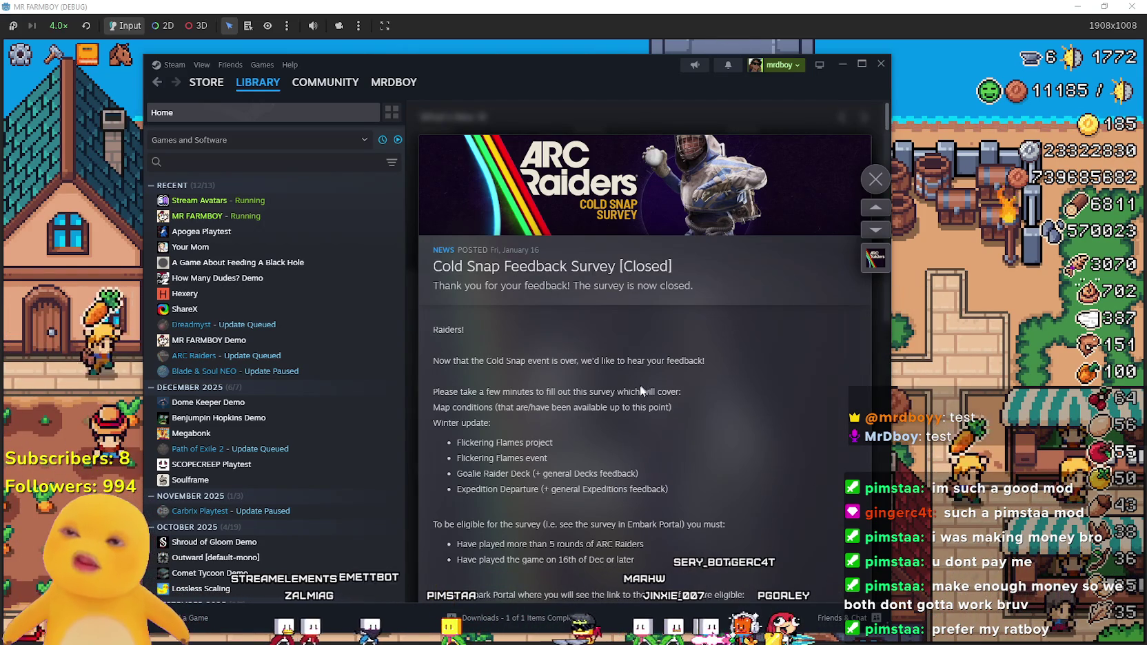
pyautogui.scroll(-1, 602, 398)
pyautogui.scroll(-2, 597, 383)
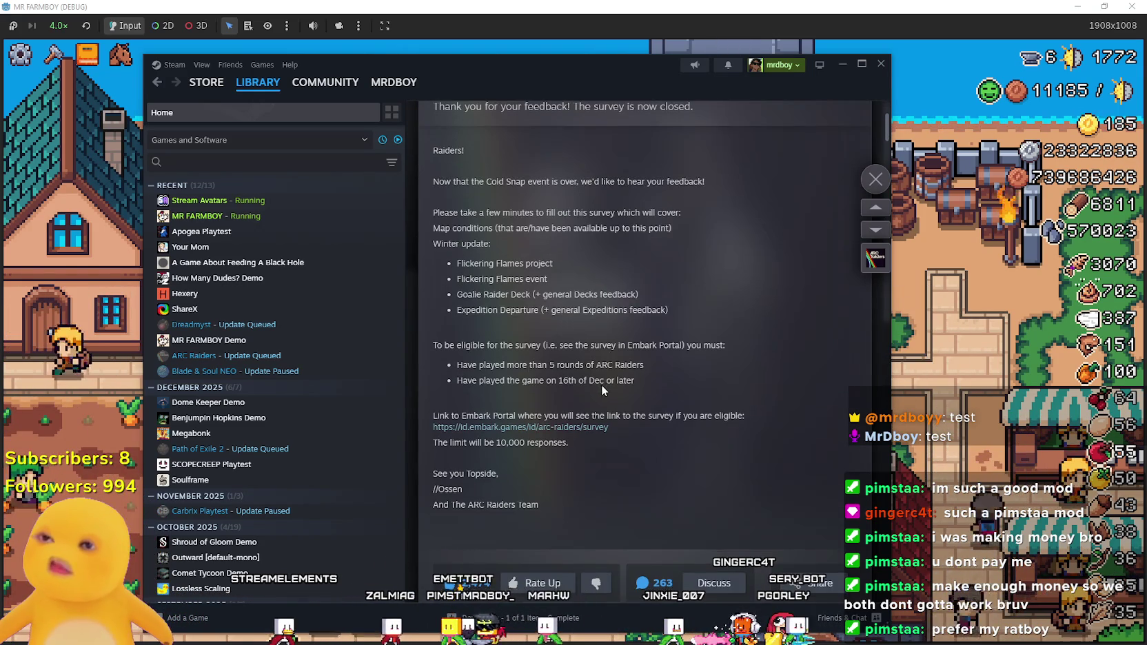
pyautogui.click(876, 179)
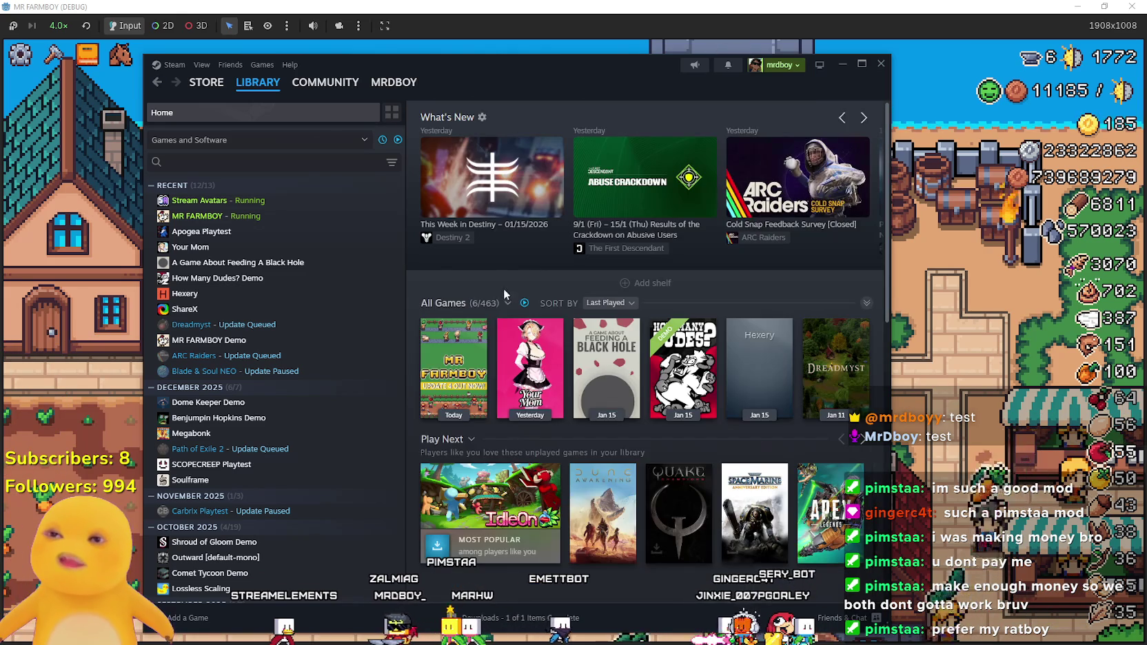
pyautogui.click(863, 118)
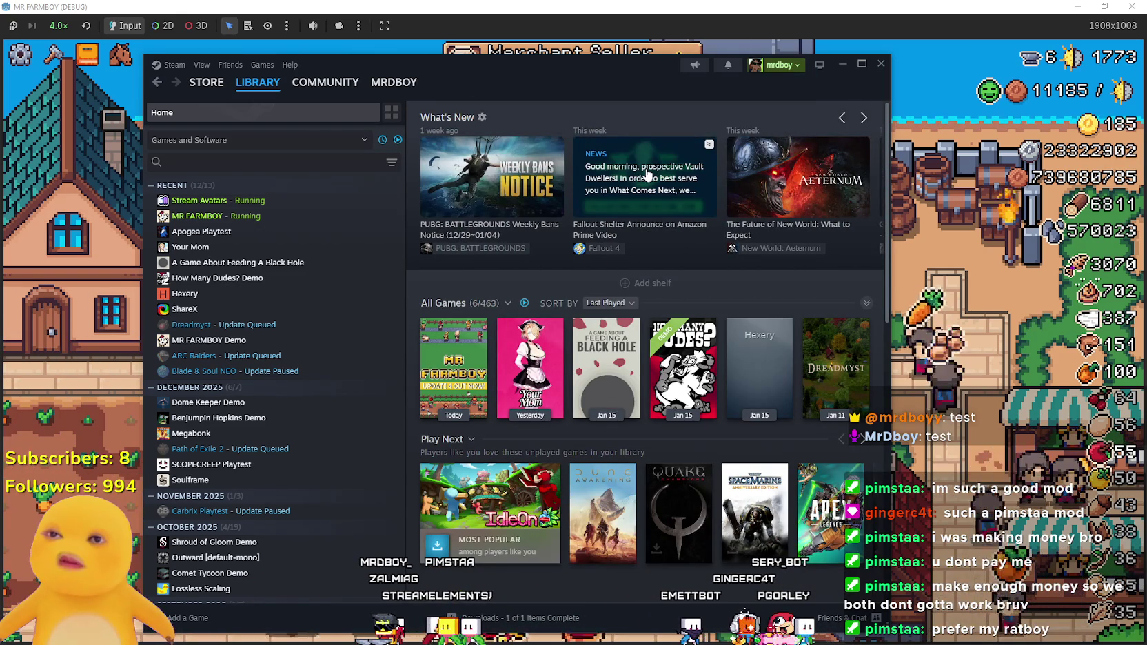
pyautogui.click(842, 119)
pyautogui.click(864, 118)
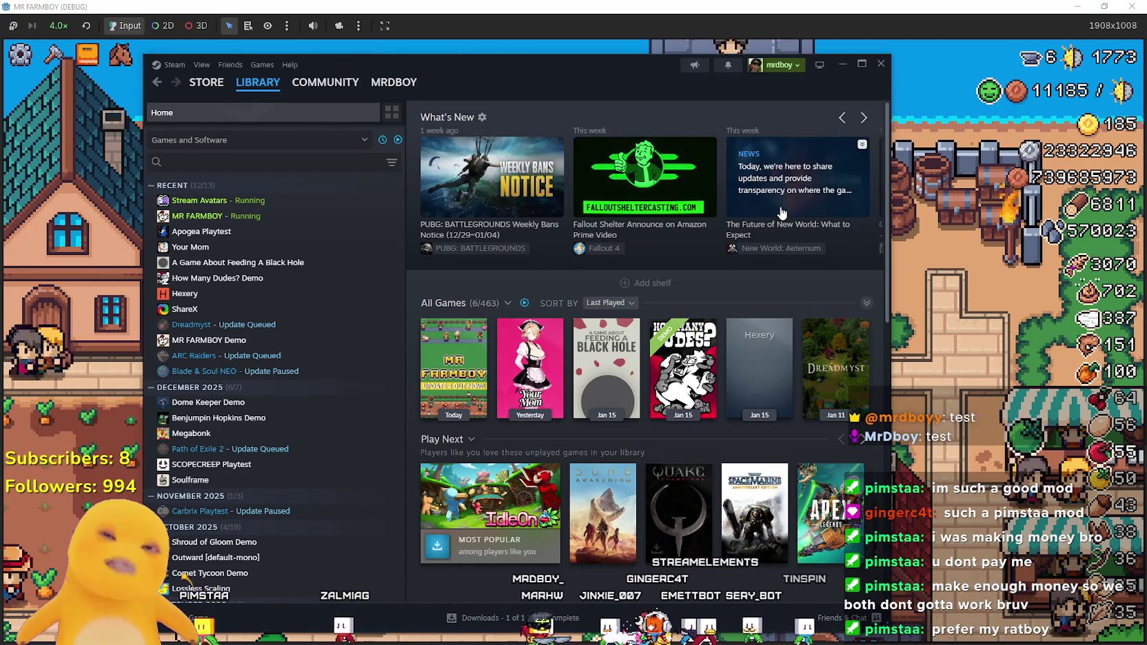
pyautogui.click(786, 252)
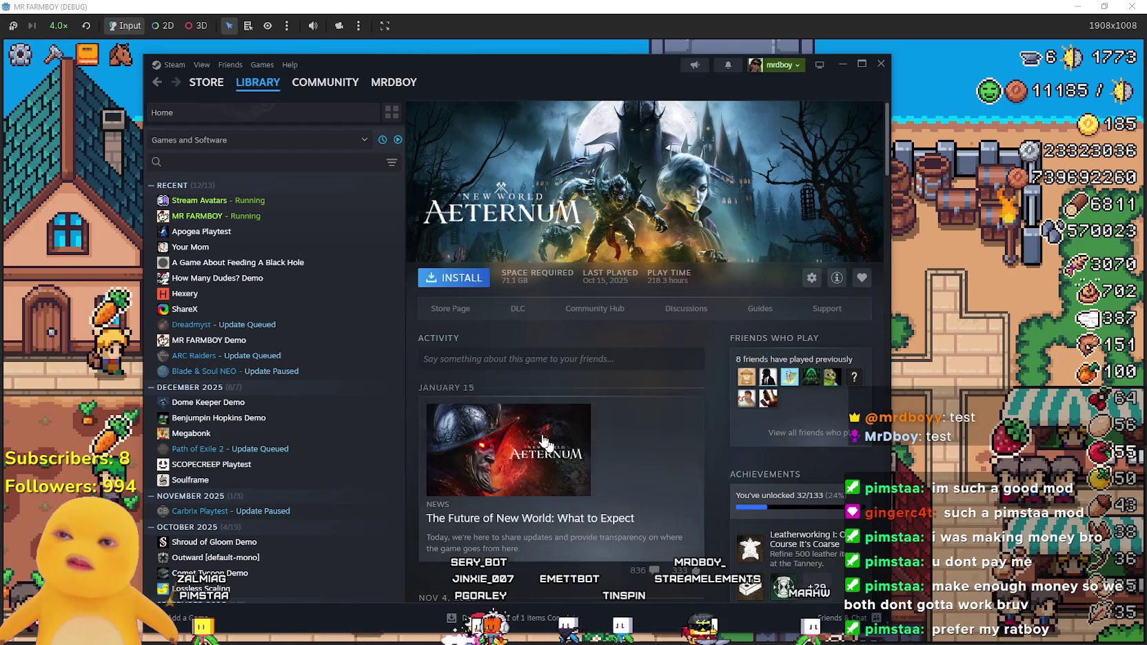
pyautogui.click(573, 308)
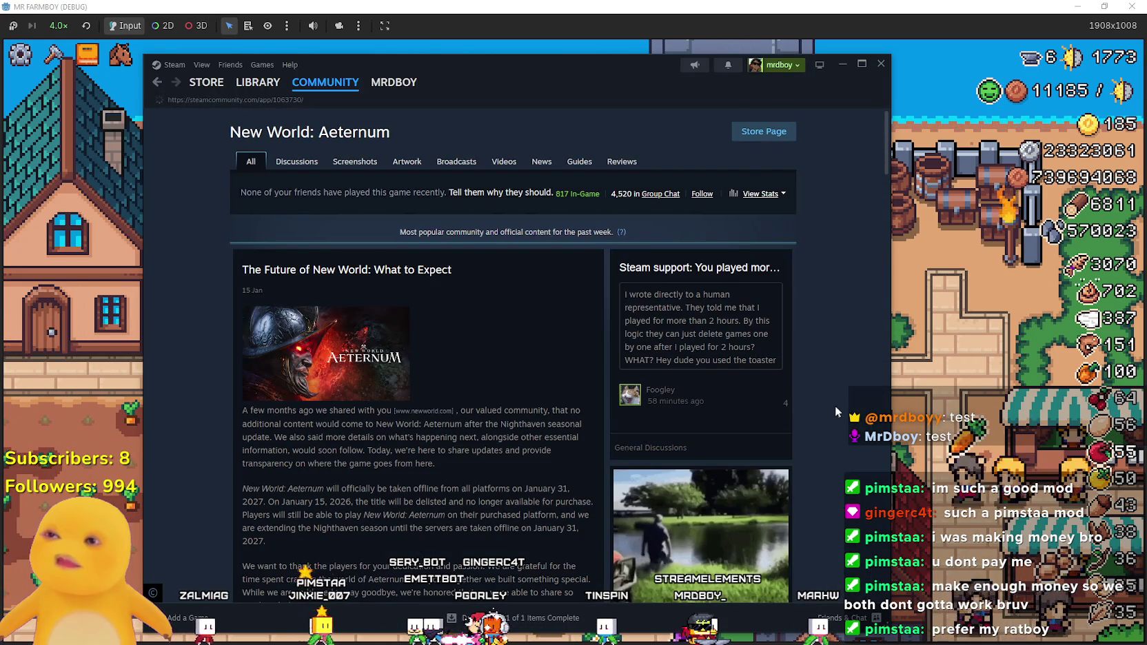
pyautogui.scroll(-1, 835, 406)
pyautogui.scroll(-10, 838, 404)
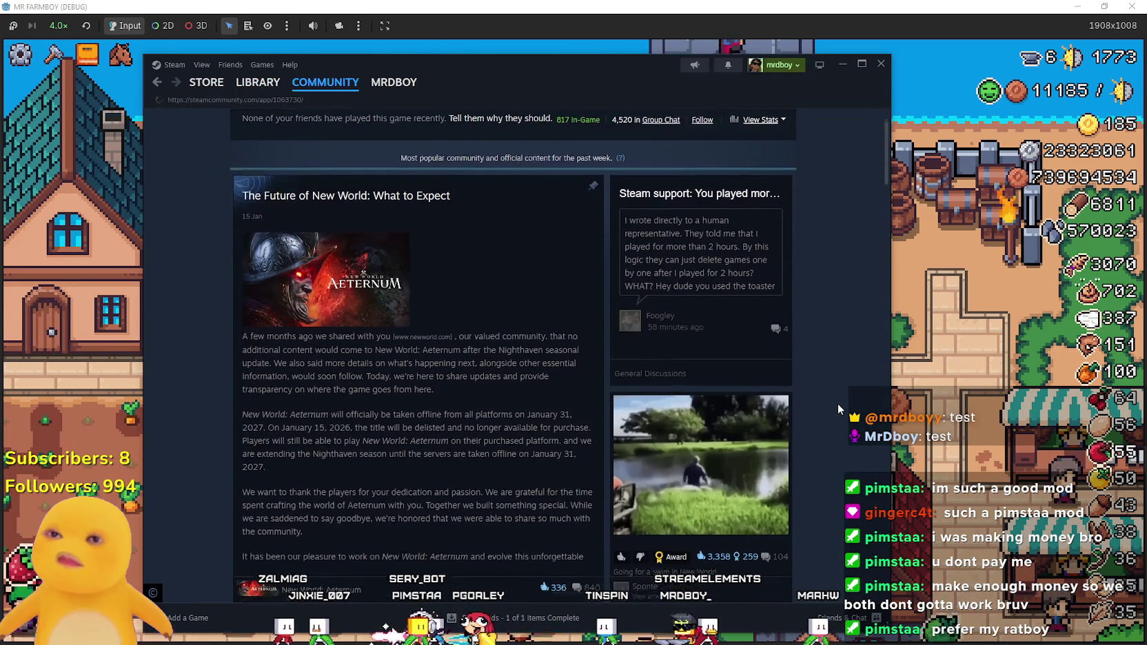
pyautogui.scroll(-5, 830, 390)
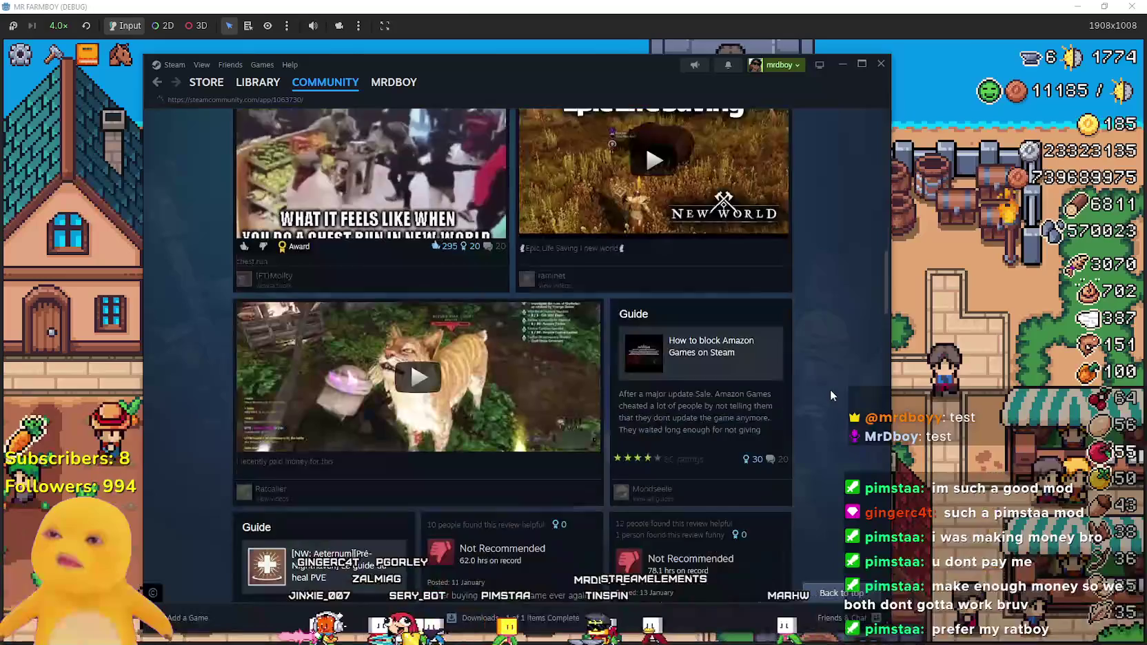
pyautogui.click(989, 323)
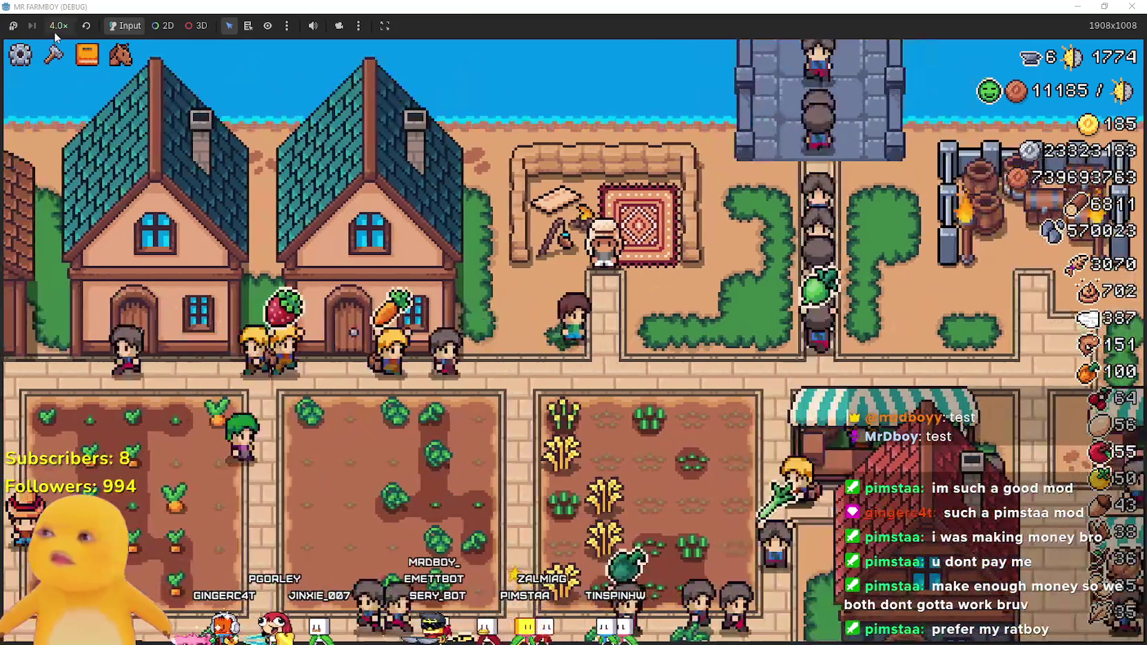
# - Switch to 1.0x speed, buy one duck and one goose from the merchant, then pause
pyautogui.click(56, 27)
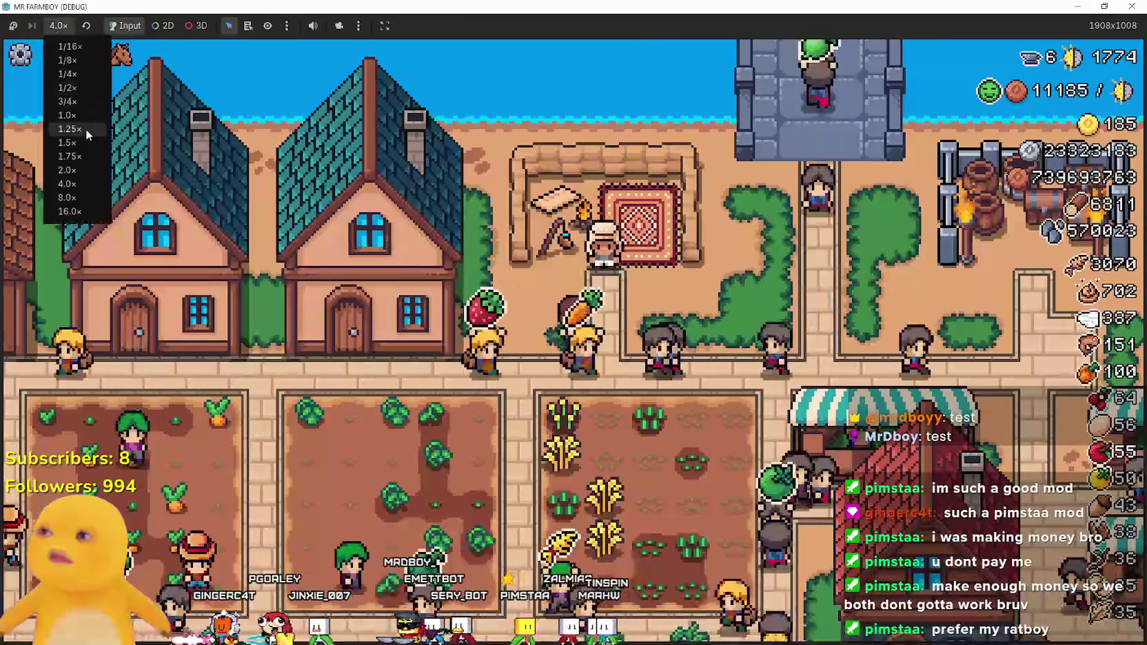
pyautogui.click(81, 121)
pyautogui.press('e')
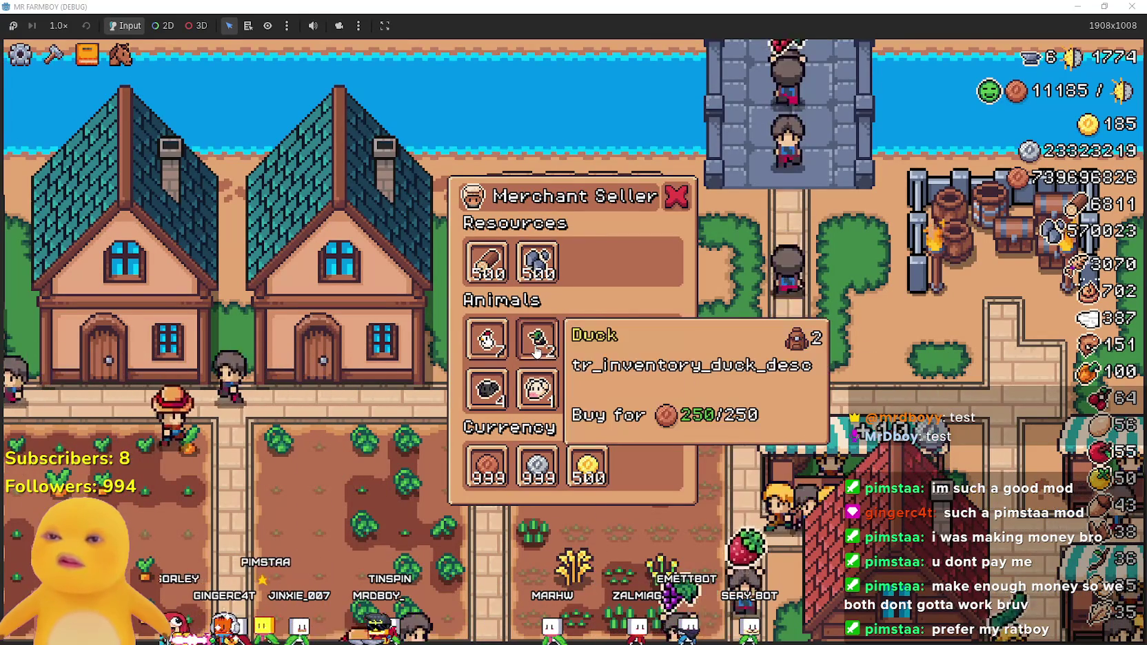
pyautogui.click(538, 340)
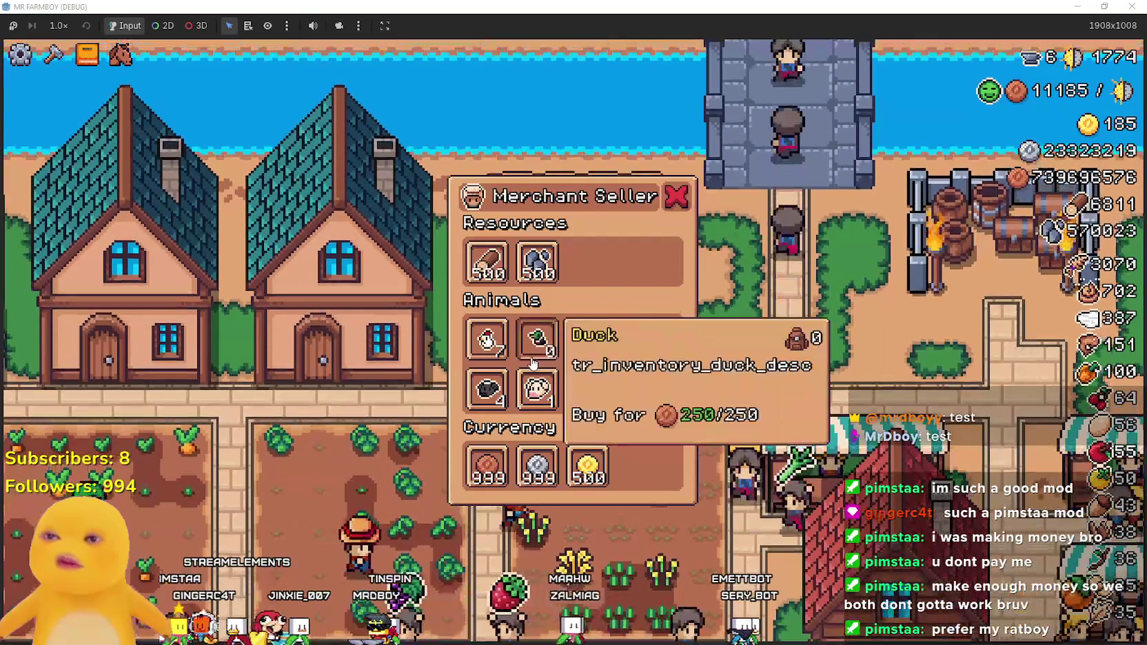
pyautogui.click(587, 349)
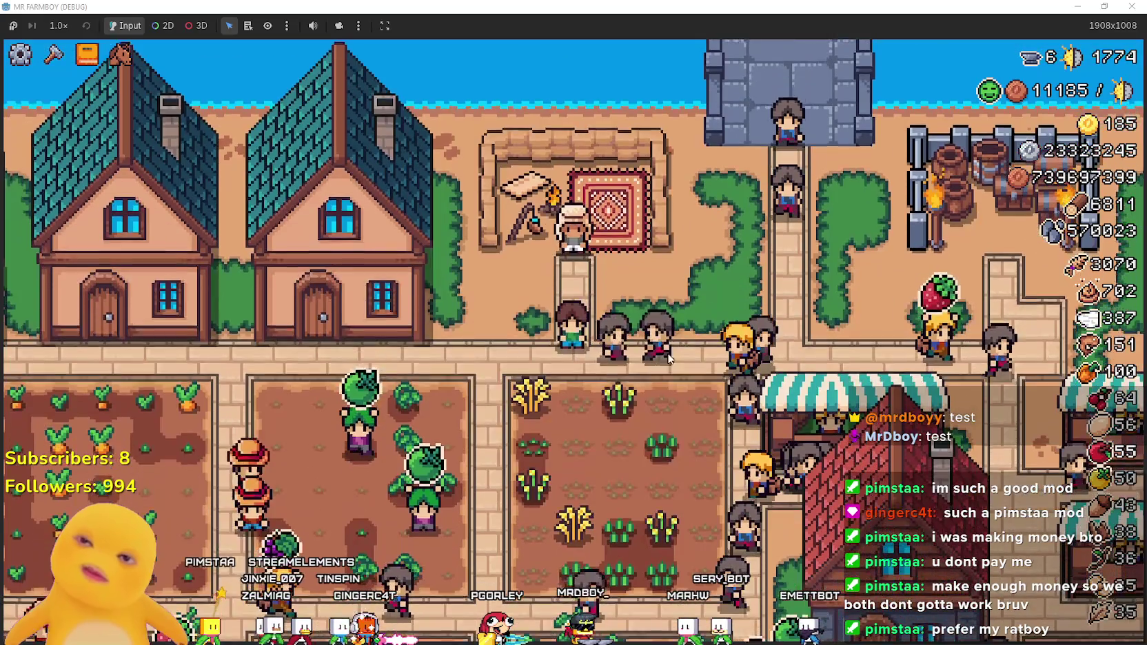
pyautogui.press('Escape')
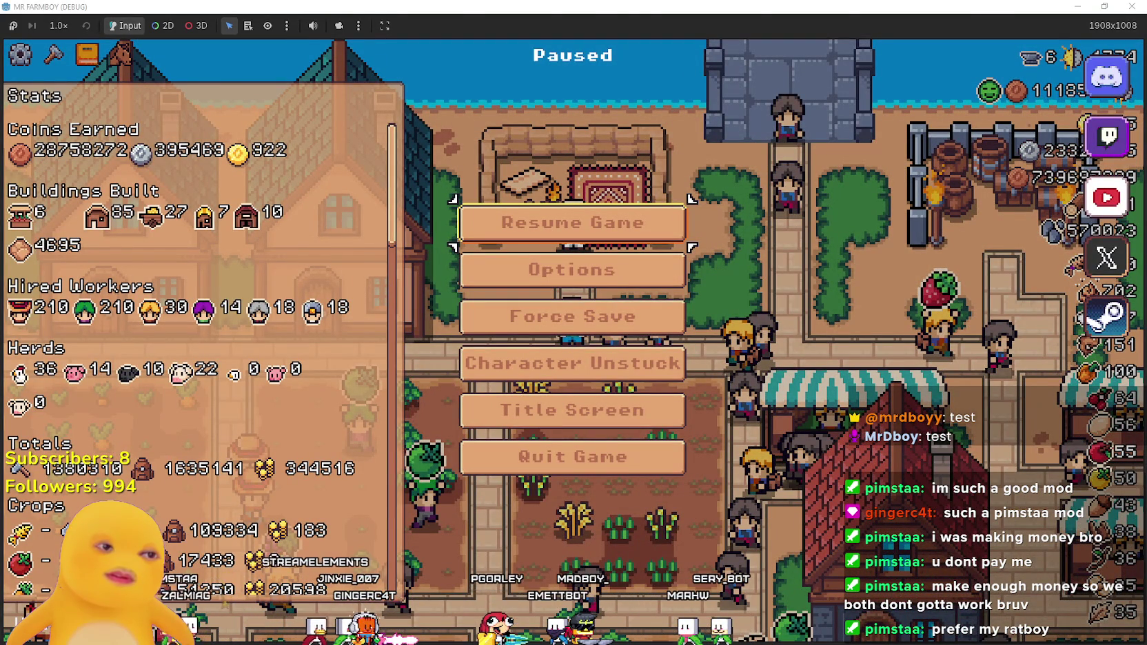
# - Return to merchant_spot.gd and scroll down past the update_merchant_items call
pyautogui.hotkey('alt', 'Tab')
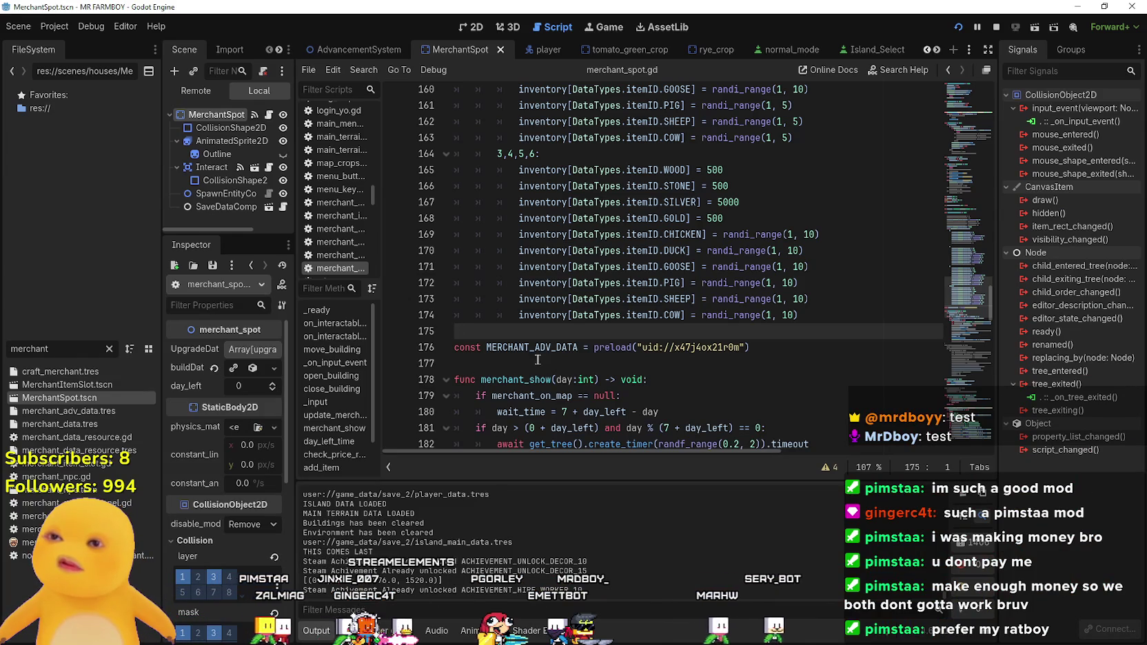
pyautogui.click(531, 352)
pyautogui.scroll(1, 532, 355)
pyautogui.scroll(-7, 532, 355)
pyautogui.click(548, 331)
pyautogui.scroll(-4, 548, 331)
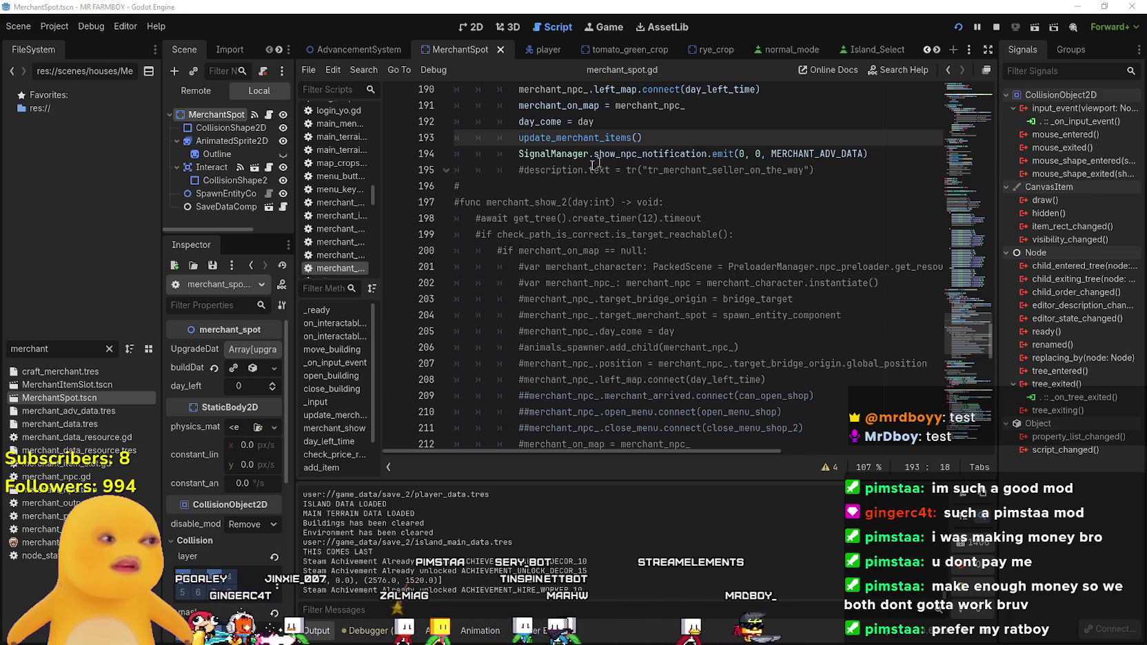
# - Scroll through the commented-out merchant code to the script's end, then widen the FileSystem dock
pyautogui.click(518, 315)
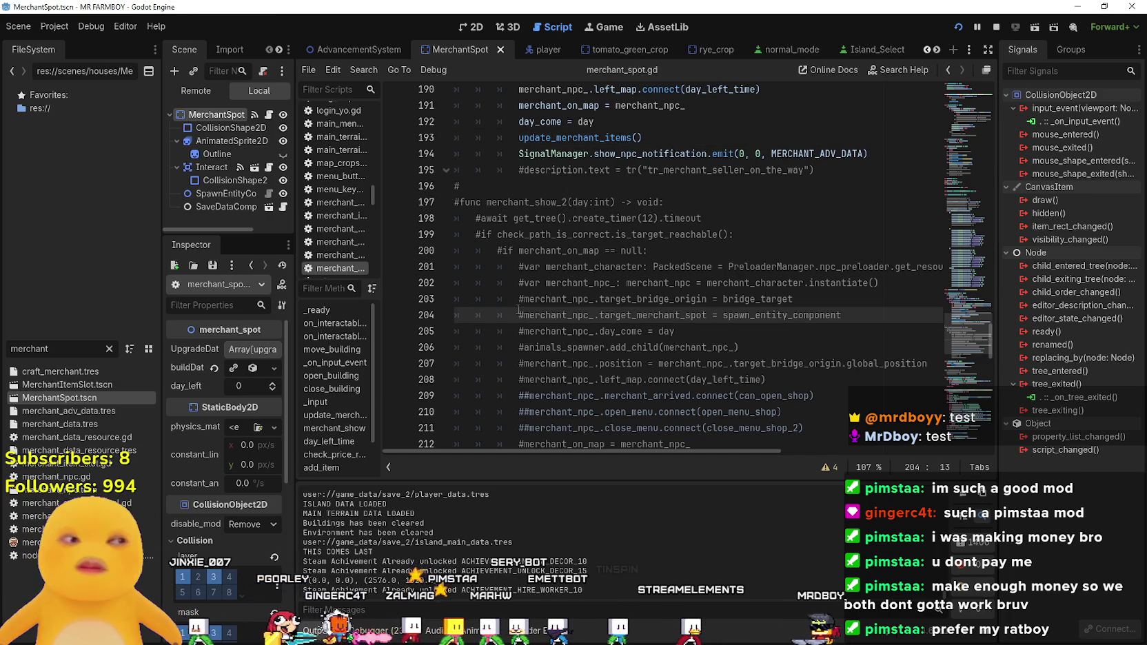
pyautogui.moveTo(988, 343); pyautogui.dragTo(990, 418)
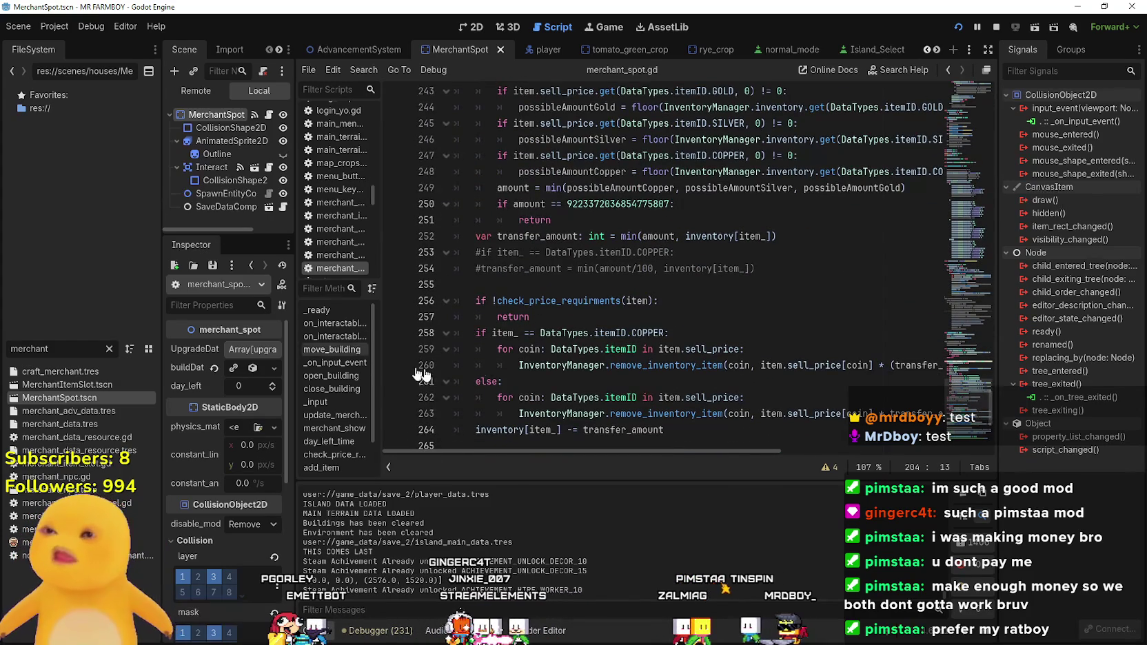
pyautogui.scroll(-6, 570, 331)
pyautogui.click(569, 324)
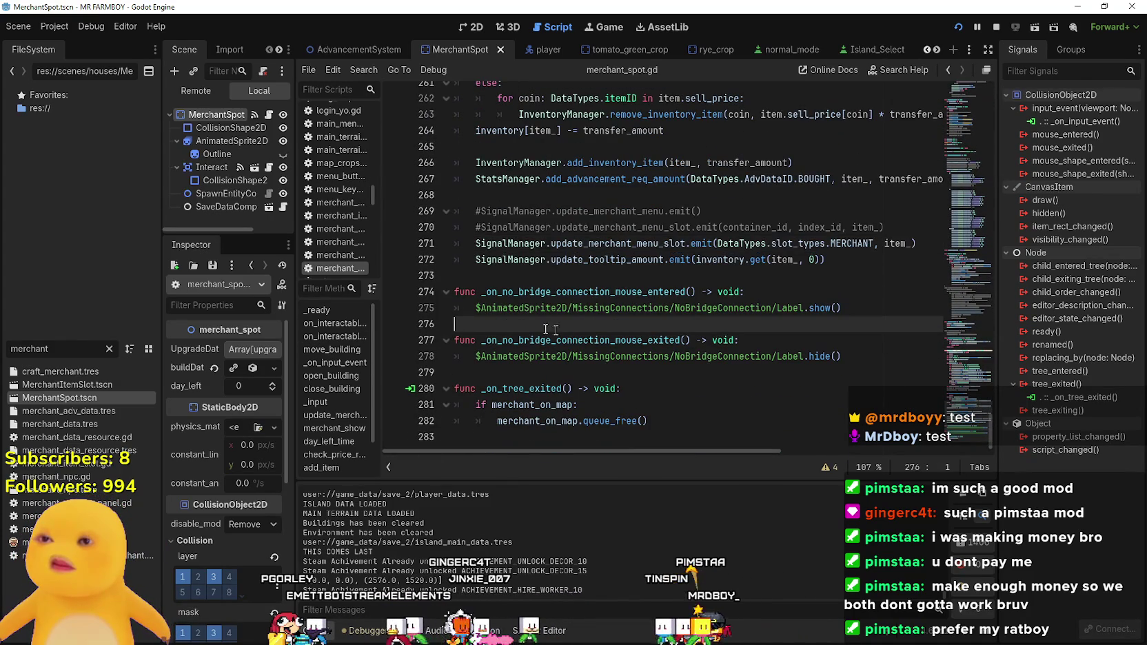
pyautogui.moveTo(162, 353); pyautogui.dragTo(293, 362)
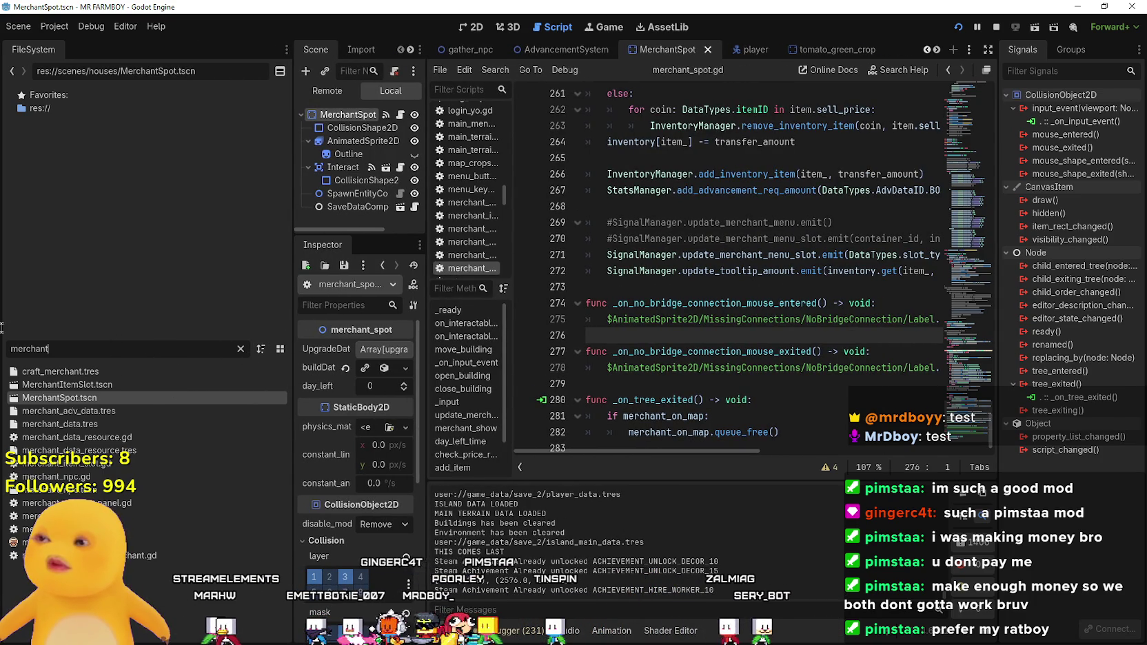
# - Filter the FileSystem for game_s and open the game_screen.tscn scene
pyautogui.press('BackSpace')
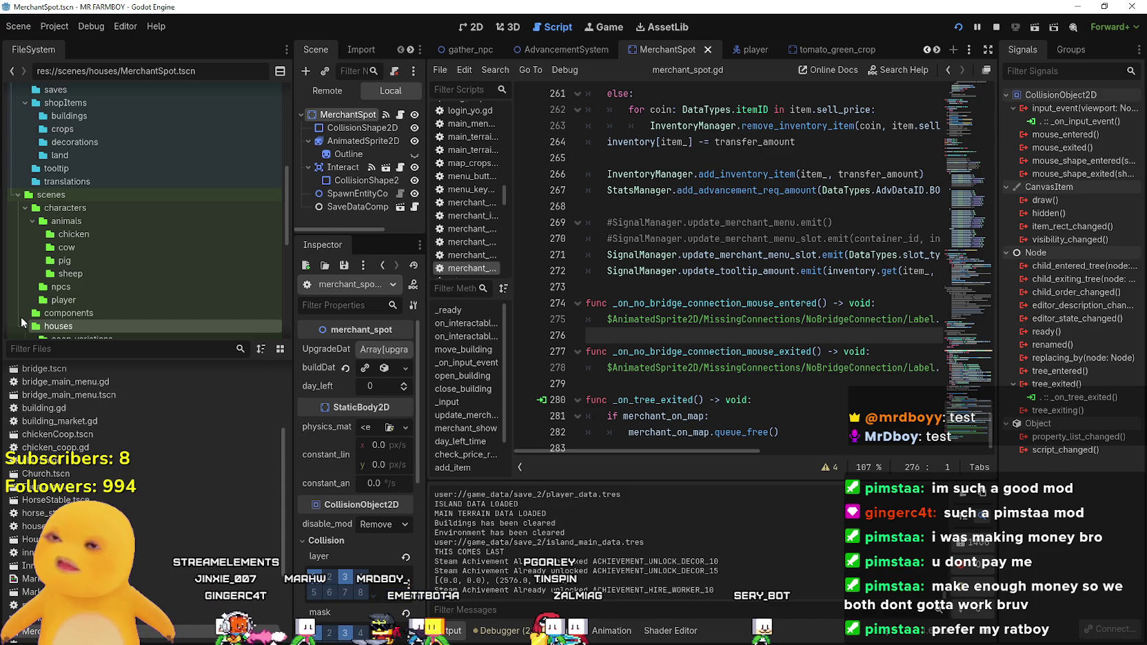
pyautogui.write('game_s')
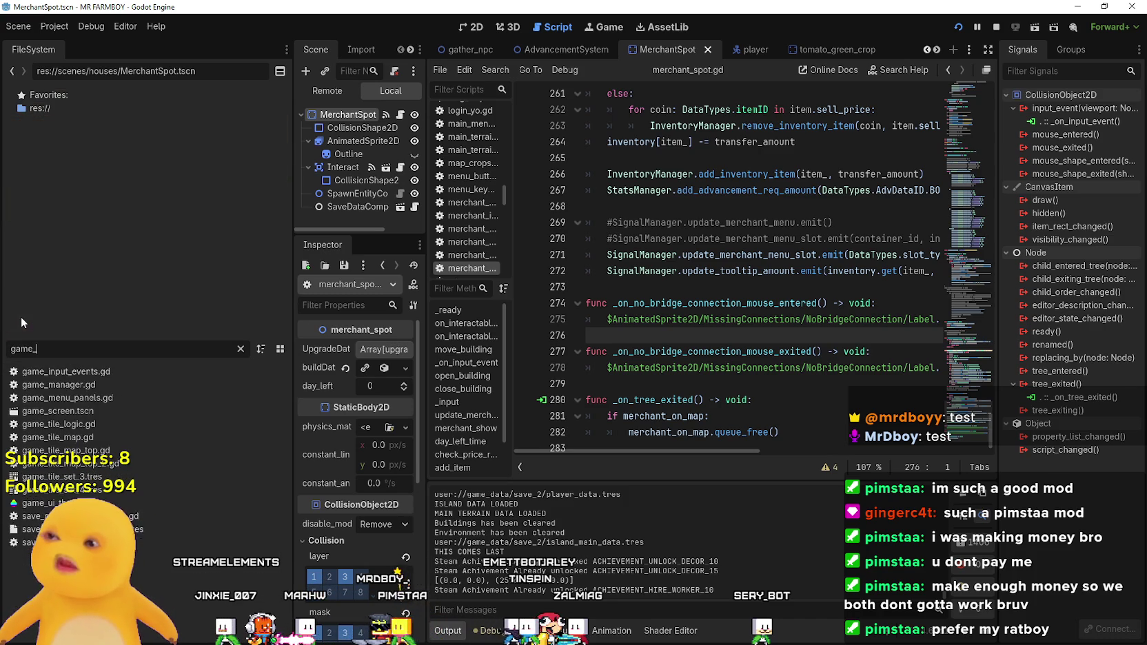
pyautogui.click(95, 375)
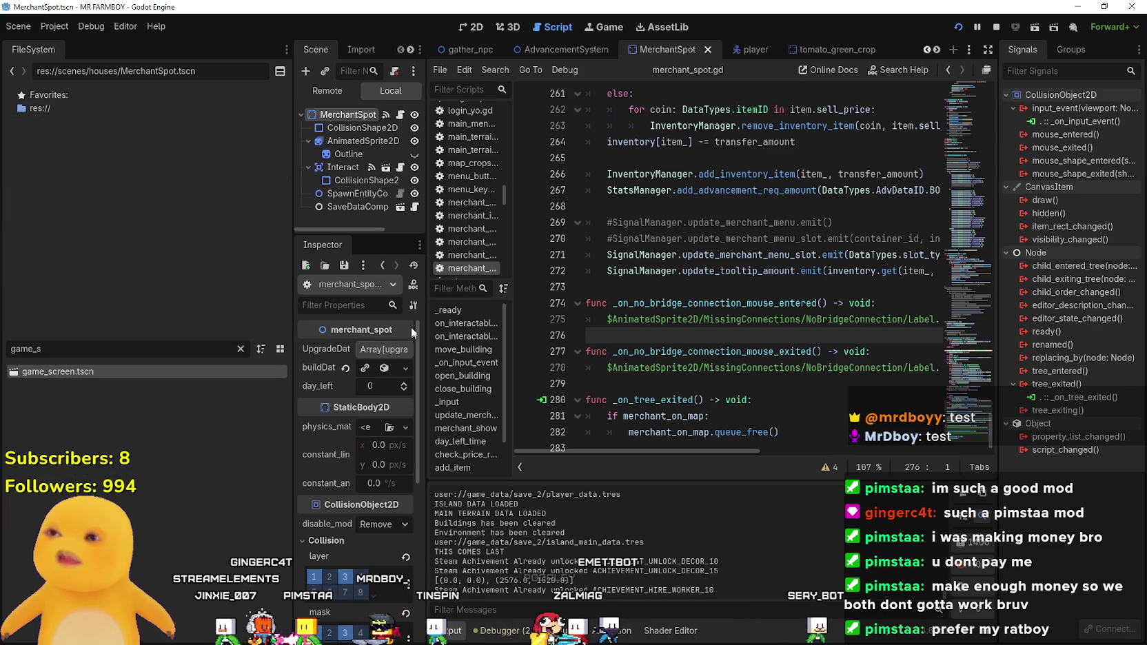
pyautogui.click(290, 179)
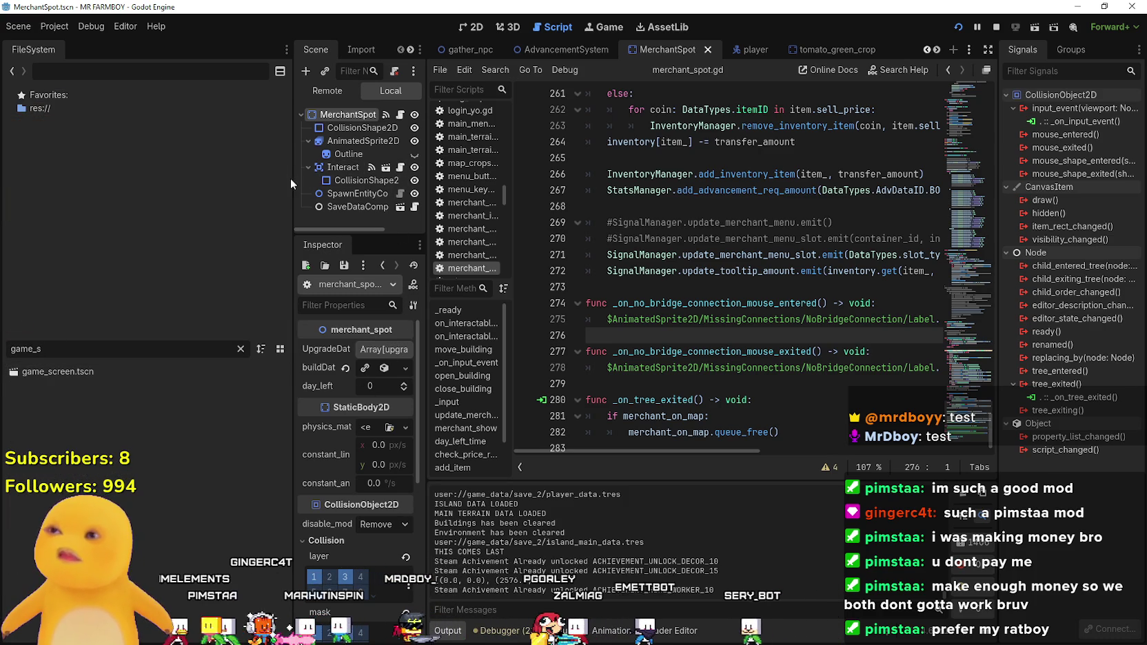
pyautogui.moveTo(296, 175); pyautogui.dragTo(195, 177)
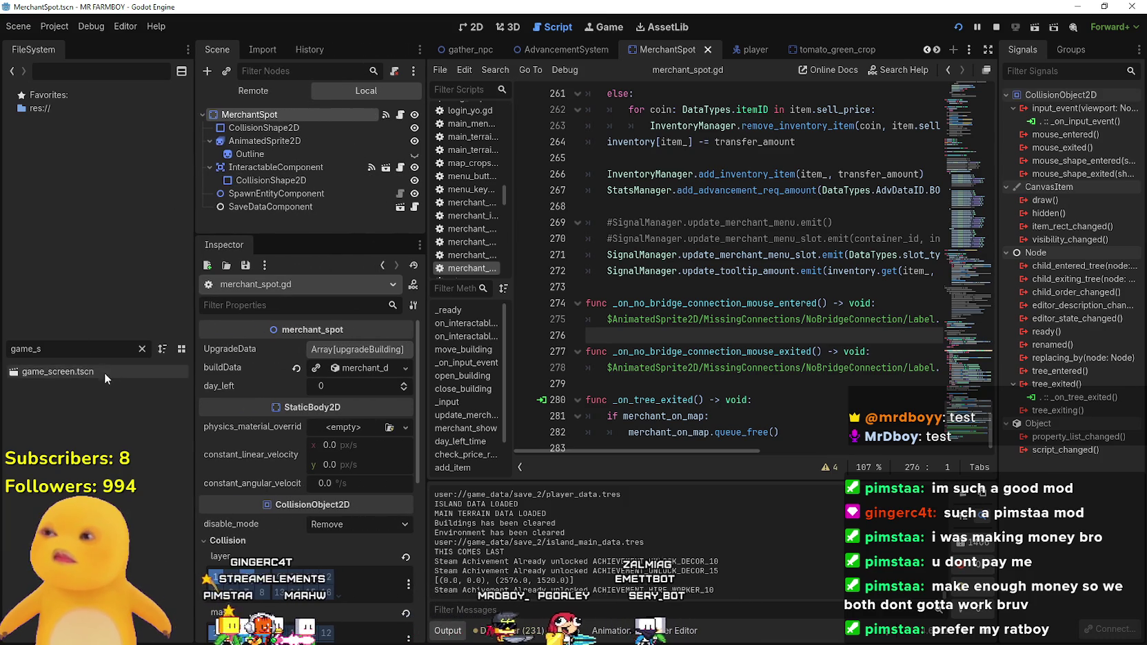
pyautogui.doubleClick(100, 368)
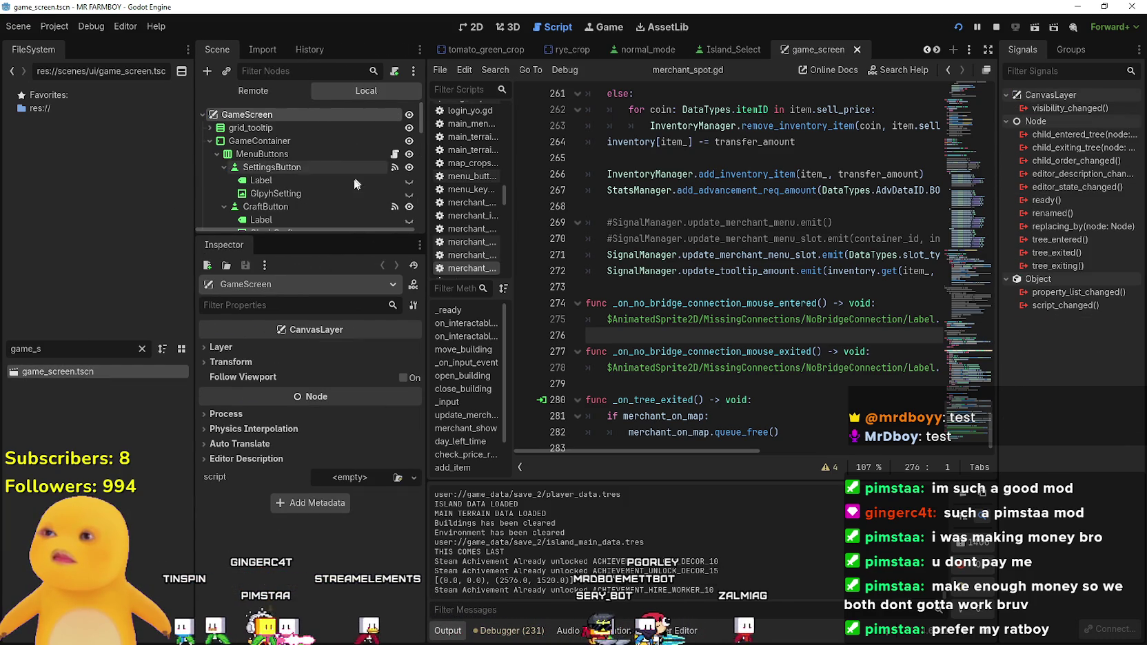
# - Scroll the Scene tree down to MerchantPanel and open its attached script
pyautogui.scroll(-10, 324, 162)
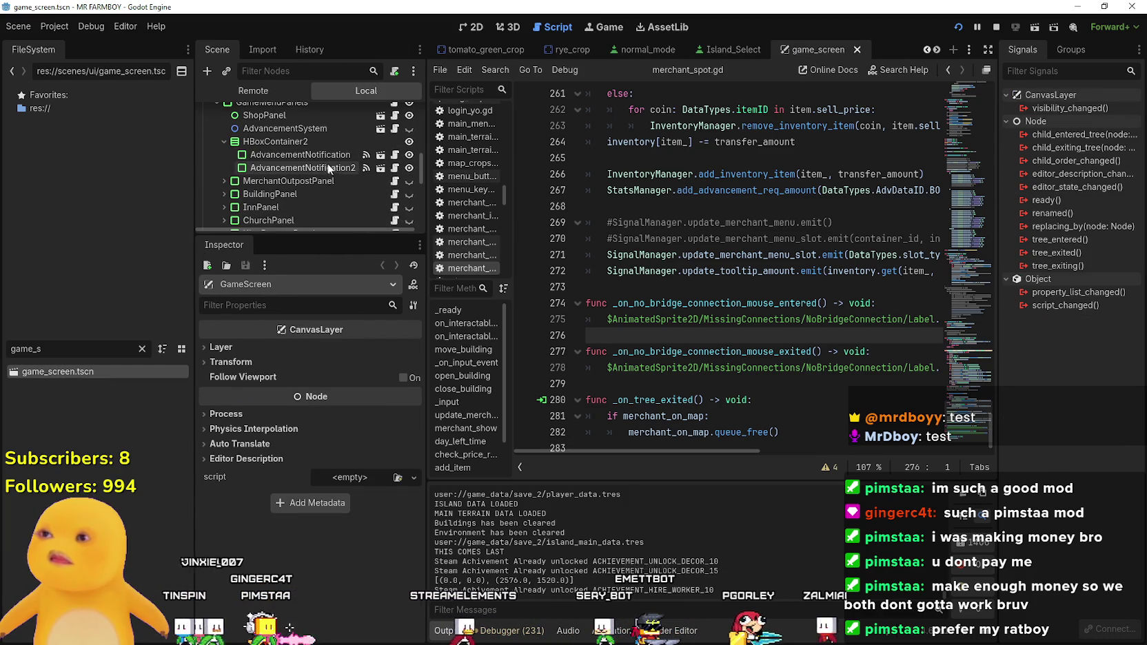
pyautogui.scroll(-1, 328, 173)
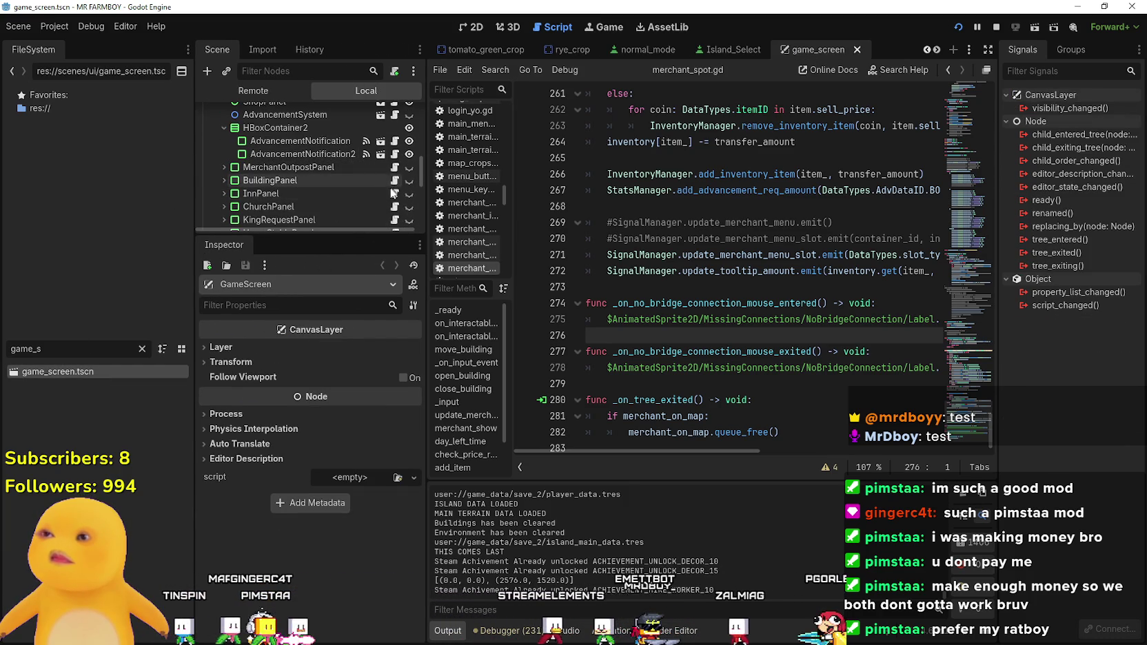
pyautogui.scroll(-5, 394, 187)
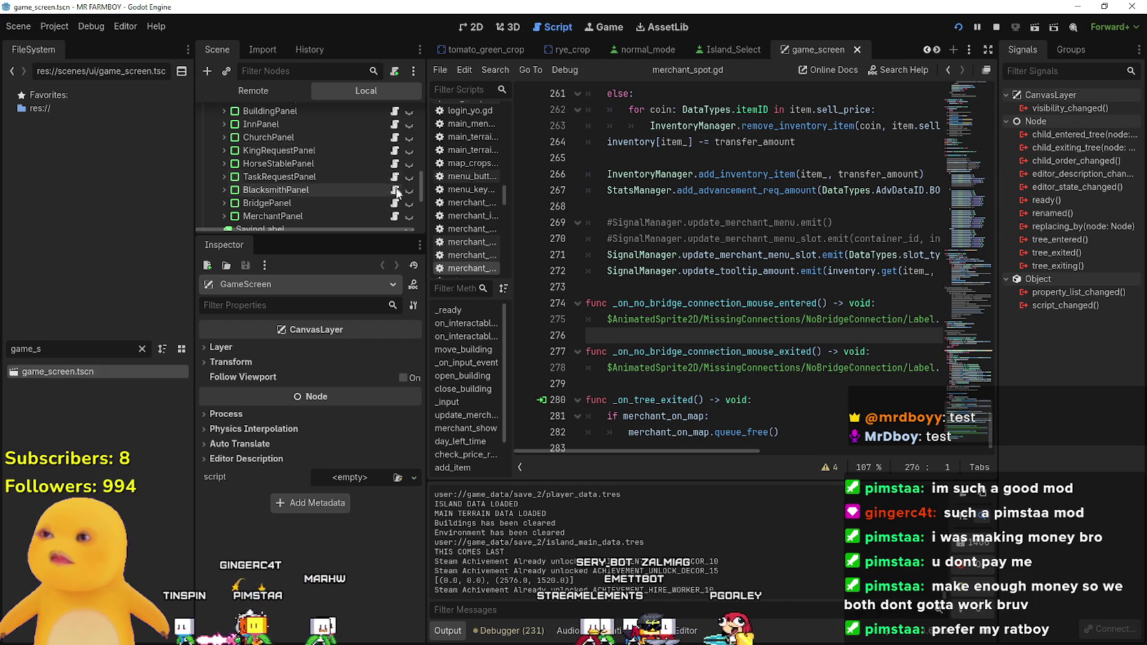
pyautogui.scroll(-2, 393, 185)
pyautogui.click(393, 189)
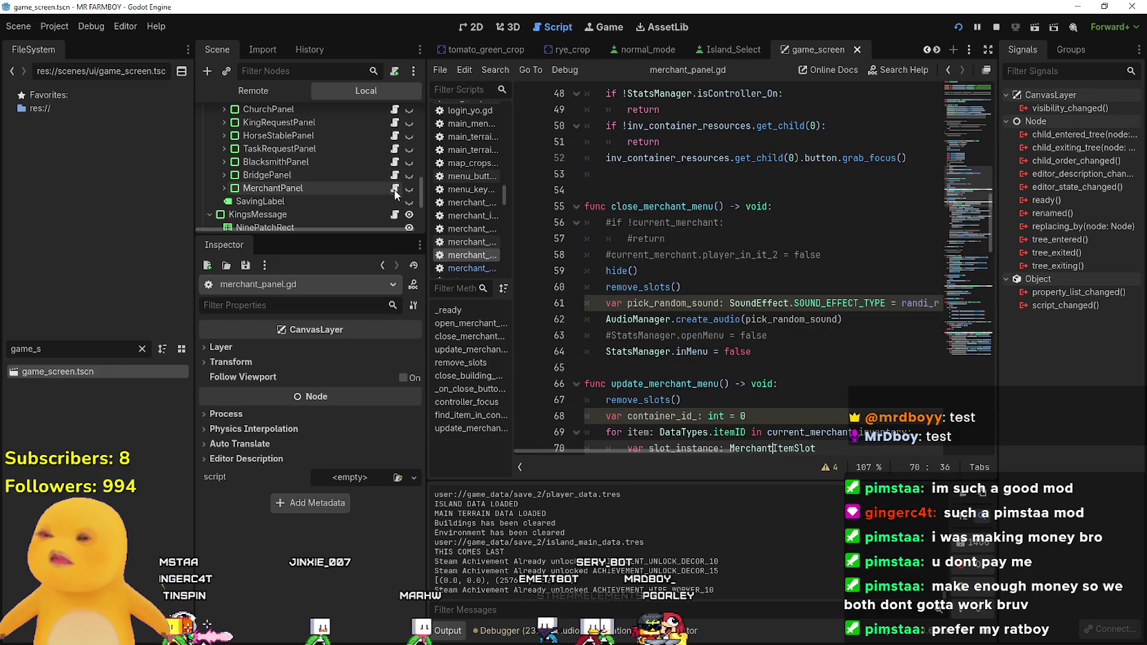
# - Bring merchant_panel.gd's animal item condition on line 146 into view
pyautogui.scroll(8, 669, 264)
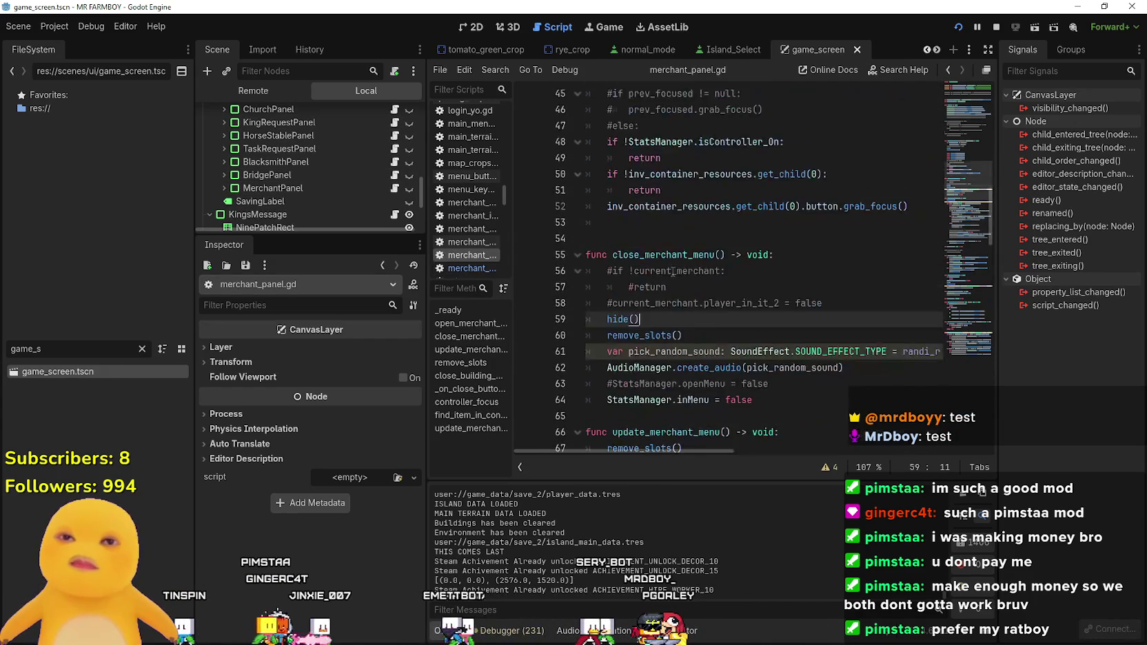
pyautogui.scroll(-20, 672, 267)
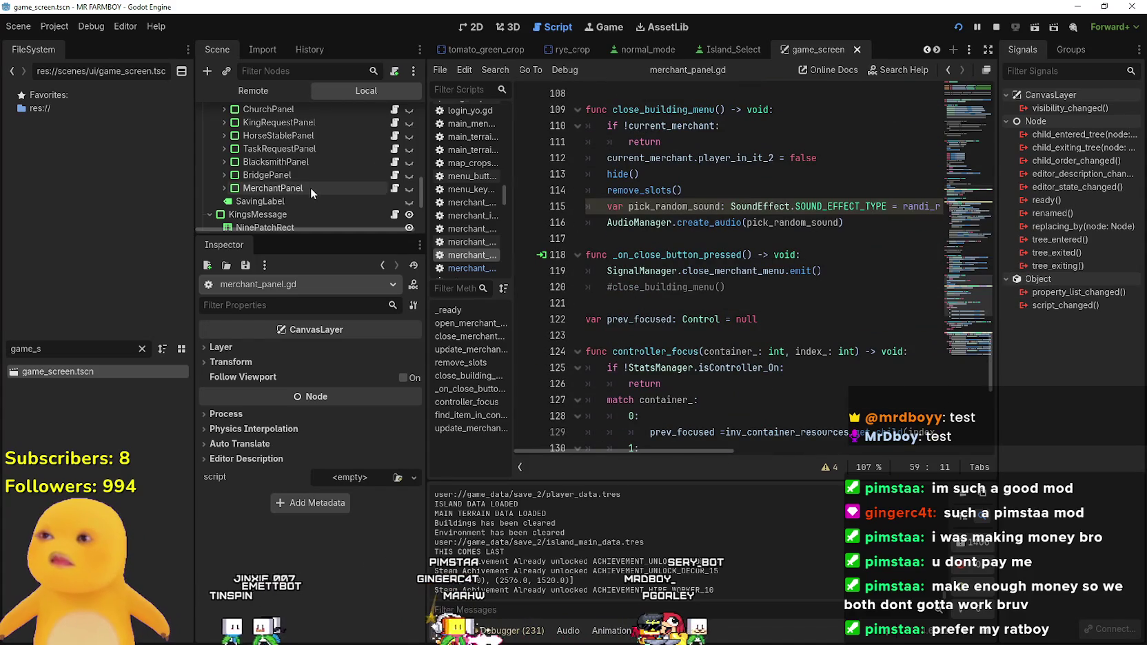
pyautogui.scroll(-8, 625, 246)
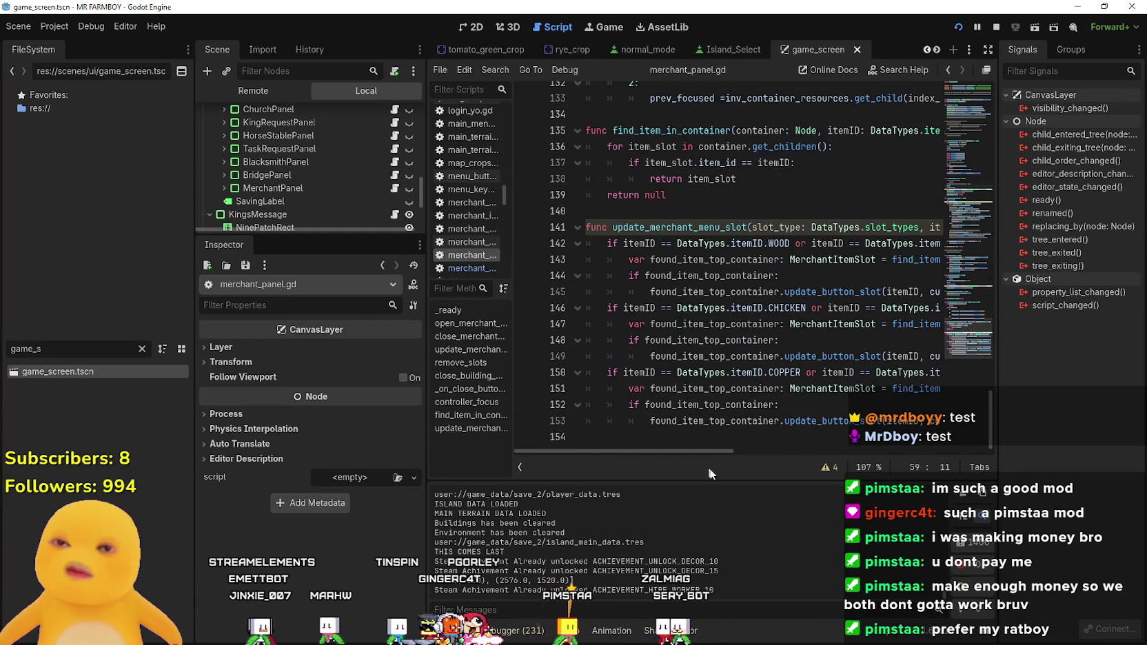
pyautogui.moveTo(720, 458); pyautogui.dragTo(957, 452)
pyautogui.click(822, 308)
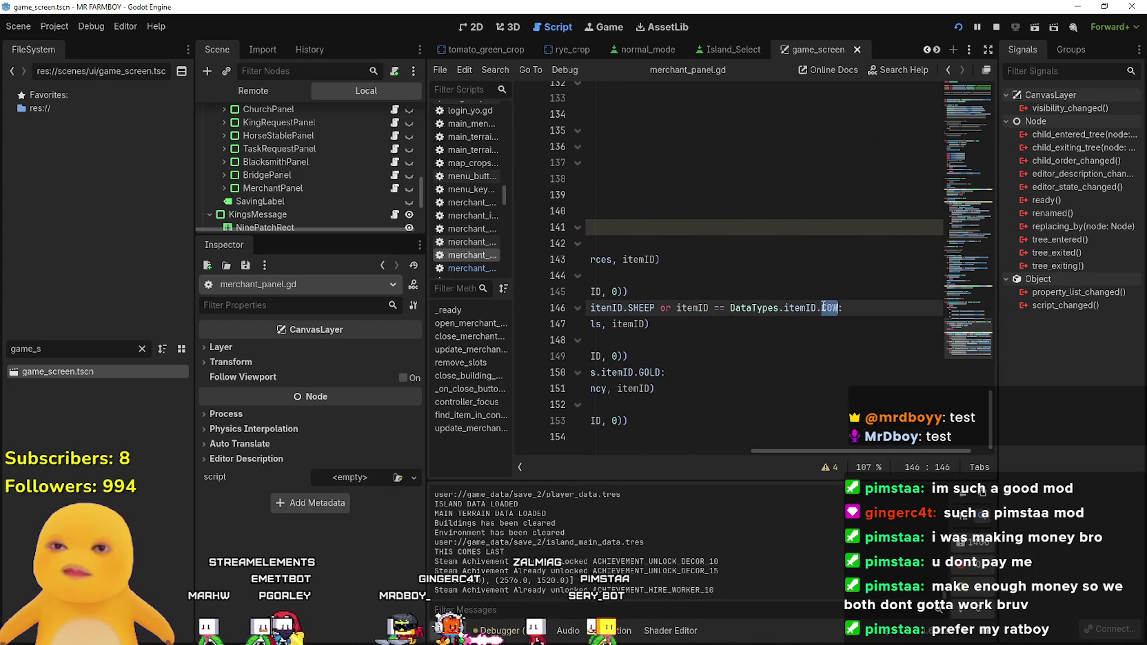
pyautogui.moveTo(888, 453)
pyautogui.mouseDown()
pyautogui.moveTo(640, 444)
pyautogui.moveTo(729, 432)
pyautogui.mouseUp()
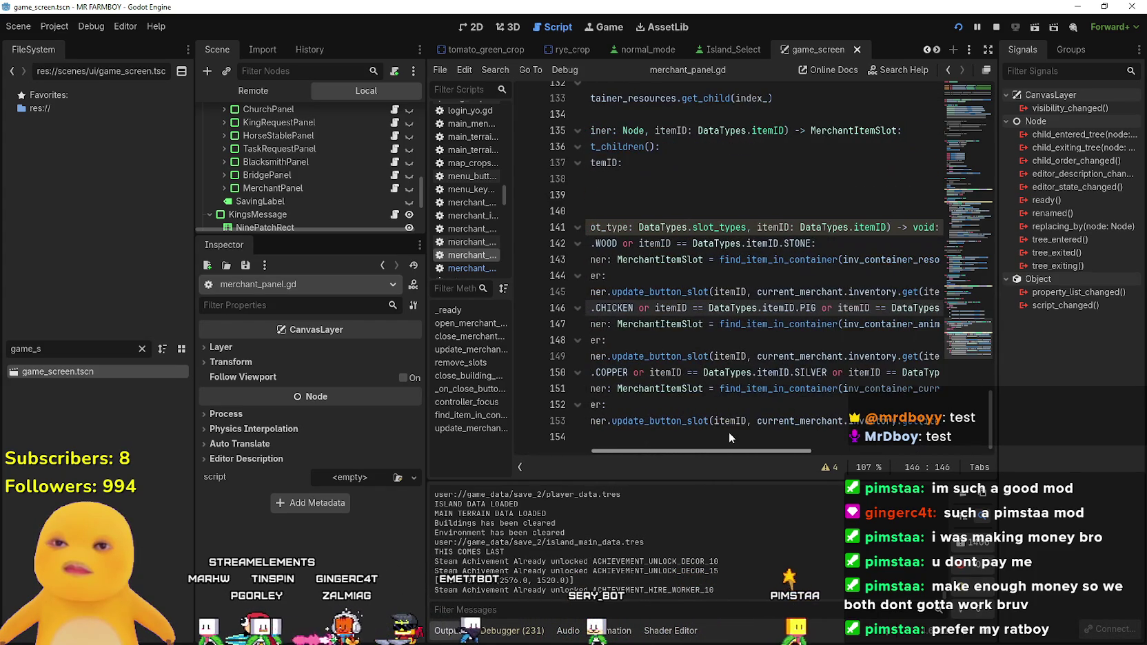
# - Add DUCK after CHICKEN on line 146 and paste another 'or itemID ==' comparison
pyautogui.click(636, 308)
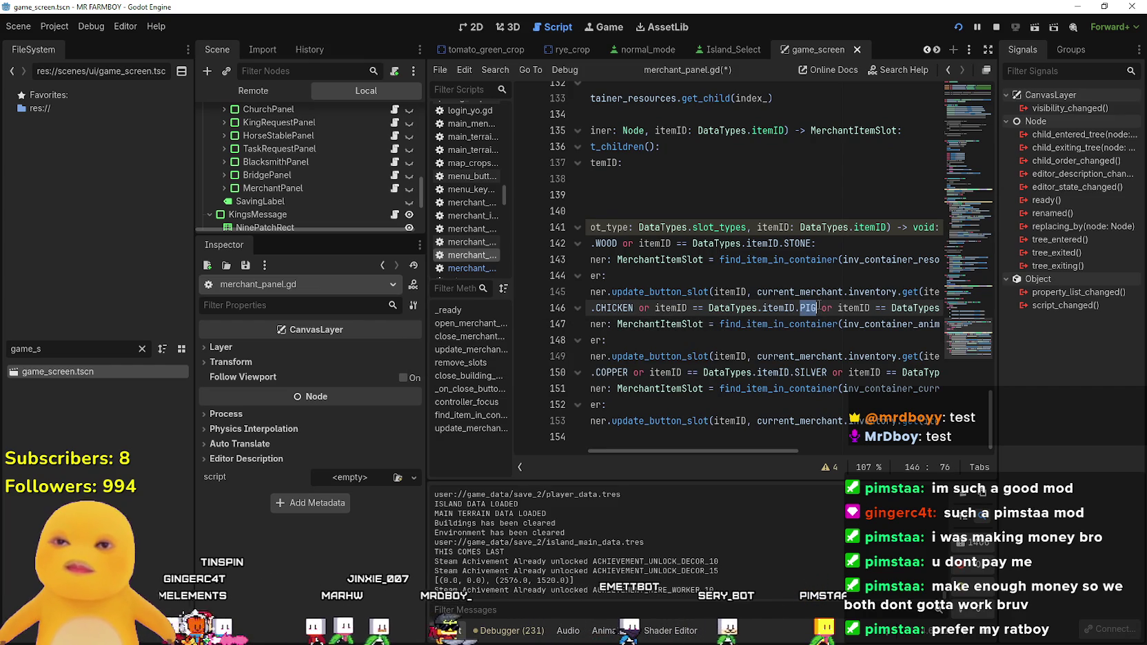
pyautogui.write('DUCK or')
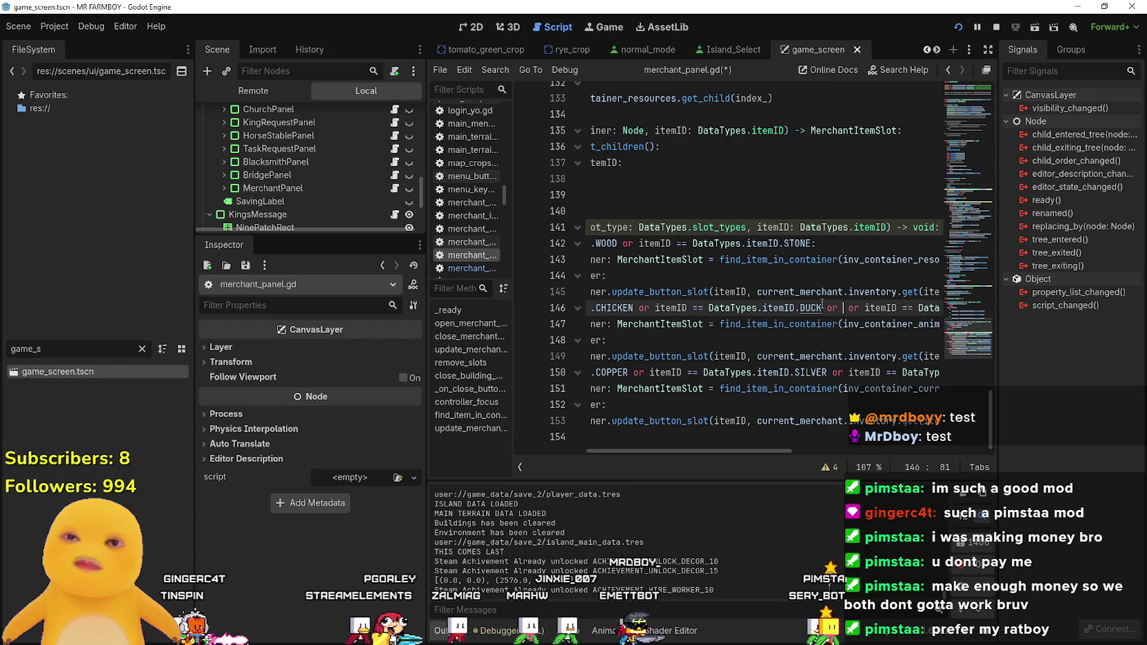
pyautogui.write('or itemID == DataTypes.itemID.PIG')
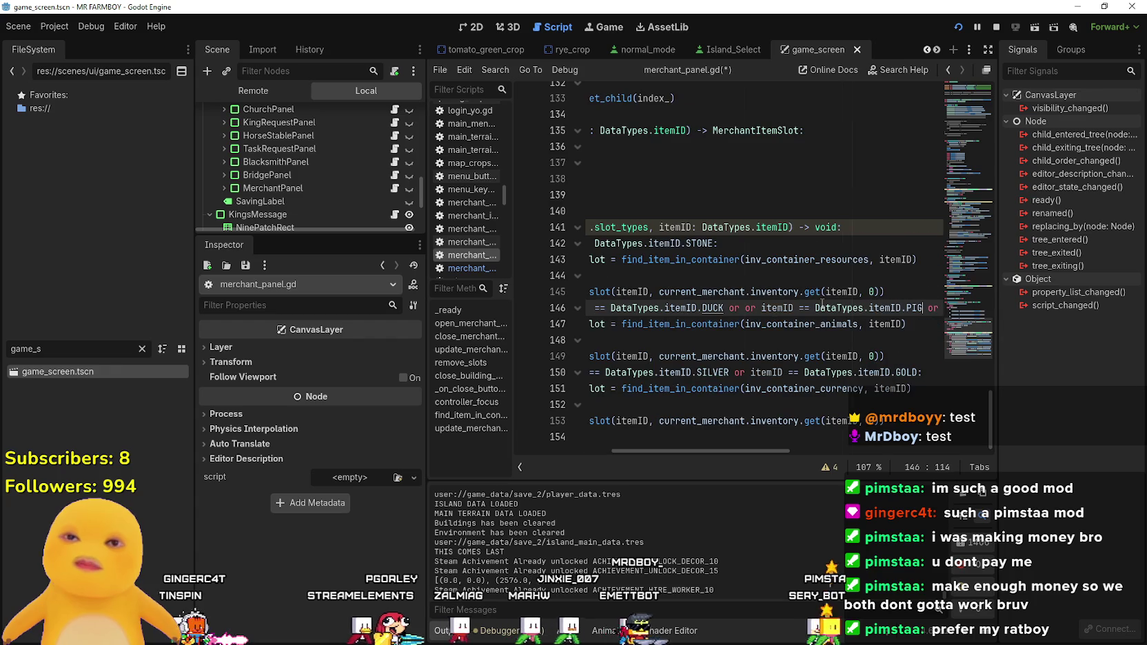
pyautogui.hotkey('ctrl', 'Left')
pyautogui.hotkey('ctrl', 'Left')
pyautogui.hotkey('ctrl', 'Left')
pyautogui.press('BackSpace')
pyautogui.press('BackSpace')
pyautogui.press('BackSpace')
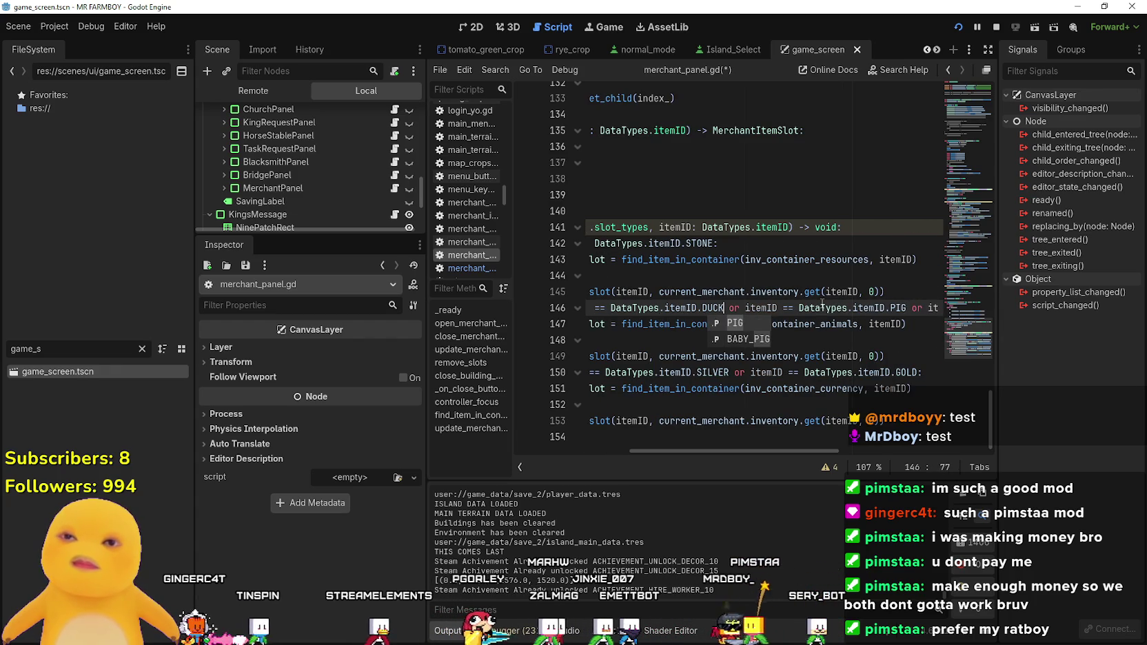
pyautogui.hotkey('ctrl', 'Right')
pyautogui.hotkey('ctrl', 'Right')
pyautogui.hotkey('ctrl', 'Right')
# - Replace PIG in the pasted comparison with GOOSE, removing stray characters
pyautogui.press('BackSpace')
pyautogui.press('BackSpace')
pyautogui.press('BackSpace')
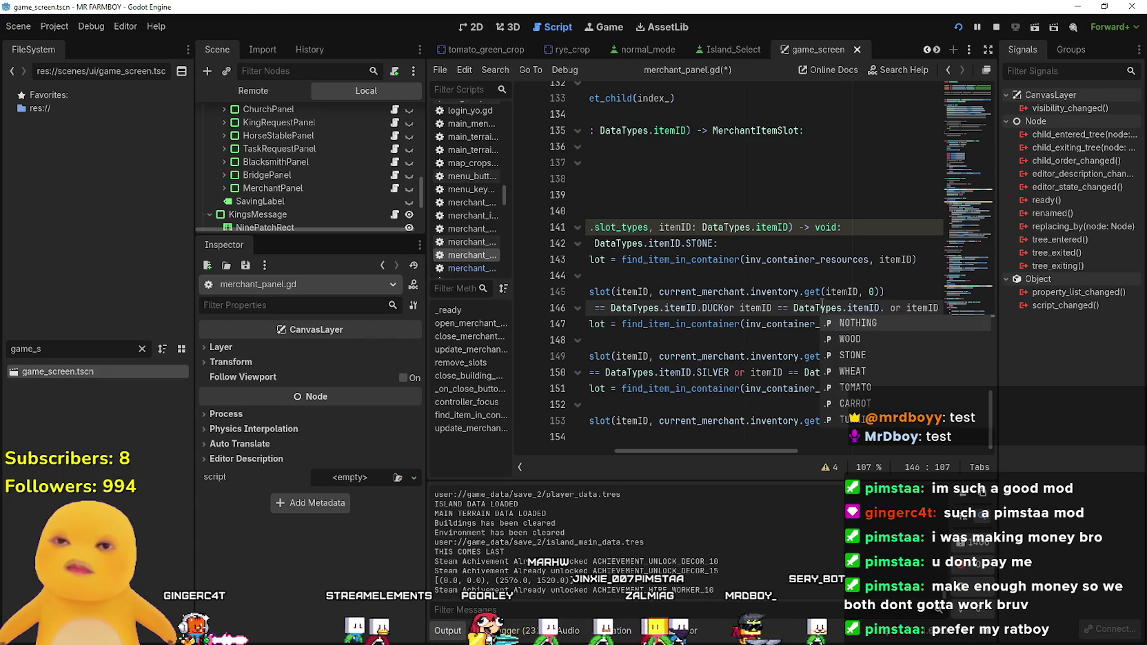
pyautogui.write('D')
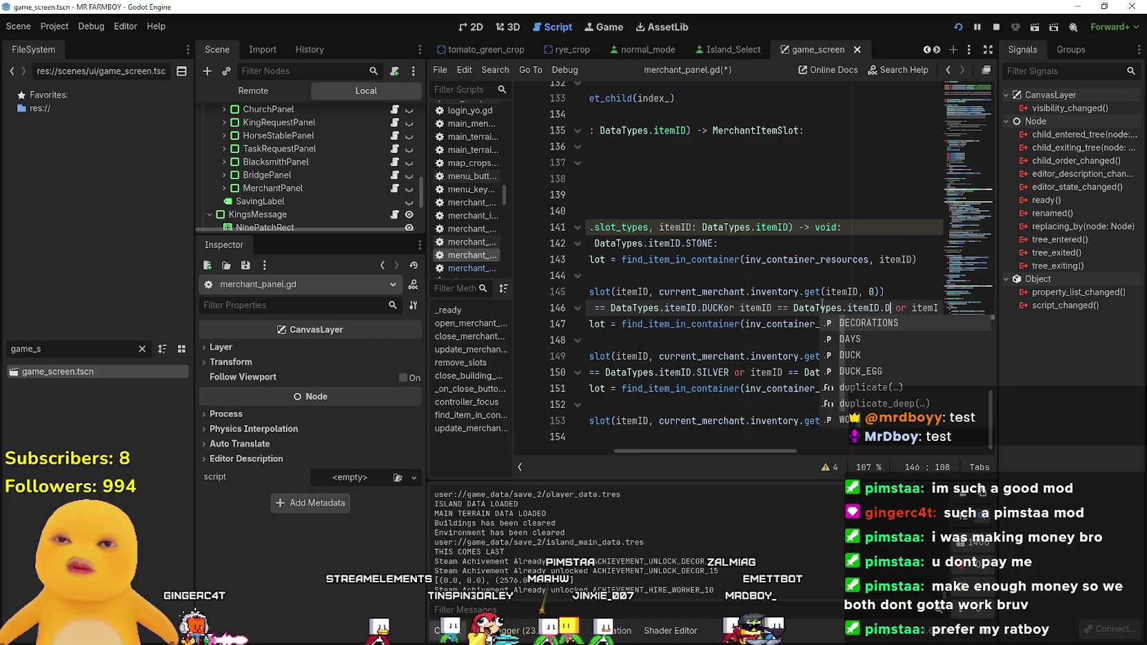
pyautogui.press('BackSpace')
pyautogui.press('BackSpace')
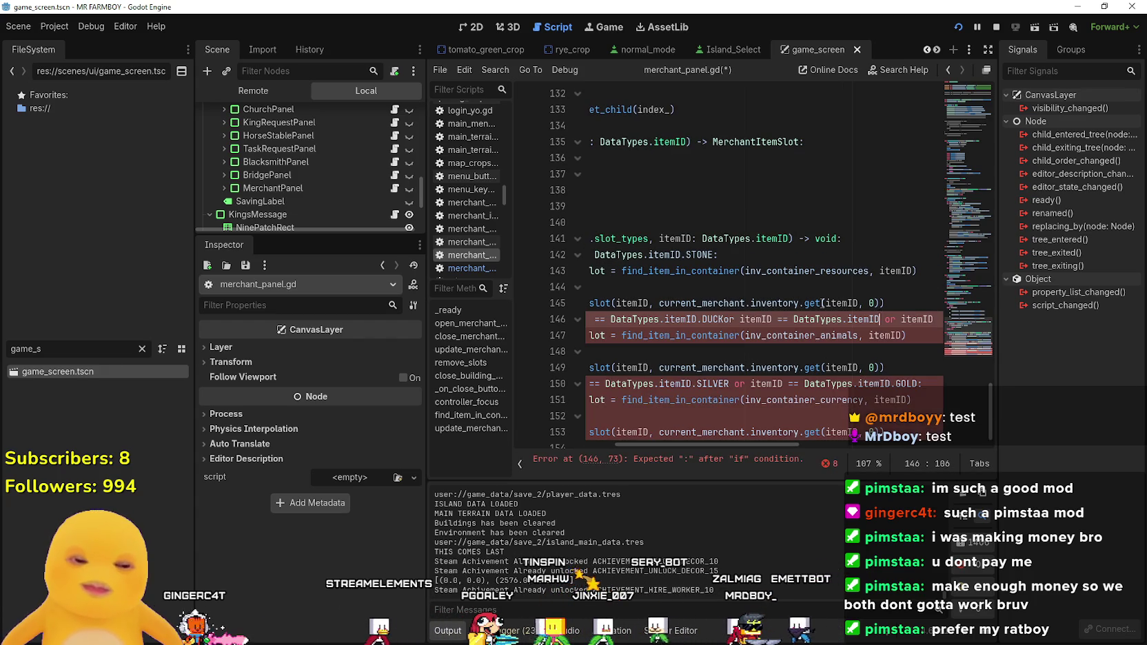
pyautogui.write('.')
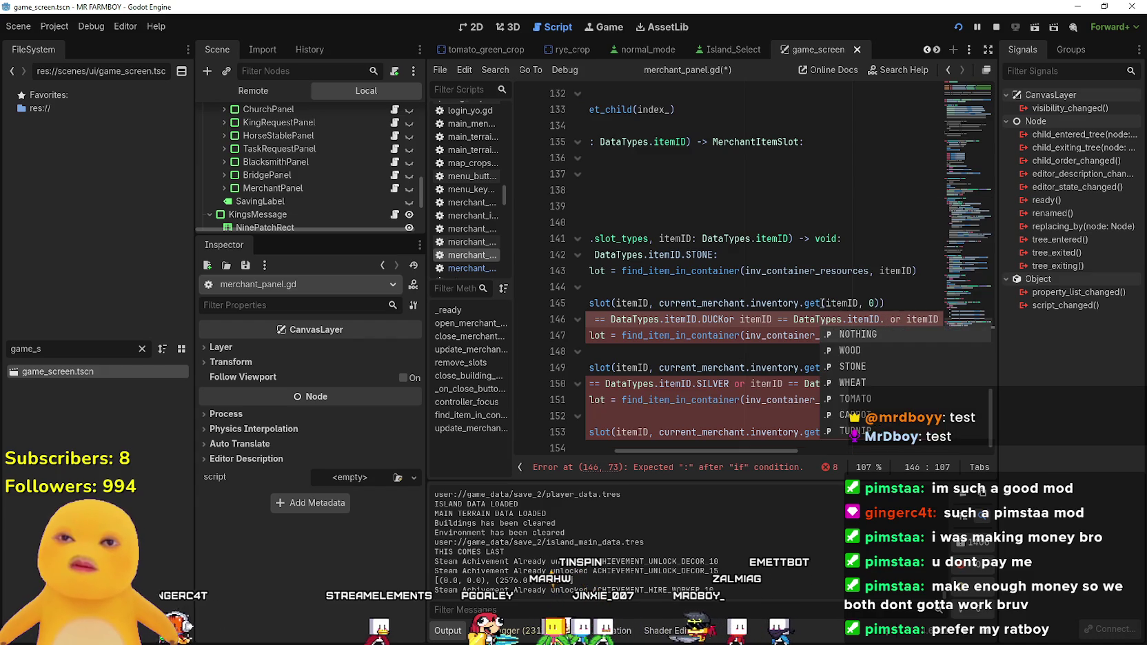
pyautogui.press('Down')
pyautogui.press('Down')
pyautogui.press('Down')
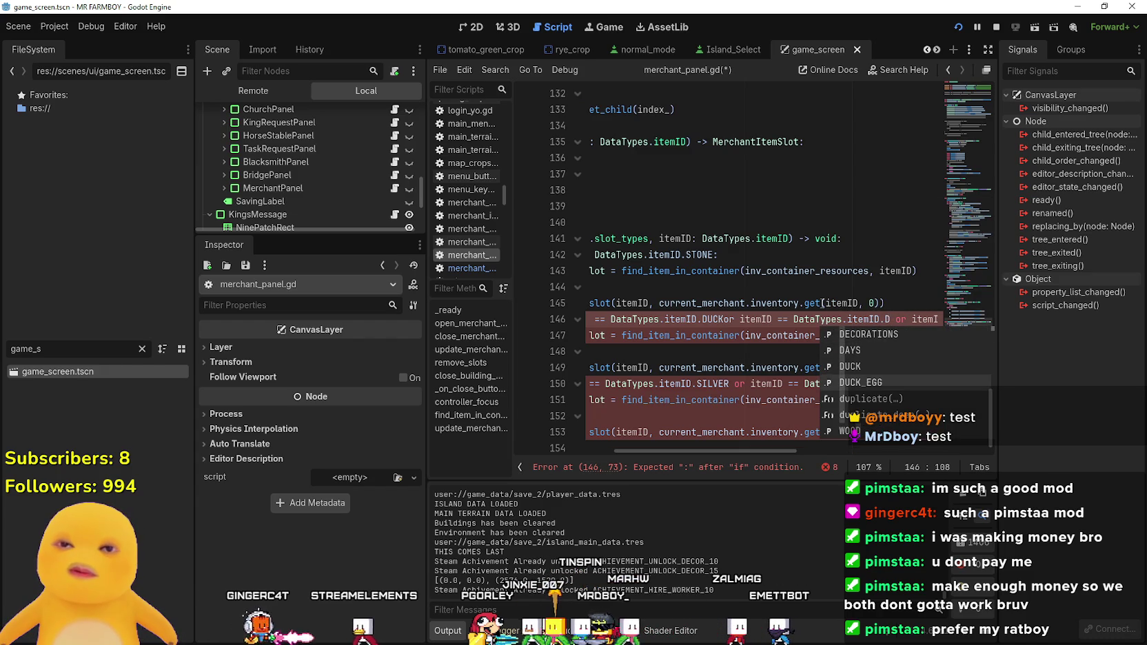
pyautogui.press('BackSpace')
pyautogui.write('GOOSE')
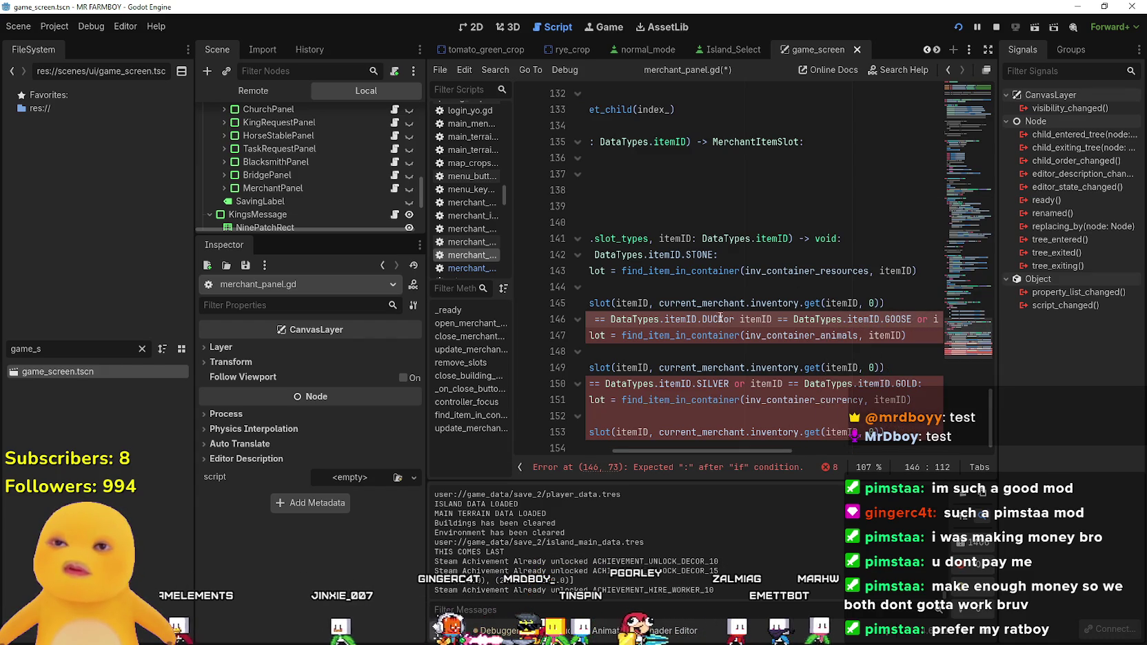
pyautogui.moveTo(760, 452); pyautogui.dragTo(662, 452)
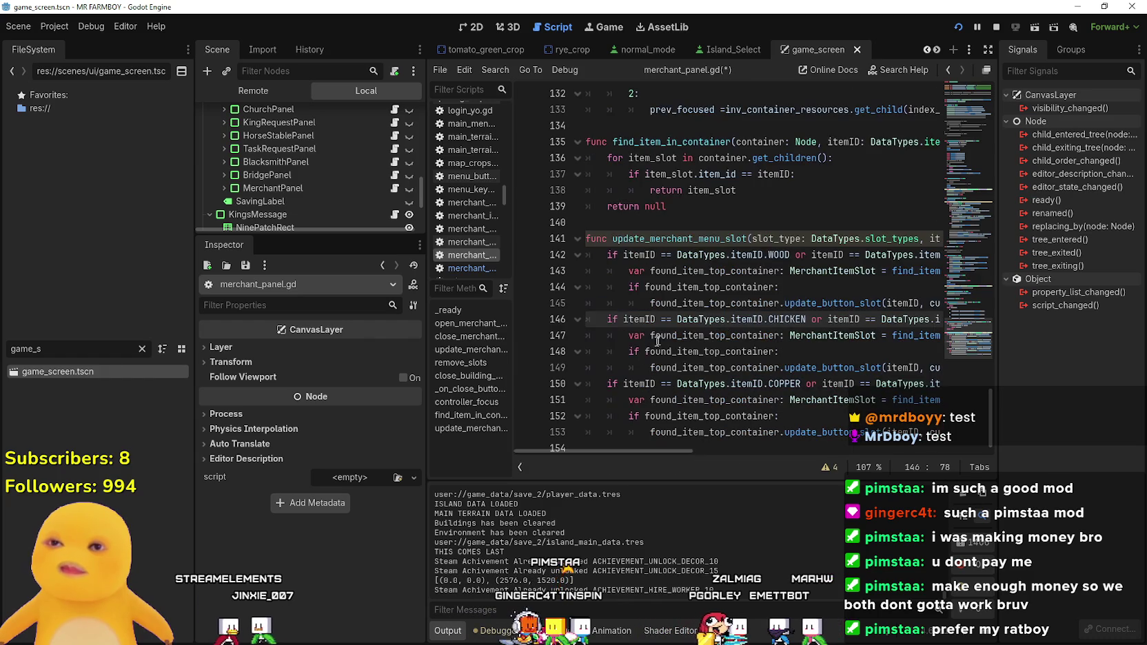
# - Save the Godot script, then open Apogea Playtest's Community Hub from the Steam Library
pyautogui.click(666, 336)
pyautogui.hotkey('ctrl', 's')
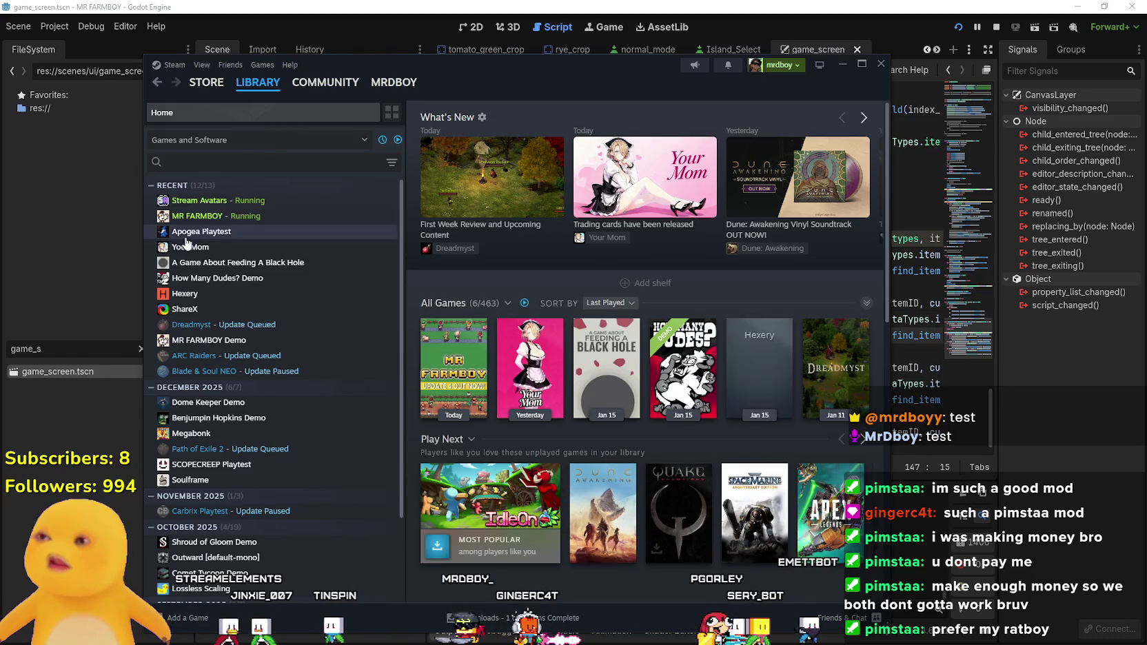
pyautogui.click(278, 232)
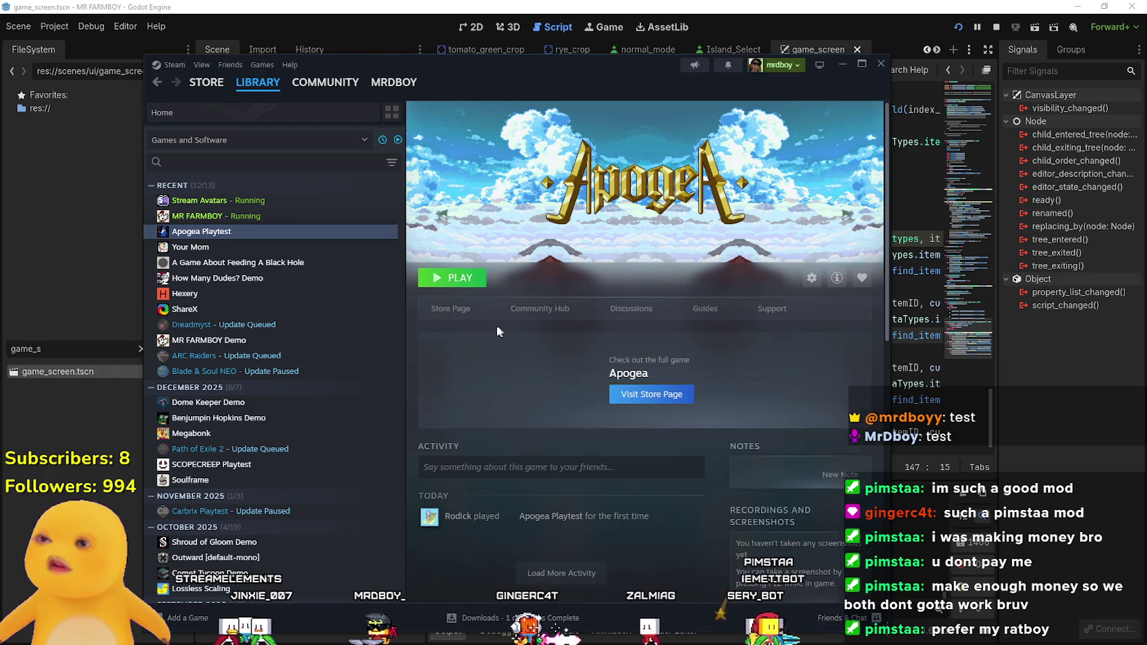
pyautogui.click(524, 308)
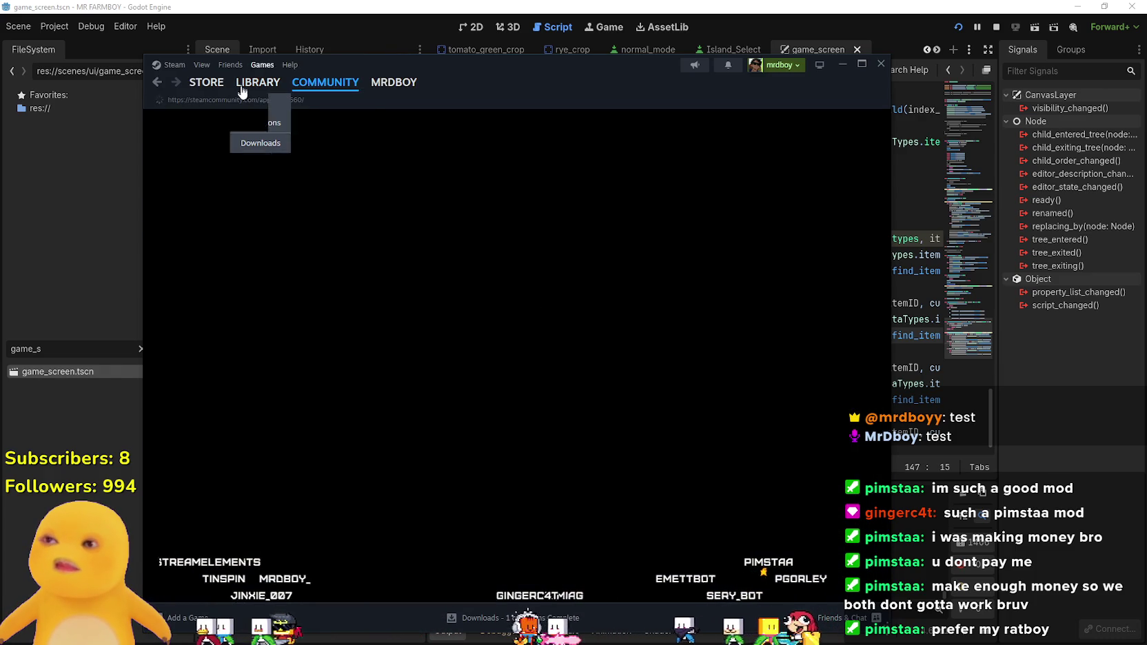
pyautogui.moveTo(243, 84)
# - Scroll through the Apogea Playtest hub's player reviews and discussions
pyautogui.scroll(-2, 277, 315)
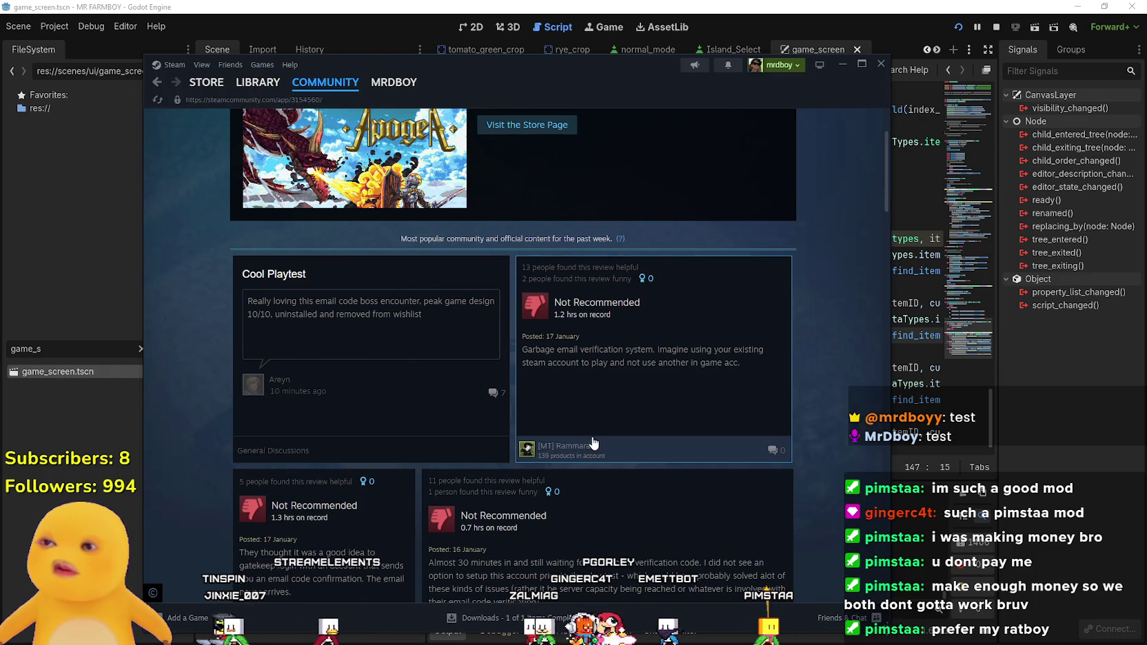
pyautogui.scroll(-1, 695, 383)
pyautogui.scroll(-5, 695, 383)
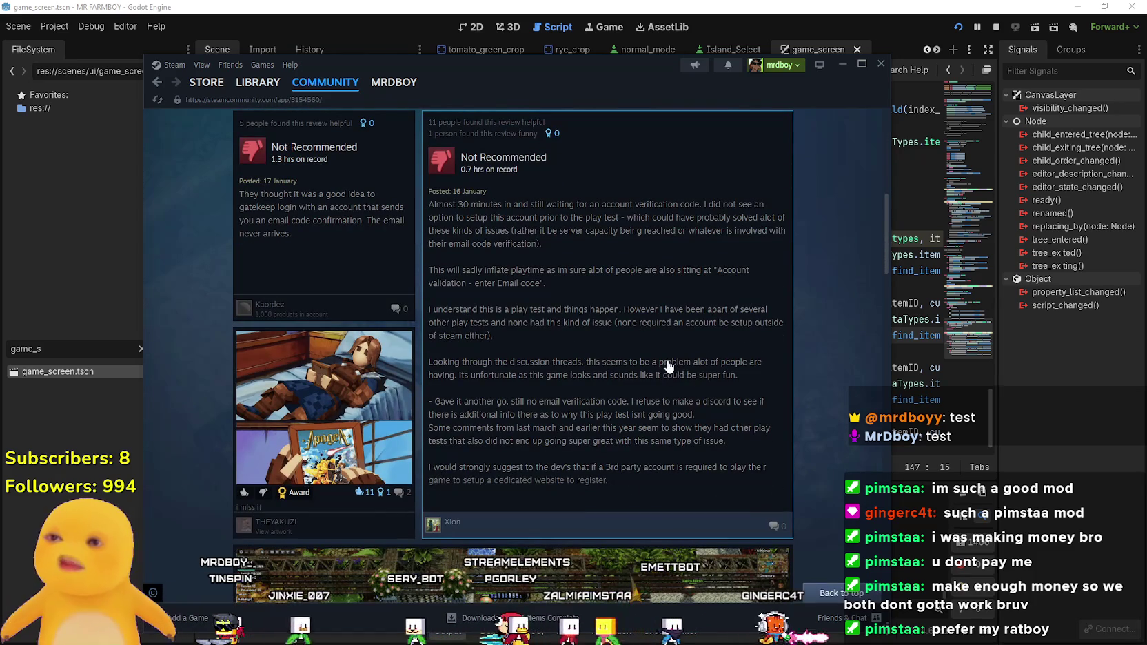
pyautogui.scroll(-10, 668, 369)
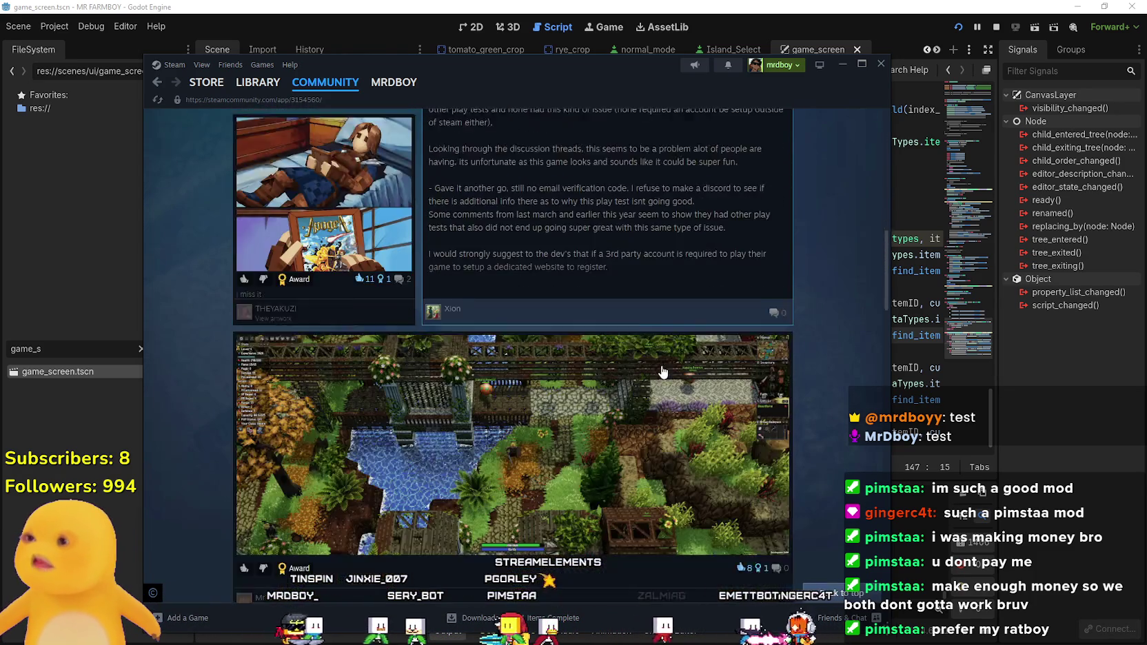
pyautogui.scroll(-12, 659, 373)
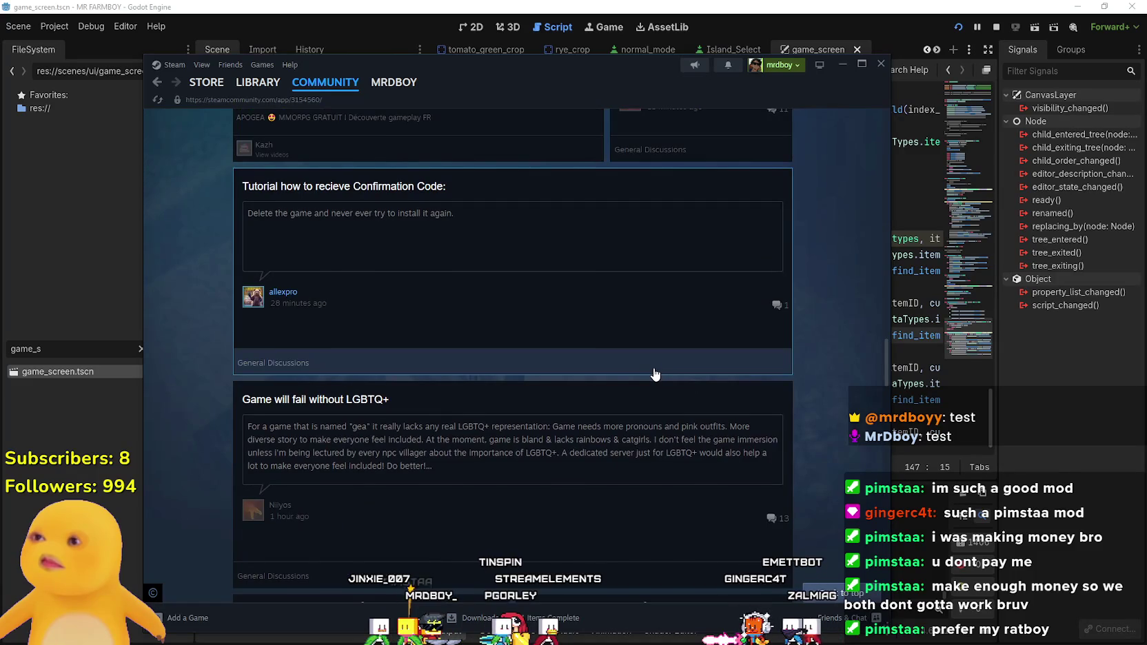
pyautogui.scroll(5, 655, 374)
pyautogui.scroll(3, 655, 374)
pyautogui.scroll(-10, 655, 373)
pyautogui.scroll(-6, 654, 366)
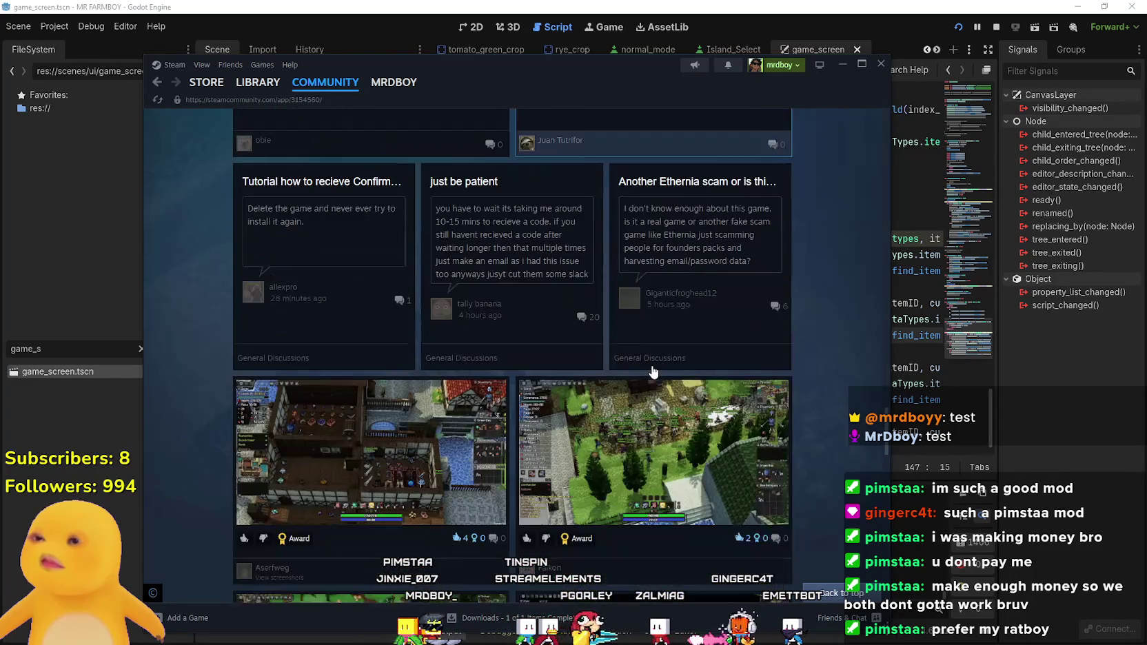
# - View a gameplay screenshot up close, close it, and return to Godot
pyautogui.click(655, 335)
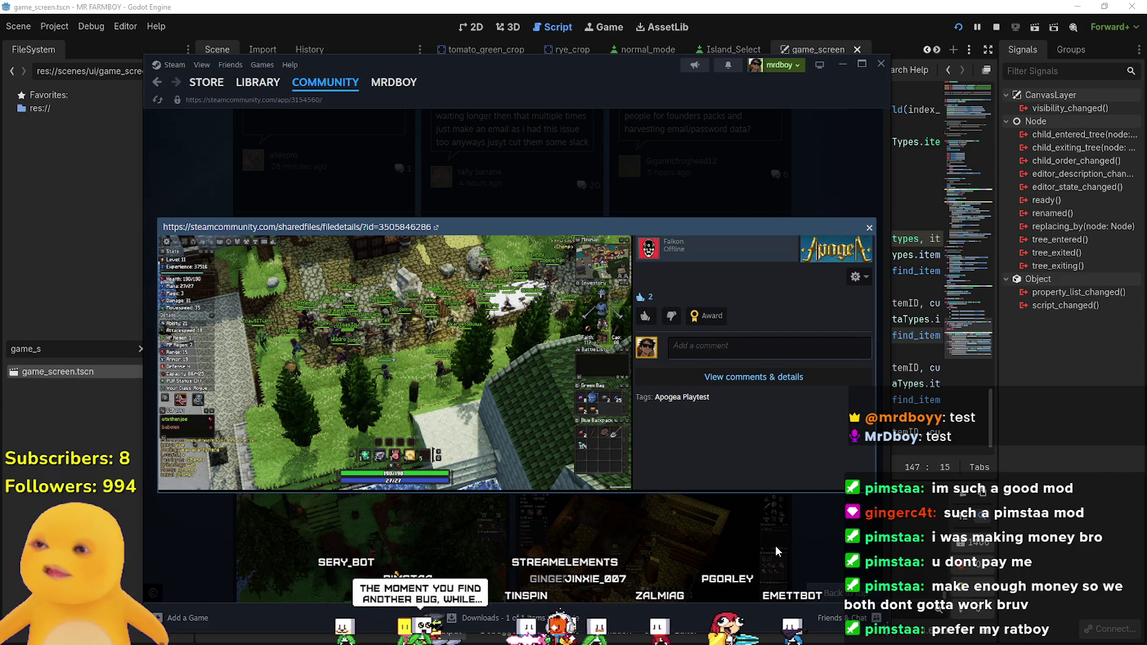
pyautogui.click(819, 522)
pyautogui.scroll(-5, 814, 414)
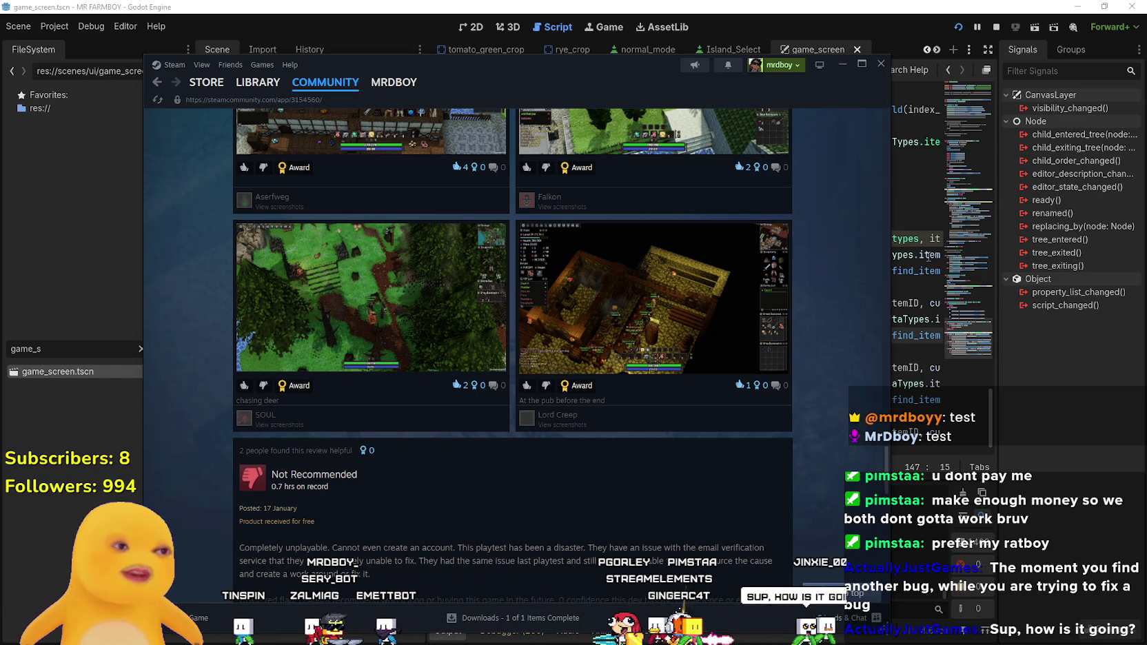
pyautogui.moveTo(928, 256)
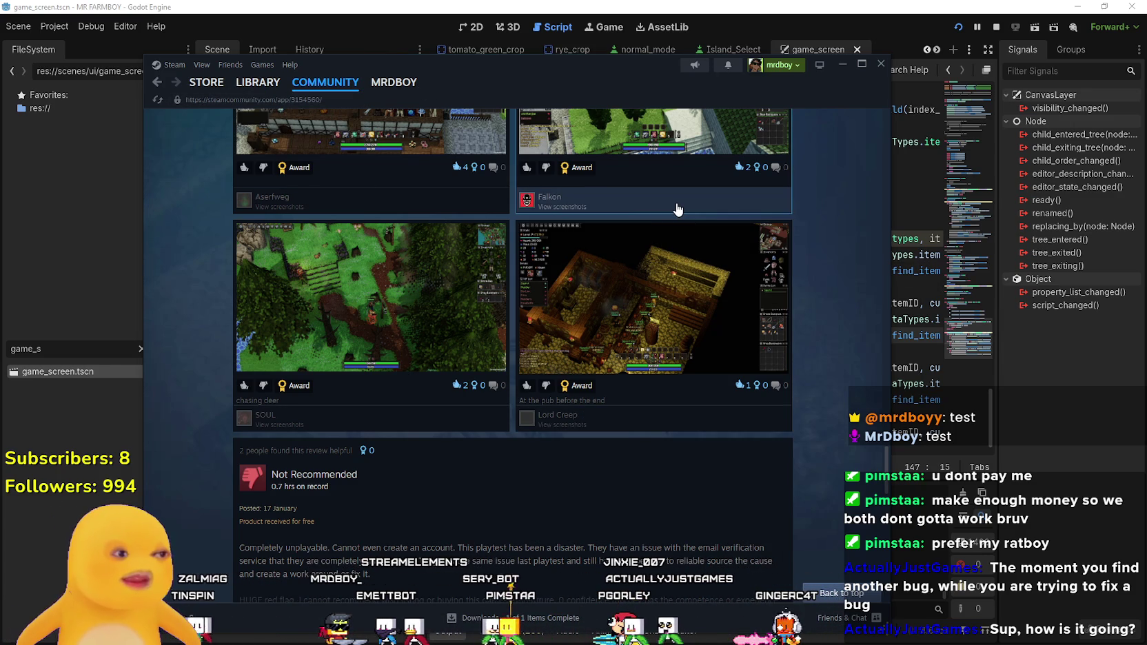
pyautogui.click(880, 64)
# - Narrow the FileSystem and Scene docks to widen the merchant_panel.gd code view
pyautogui.click(705, 304)
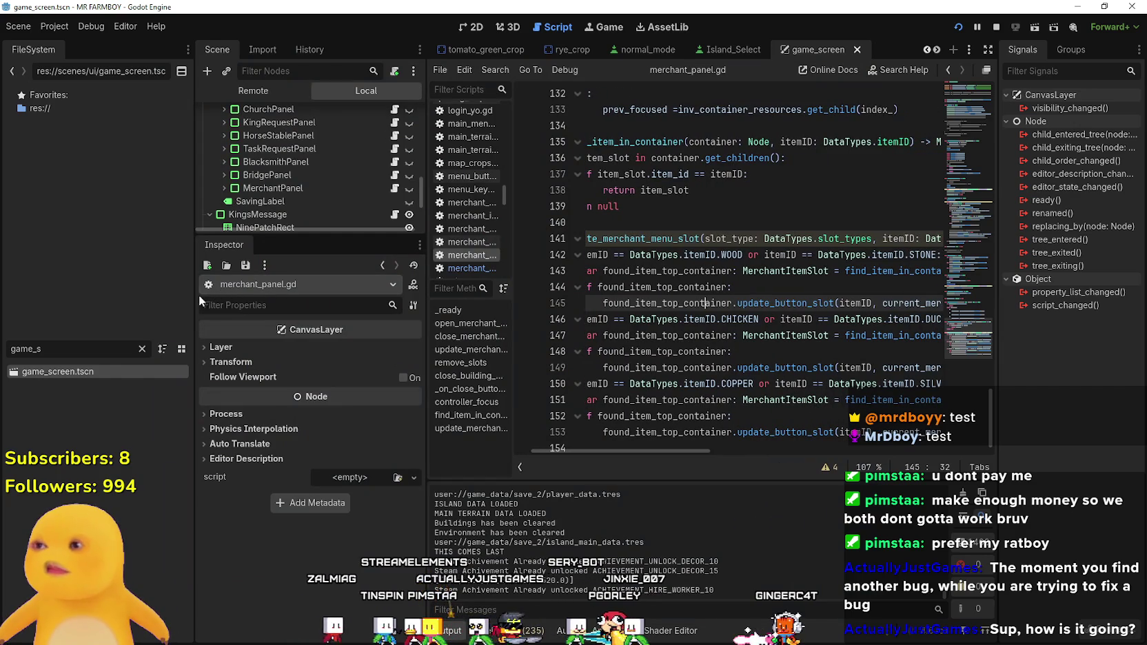
pyautogui.moveTo(194, 301); pyautogui.dragTo(122, 300)
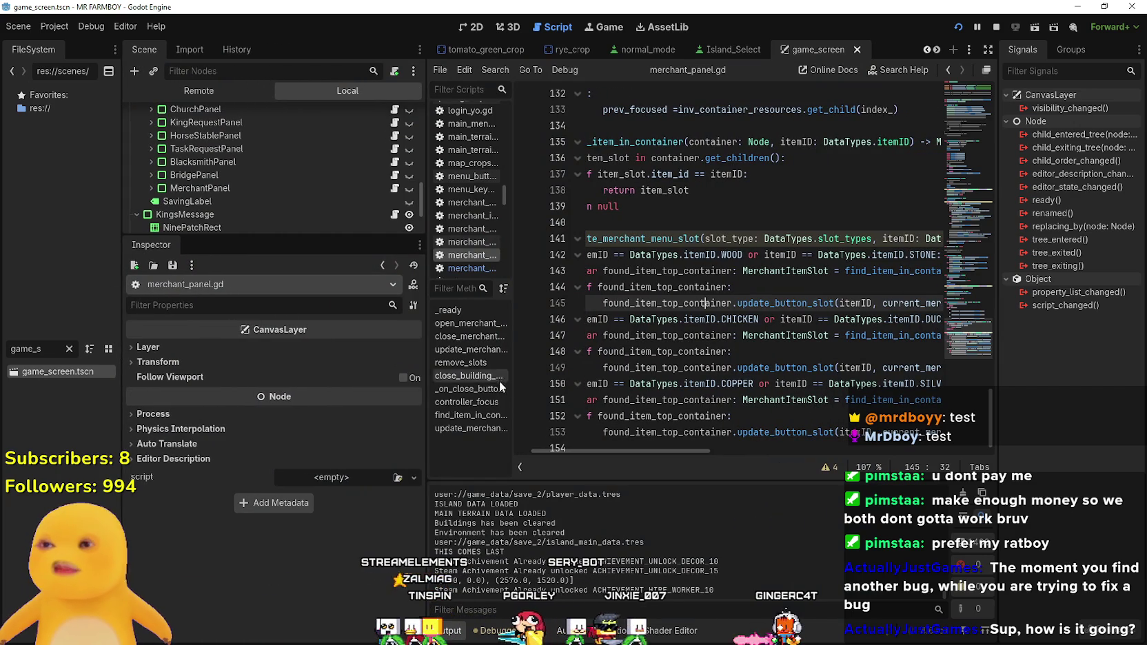
pyautogui.moveTo(428, 349); pyautogui.dragTo(333, 334)
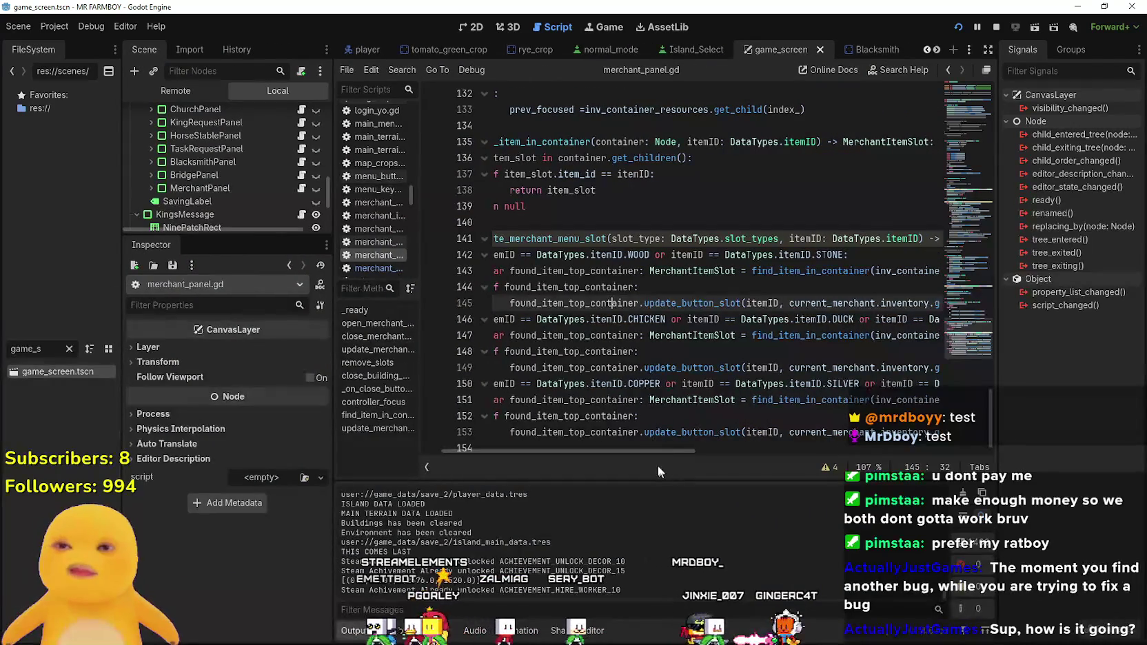
pyautogui.moveTo(646, 453)
pyautogui.mouseDown()
pyautogui.moveTo(881, 450)
pyautogui.moveTo(662, 420)
pyautogui.moveTo(841, 421)
pyautogui.moveTo(697, 386)
pyautogui.mouseUp()
# - Save the scene and script, then resume the running MR FARMBOY game
pyautogui.click(683, 335)
pyautogui.hotkey('ctrl', 's')
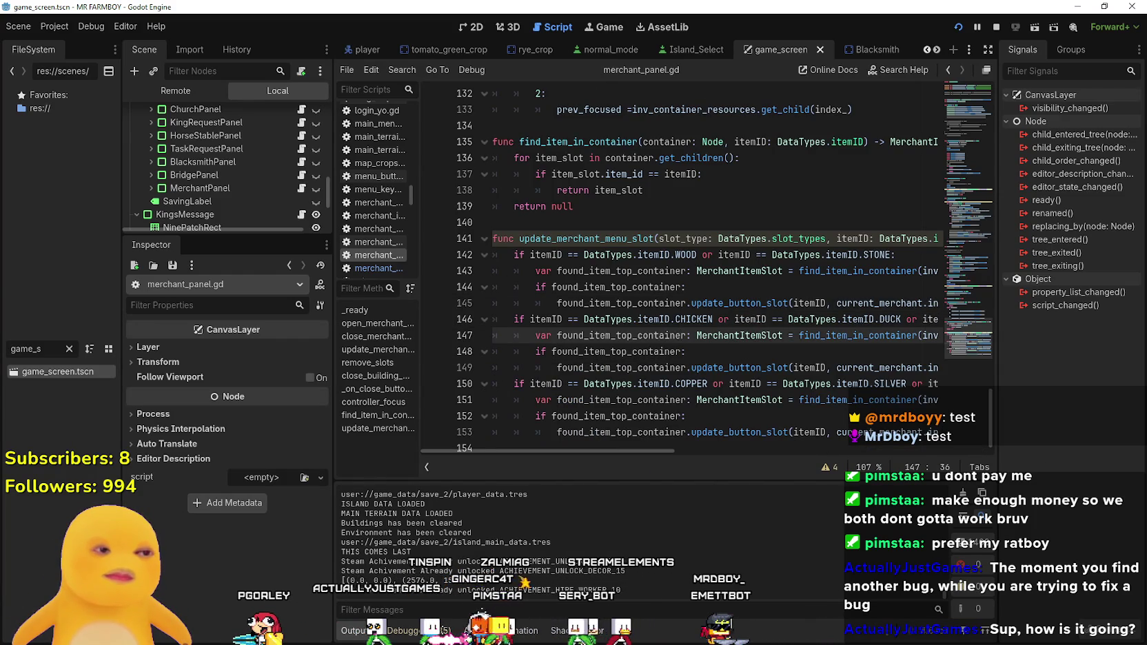
pyautogui.hotkey('alt', 'Tab')
pyautogui.click(614, 236)
# - Buy the merchant's remaining geese in the Merchant Seller window
pyautogui.click(573, 182)
pyautogui.click(597, 353)
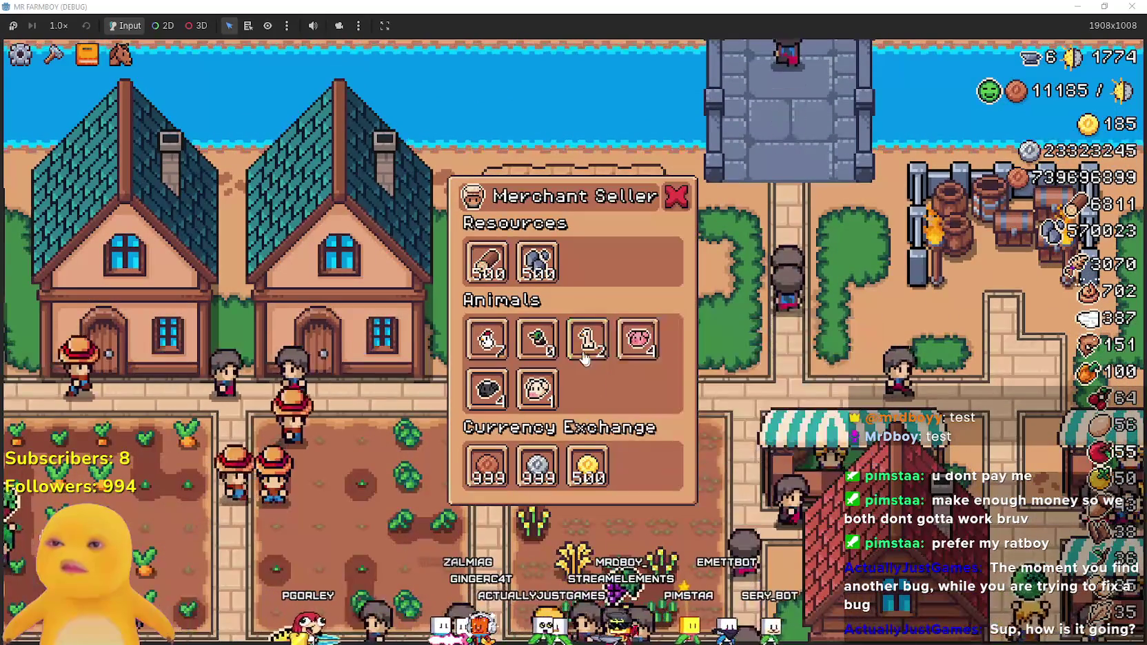
pyautogui.click(597, 351)
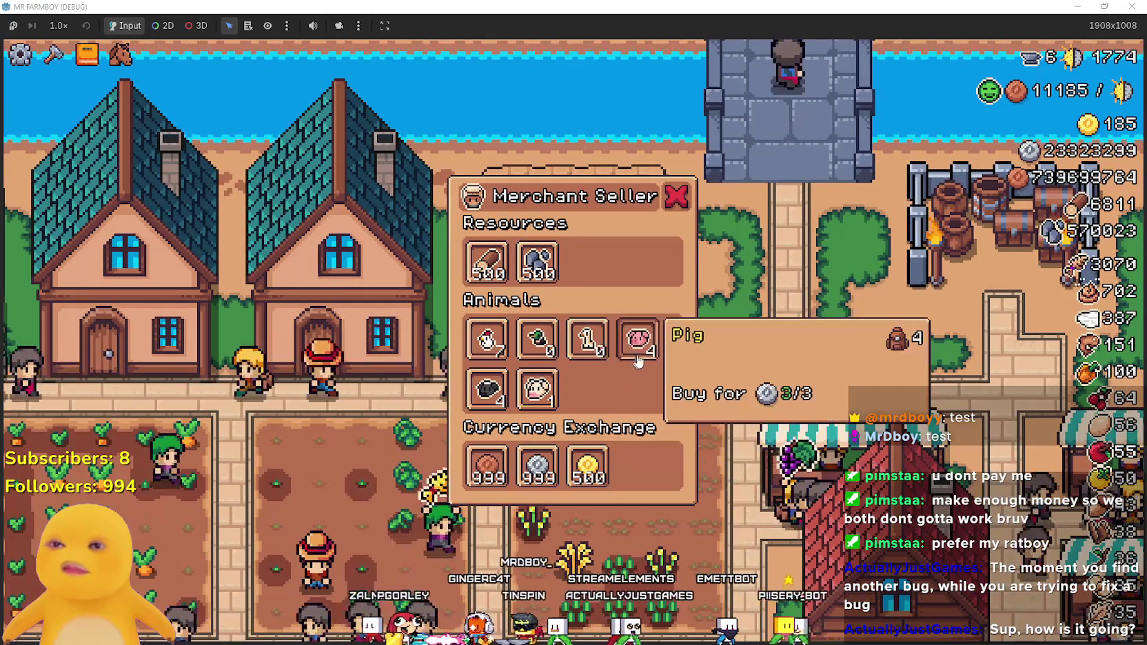
pyautogui.click(580, 349)
# - Walk the farmer left through town and down toward the pond
pyautogui.scroll(-5, 629, 389)
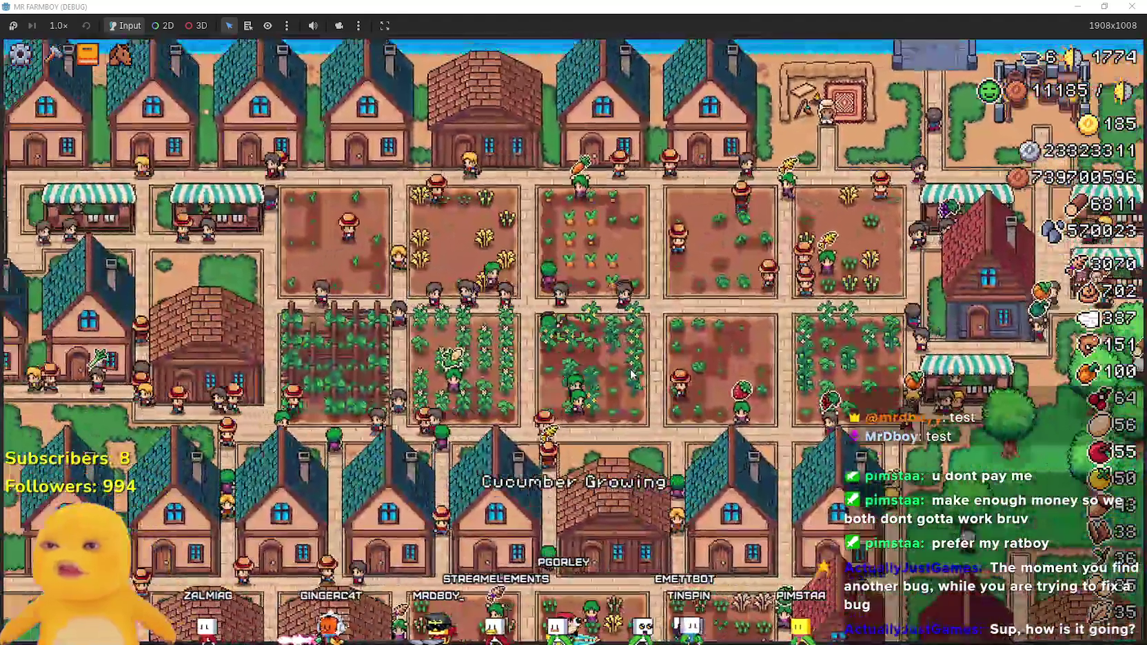
pyautogui.press('Left')
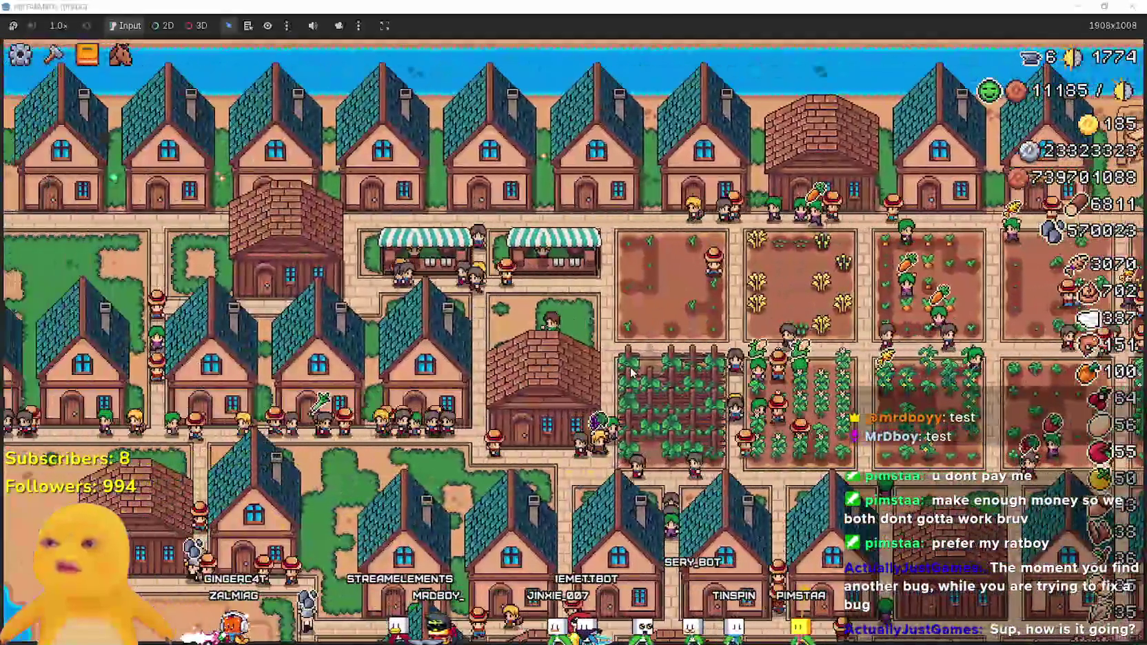
pyautogui.press('Left')
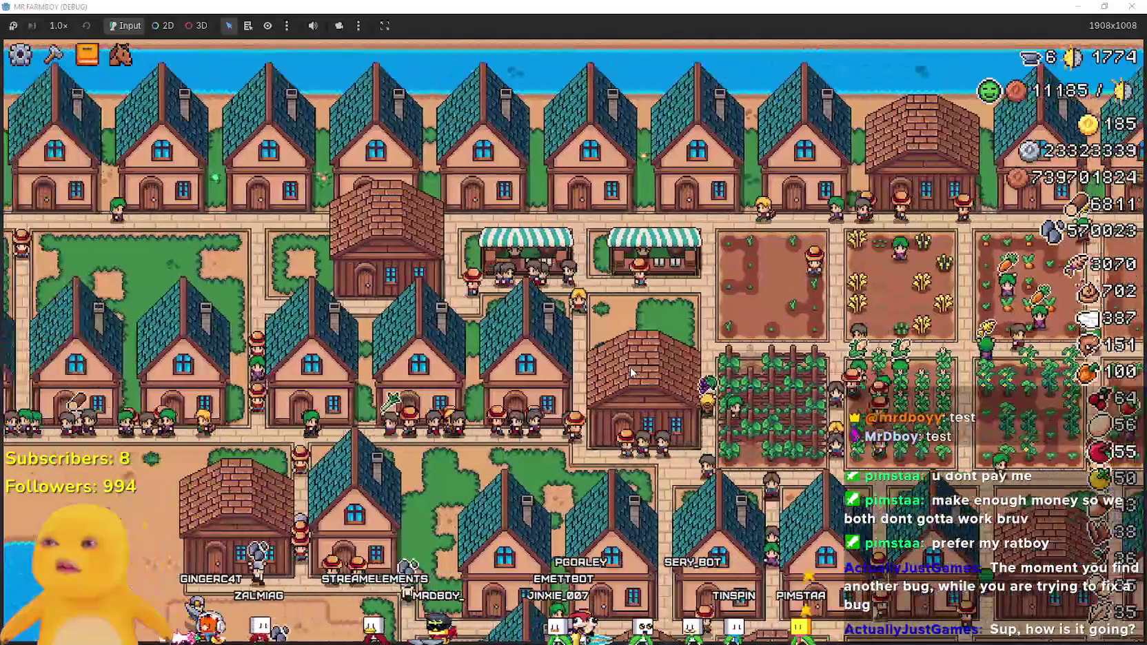
pyautogui.press('Left')
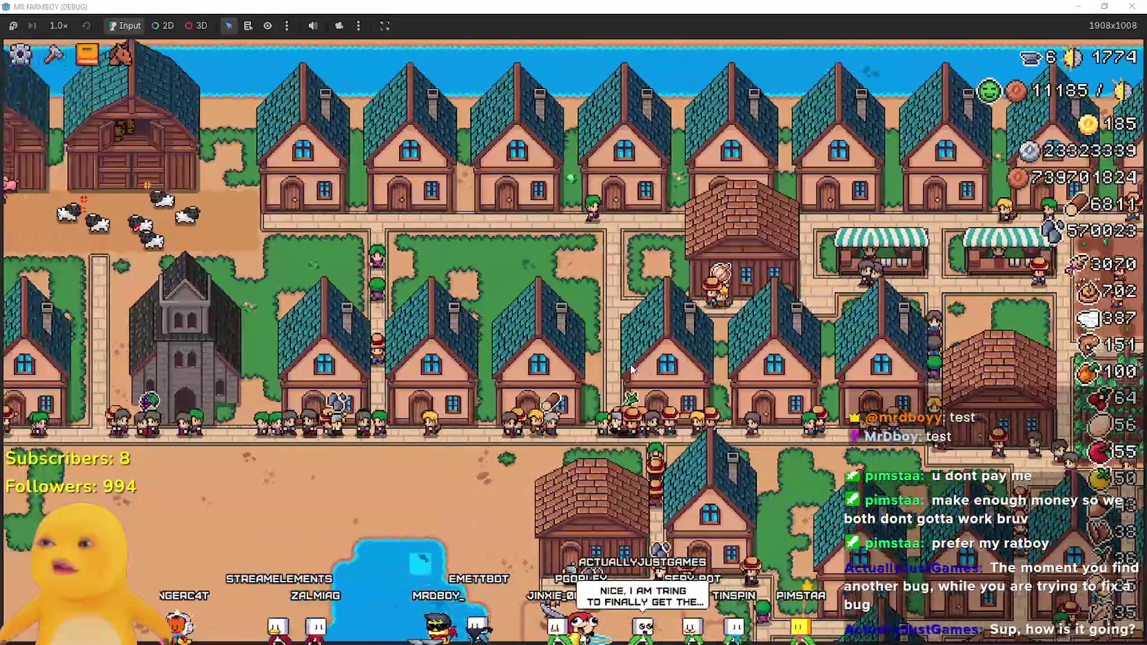
pyautogui.press('Down')
pyautogui.press('Down')
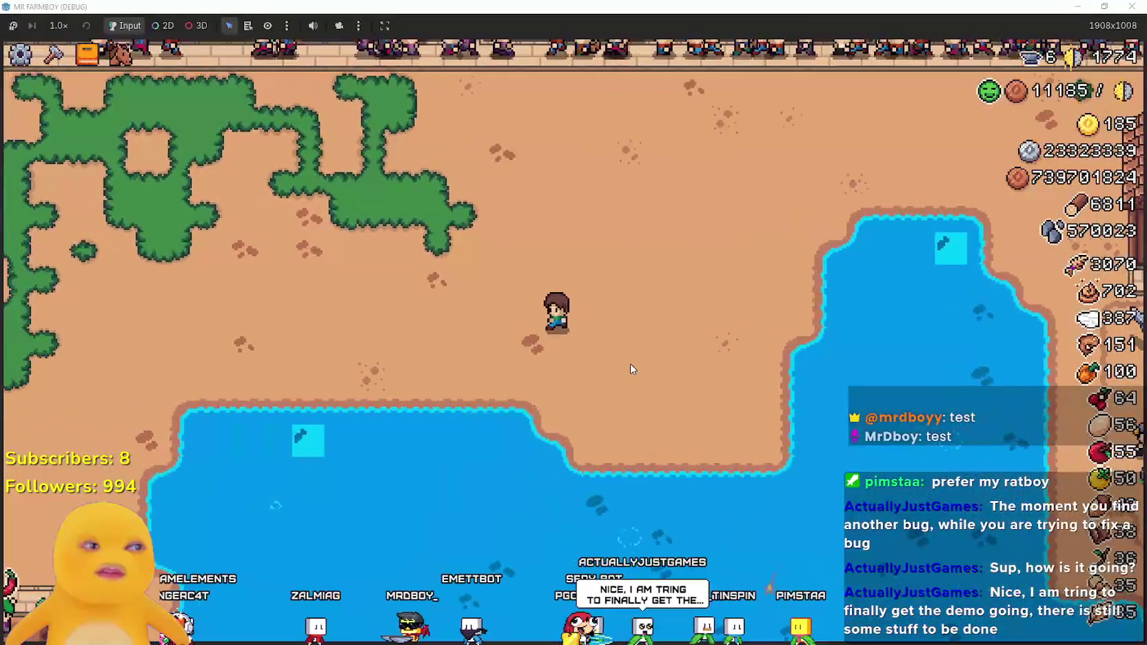
pyautogui.press('Up')
pyautogui.press('Left')
pyautogui.press('Left')
pyautogui.press('Down')
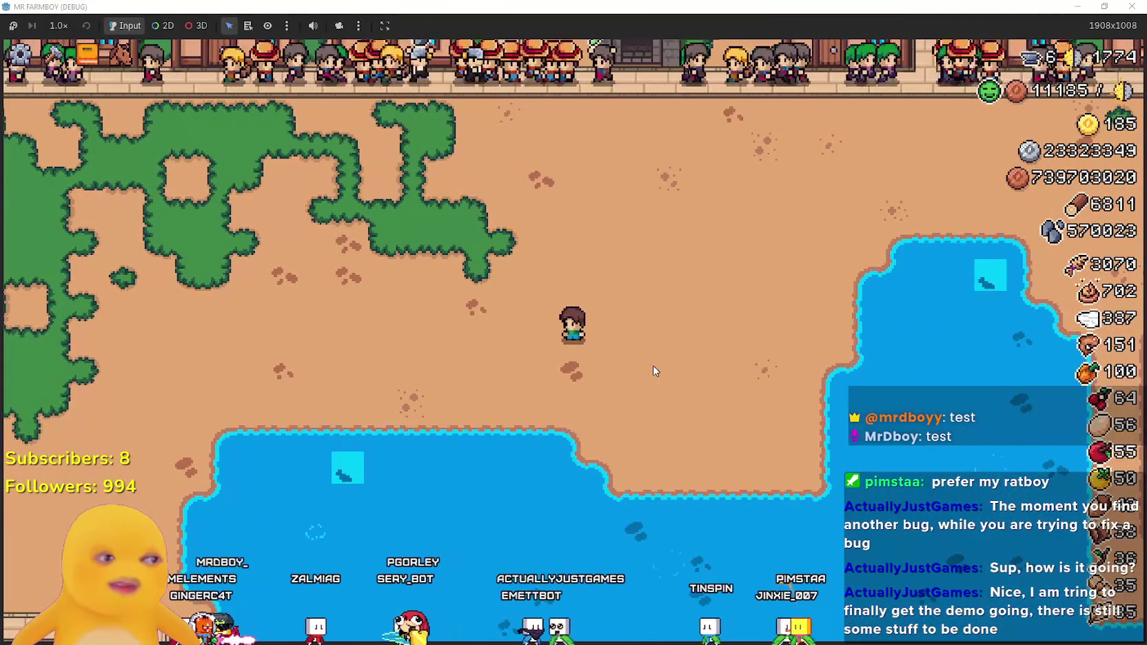
pyautogui.press('Up')
pyautogui.press('Right')
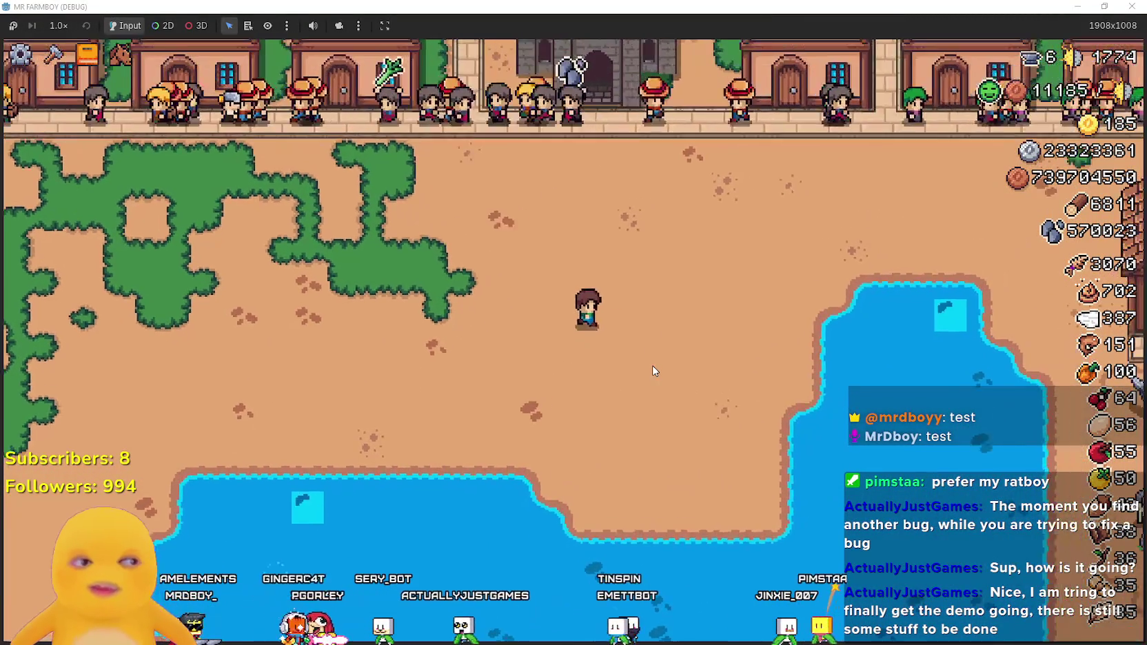
# - With the crafting panel open, move the farmer onto the open sand beside the pond
pyautogui.press('c')
pyautogui.scroll(-3, 163, 320)
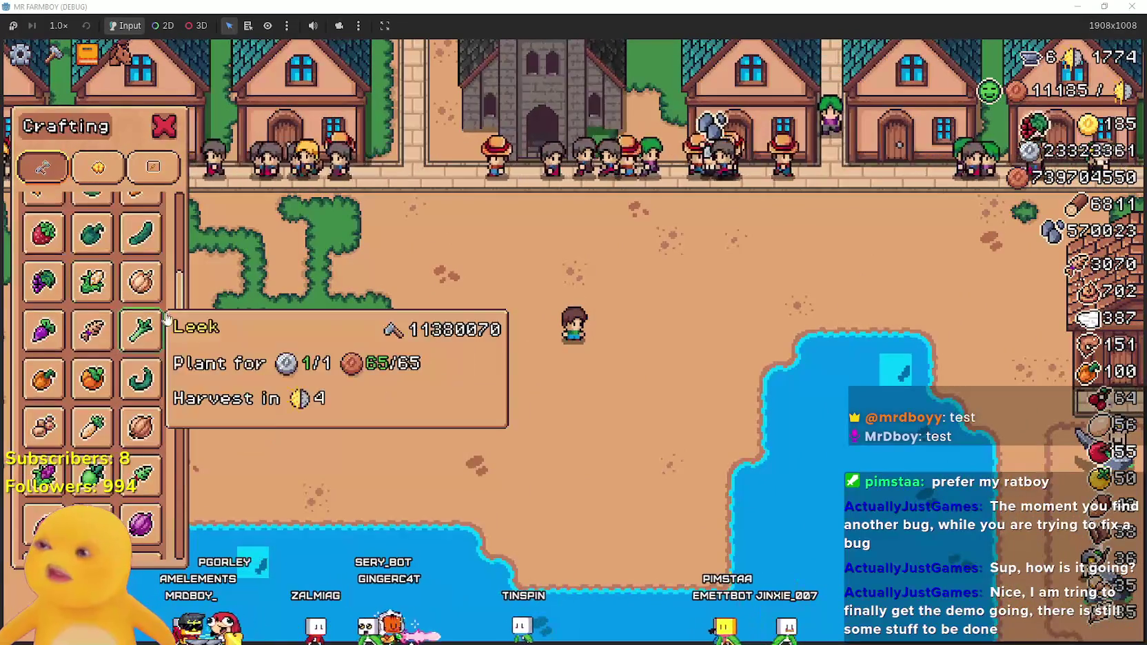
pyautogui.press('Right')
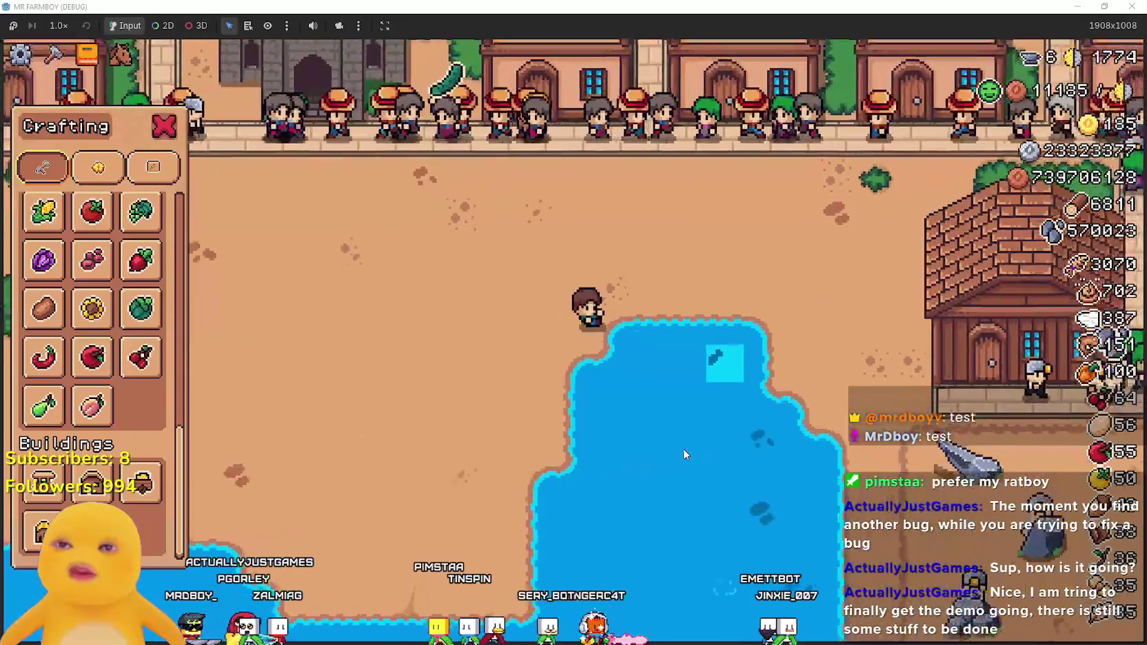
pyautogui.press('Down')
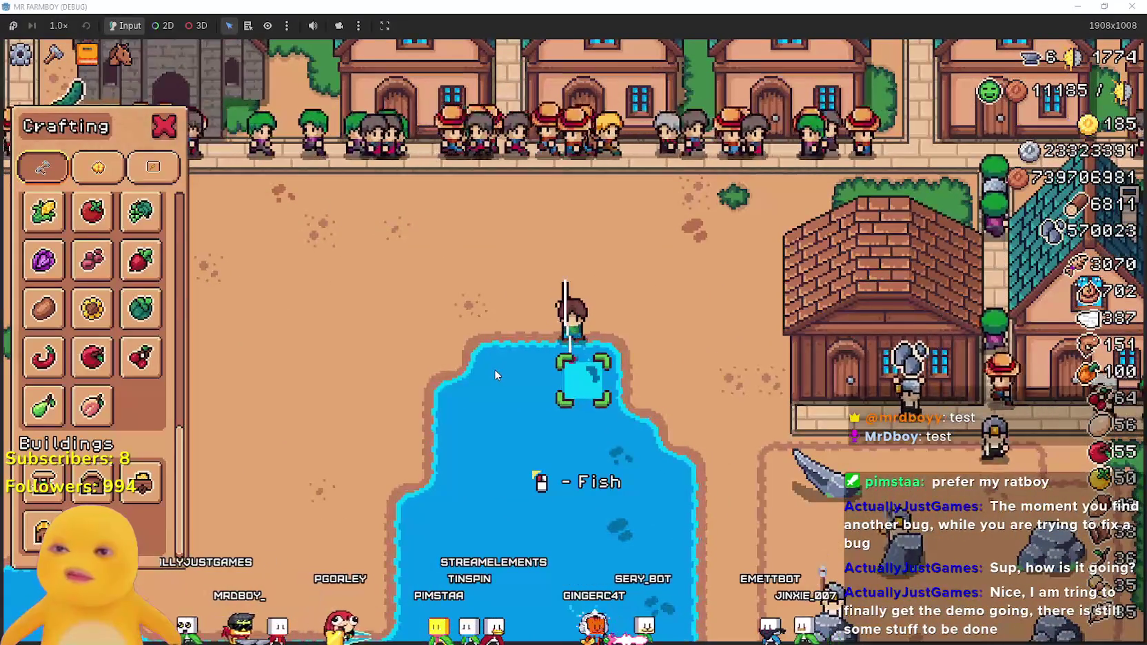
pyautogui.press('Left')
pyautogui.moveTo(128, 413)
pyautogui.press('Down')
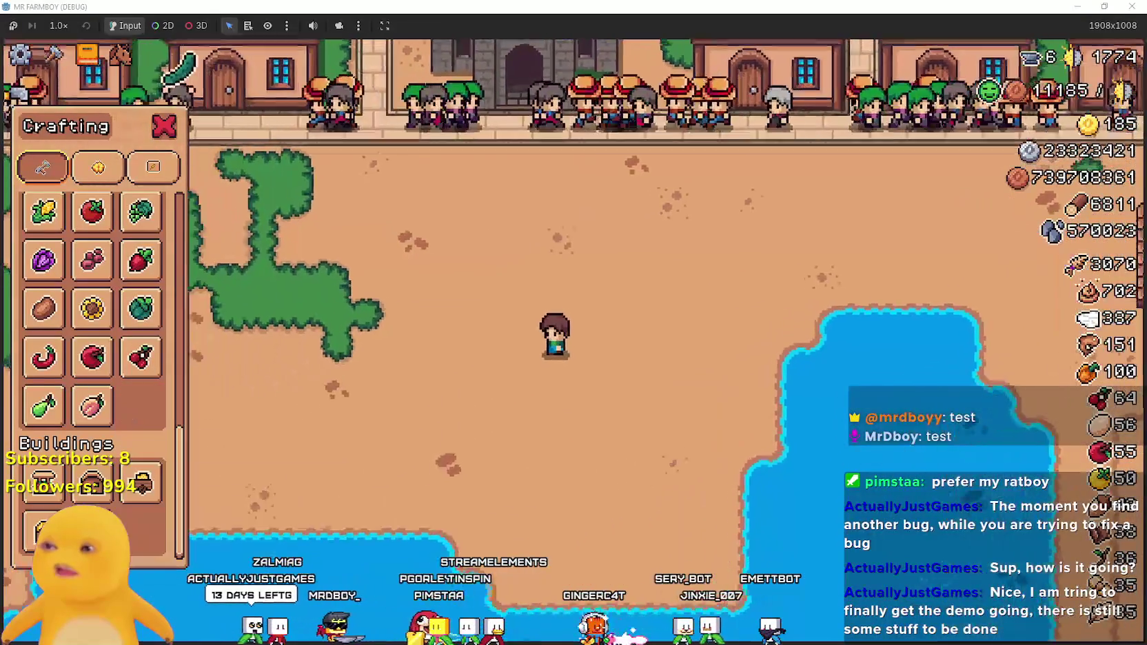
# - Place a Warehouse next to the farmer on the sand
pyautogui.click(141, 482)
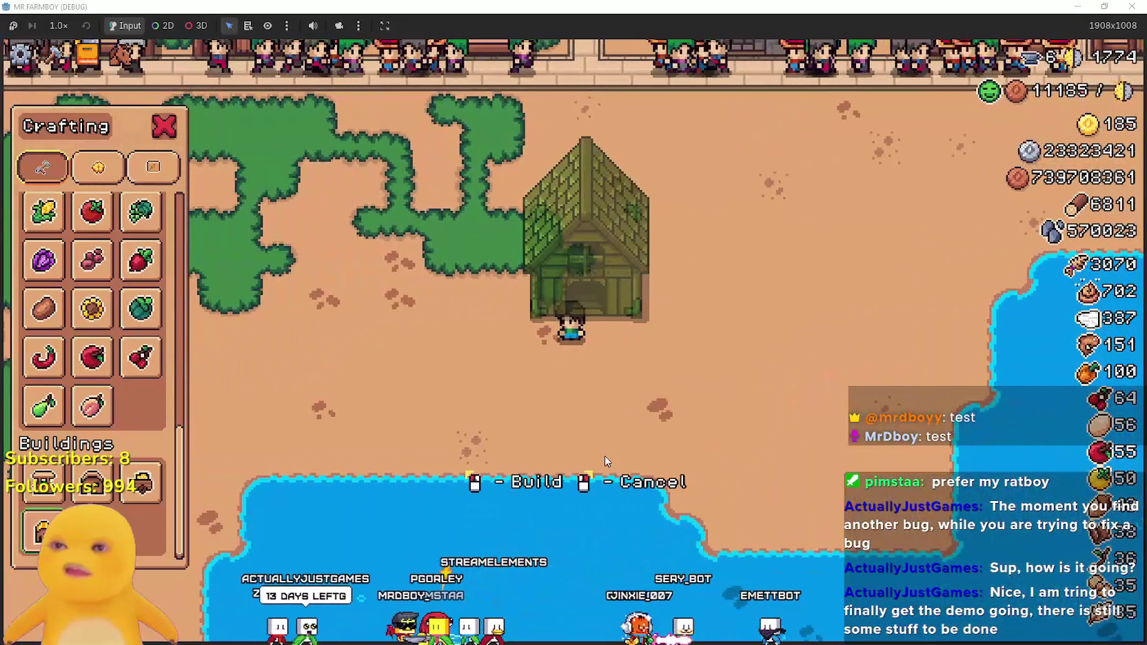
pyautogui.click(602, 452)
pyautogui.press('Left')
pyautogui.press('c')
pyautogui.press('Right')
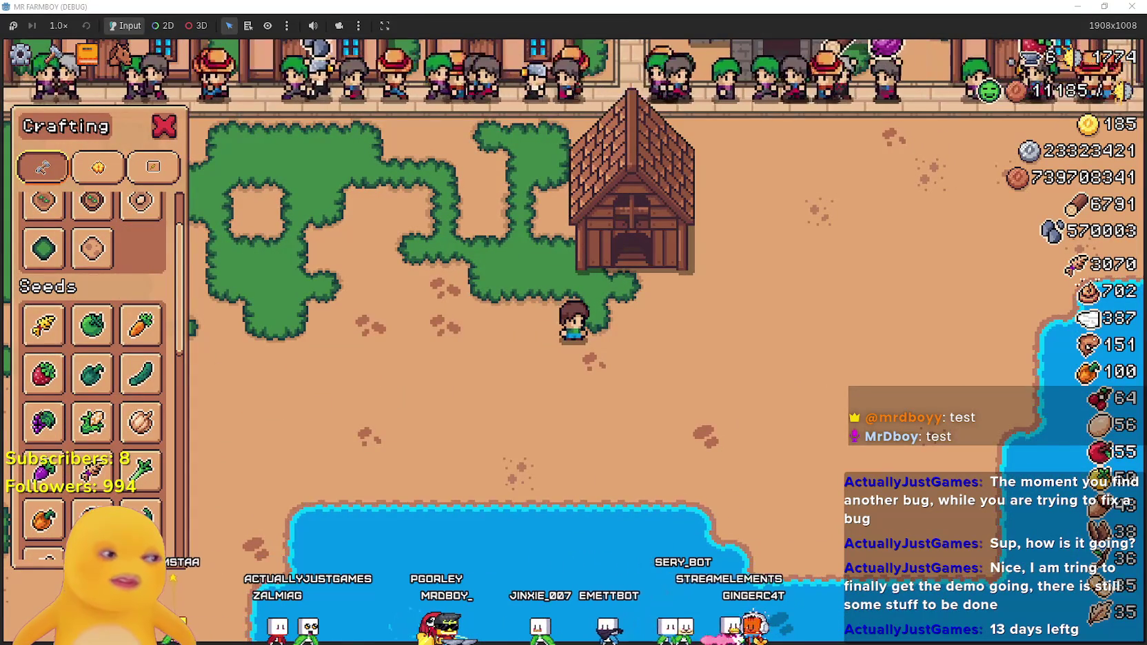
pyautogui.hotkey('alt', 'Tab')
# - Reposition the Steam window and sort the wishlist by Date Added
pyautogui.moveTo(679, 63)
pyautogui.mouseDown()
pyautogui.moveTo(667, 95)
pyautogui.moveTo(710, 110)
pyautogui.mouseUp()
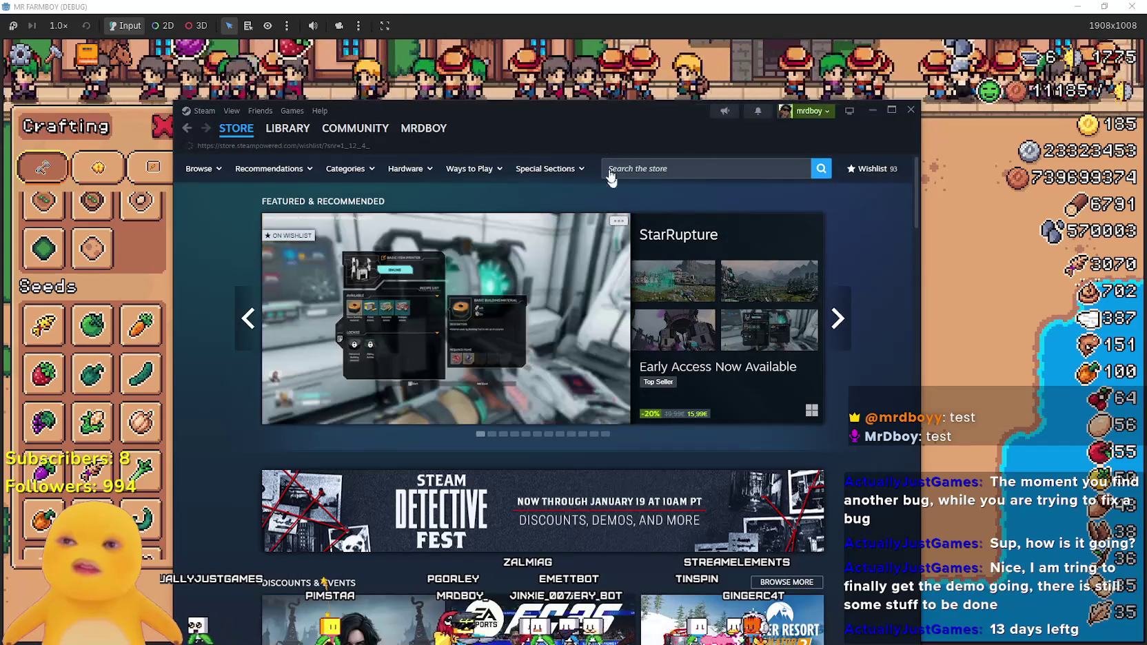
pyautogui.moveTo(593, 131); pyautogui.dragTo(618, 82)
pyautogui.scroll(-6, 686, 415)
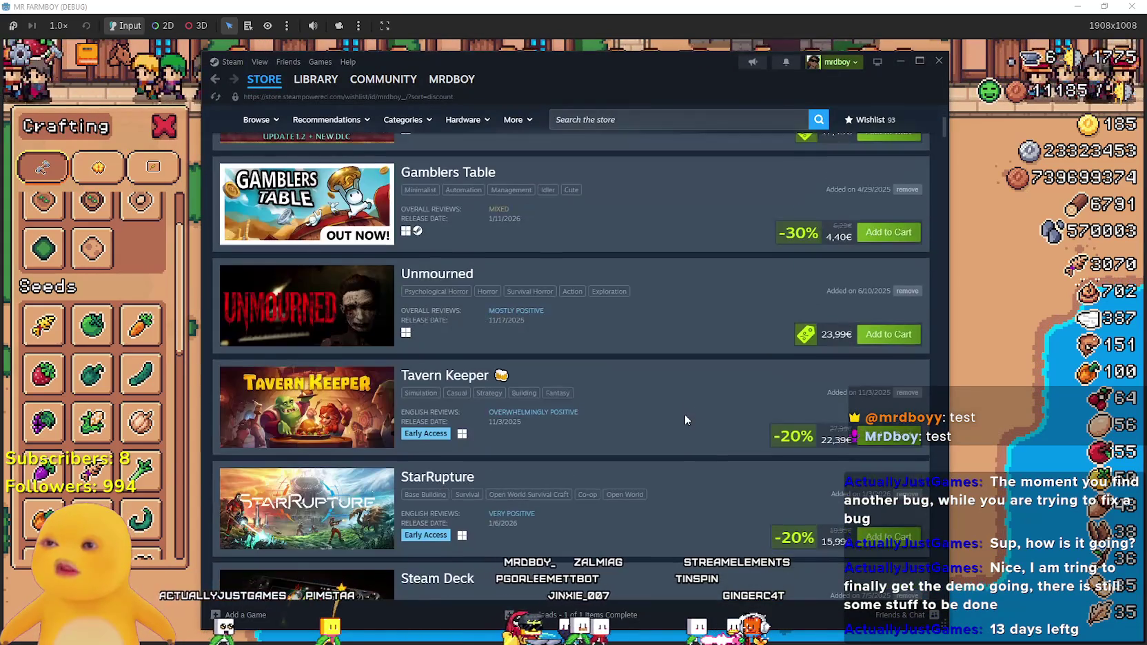
pyautogui.scroll(2, 414, 311)
pyautogui.scroll(-3, 543, 397)
pyautogui.scroll(10, 816, 458)
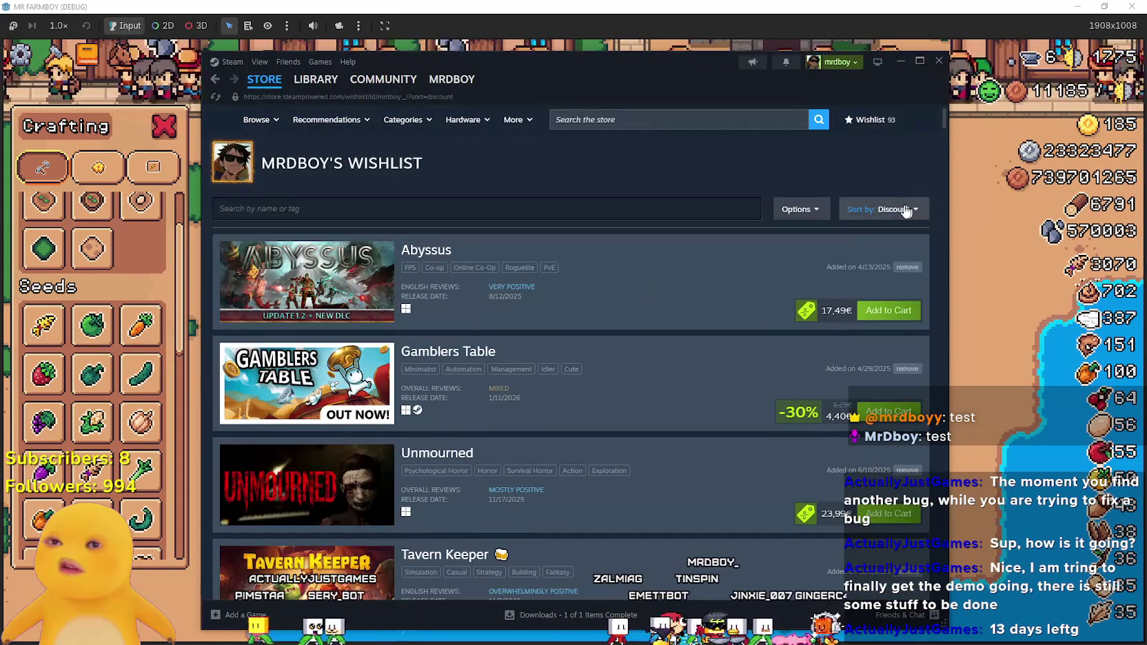
pyautogui.click(893, 301)
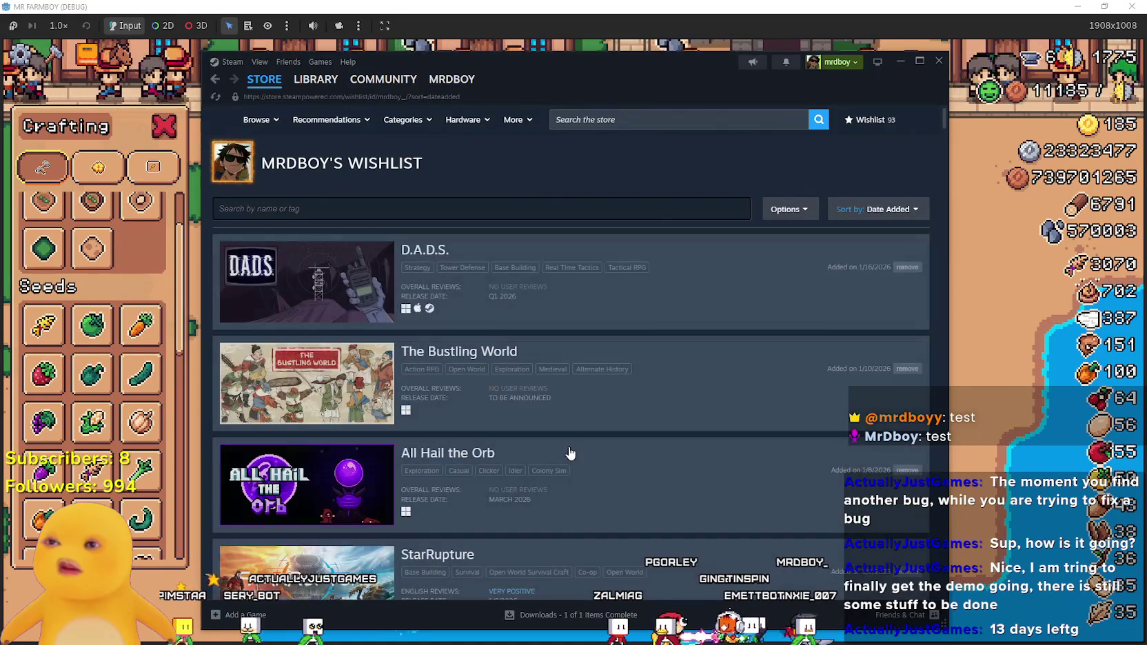
# - Scroll down the wishlist and open the Tiles of War store page
pyautogui.scroll(-1, 569, 448)
pyautogui.scroll(-7, 291, 293)
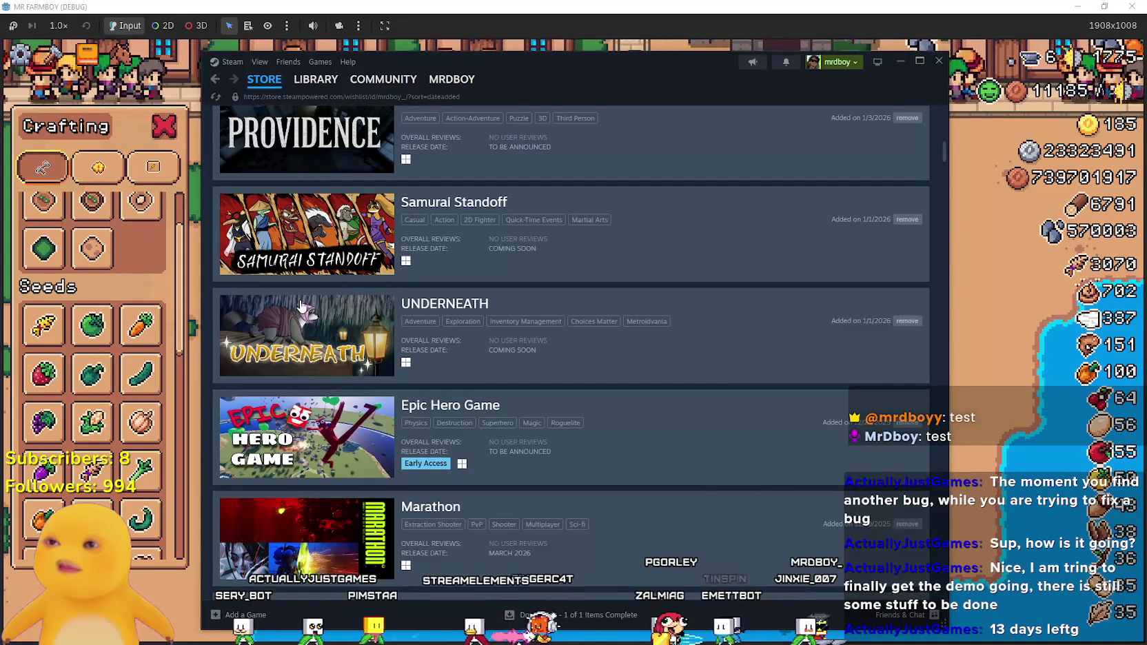
pyautogui.scroll(-2, 300, 306)
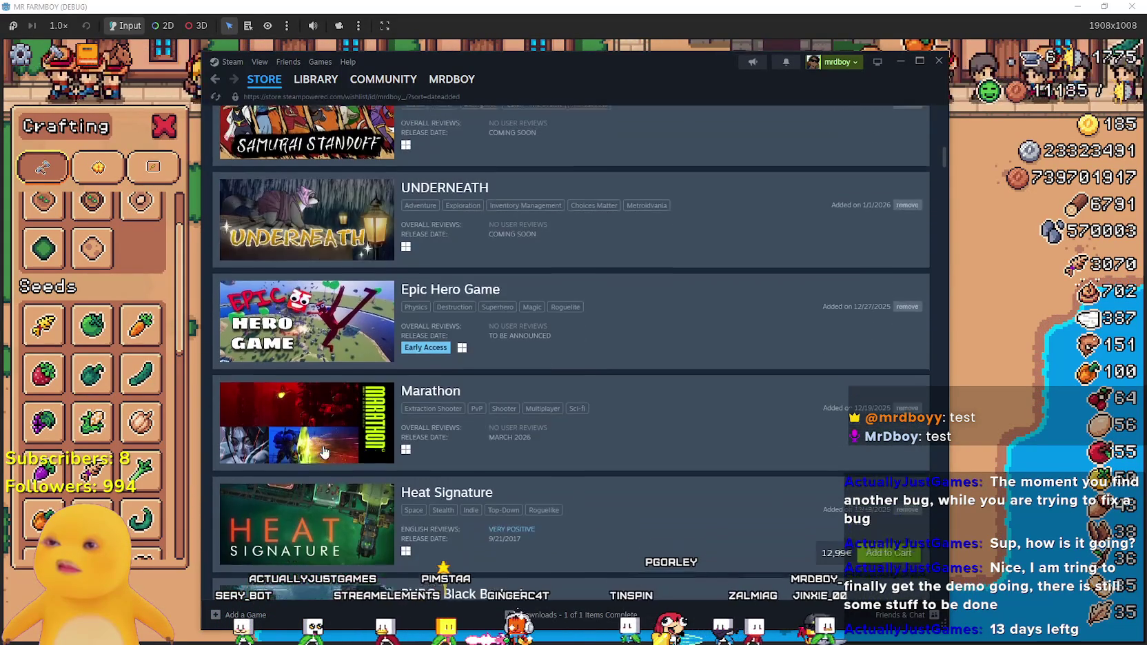
pyautogui.scroll(8, 323, 451)
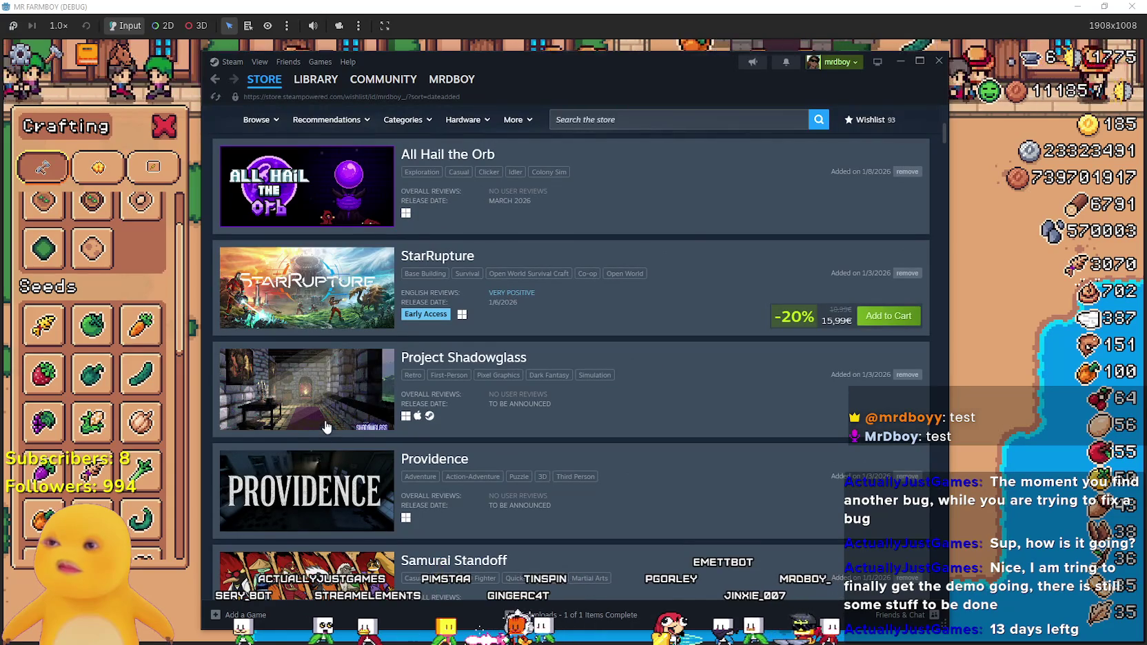
pyautogui.scroll(-10, 337, 407)
pyautogui.scroll(-6, 346, 384)
pyautogui.scroll(-2, 347, 380)
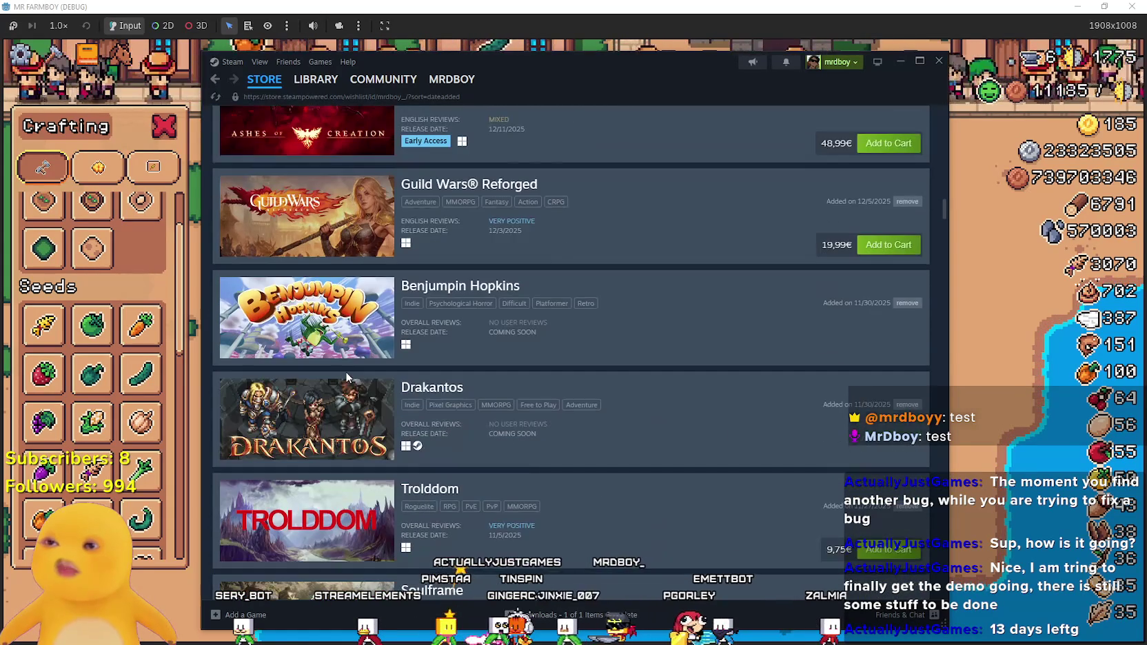
pyautogui.scroll(-3, 324, 325)
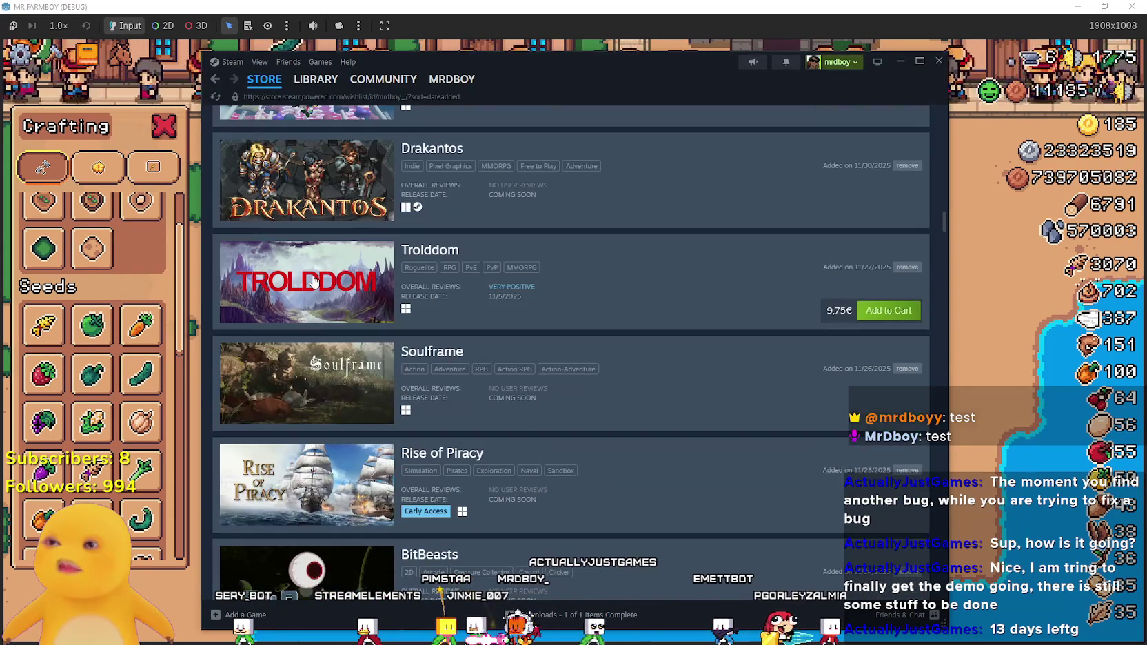
pyautogui.scroll(-2, 353, 279)
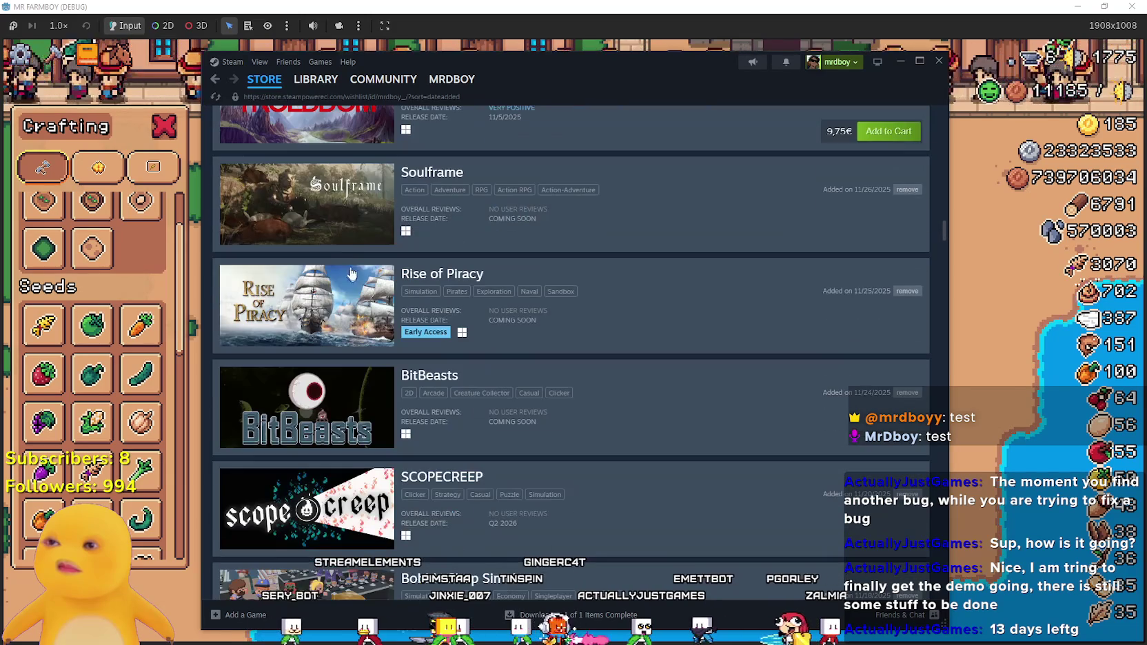
pyautogui.scroll(-3, 282, 169)
pyautogui.scroll(-8, 338, 390)
pyautogui.scroll(-2, 321, 389)
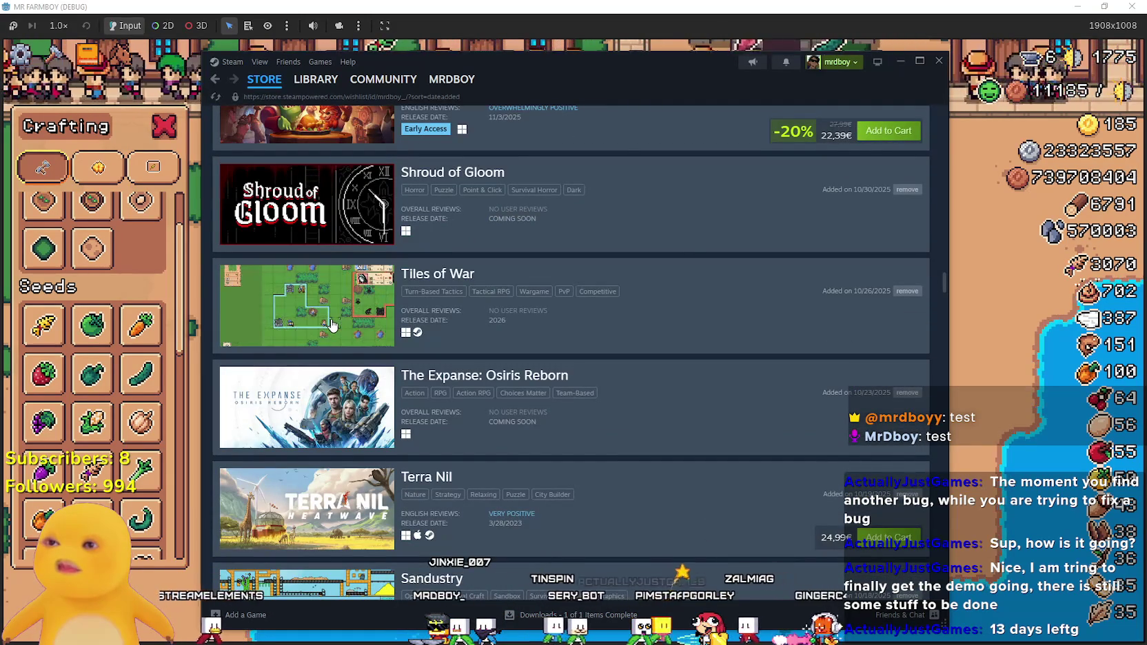
pyautogui.click(455, 279)
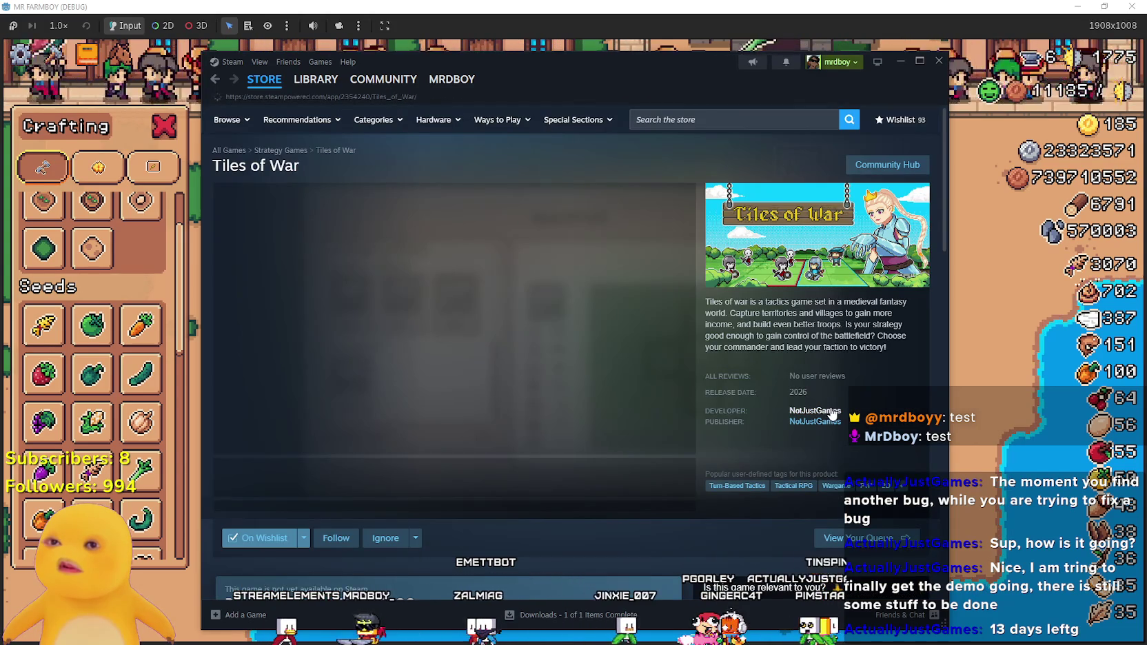
# - Browse the Tiles of War screenshots, ending on the fourth one in the main viewer
pyautogui.click(345, 483)
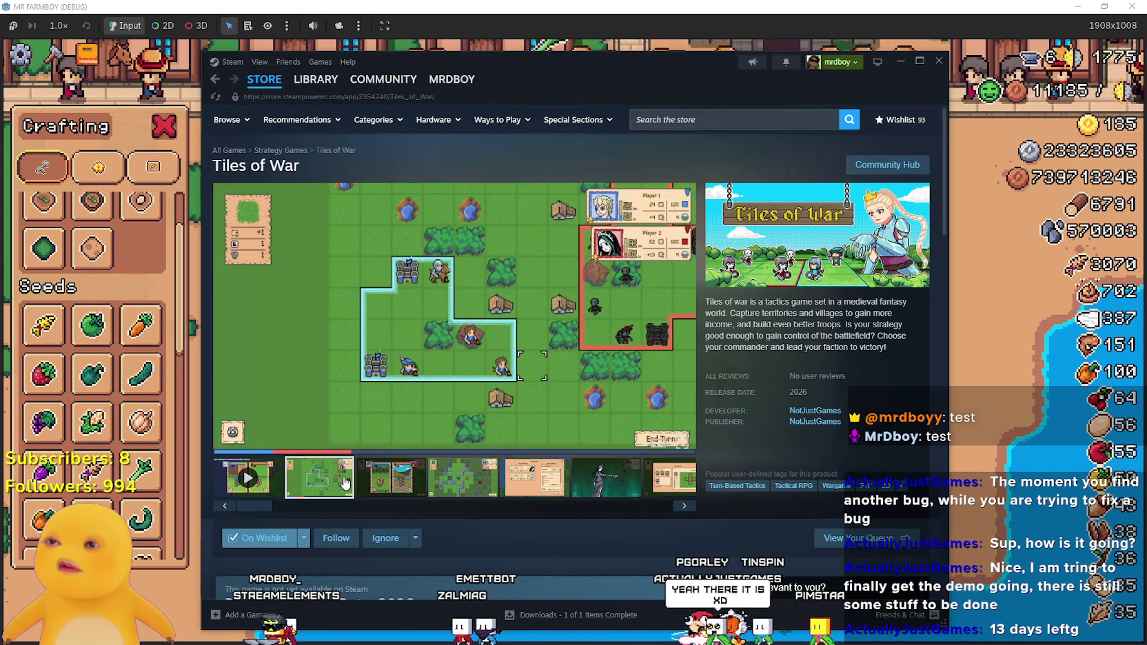
pyautogui.click(391, 478)
pyautogui.click(462, 478)
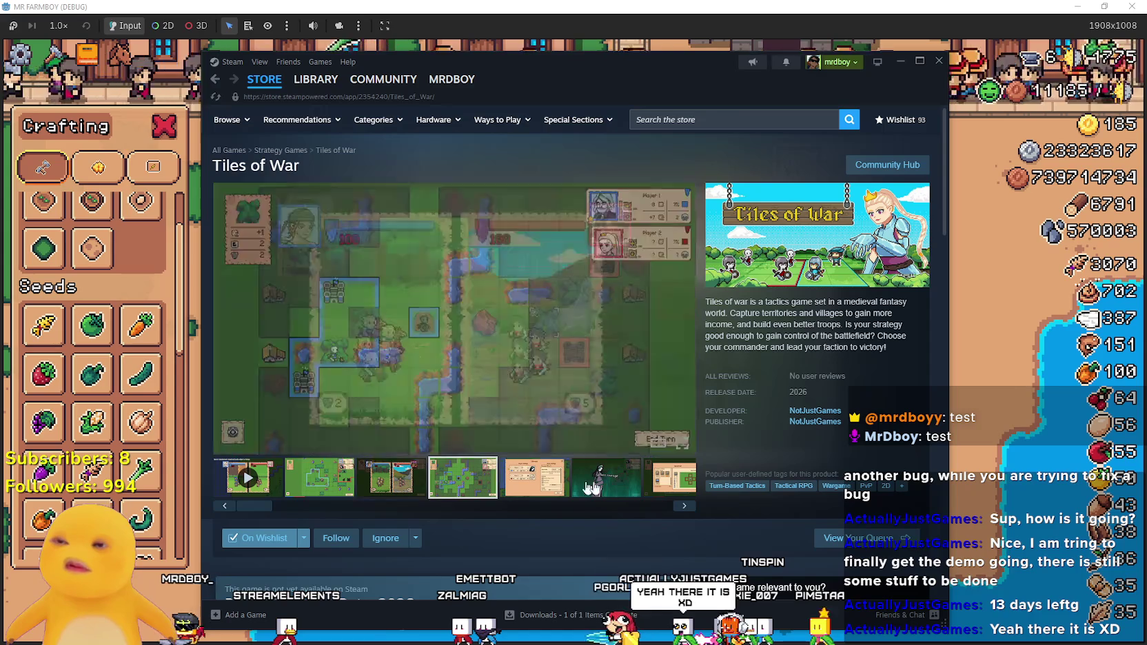
pyautogui.click(607, 478)
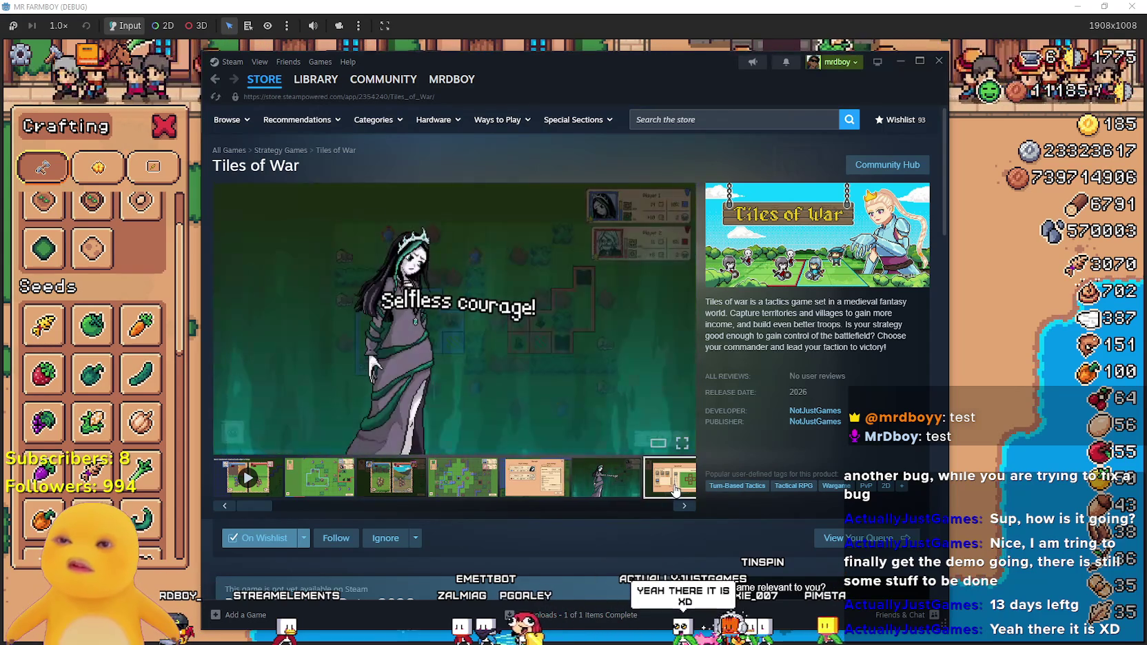
pyautogui.click(671, 478)
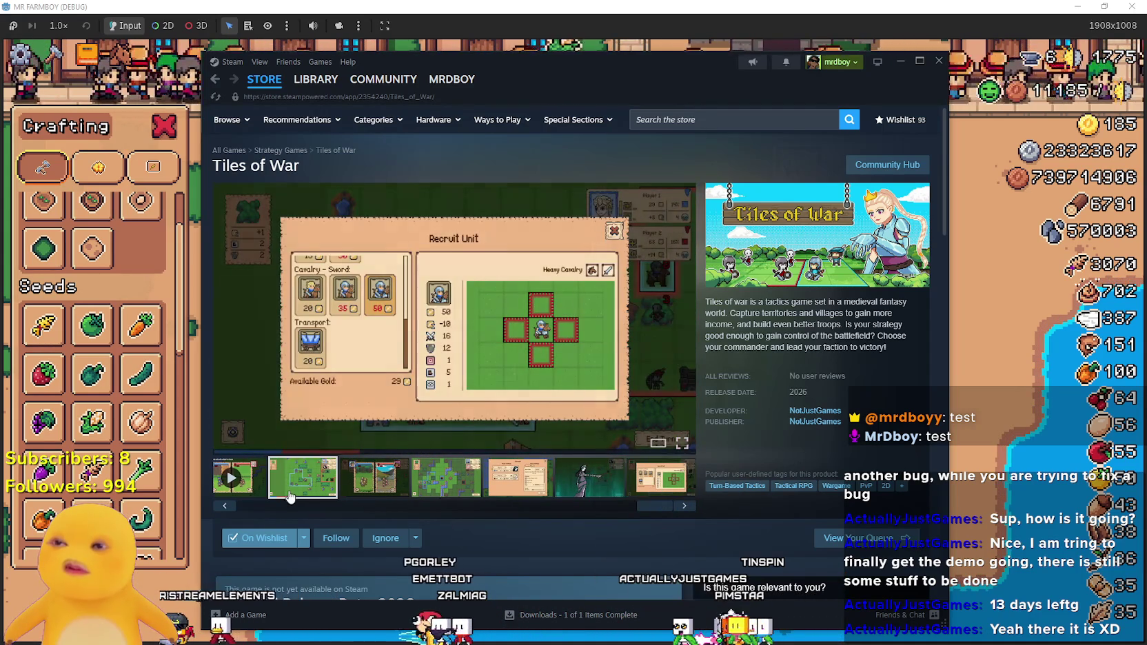
pyautogui.click(290, 493)
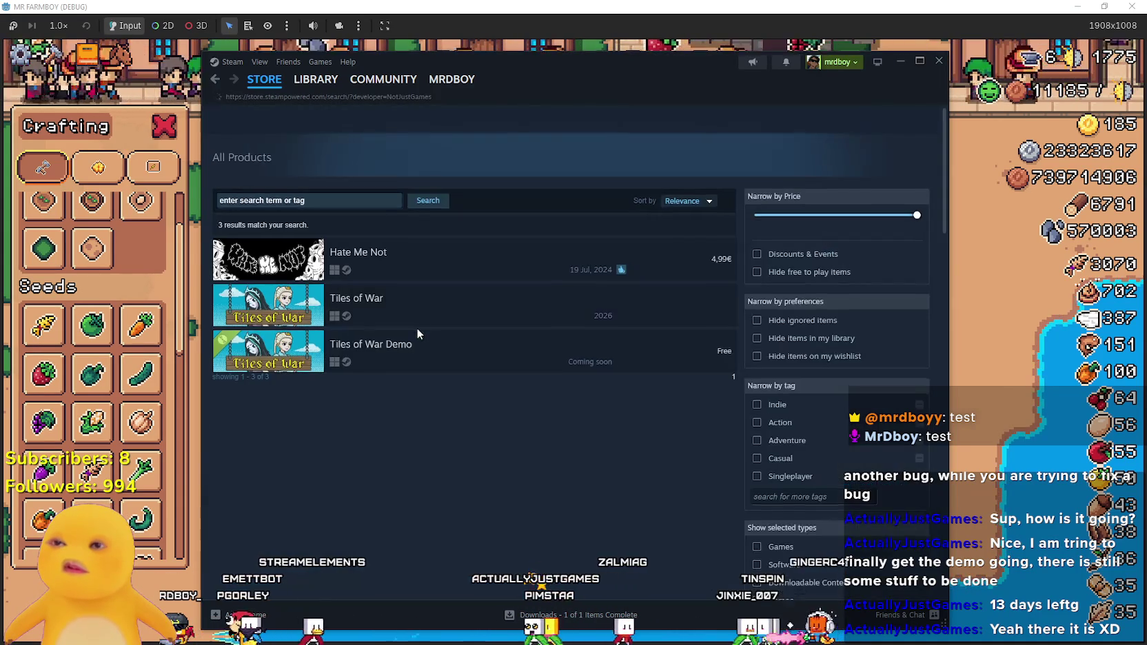
pyautogui.moveTo(275, 201)
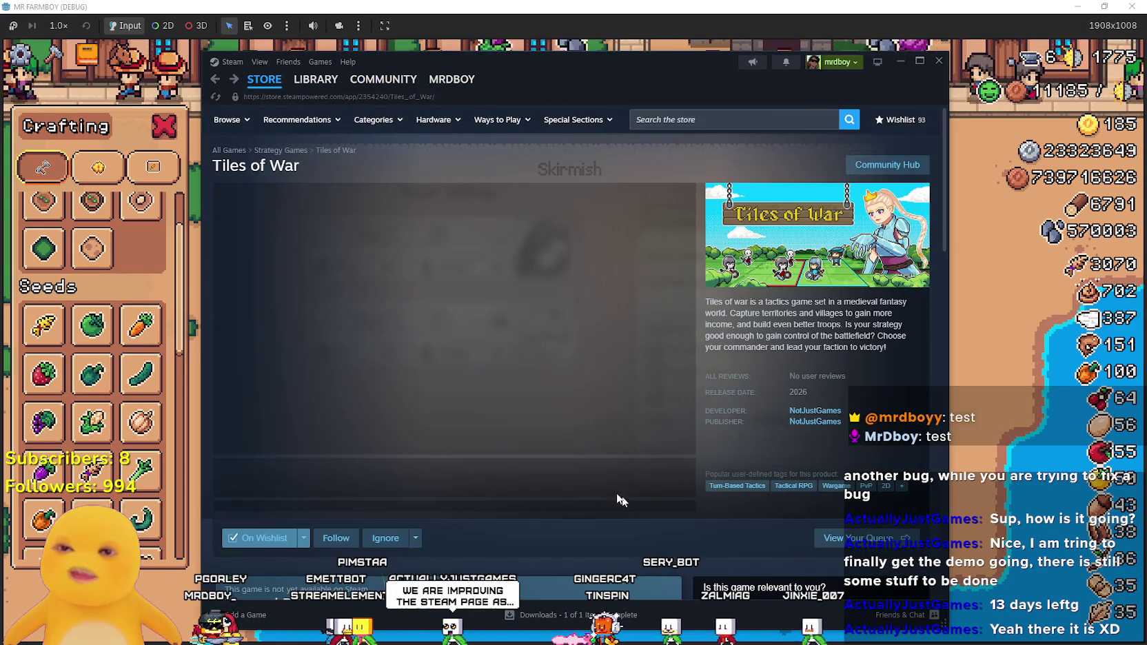
pyautogui.click(446, 476)
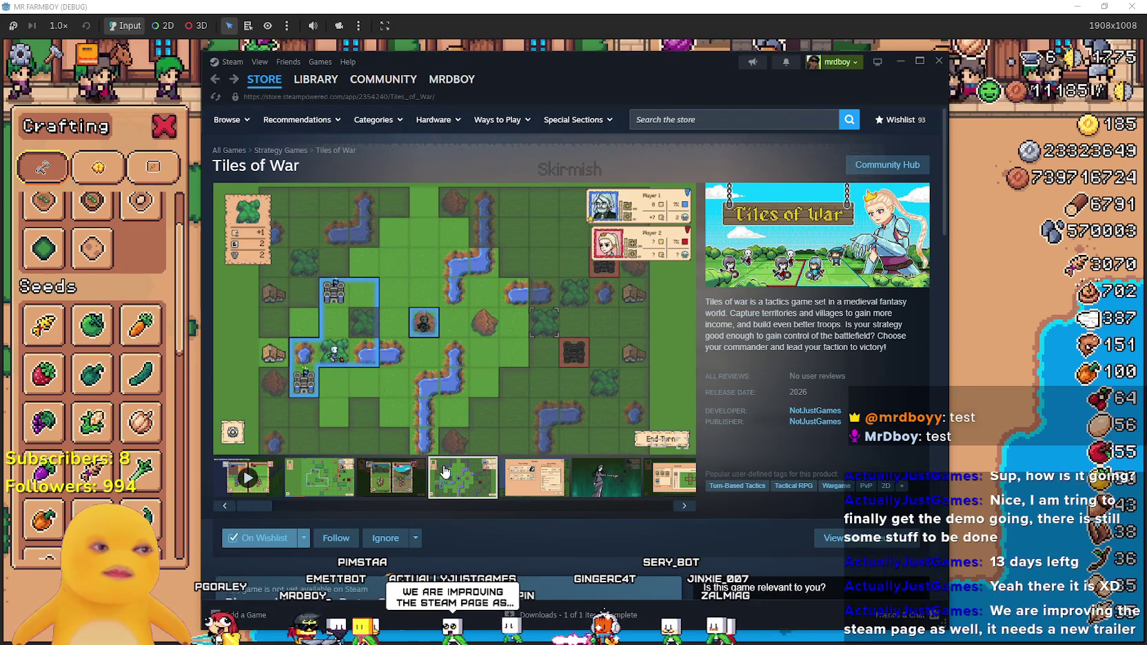
# - Expand the About section and read down through the full game description
pyautogui.scroll(-15, 445, 474)
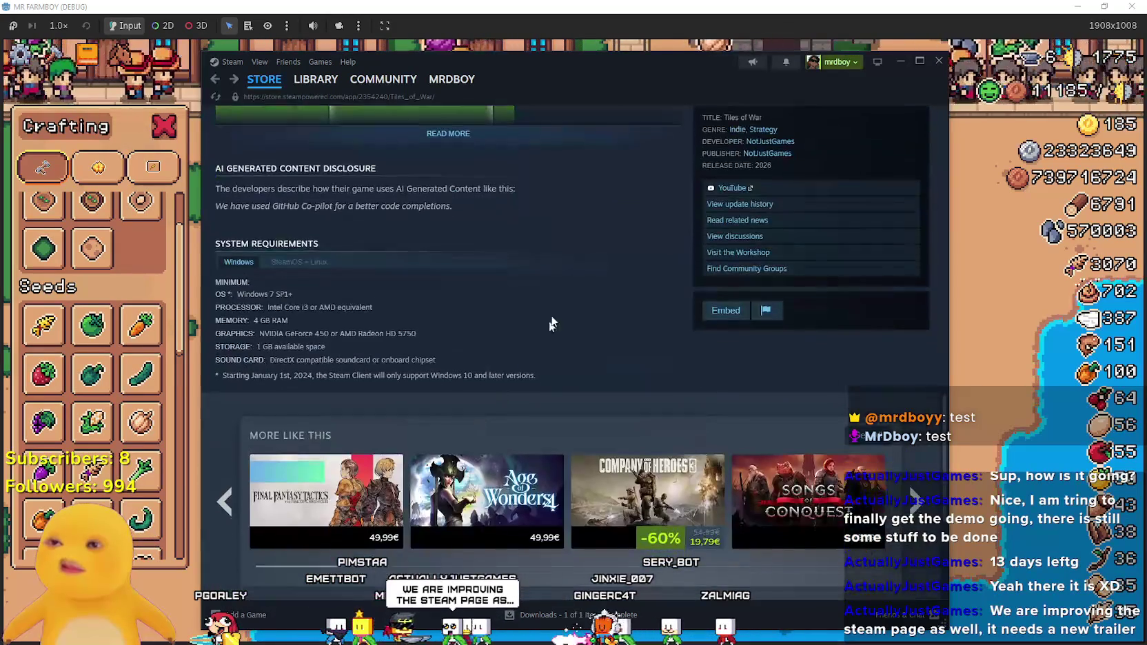
pyautogui.scroll(2, 506, 231)
pyautogui.click(497, 253)
pyautogui.scroll(-6, 511, 327)
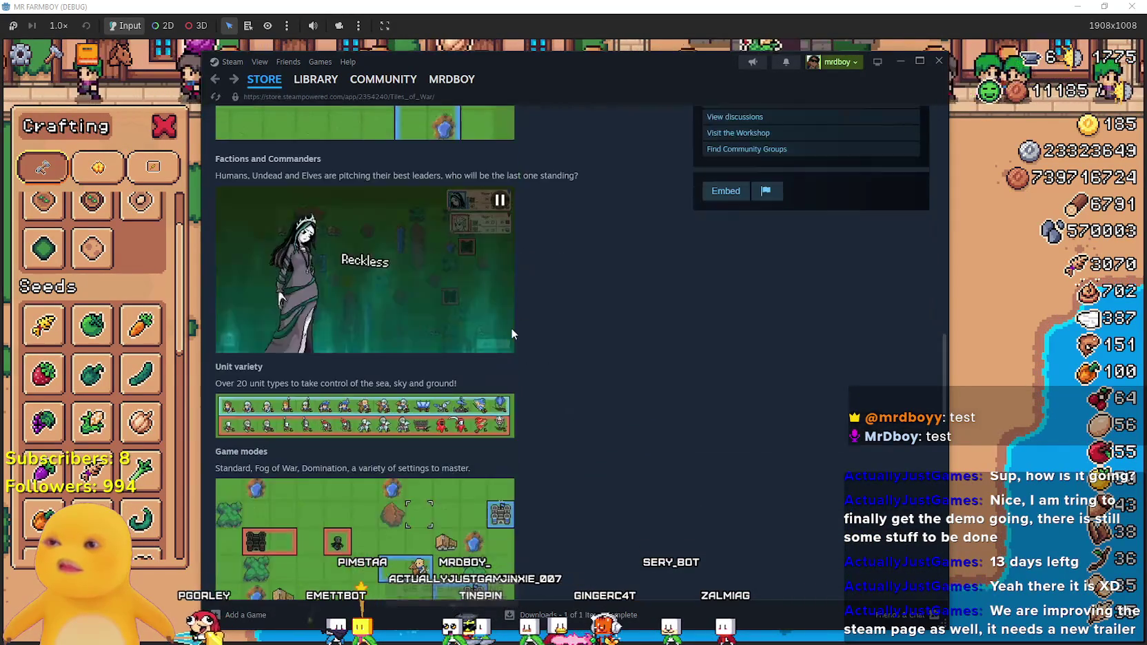
pyautogui.scroll(-1, 605, 378)
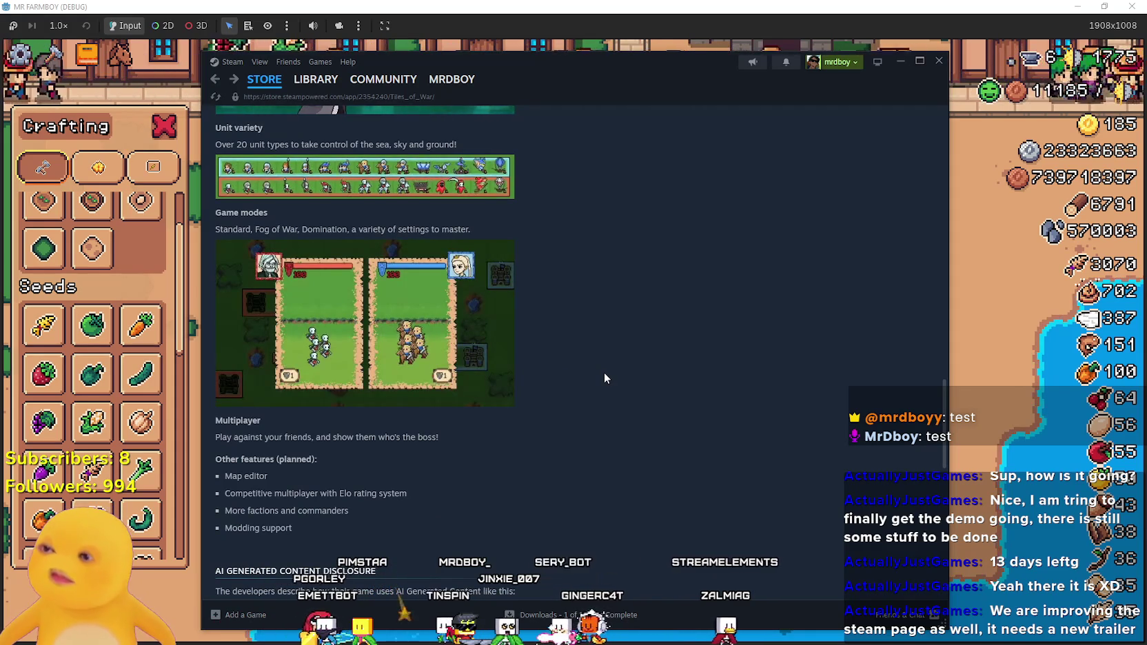
pyautogui.scroll(-3, 604, 373)
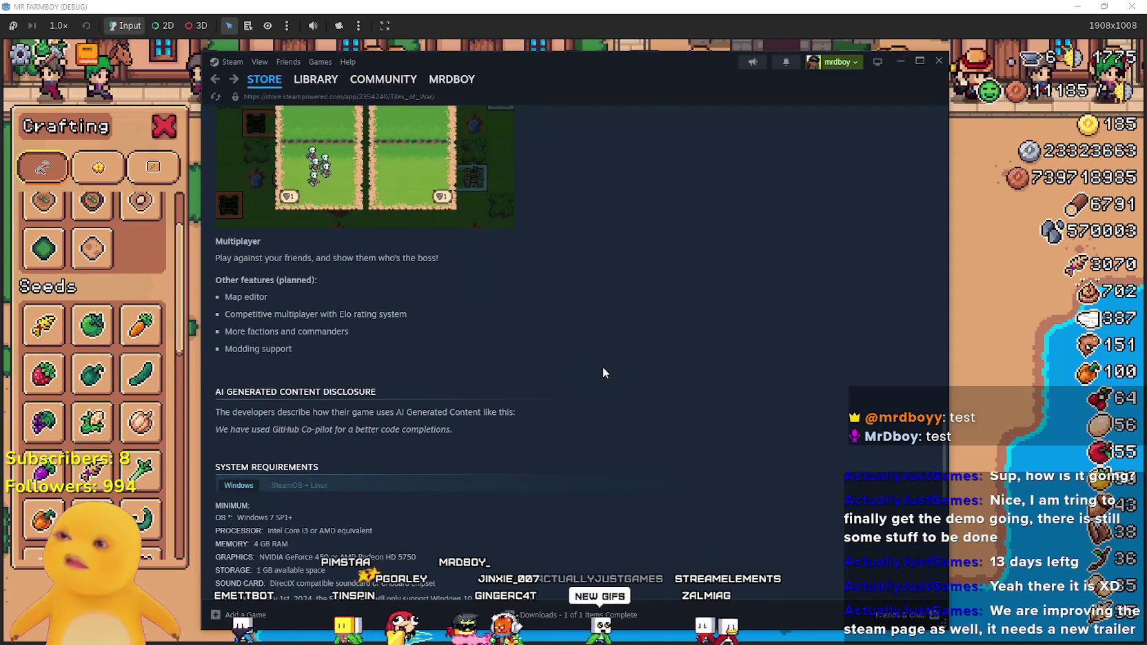
pyautogui.scroll(5, 594, 372)
pyautogui.scroll(-3, 594, 373)
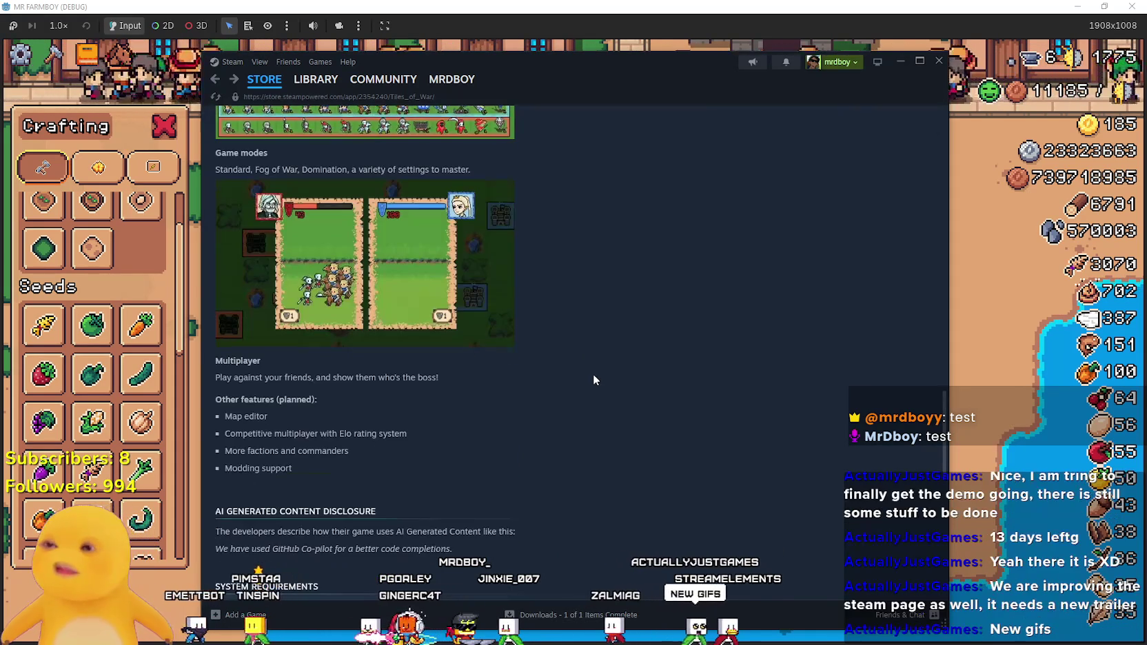
pyautogui.scroll(-1, 593, 375)
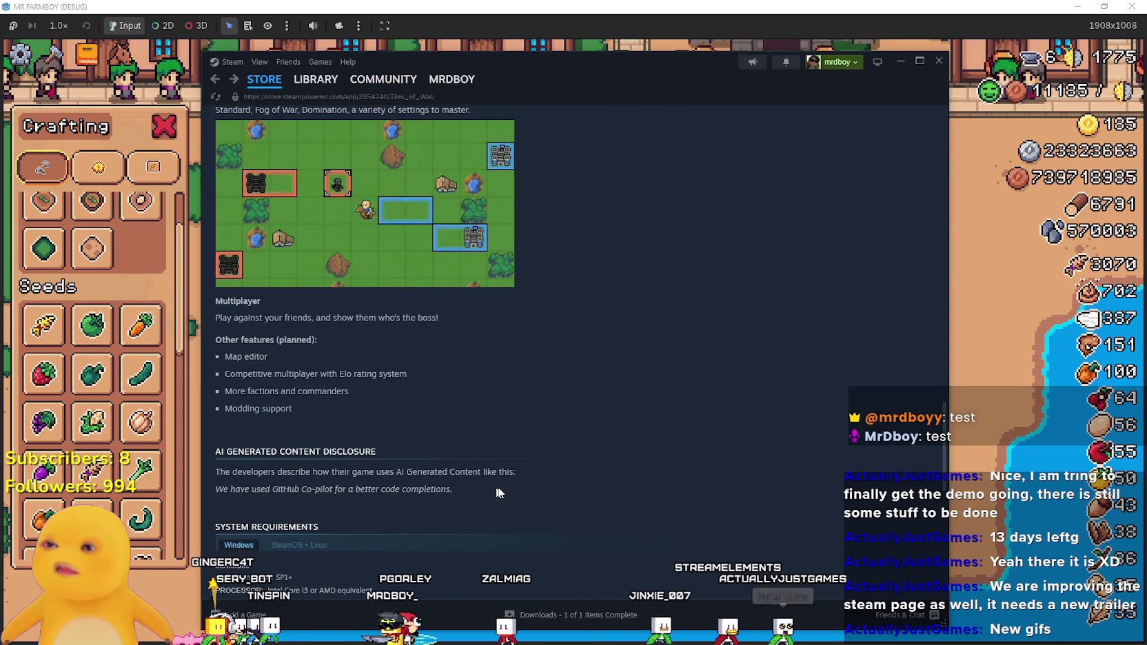
pyautogui.scroll(15, 529, 480)
pyautogui.scroll(-11, 531, 483)
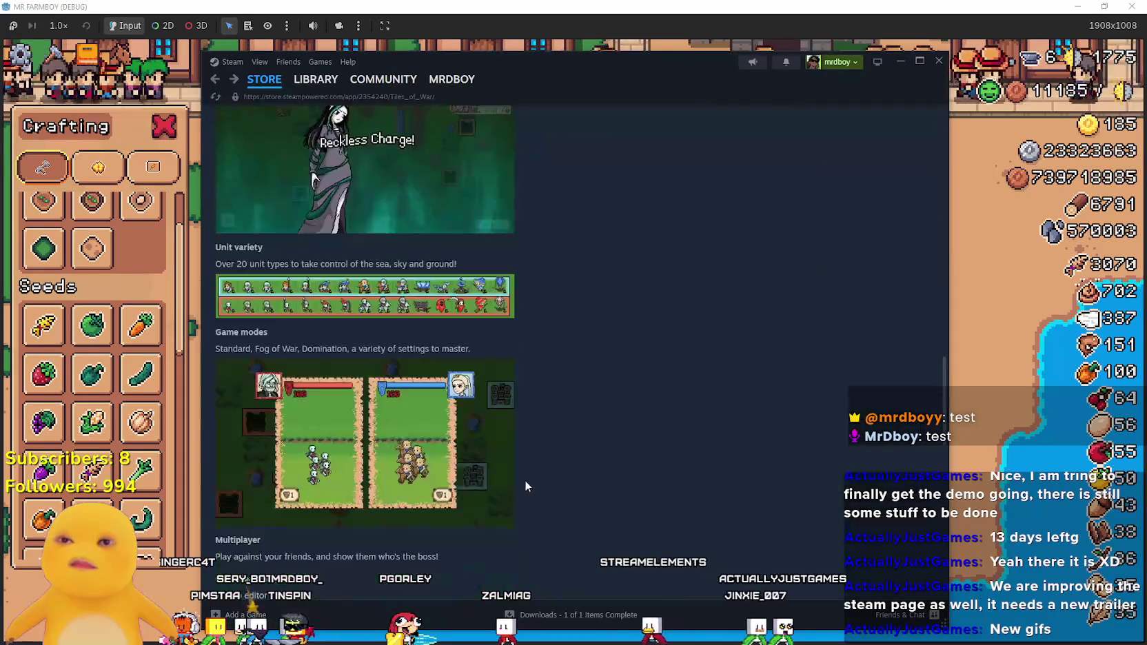
pyautogui.scroll(-4, 525, 481)
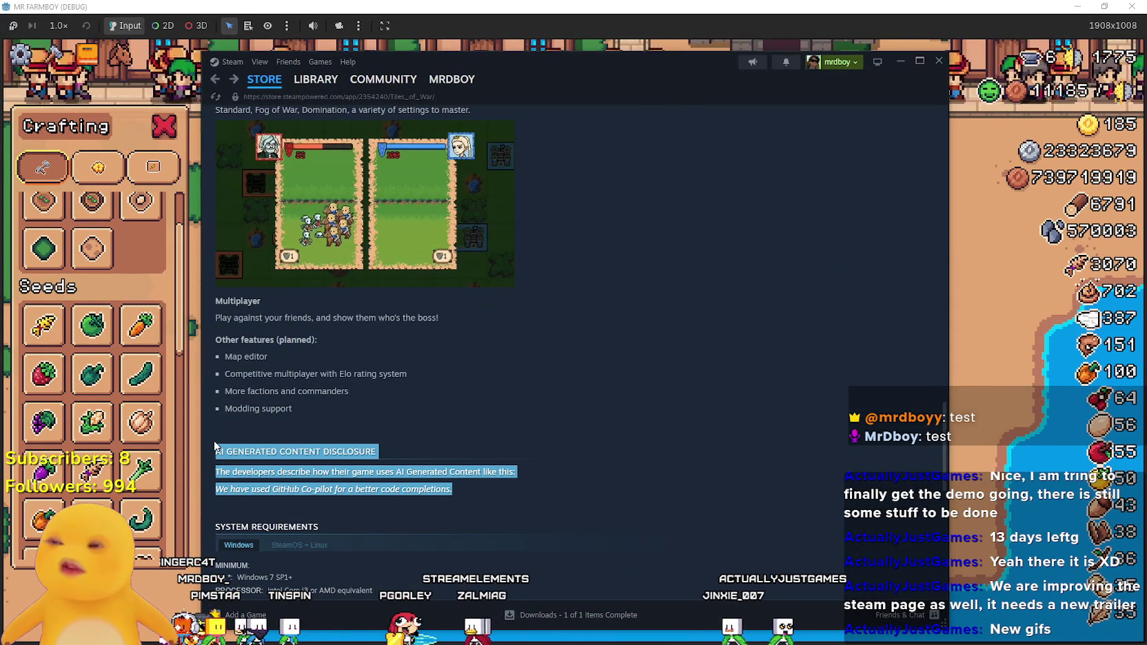
# - Select the AI Generated Content Disclosure text, then bring MR FARMBOY back to the front
pyautogui.click(549, 492)
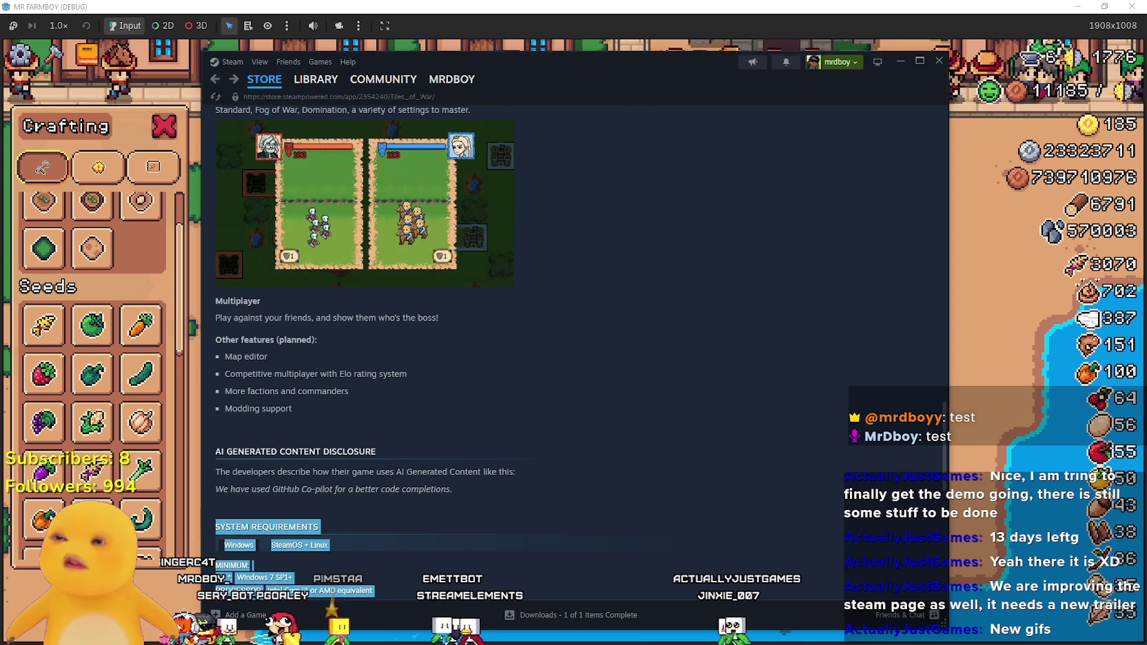
pyautogui.moveTo(373, 591); pyautogui.dragTo(215, 450)
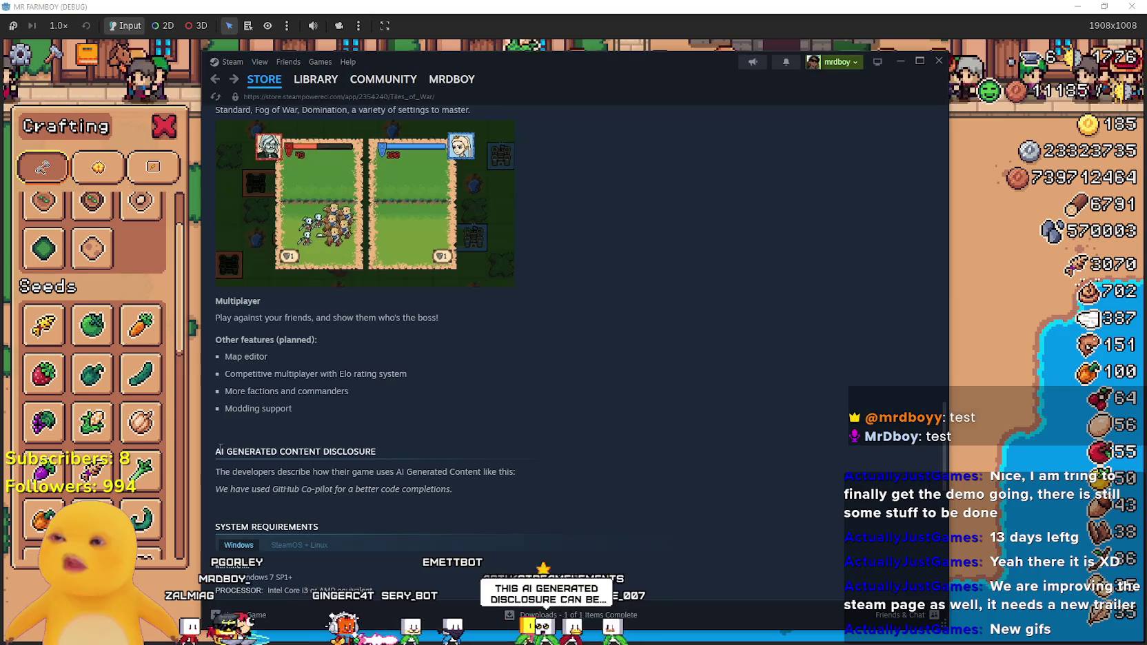
pyautogui.click(489, 487)
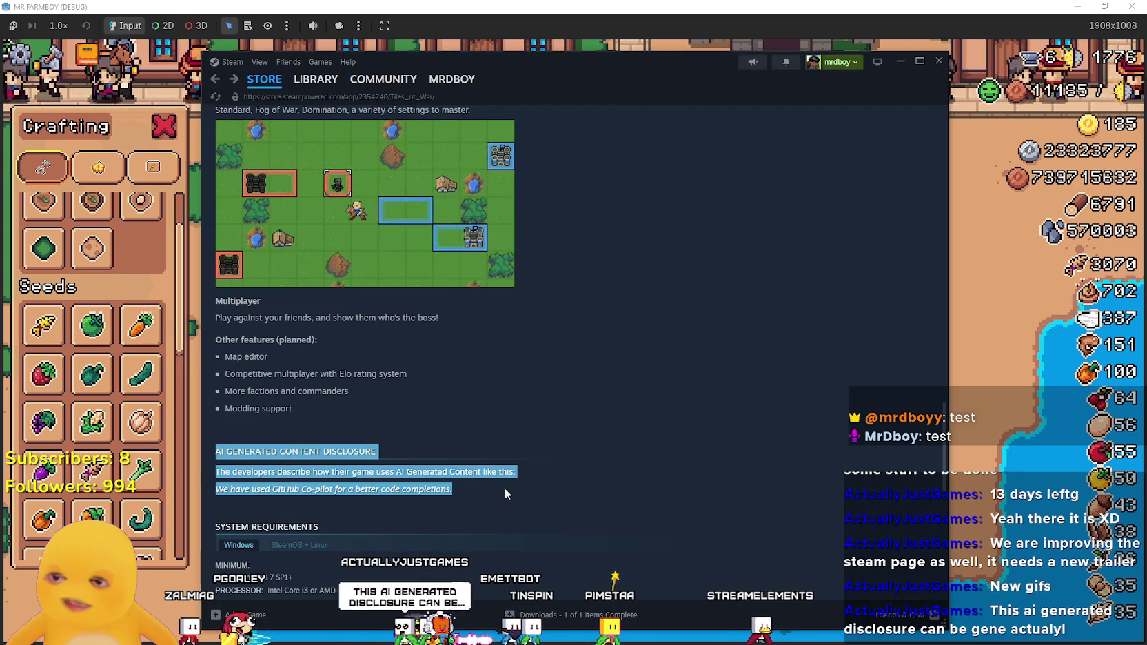
pyautogui.click(744, 5)
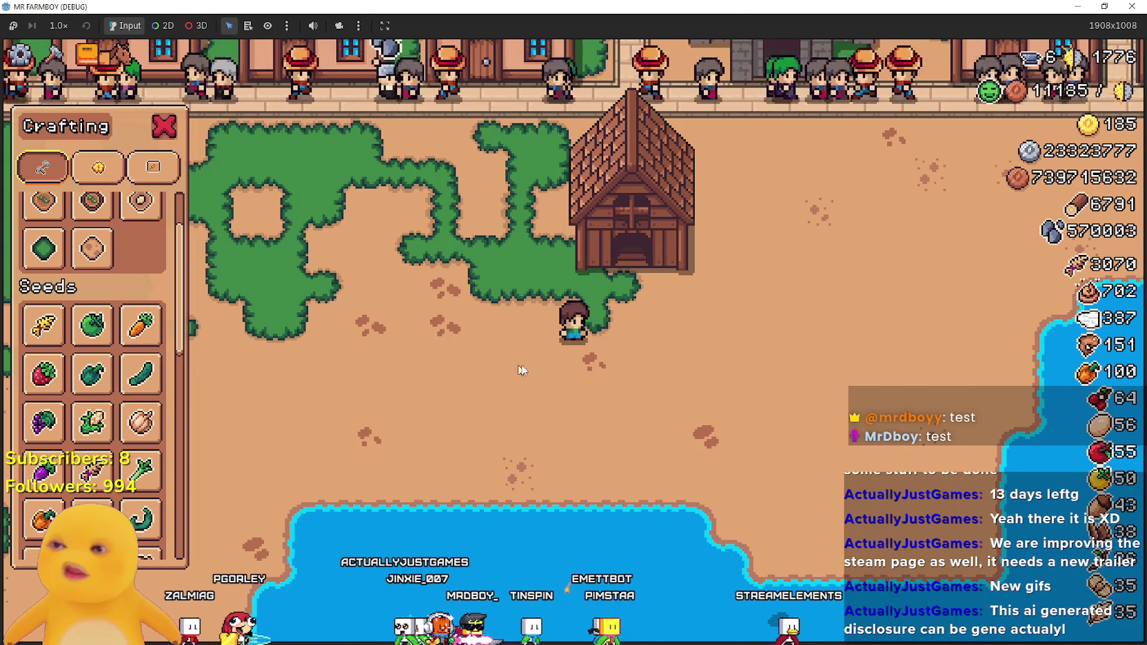
# - Select the Animal Tile in Crafting > Land and move the farmer in front of the coop
pyautogui.scroll(3, 83, 310)
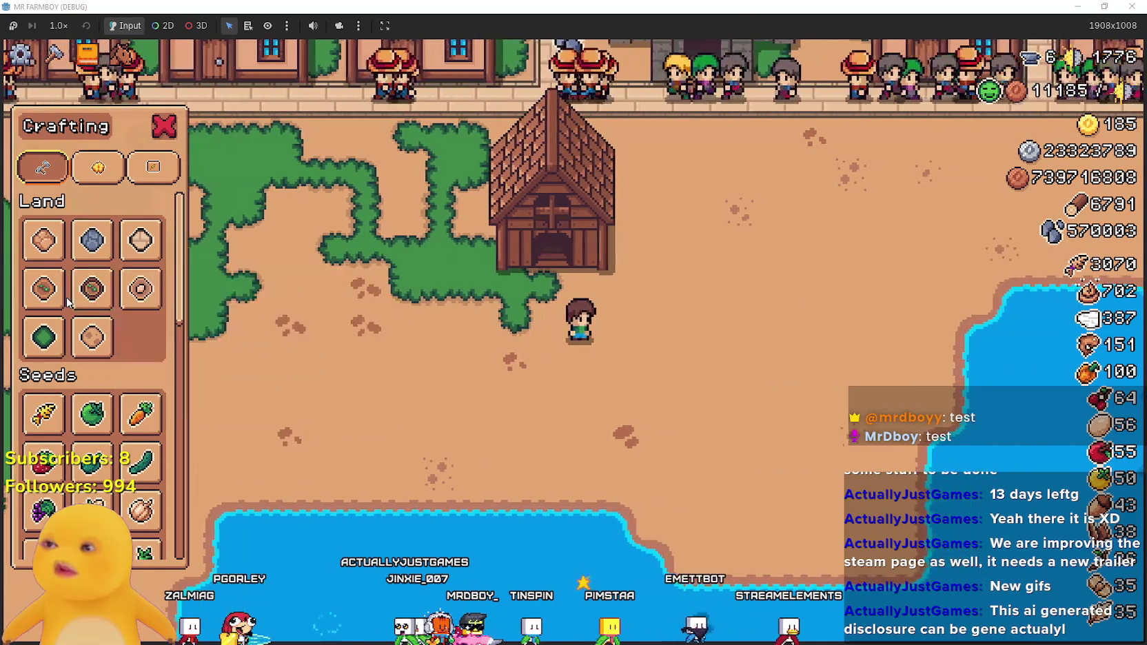
pyautogui.click(110, 296)
pyautogui.click(141, 288)
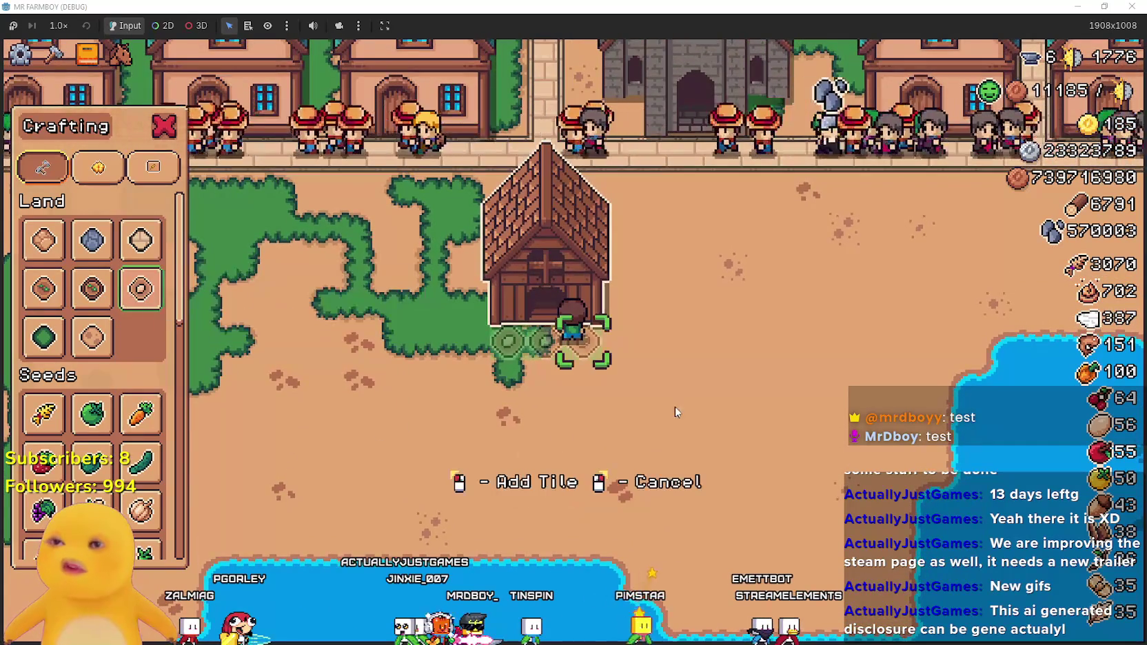
pyautogui.press('s')
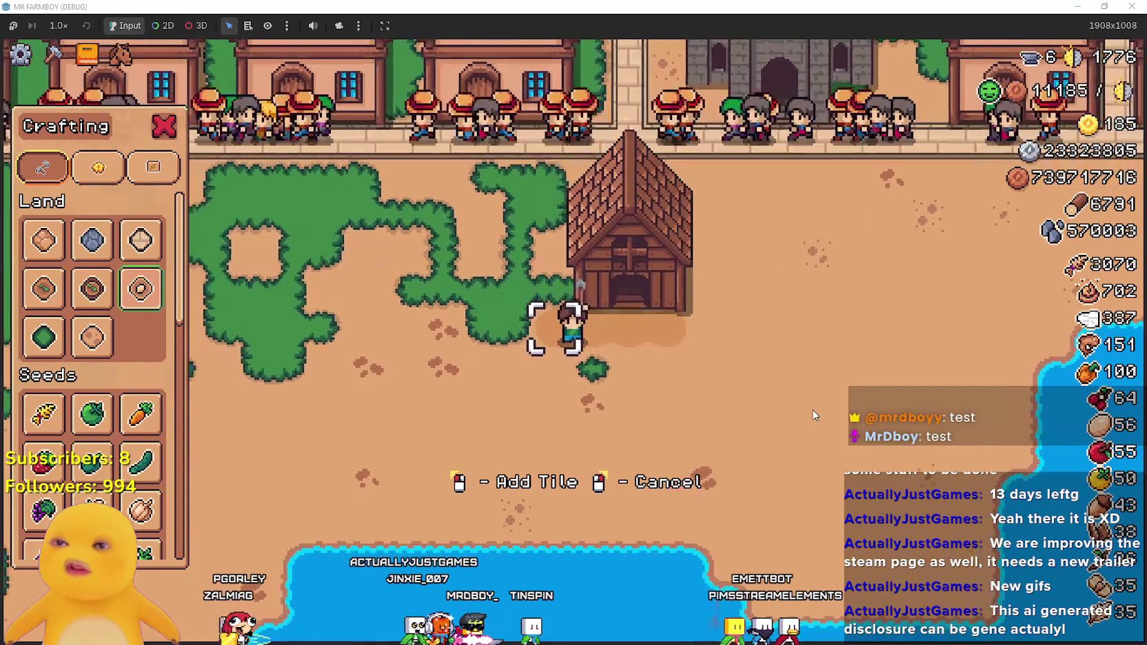
pyautogui.press('s')
pyautogui.press('a')
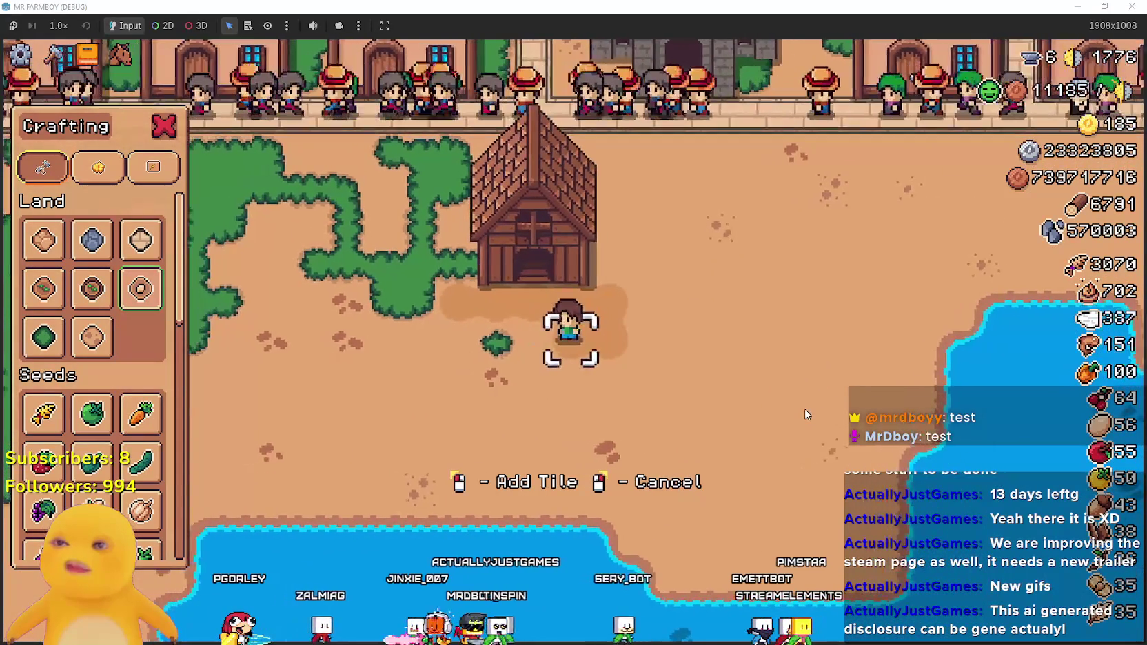
# - Lay animal floor tiles in front of the coop
pyautogui.click(807, 415)
pyautogui.press('a')
pyautogui.click(807, 415)
pyautogui.press('d')
pyautogui.press('d')
pyautogui.click(806, 414)
pyautogui.rightClick(807, 414)
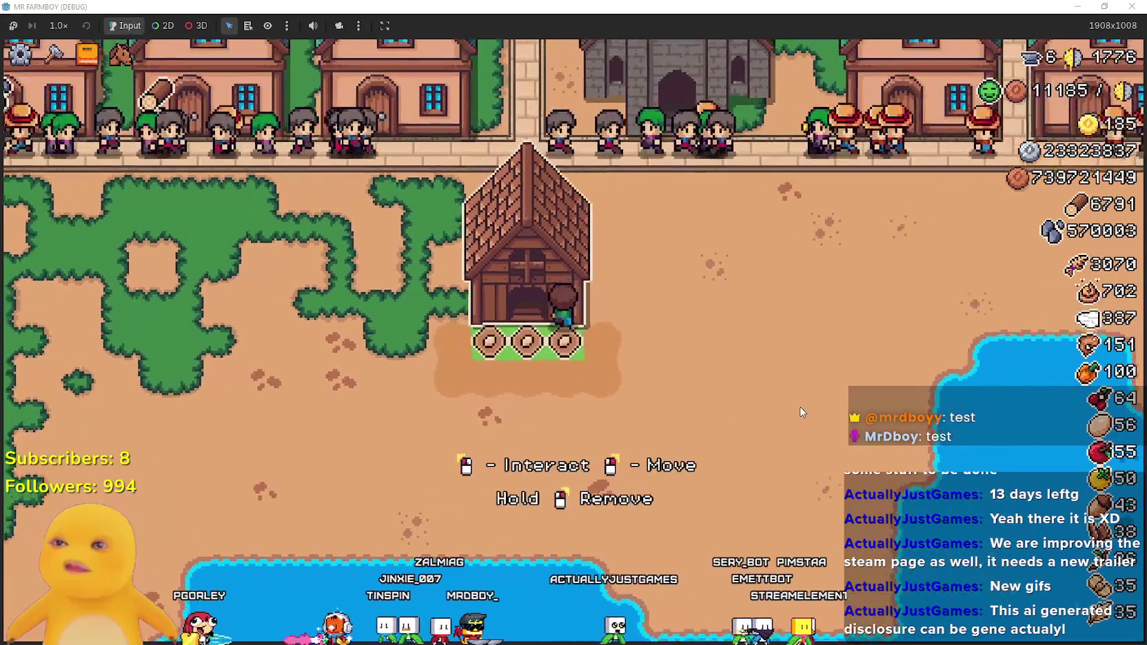
pyautogui.click(802, 413)
pyautogui.press('Escape')
pyautogui.press('a')
# - Choose the Road Tile and lay a vertical stone road beside the coop
pyautogui.click(54, 53)
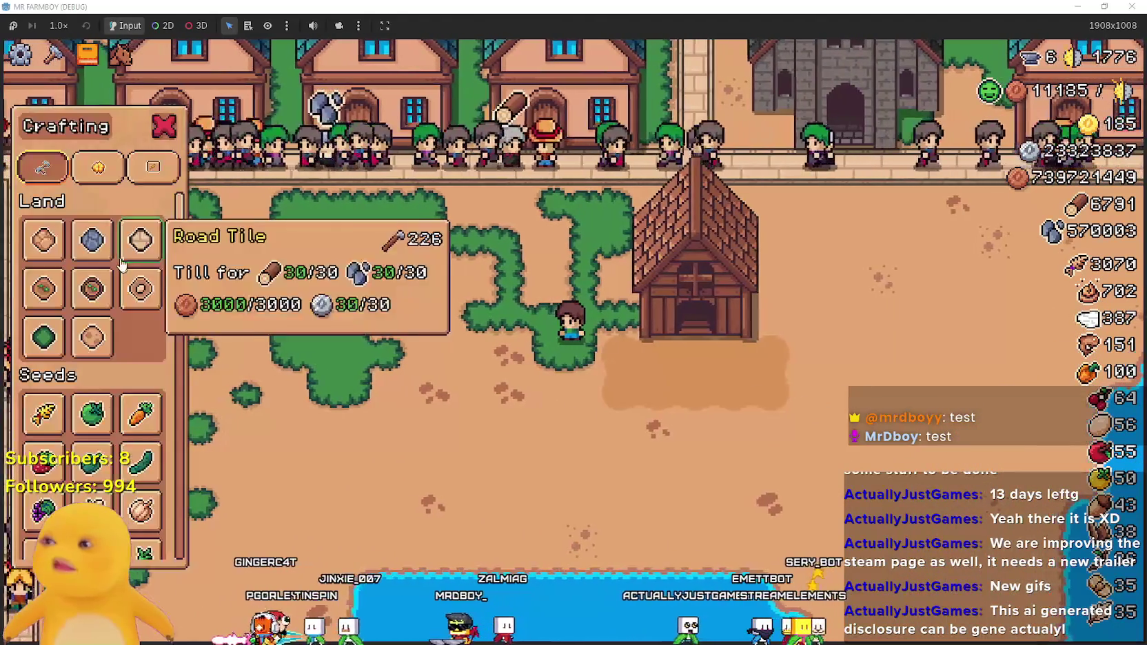
pyautogui.press('w')
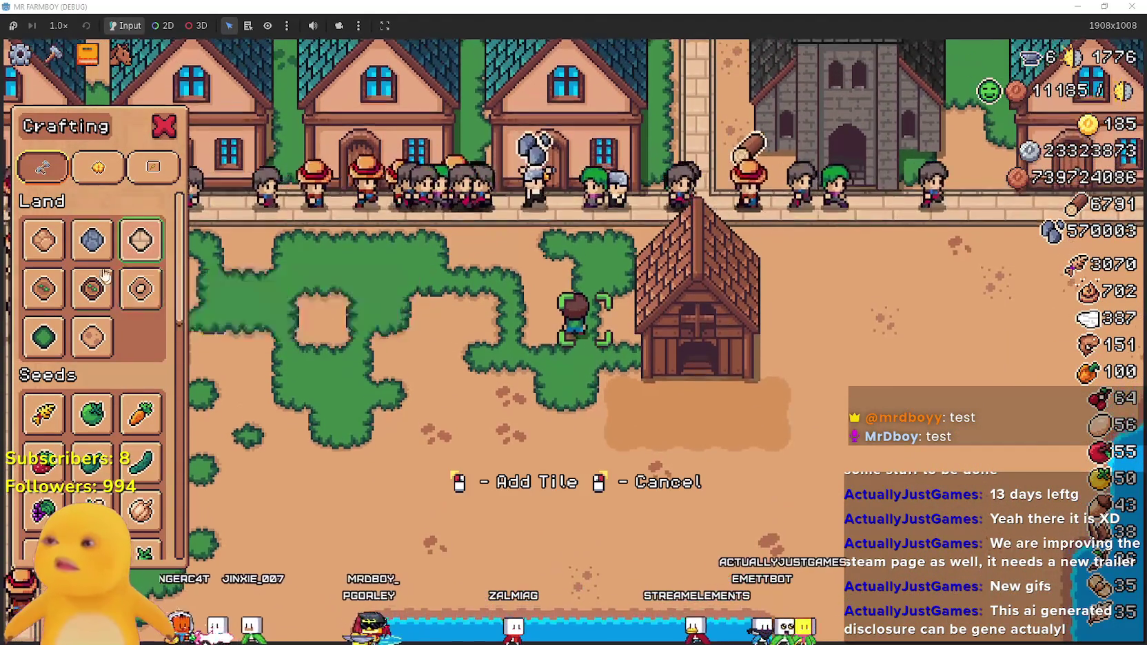
pyautogui.click(43, 239)
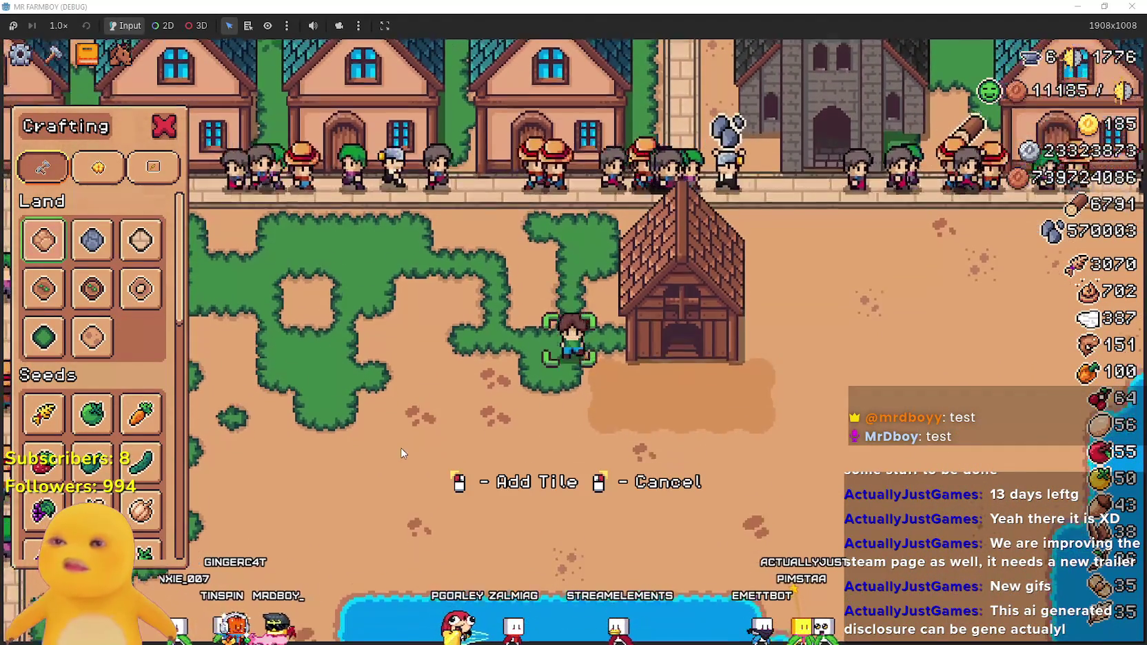
pyautogui.click(398, 440)
pyautogui.press('w')
pyautogui.press('s')
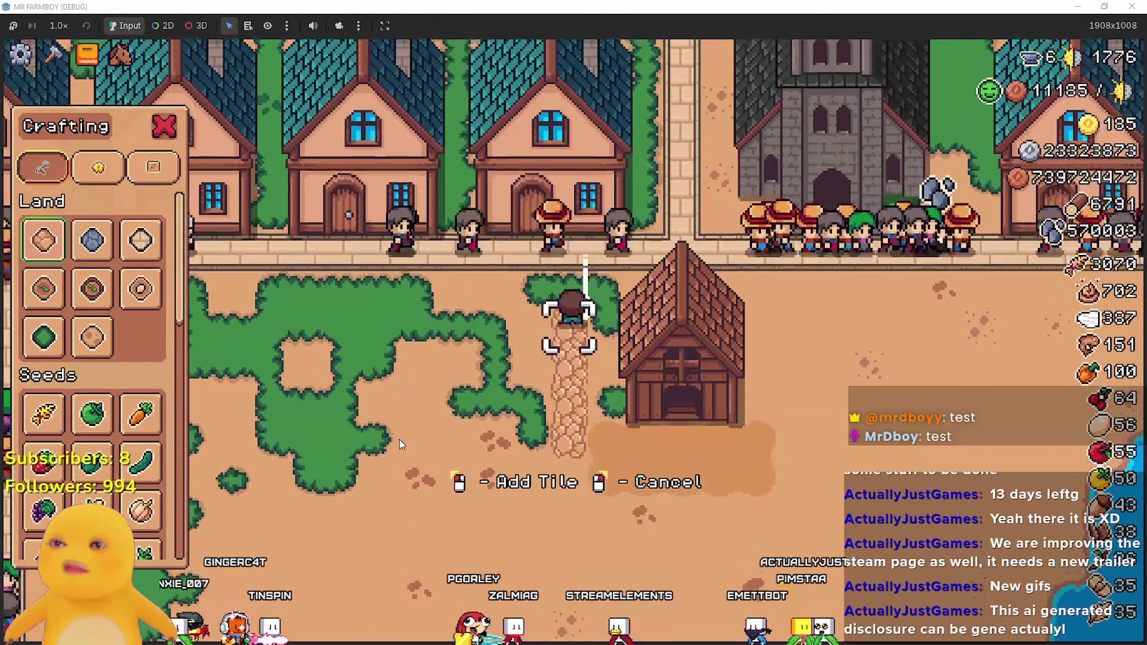
# - Walk to the coop door and open its animal menu showing a Duck
pyautogui.press('s')
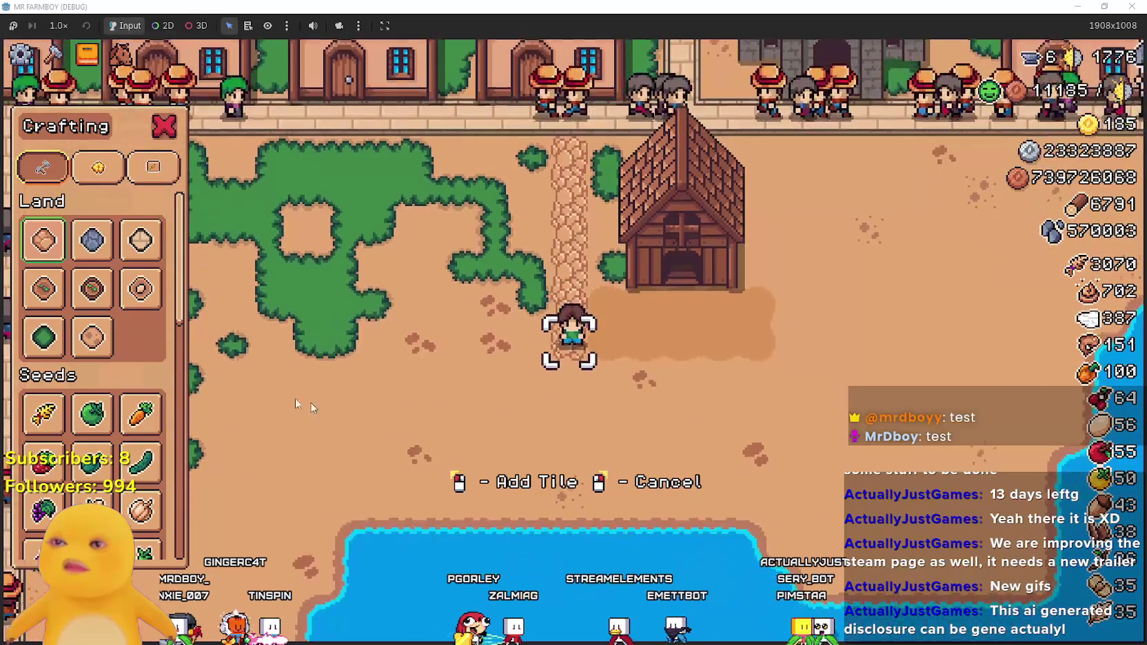
pyautogui.press('Escape')
pyautogui.press('w')
pyautogui.press('e')
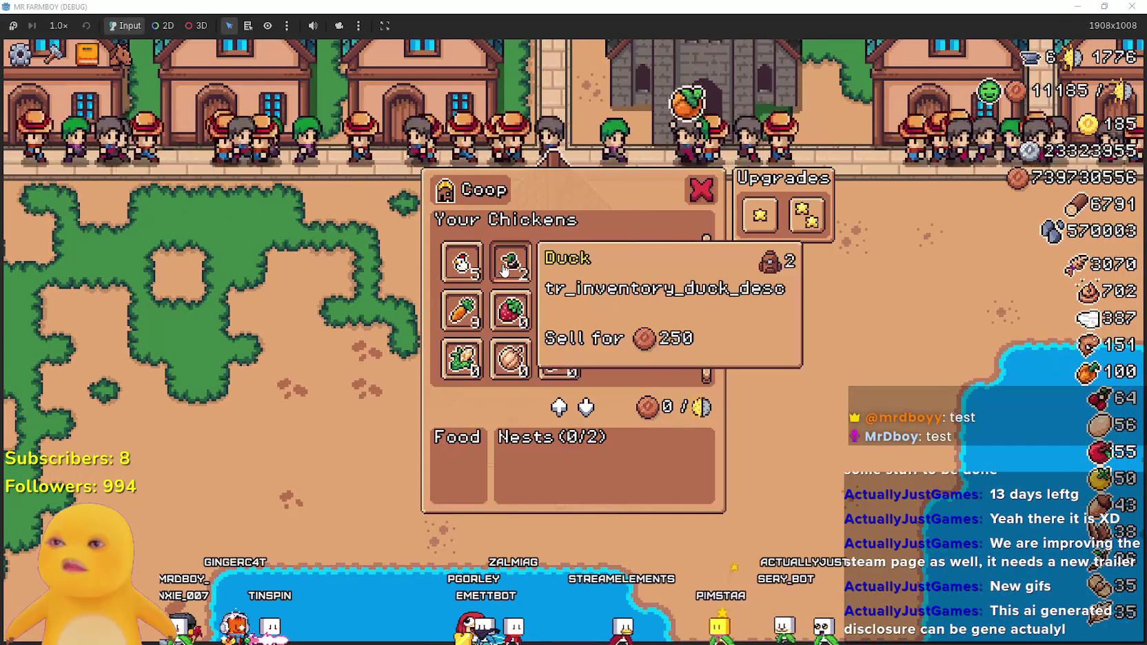
# - Nest the Duck in the first coop and walk away
pyautogui.click(508, 275)
pyautogui.press('Escape')
pyautogui.press('s')
pyautogui.press('c')
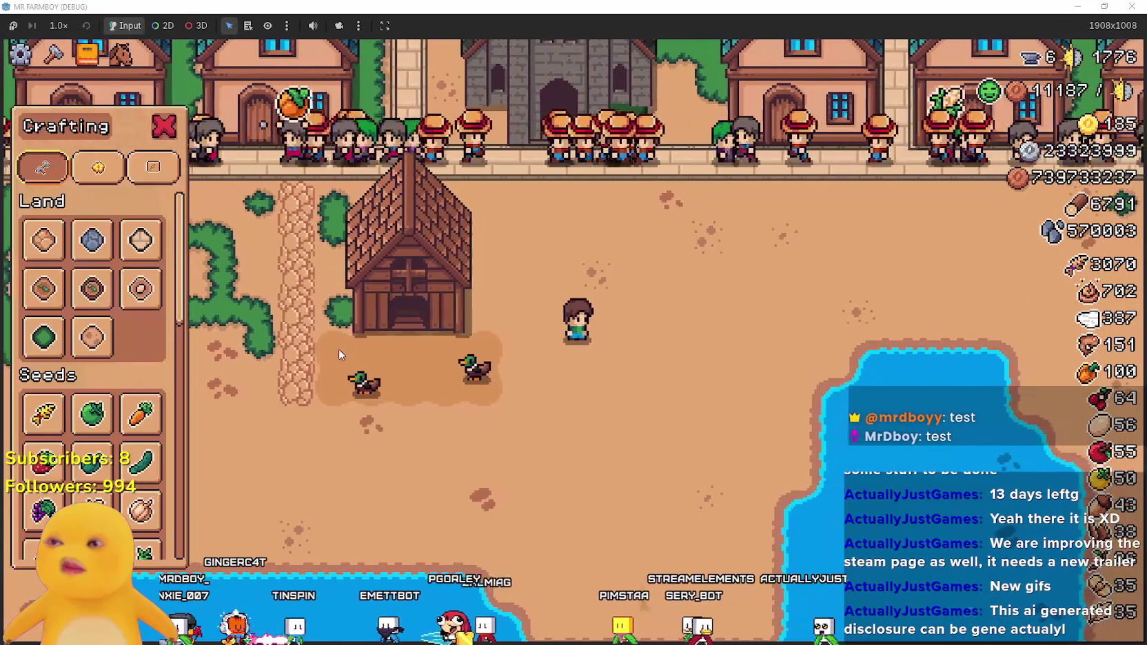
pyautogui.press('a')
# - Build a second coop beside the first from Crafting > Buildings
pyautogui.moveTo(75, 241)
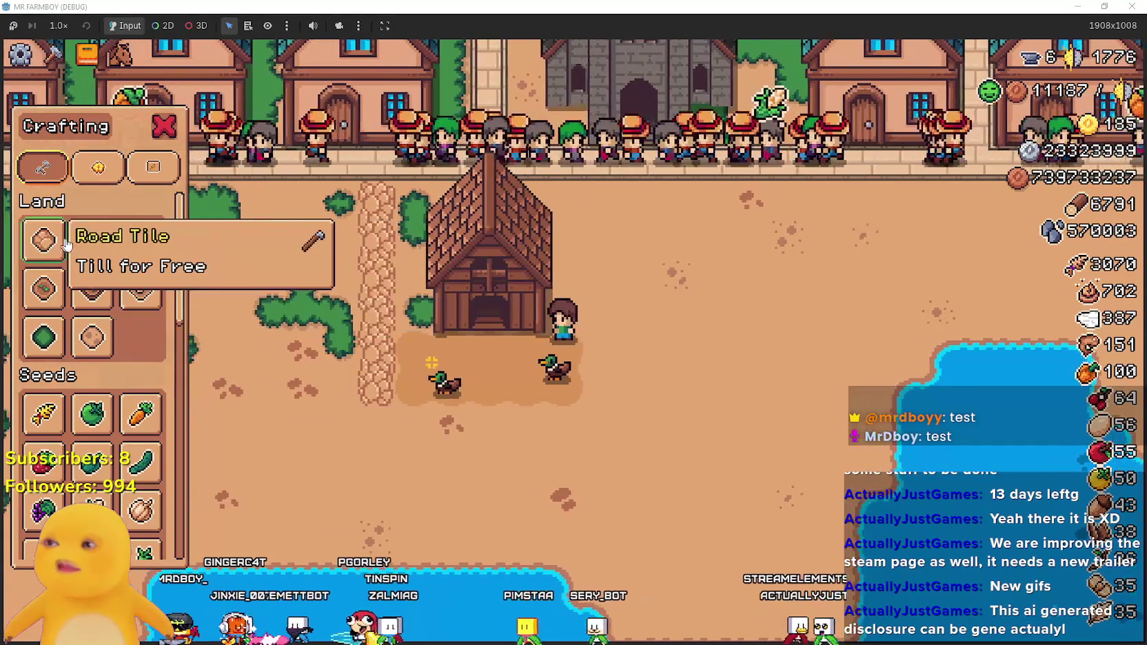
pyautogui.scroll(-10, 74, 242)
pyautogui.press('d')
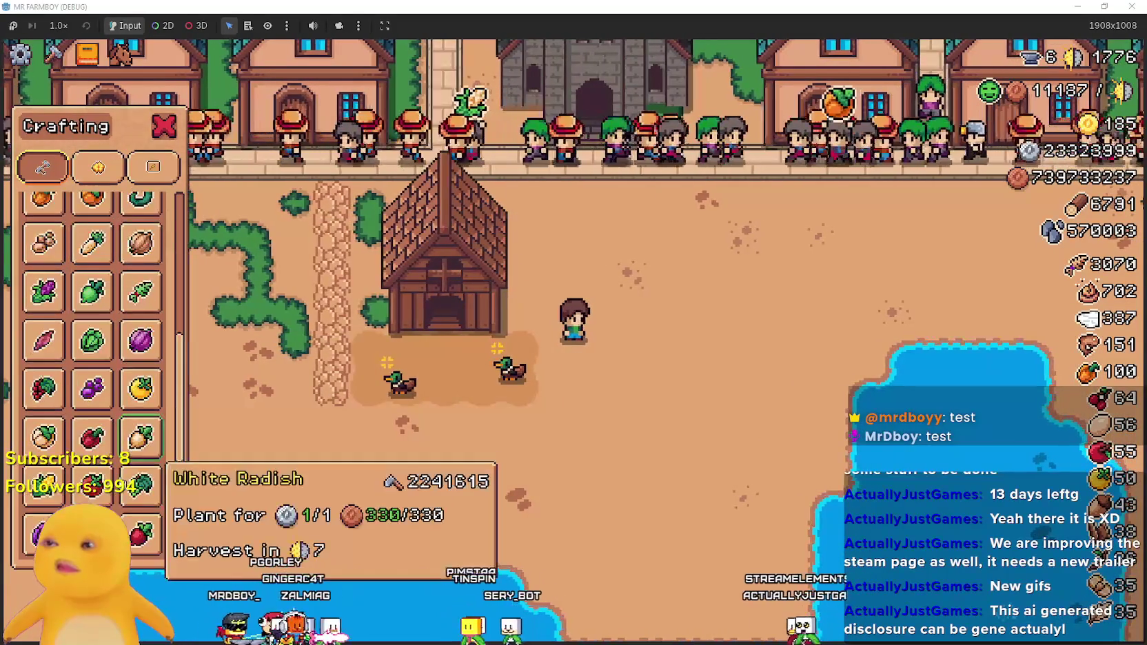
pyautogui.scroll(-1, 58, 474)
pyautogui.moveTo(59, 474)
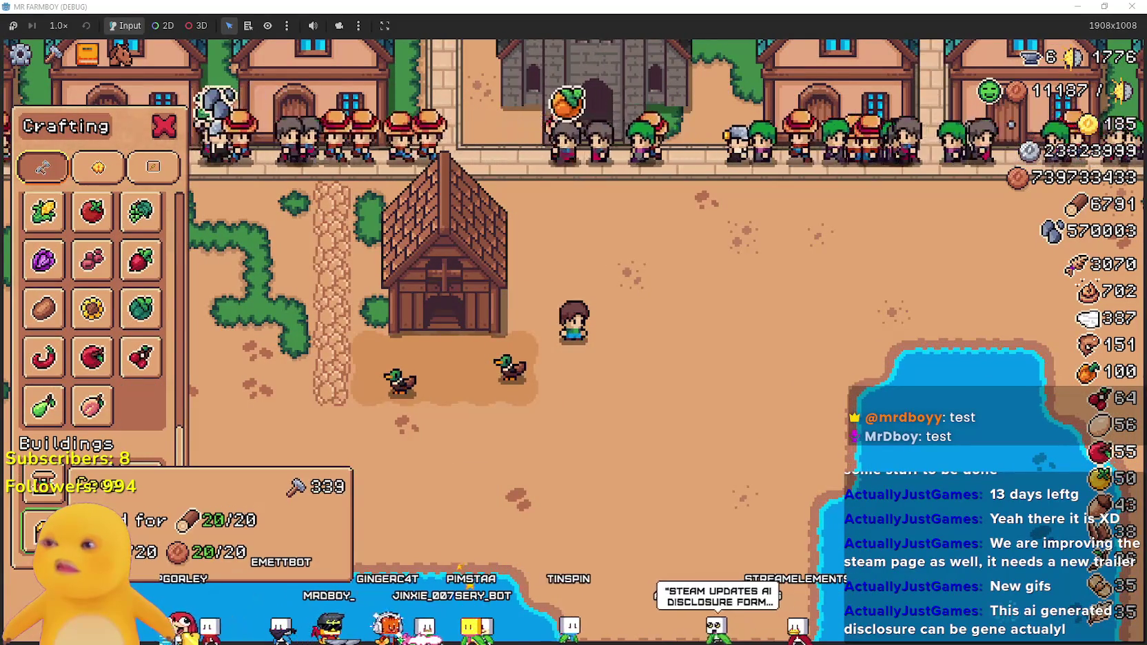
pyautogui.click(767, 517)
pyautogui.scroll(3, 122, 347)
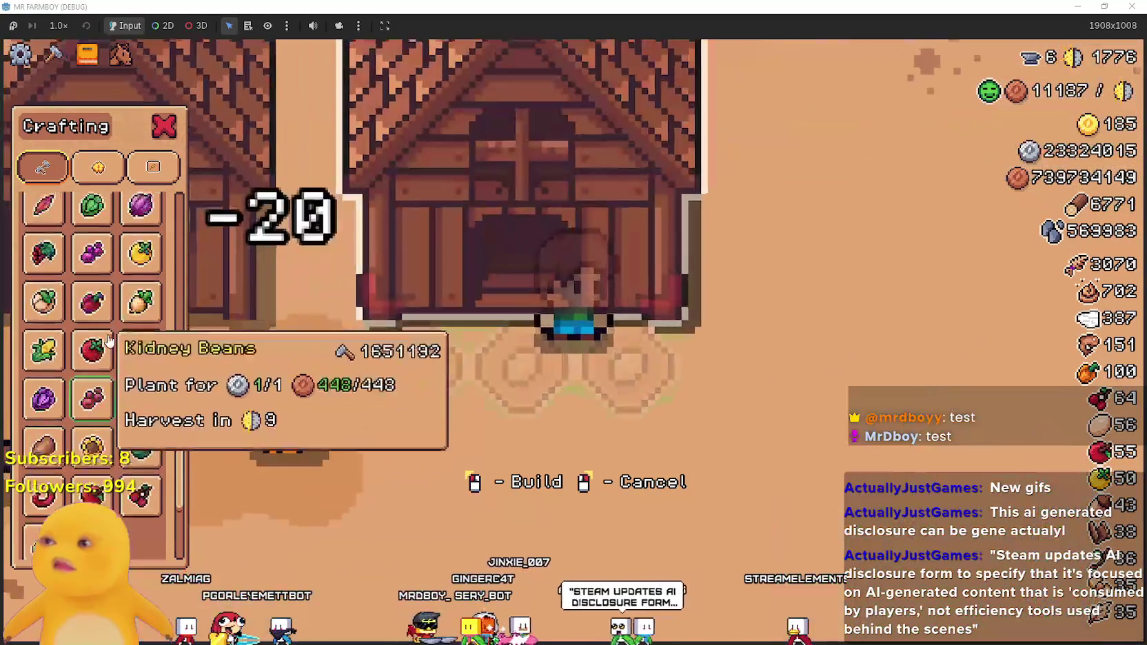
pyautogui.scroll(3, 123, 346)
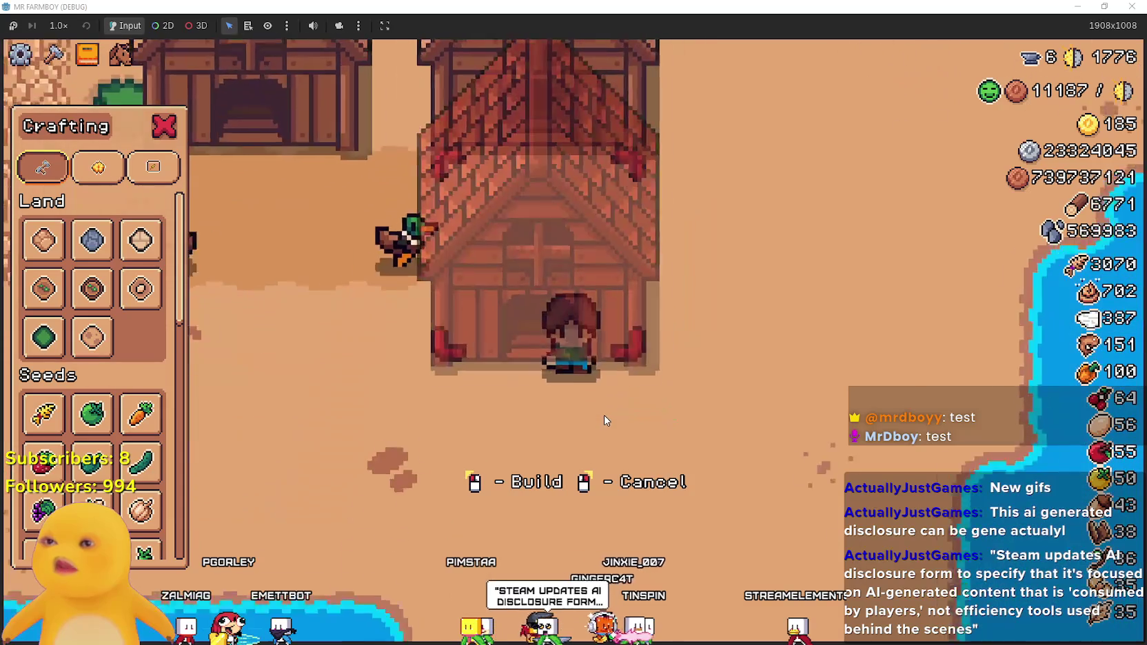
pyautogui.rightClick(604, 421)
# - Select the Animal Tile with the farmer positioned near the coops
pyautogui.scroll(-1, 176, 345)
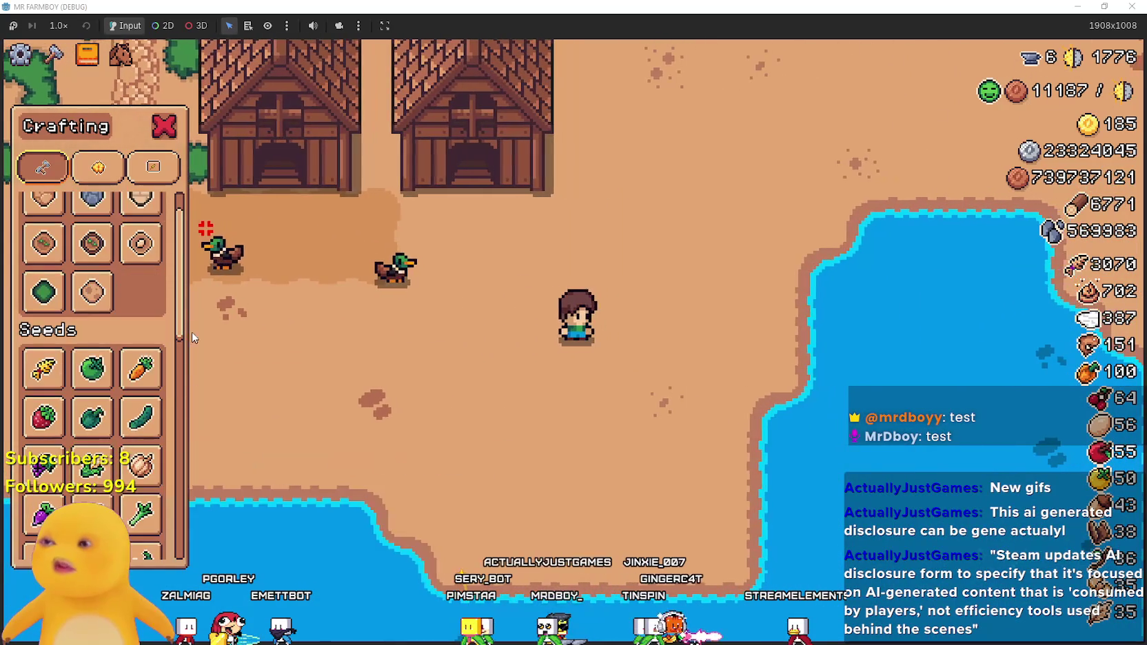
pyautogui.moveTo(175, 302); pyautogui.dragTo(203, 552)
pyautogui.press('a')
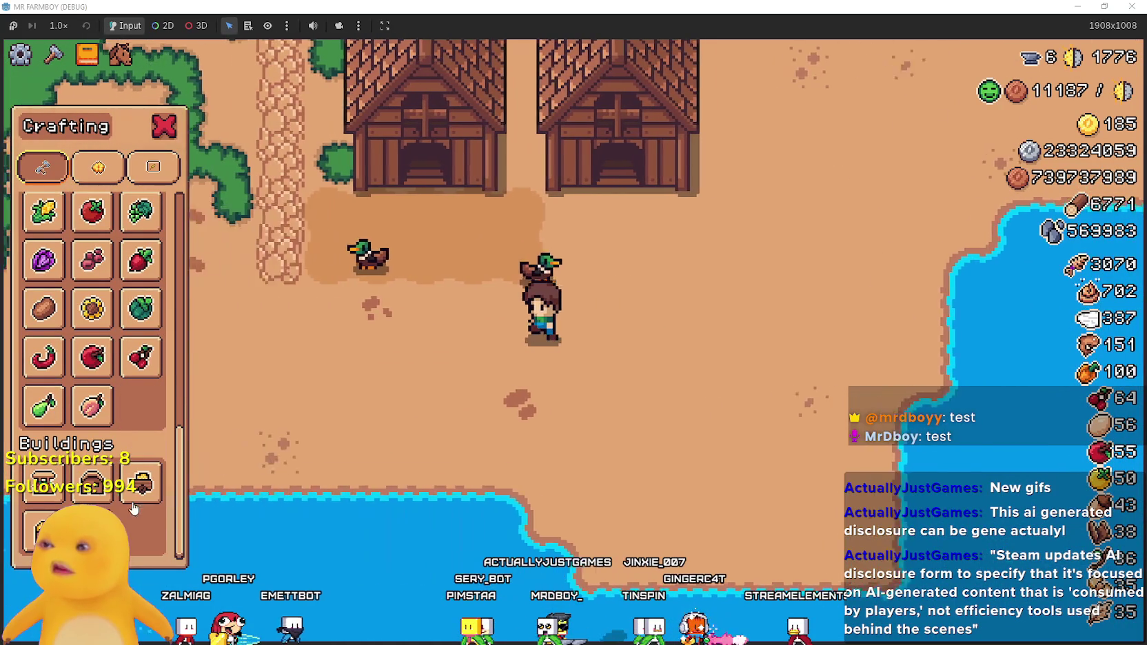
pyautogui.scroll(5, 81, 490)
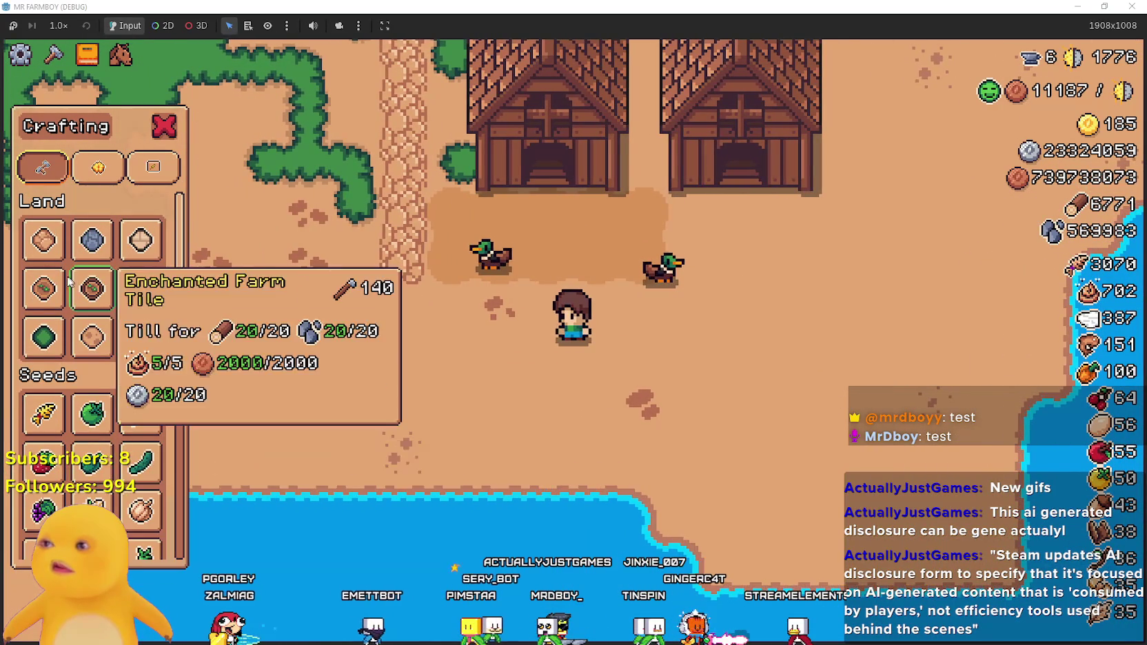
pyautogui.press('w')
pyautogui.press('d')
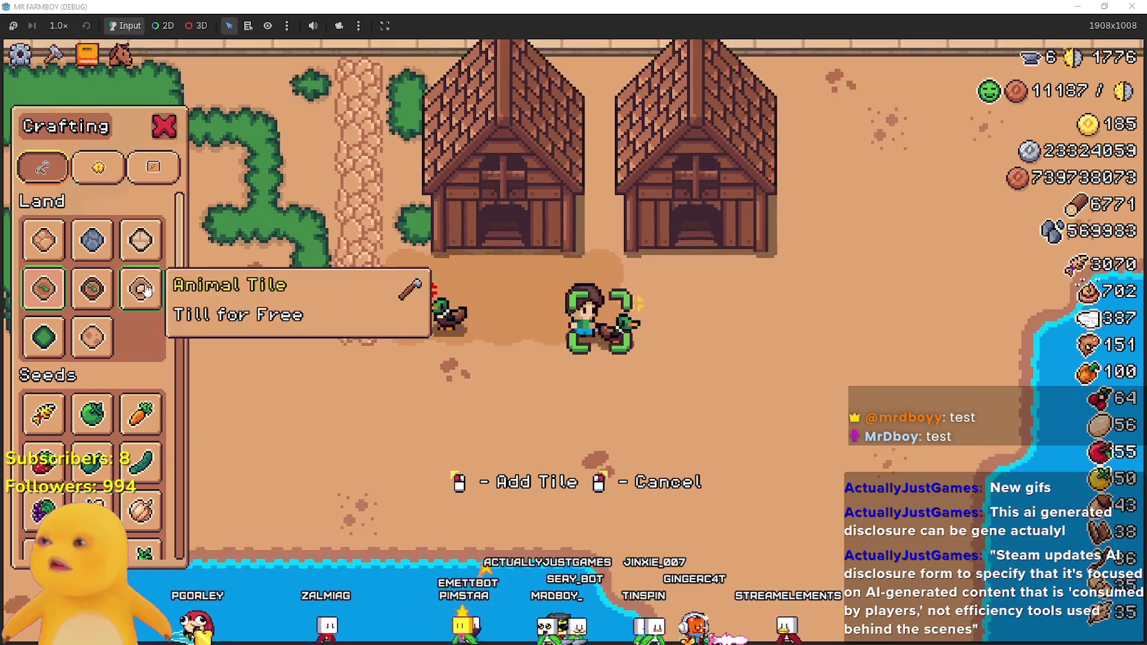
pyautogui.click(140, 288)
# - Lay animal floor tiles along the front of both coops
pyautogui.press('d')
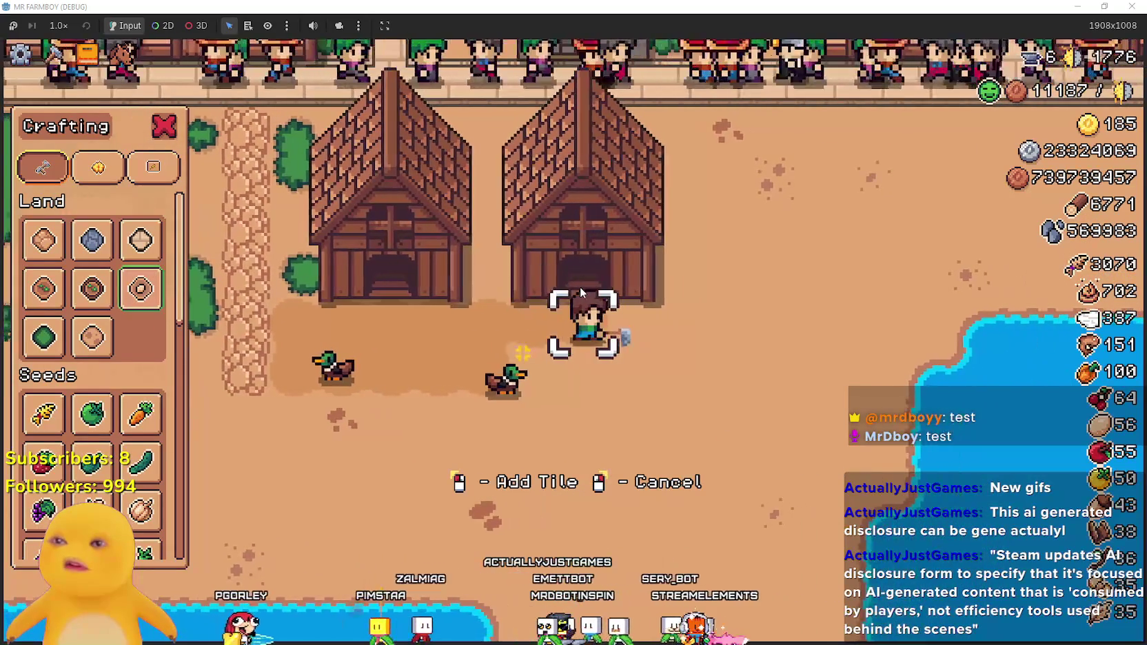
pyautogui.press('a')
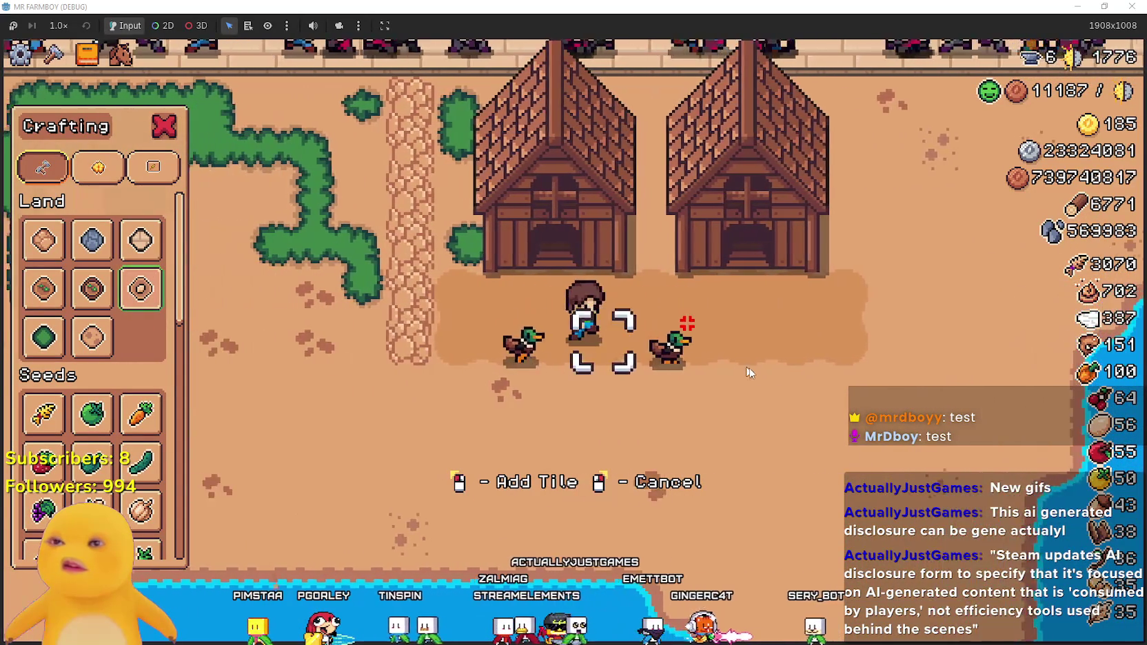
pyautogui.press('d')
pyautogui.press('s')
pyautogui.press('a')
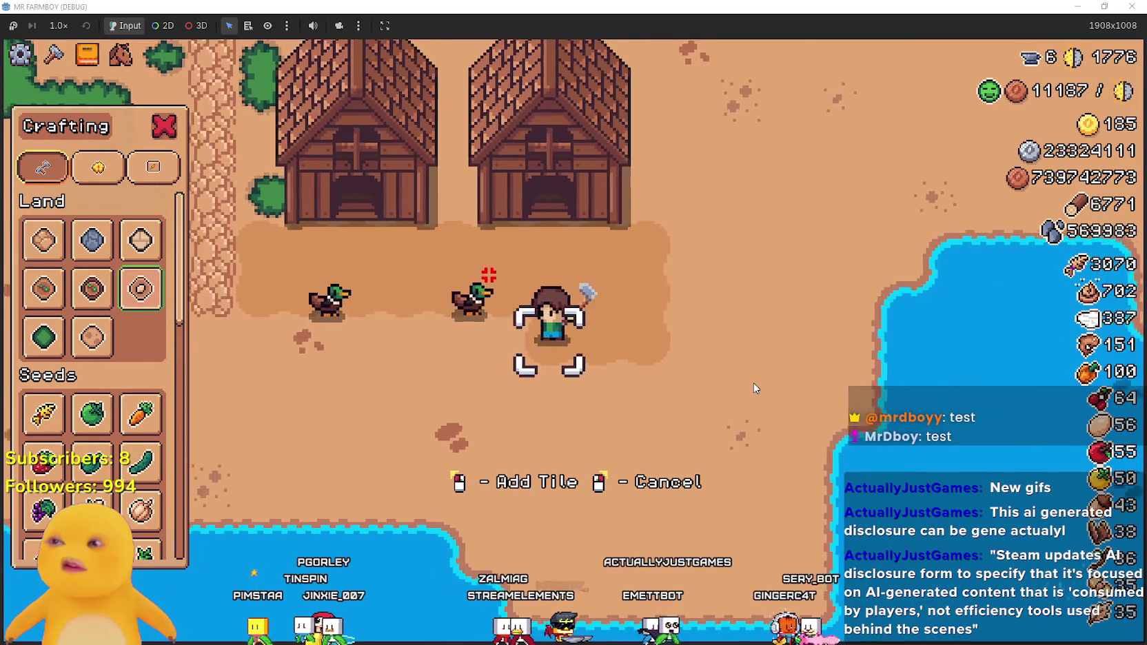
pyautogui.press('a')
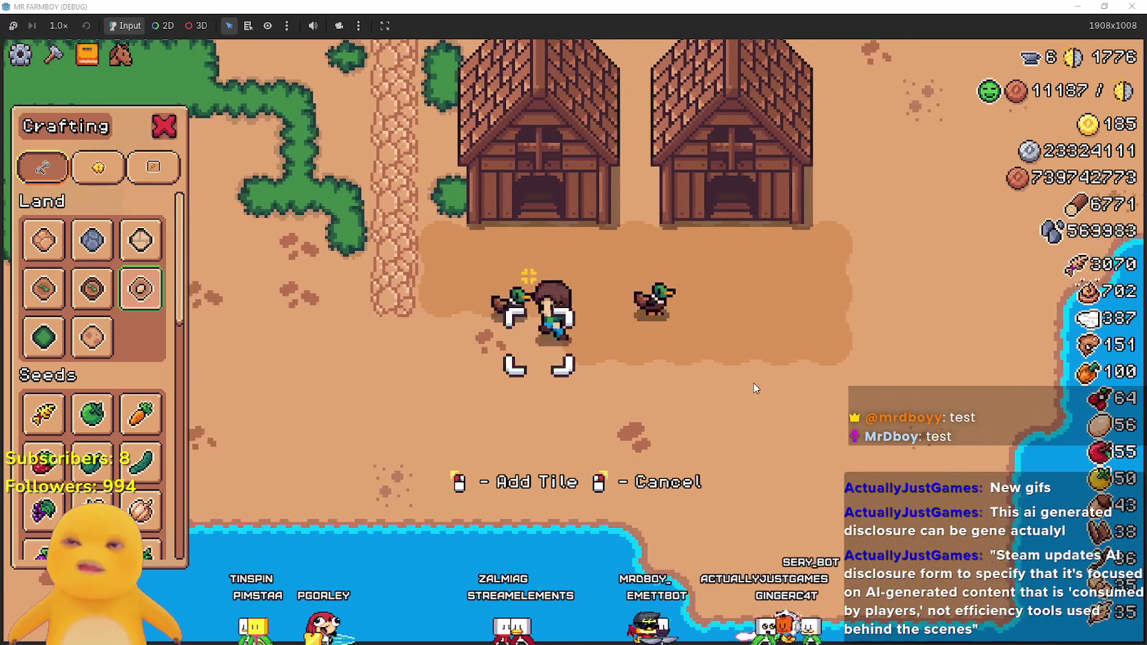
pyautogui.rightClick(753, 383)
# - Open the second coop and nest a Goose
pyautogui.press('d')
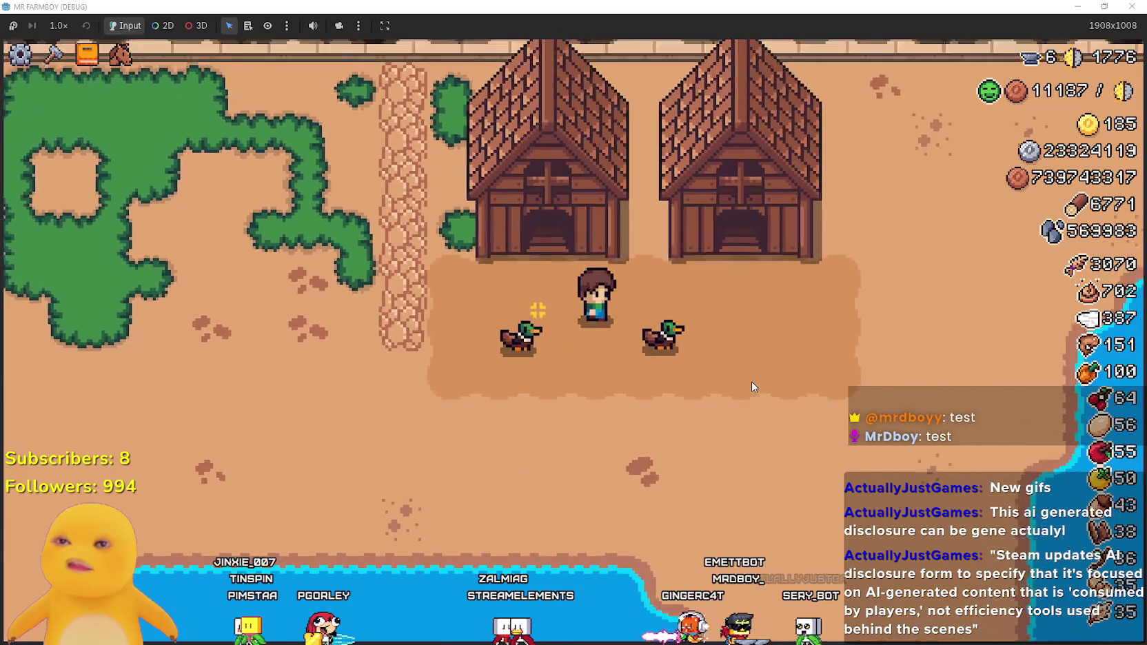
pyautogui.press('w')
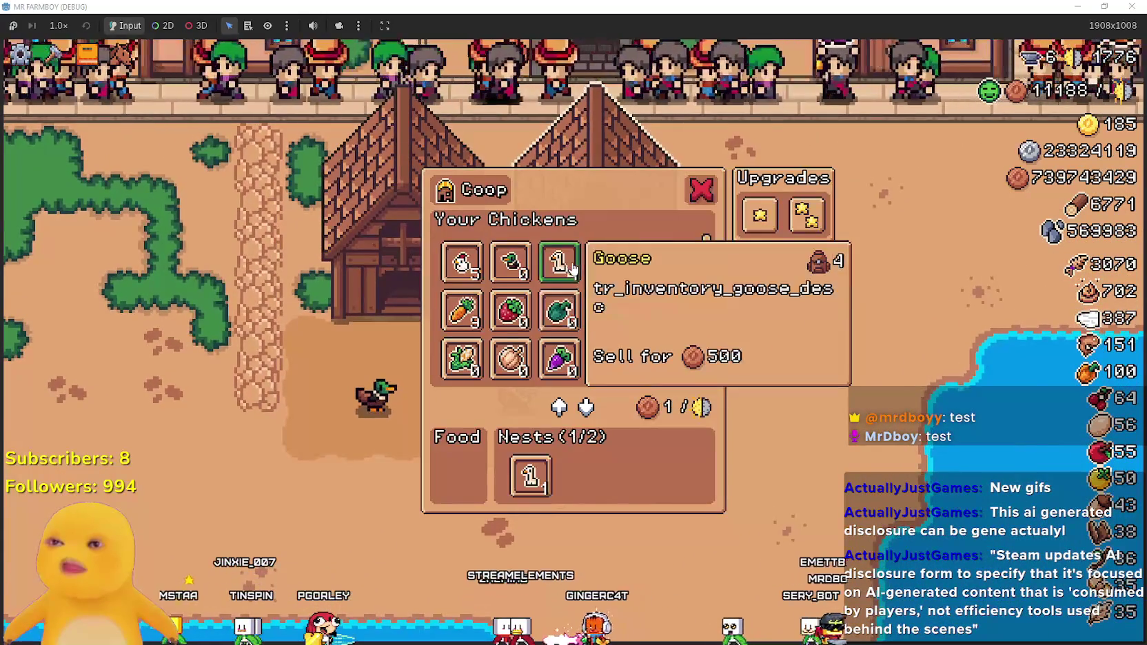
pyautogui.click(573, 266)
# - Reopen the coop to check Nests 2/2 and Wheat food, then close it
pyautogui.press('a')
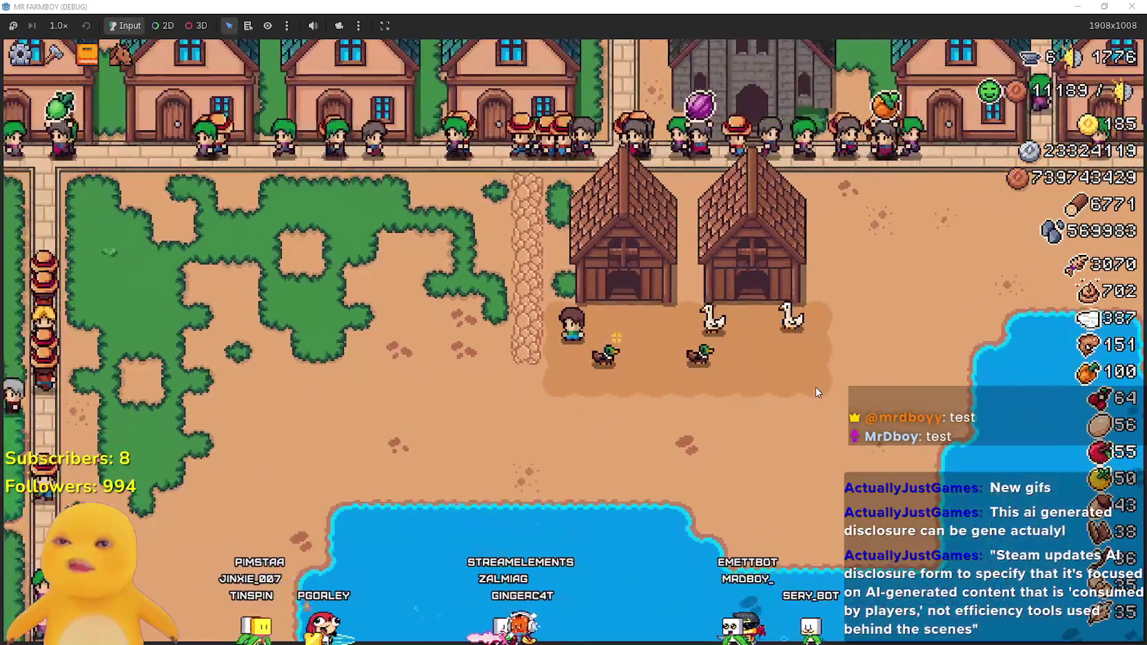
pyautogui.rightClick(815, 388)
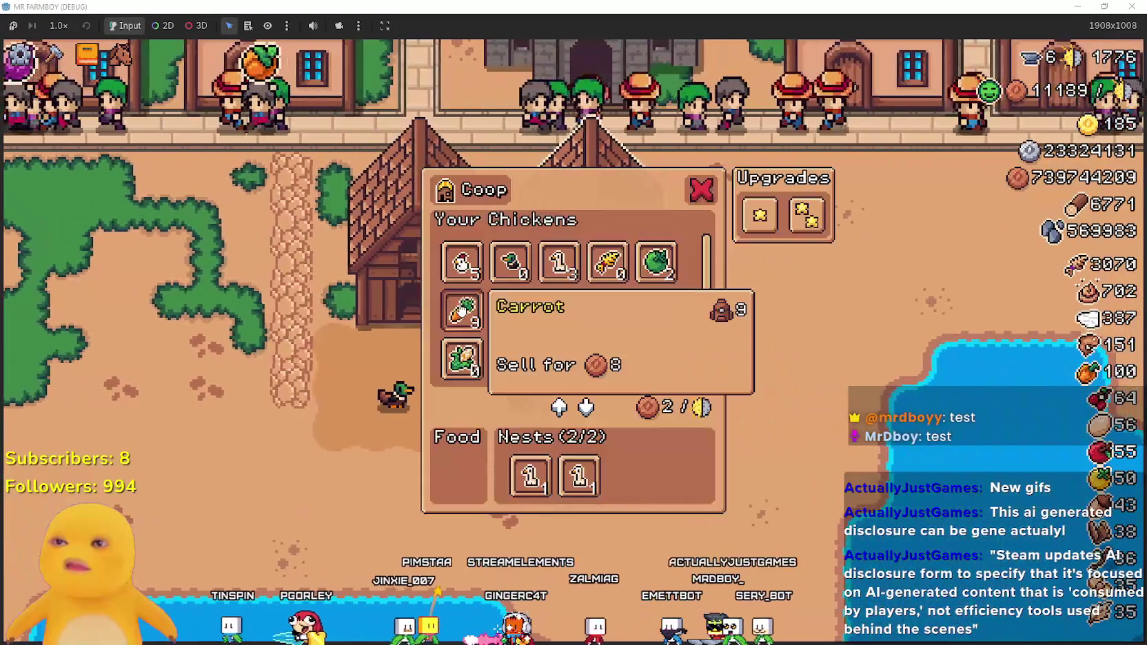
pyautogui.click(738, 411)
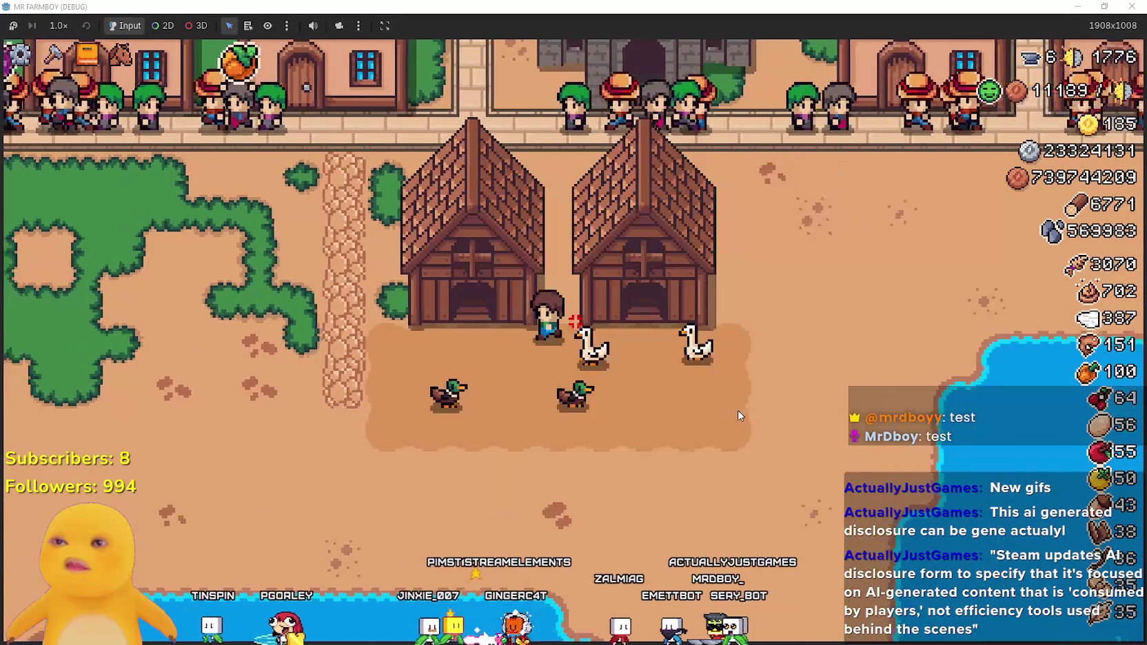
# - Walk around both coops to survey the two ducks and two geese
pyautogui.press('a')
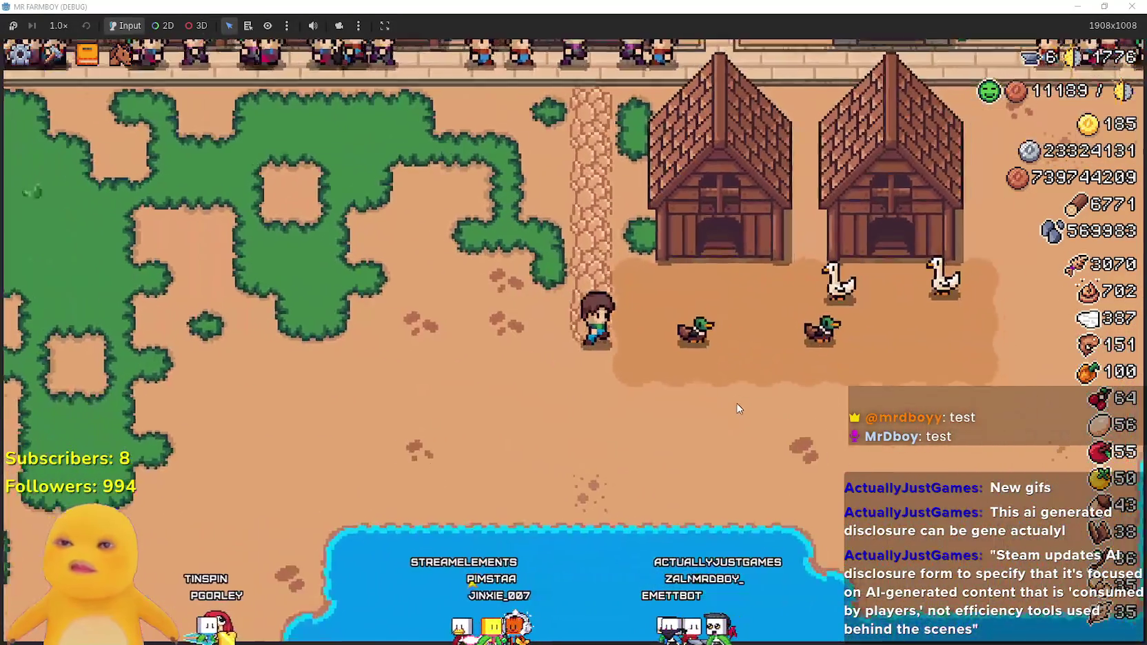
pyautogui.press('d')
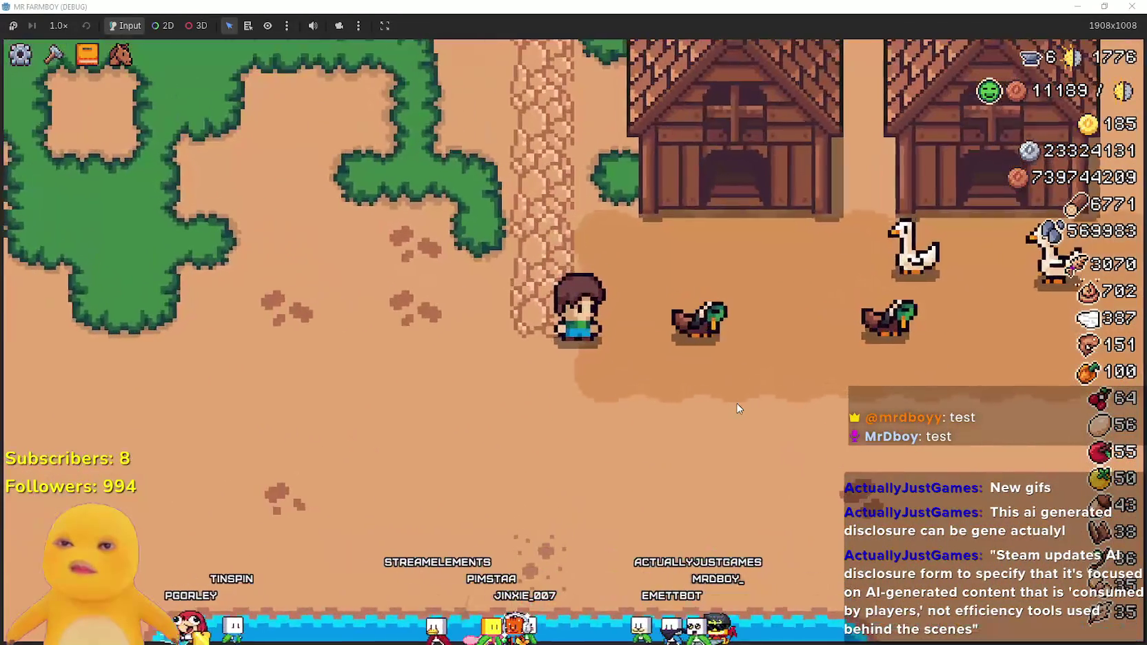
pyautogui.press('w')
pyautogui.press('d')
pyautogui.press('s')
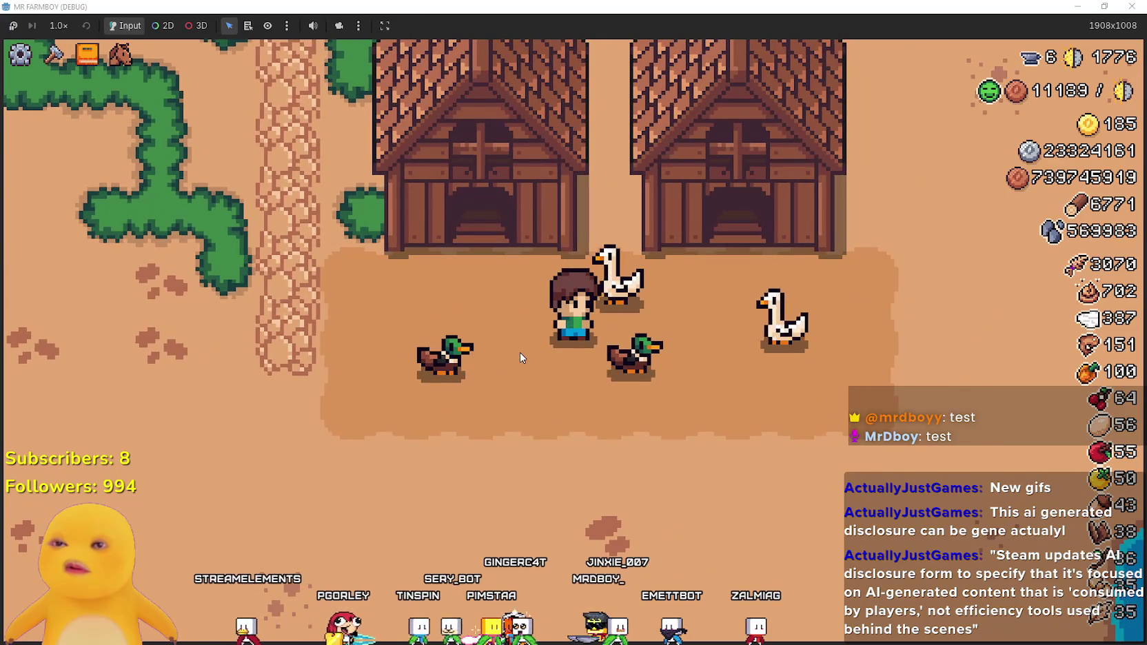
pyautogui.press('a')
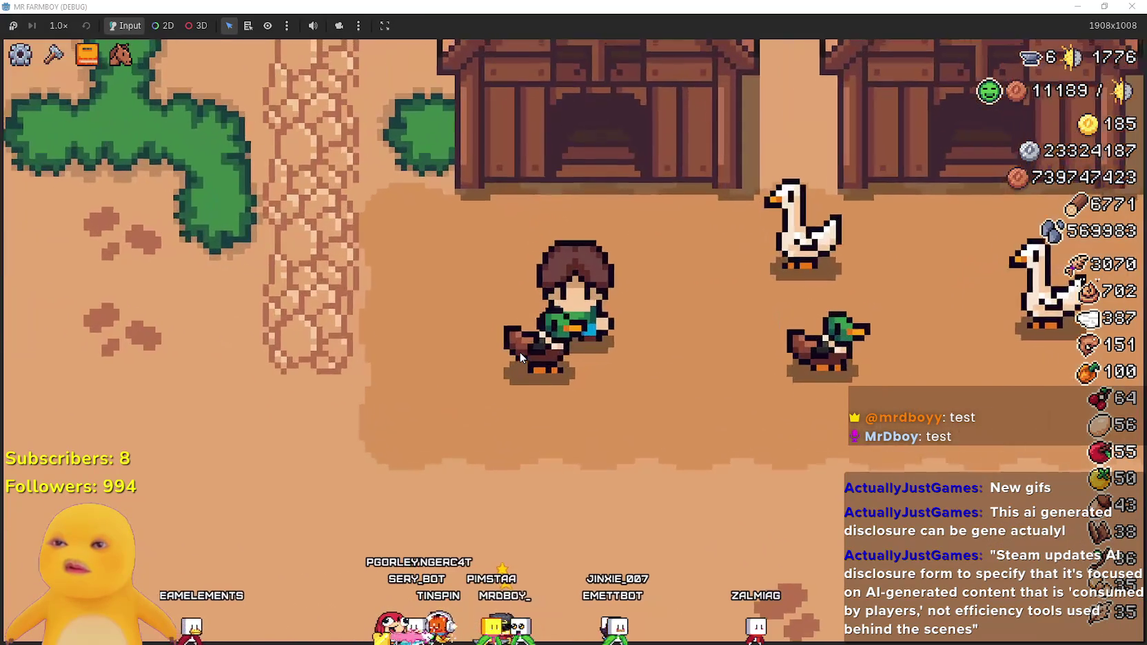
pyautogui.press('d')
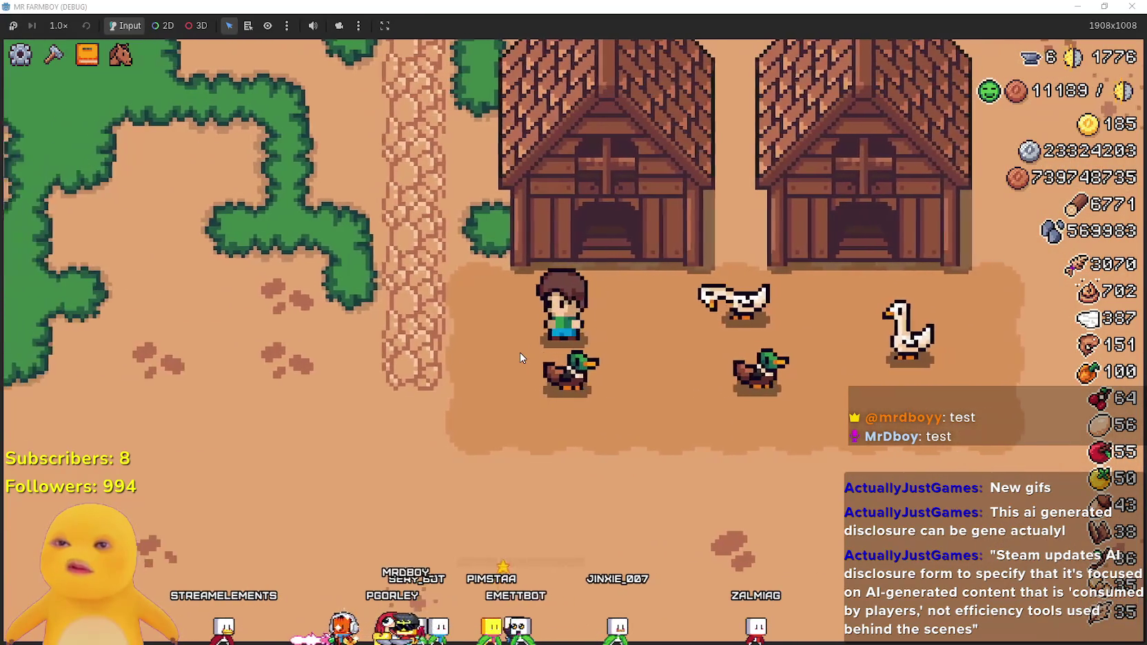
pyautogui.press('w')
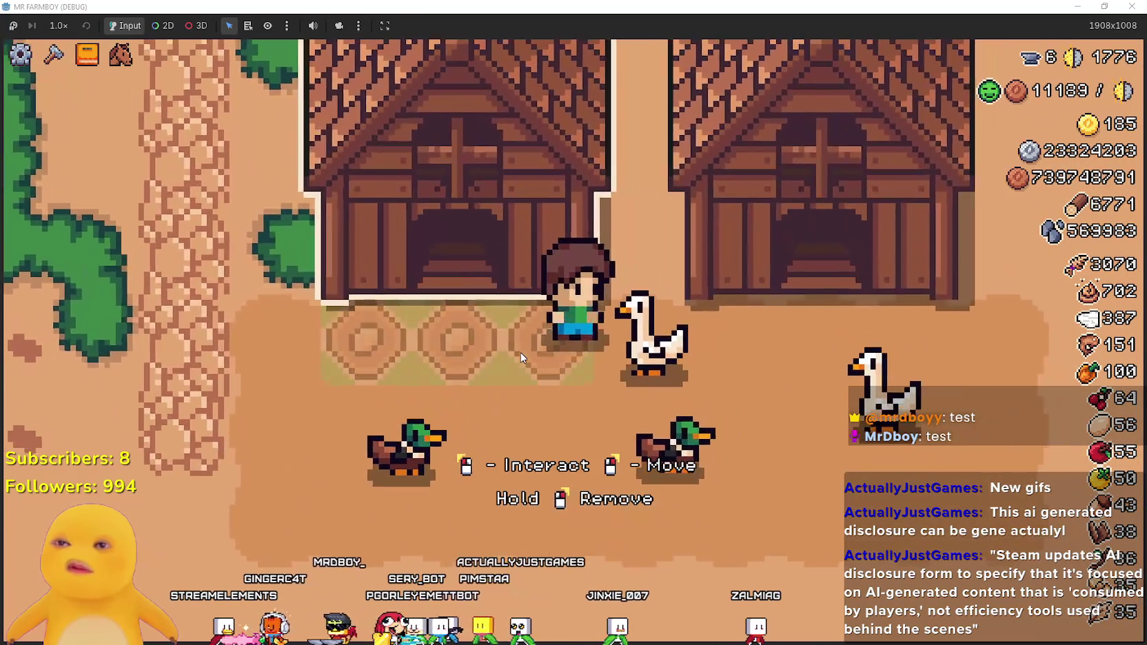
pyautogui.press('a')
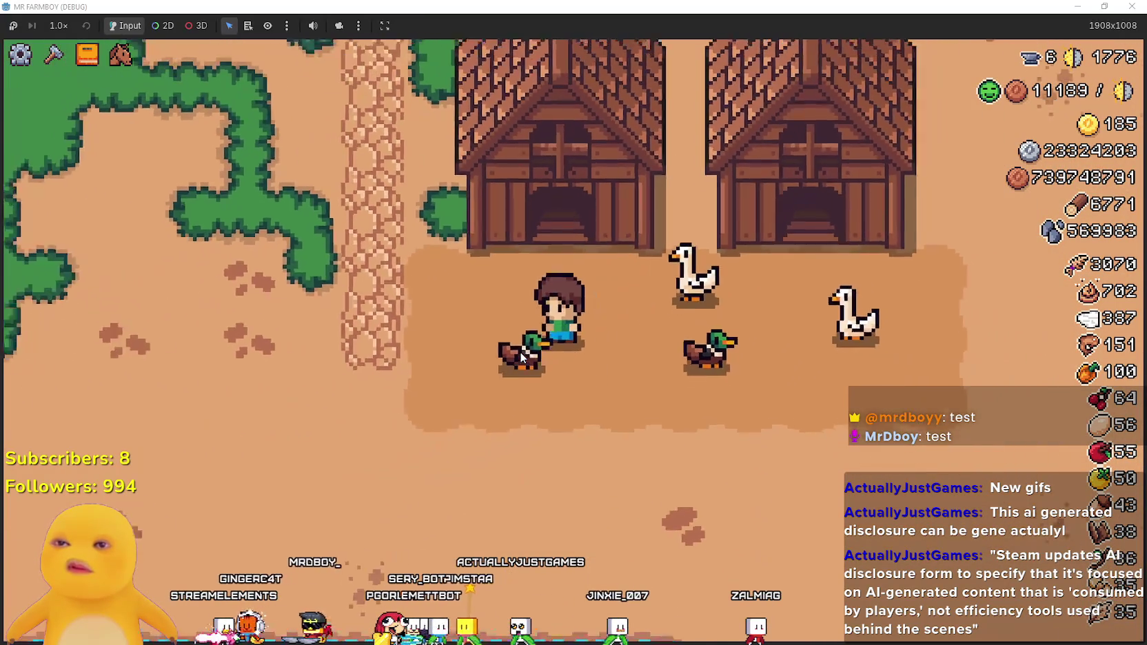
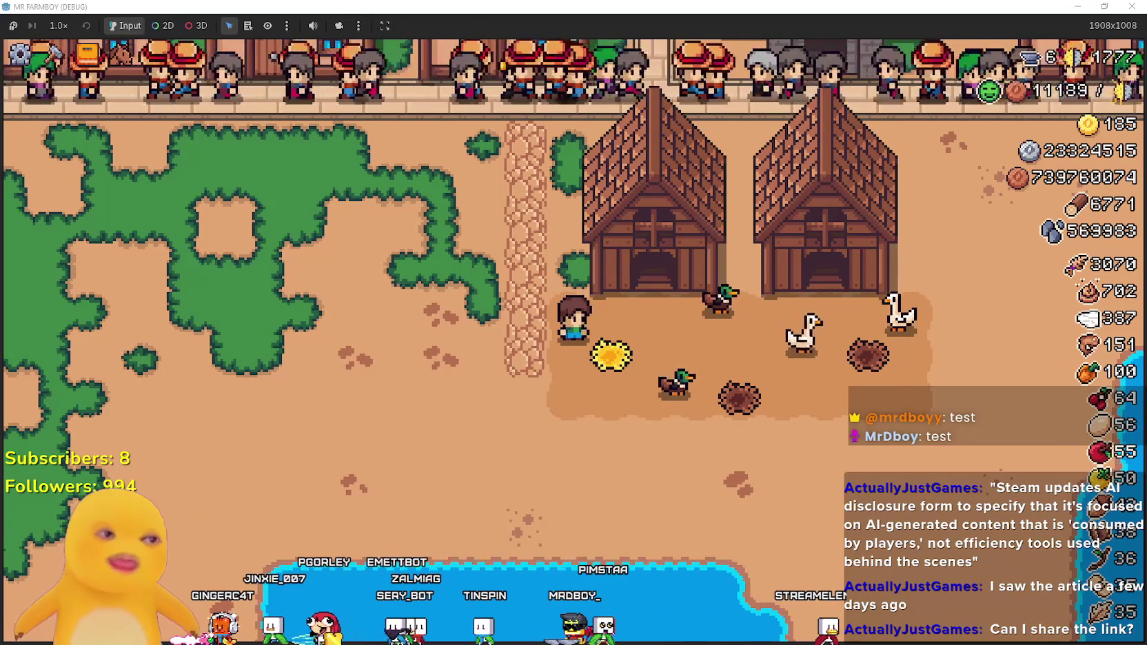
# - Walk the farmer to the left coop, open its Coop panel, then close it
pyautogui.press('d')
pyautogui.press('w')
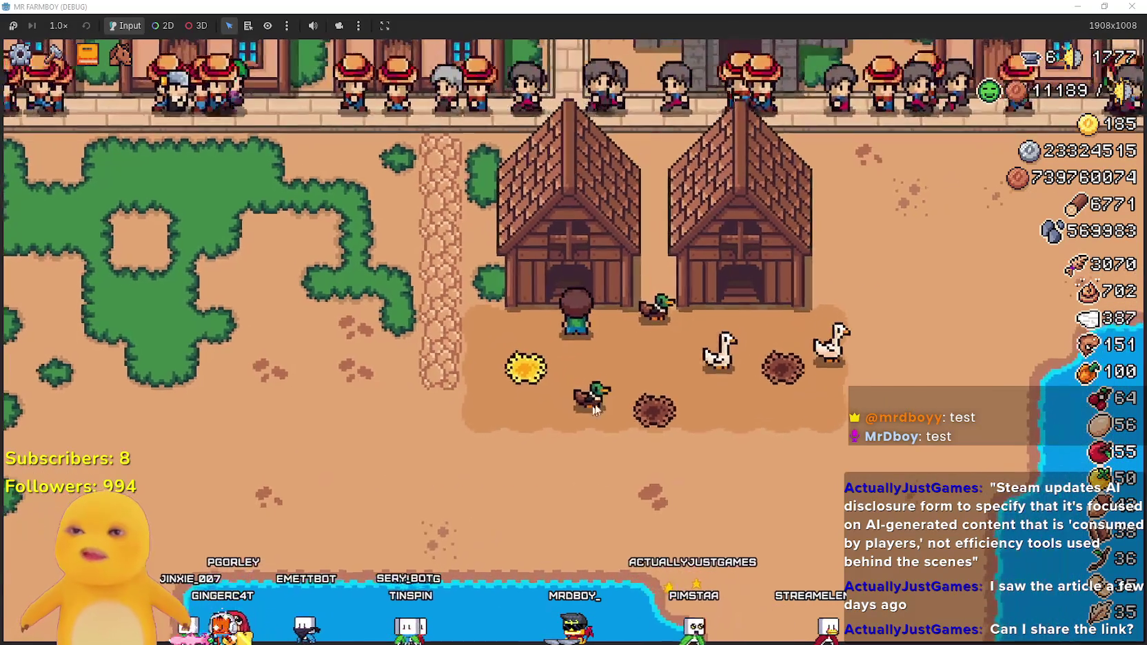
pyautogui.press('e')
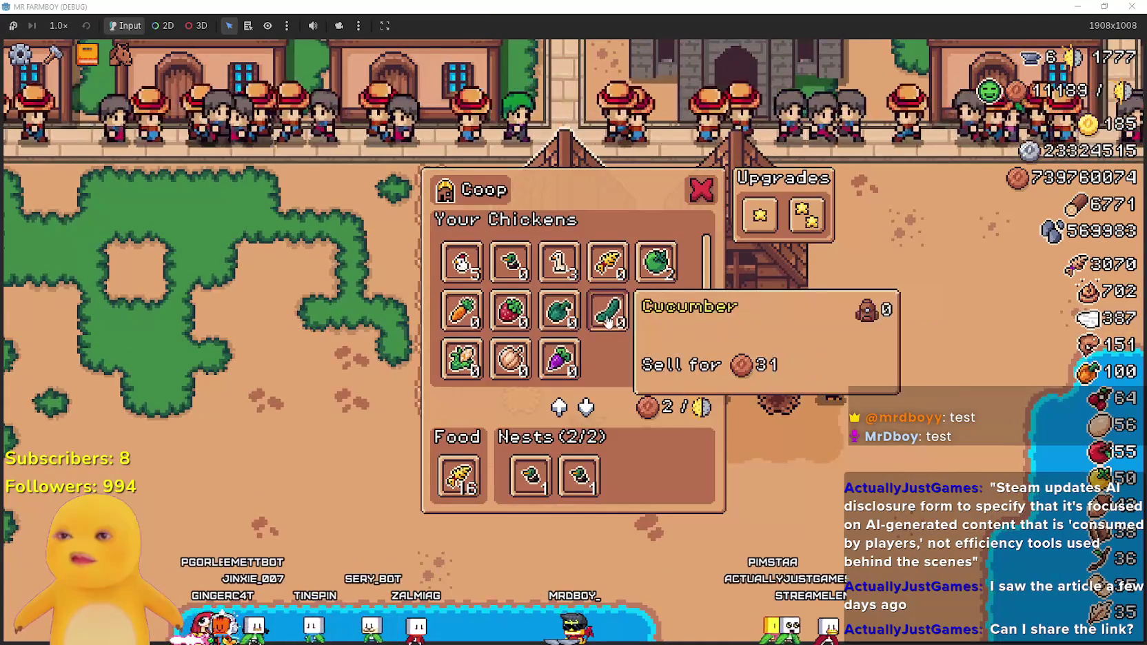
pyautogui.press('Escape')
# - Walk the farmer between the two coops, then bring the PC Gamer article forward in Brave
pyautogui.press('s')
pyautogui.press('d')
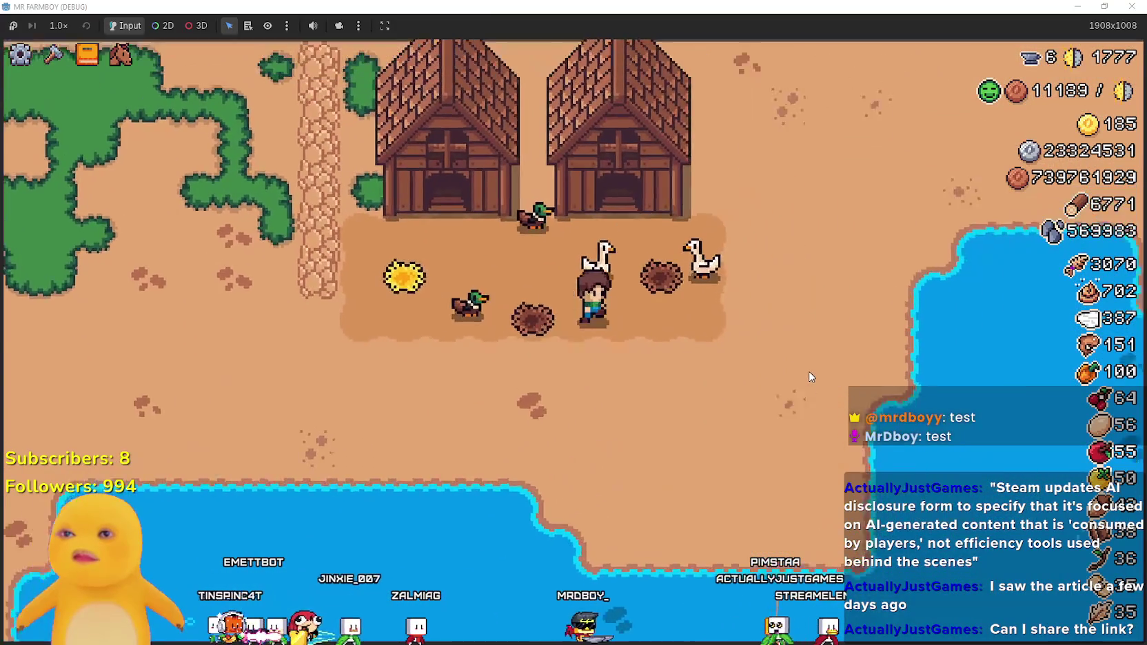
pyautogui.press('w')
pyautogui.press('a')
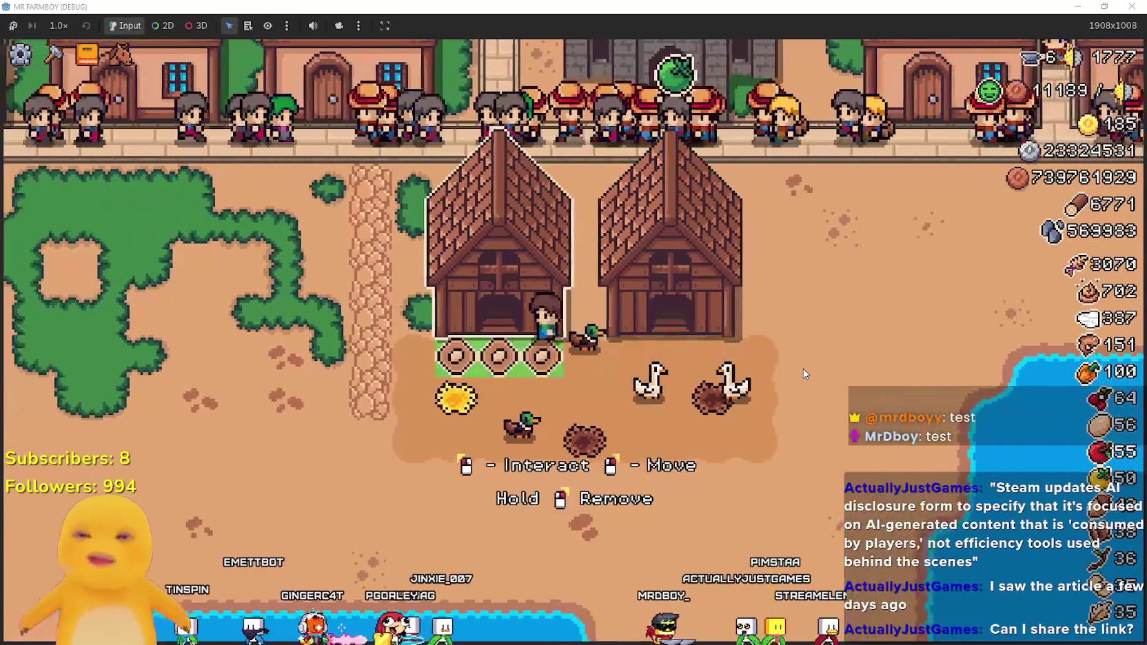
pyautogui.press('d')
pyautogui.press('s')
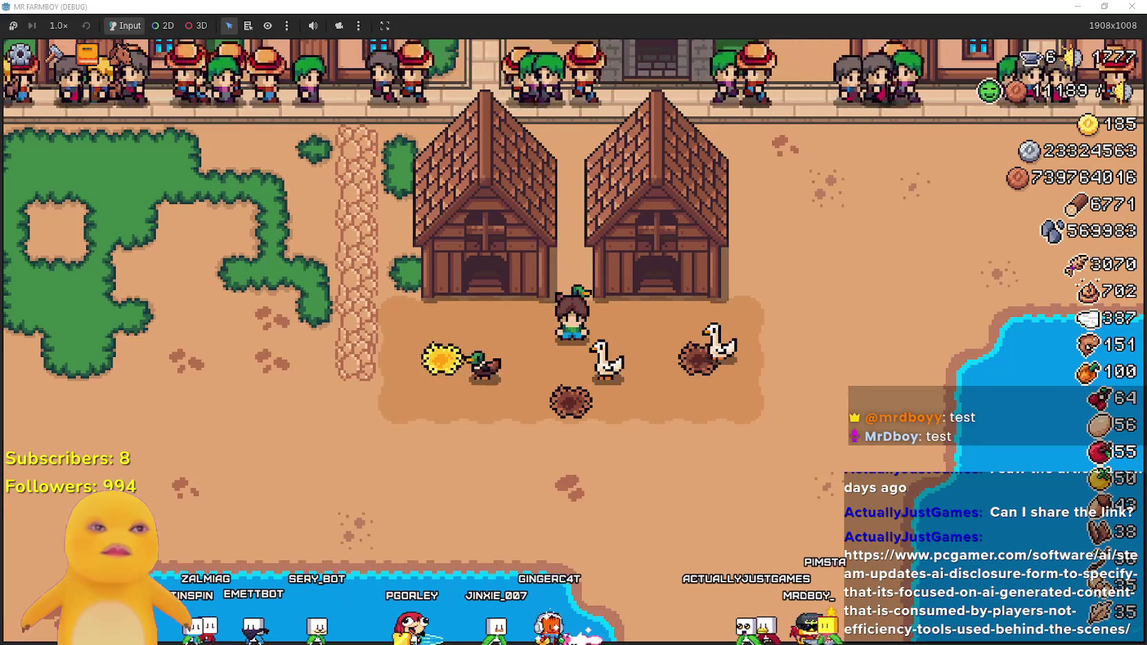
pyautogui.hotkey('alt', 'Tab')
pyautogui.scroll(-1, 558, 114)
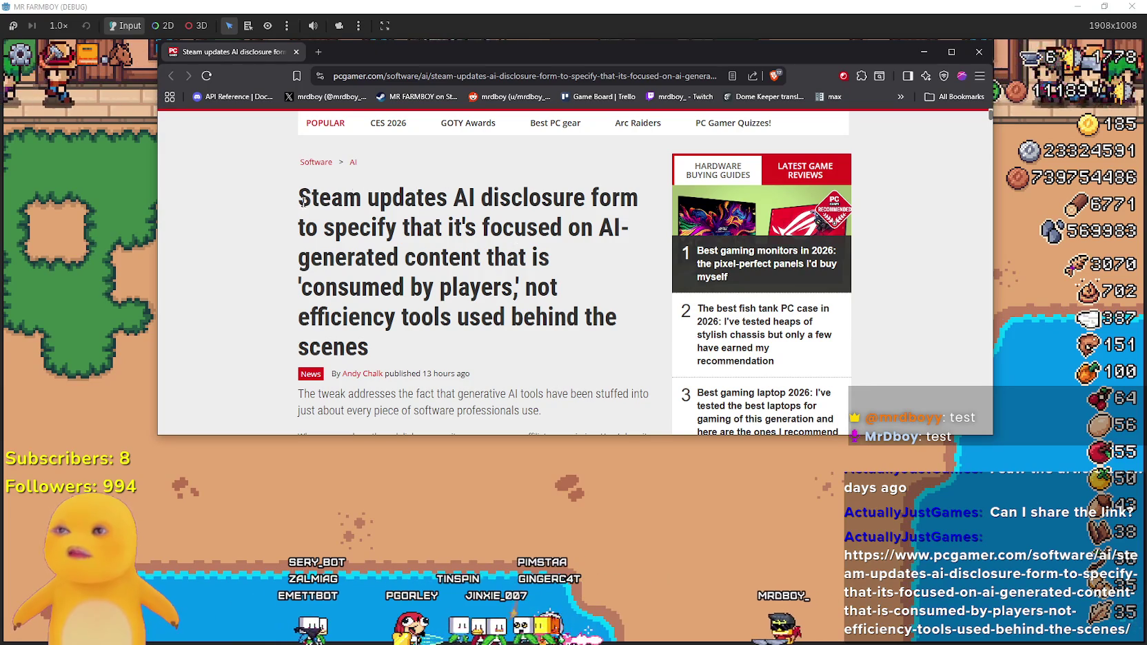
pyautogui.moveTo(453, 199)
pyautogui.mouseDown()
pyautogui.moveTo(503, 229)
pyautogui.moveTo(598, 249)
pyautogui.moveTo(658, 241)
pyautogui.moveTo(479, 261)
pyautogui.moveTo(577, 261)
pyautogui.moveTo(571, 282)
pyautogui.moveTo(585, 318)
pyautogui.moveTo(608, 322)
pyautogui.moveTo(615, 346)
pyautogui.mouseUp()
pyautogui.moveTo(349, 334)
pyautogui.mouseDown()
pyautogui.moveTo(376, 317)
pyautogui.moveTo(251, 194)
pyautogui.mouseUp()
pyautogui.click(255, 219)
pyautogui.moveTo(370, 347); pyautogui.dragTo(296, 225)
pyautogui.click(295, 225)
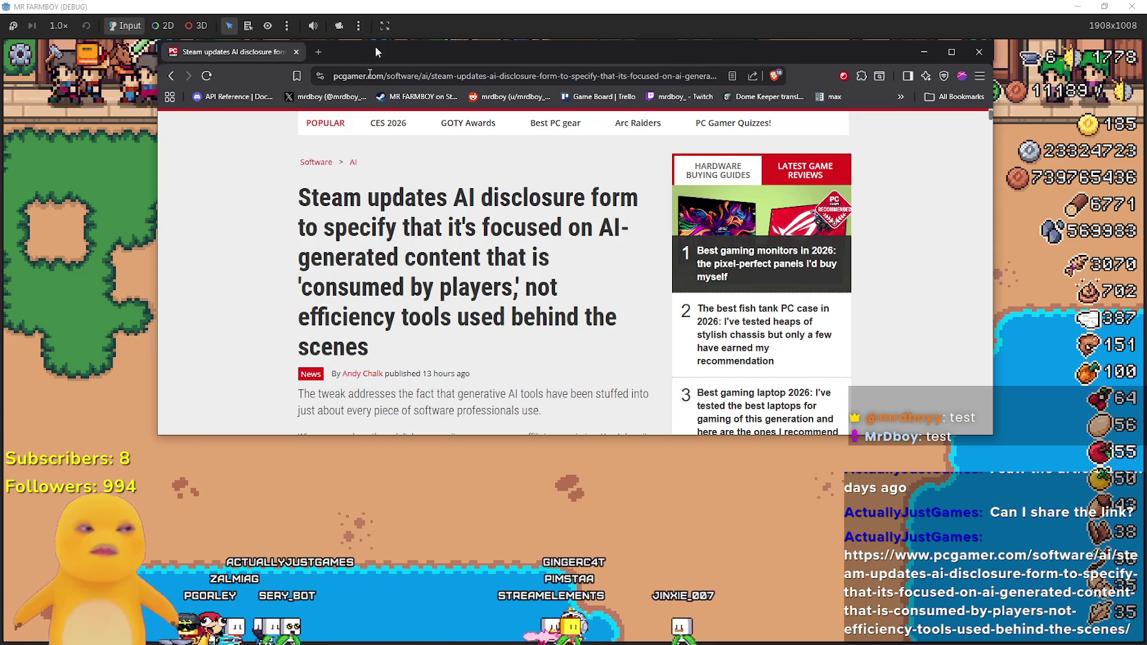
pyautogui.moveTo(496, 64)
pyautogui.click(780, 164)
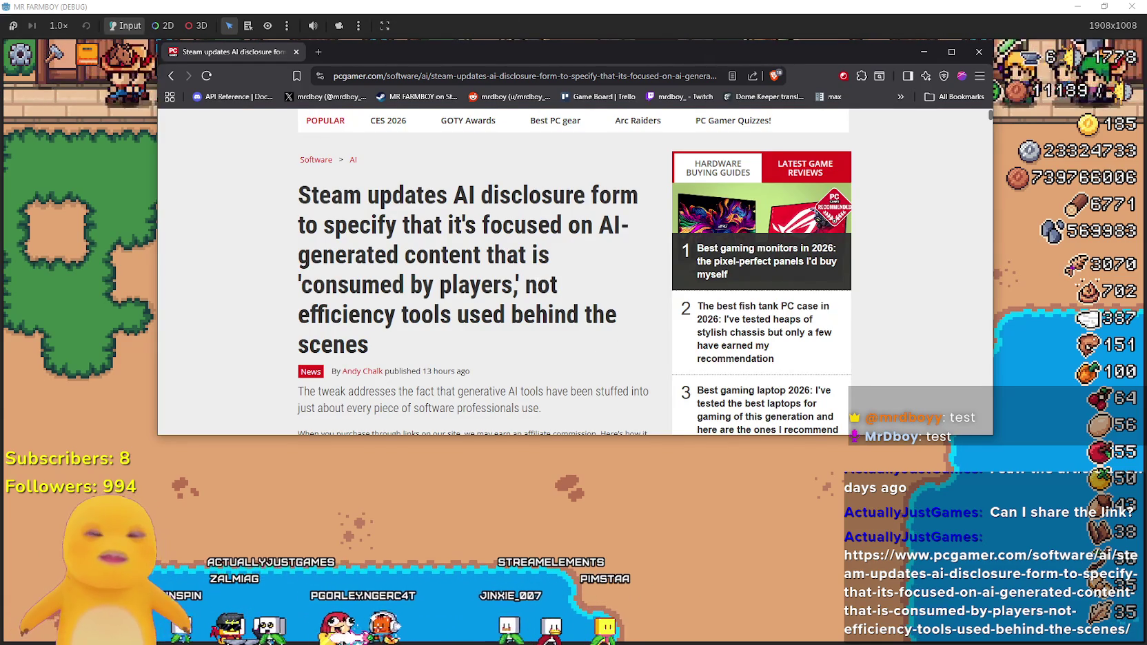
pyautogui.moveTo(370, 345)
pyautogui.mouseDown()
pyautogui.moveTo(298, 255)
pyautogui.moveTo(299, 225)
pyautogui.moveTo(303, 285)
pyautogui.moveTo(299, 195)
pyautogui.moveTo(364, 195)
pyautogui.moveTo(562, 285)
pyautogui.moveTo(579, 314)
pyautogui.mouseUp()
pyautogui.moveTo(398, 338)
pyautogui.mouseDown()
pyautogui.moveTo(372, 344)
pyautogui.moveTo(298, 195)
pyautogui.moveTo(393, 350)
pyautogui.moveTo(378, 350)
pyautogui.moveTo(298, 195)
pyautogui.mouseUp()
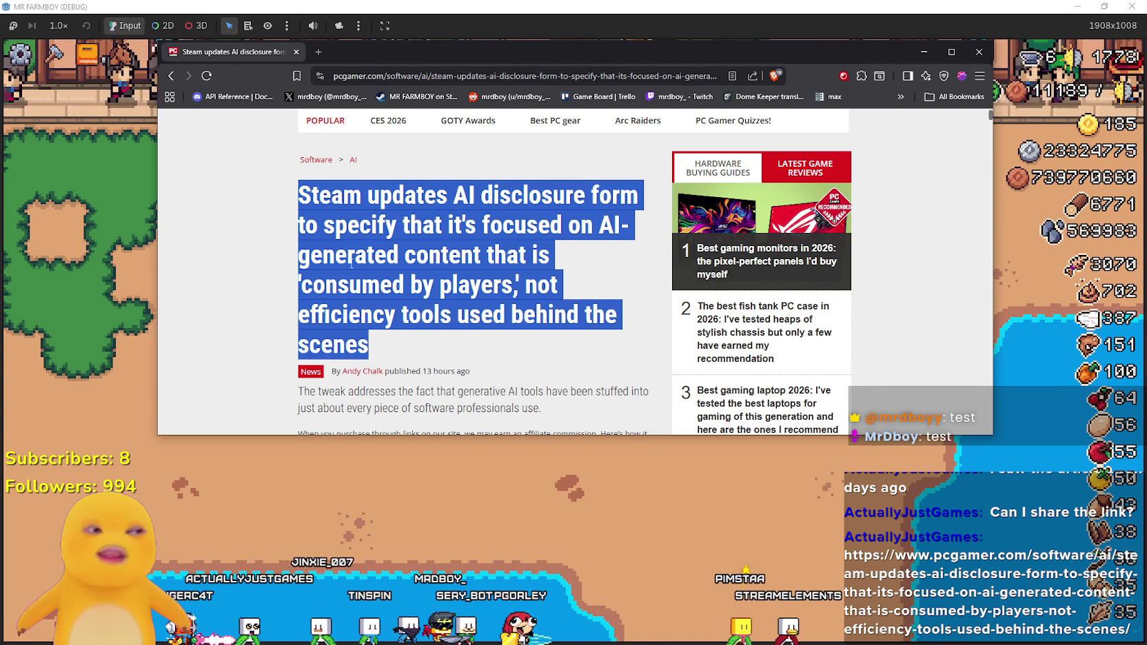
pyautogui.moveTo(298, 196)
pyautogui.mouseDown()
pyautogui.moveTo(517, 285)
pyautogui.moveTo(479, 358)
pyautogui.moveTo(298, 285)
pyautogui.moveTo(299, 195)
pyautogui.mouseUp()
pyautogui.click(479, 358)
# - Highlight the article's summary paragraph under the headline, then clear it
pyautogui.click(355, 283)
pyautogui.scroll(-3, 355, 283)
pyautogui.scroll(-3, 309, 178)
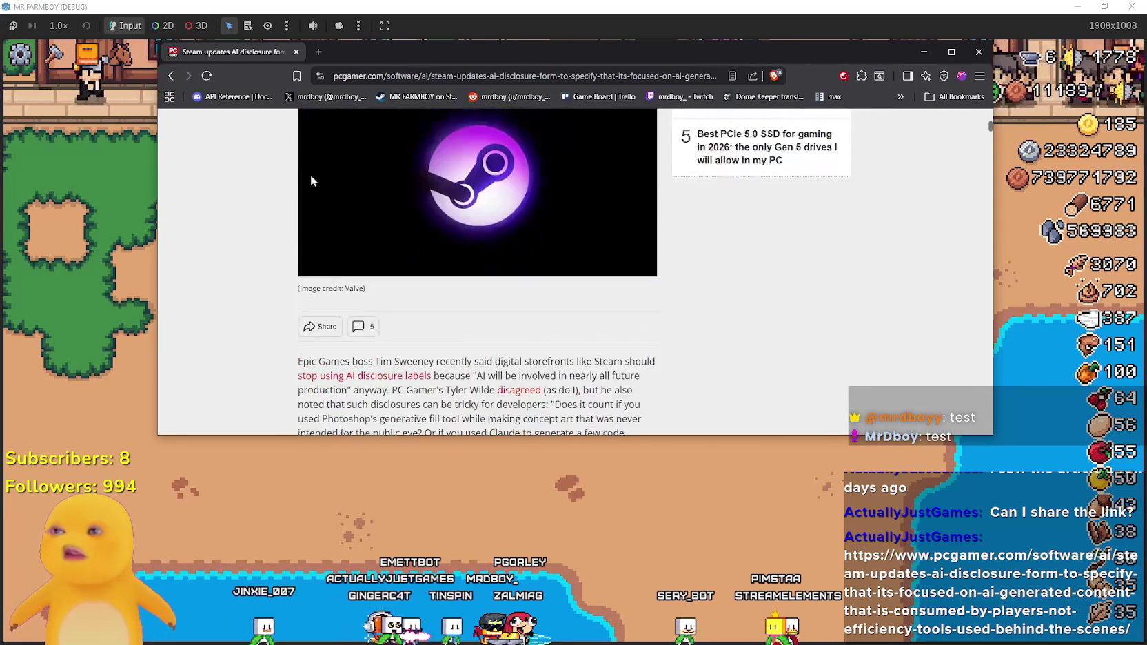
pyautogui.scroll(4, 309, 178)
pyautogui.moveTo(367, 227); pyautogui.dragTo(588, 240)
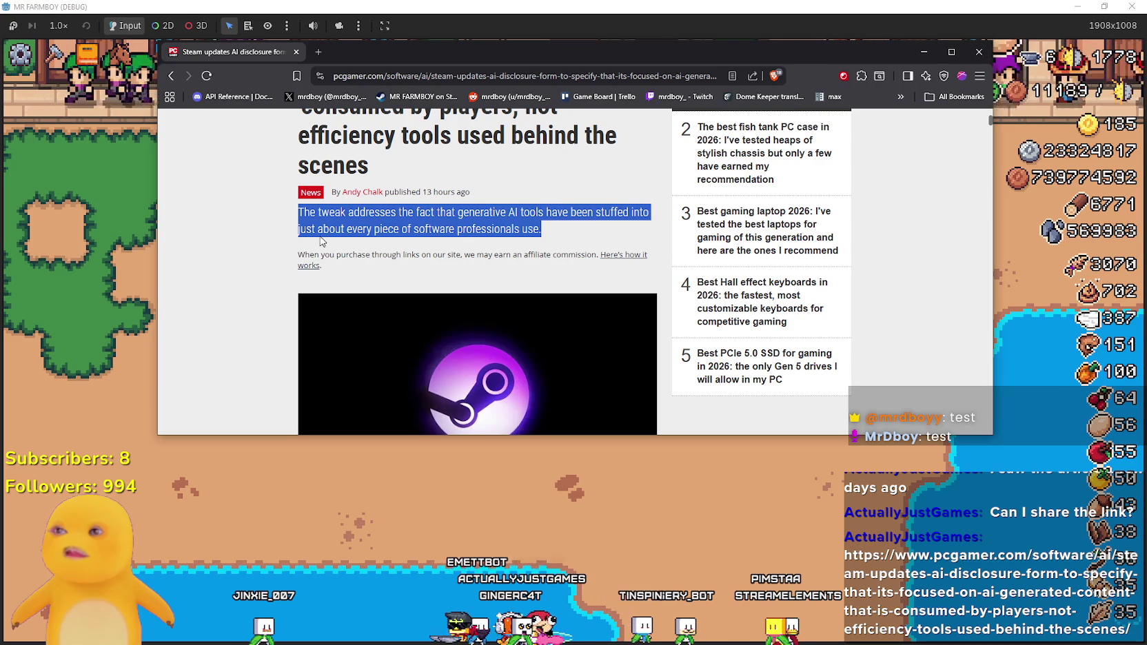
pyautogui.click(367, 229)
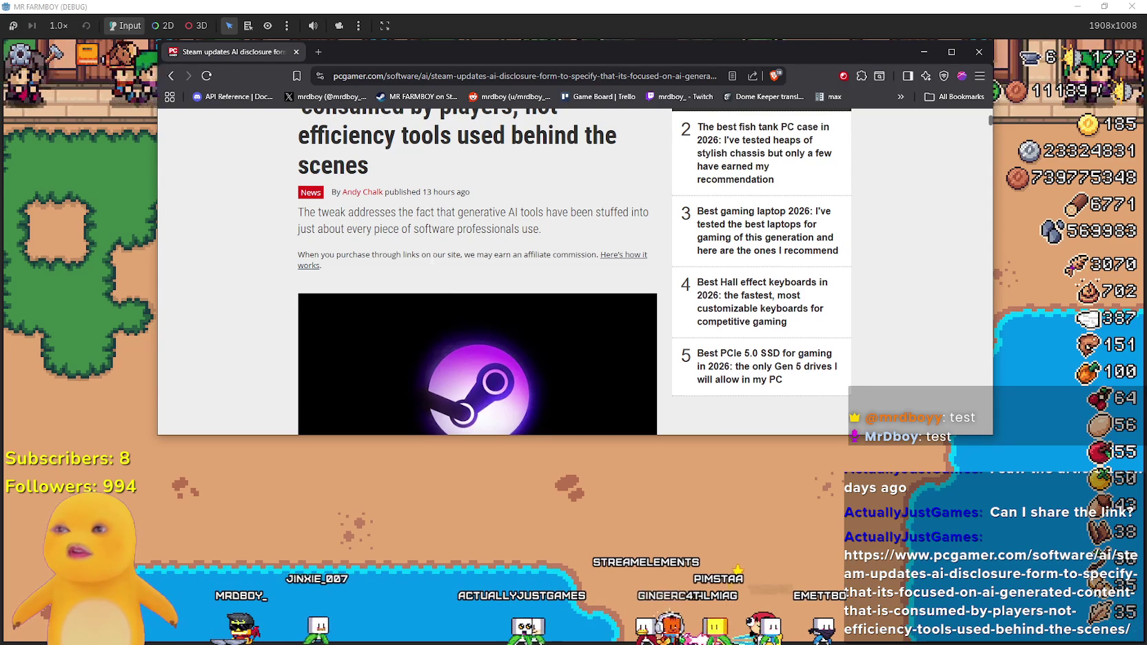
# - Scroll to the body text and highlight its first line and the quoted statement
pyautogui.scroll(-4, 420, 251)
pyautogui.scroll(-2, 420, 255)
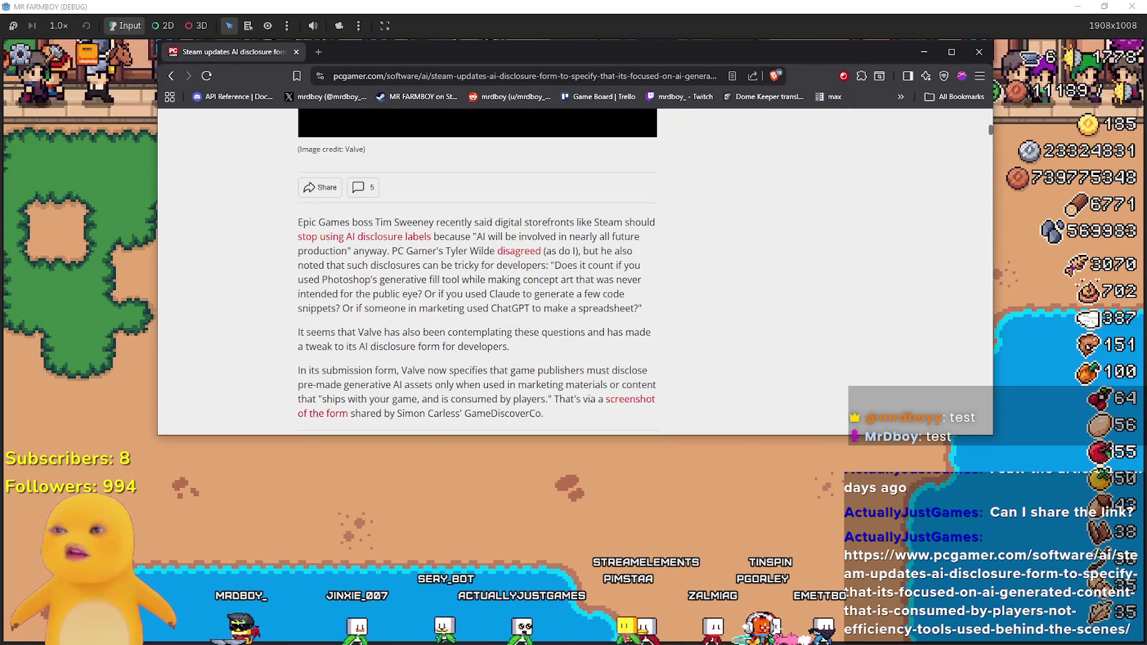
pyautogui.moveTo(358, 224)
pyautogui.mouseDown()
pyautogui.moveTo(659, 223)
pyautogui.moveTo(651, 413)
pyautogui.moveTo(650, 222)
pyautogui.moveTo(652, 413)
pyautogui.moveTo(660, 231)
pyautogui.mouseUp()
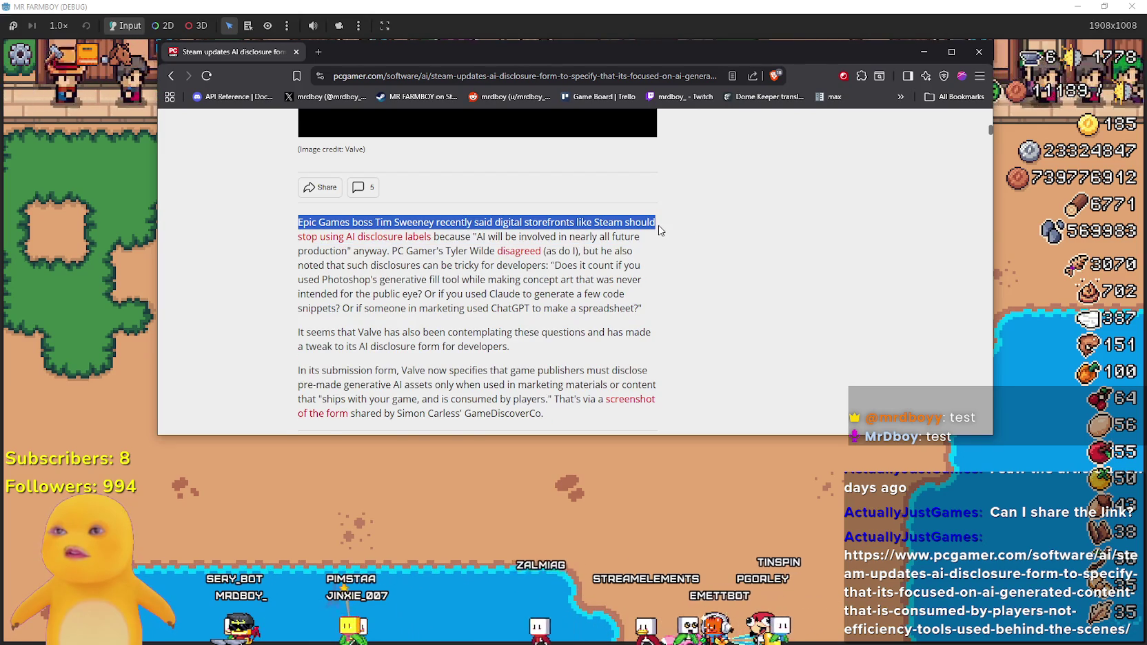
pyautogui.click(635, 235)
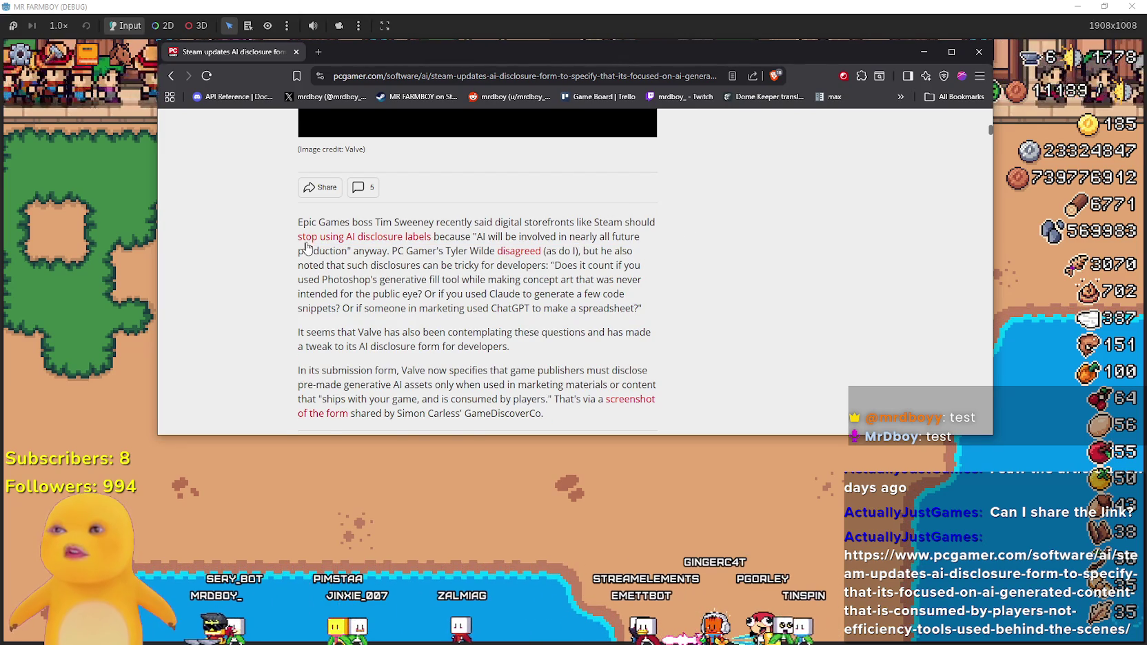
pyautogui.doubleClick(496, 237)
pyautogui.moveTo(662, 247)
pyautogui.mouseDown()
pyautogui.moveTo(346, 252)
pyautogui.moveTo(495, 236)
pyautogui.moveTo(447, 233)
pyautogui.moveTo(445, 252)
pyautogui.moveTo(634, 252)
pyautogui.moveTo(594, 241)
pyautogui.moveTo(445, 252)
pyautogui.mouseUp()
pyautogui.click(441, 252)
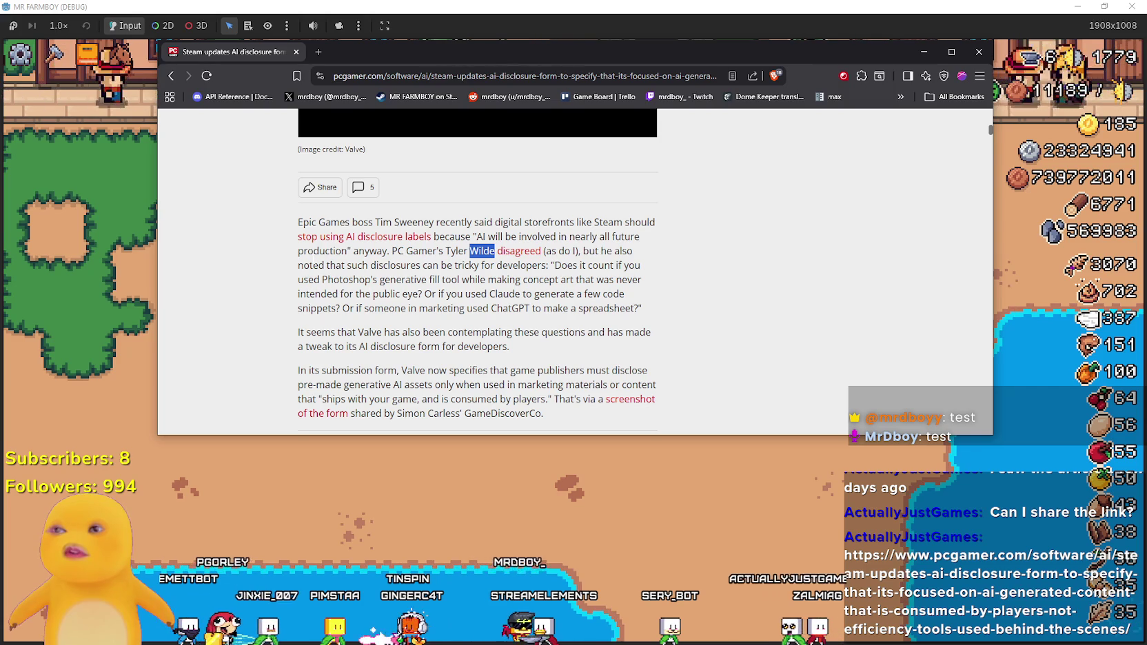
# - Highlight the storefront disclosure-label passage, then select and right-click the writer's name
pyautogui.moveTo(349, 264)
pyautogui.mouseDown()
pyautogui.moveTo(393, 251)
pyautogui.moveTo(639, 279)
pyautogui.moveTo(495, 222)
pyautogui.mouseUp()
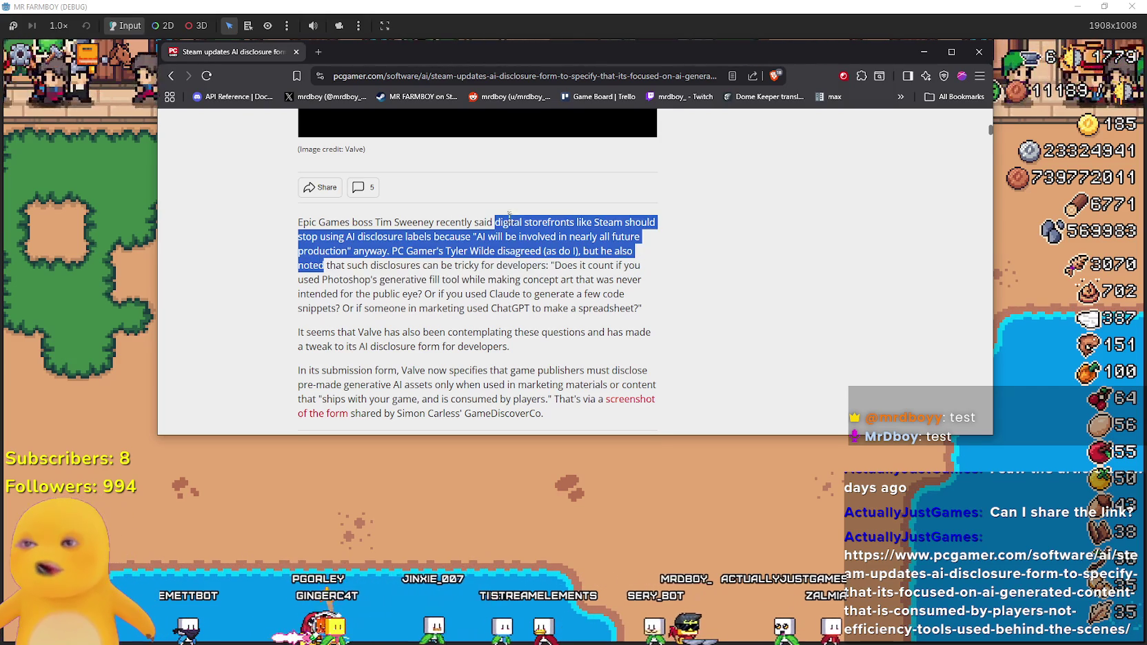
pyautogui.click(526, 252)
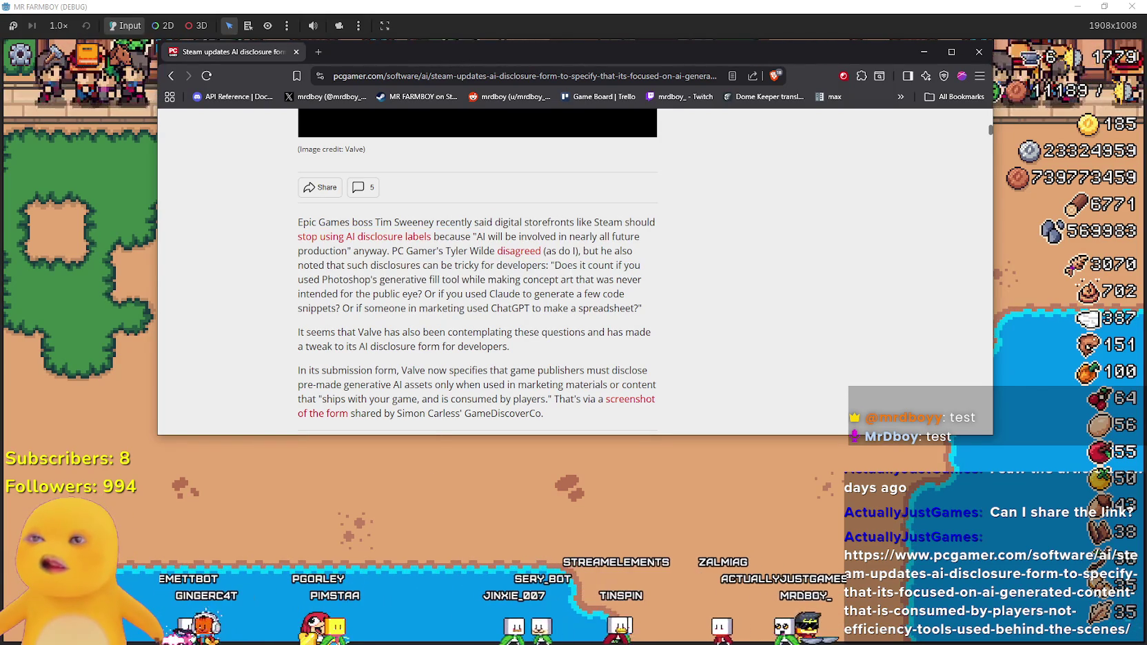
pyautogui.moveTo(446, 251); pyautogui.dragTo(494, 251)
pyautogui.rightClick(469, 253)
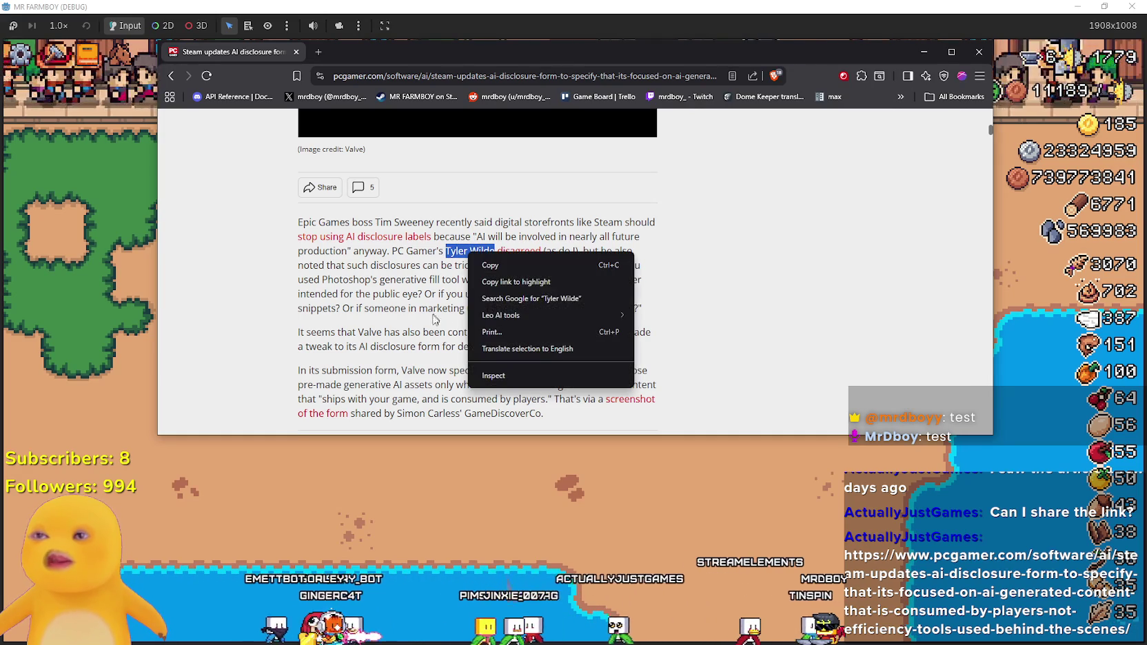
pyautogui.click(507, 299)
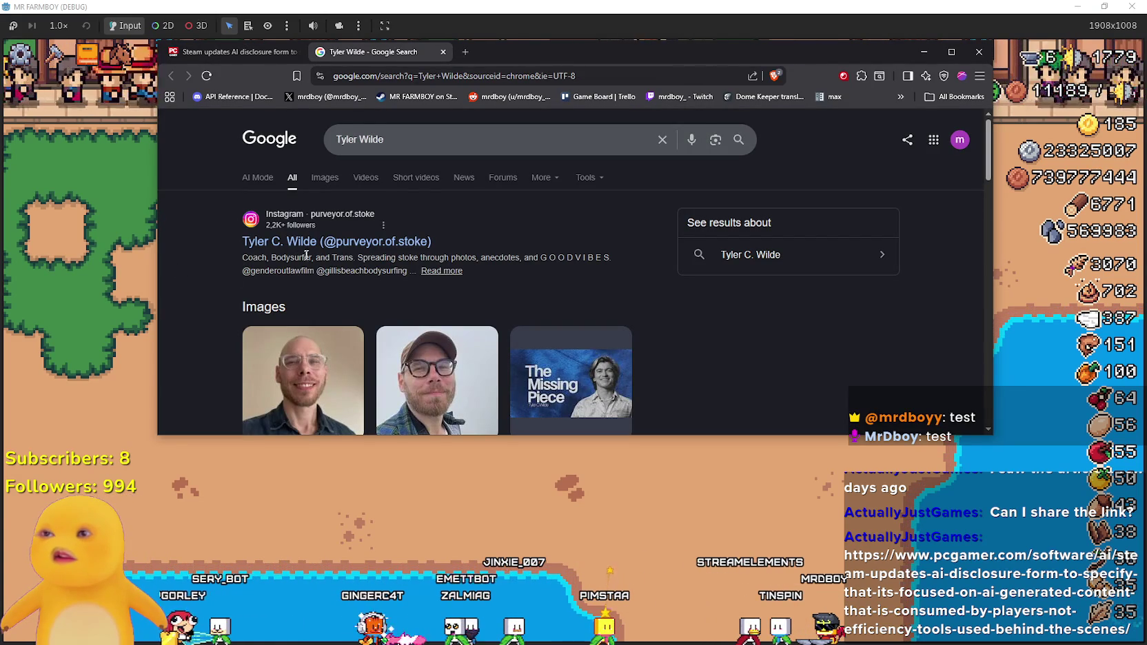
pyautogui.scroll(-6, 660, 269)
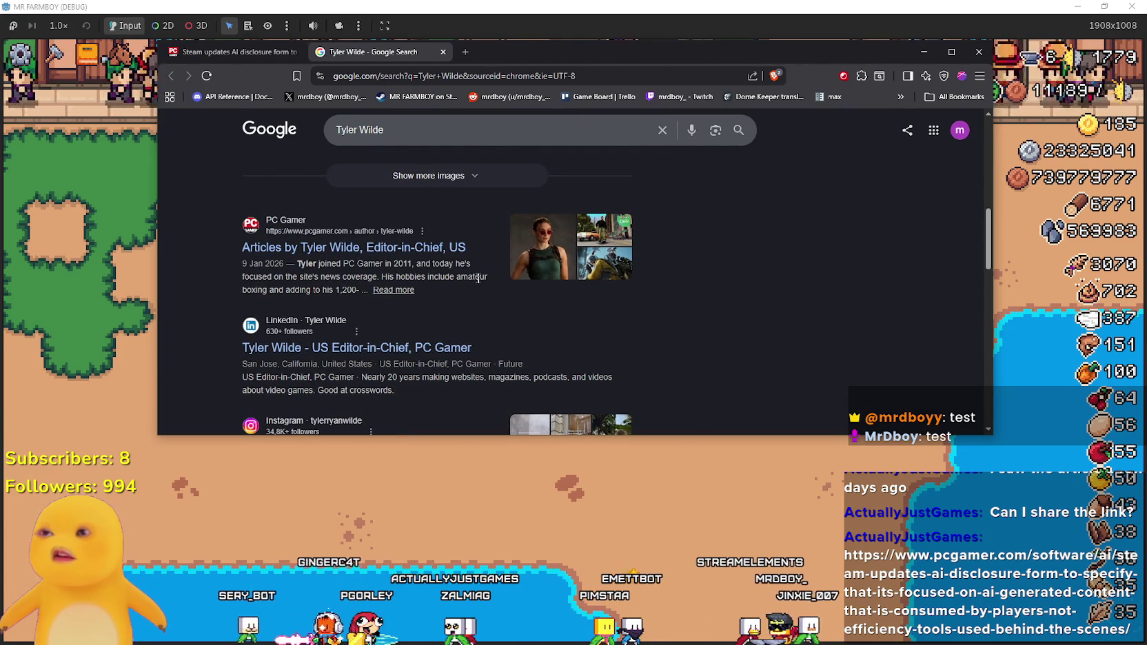
pyautogui.click(445, 52)
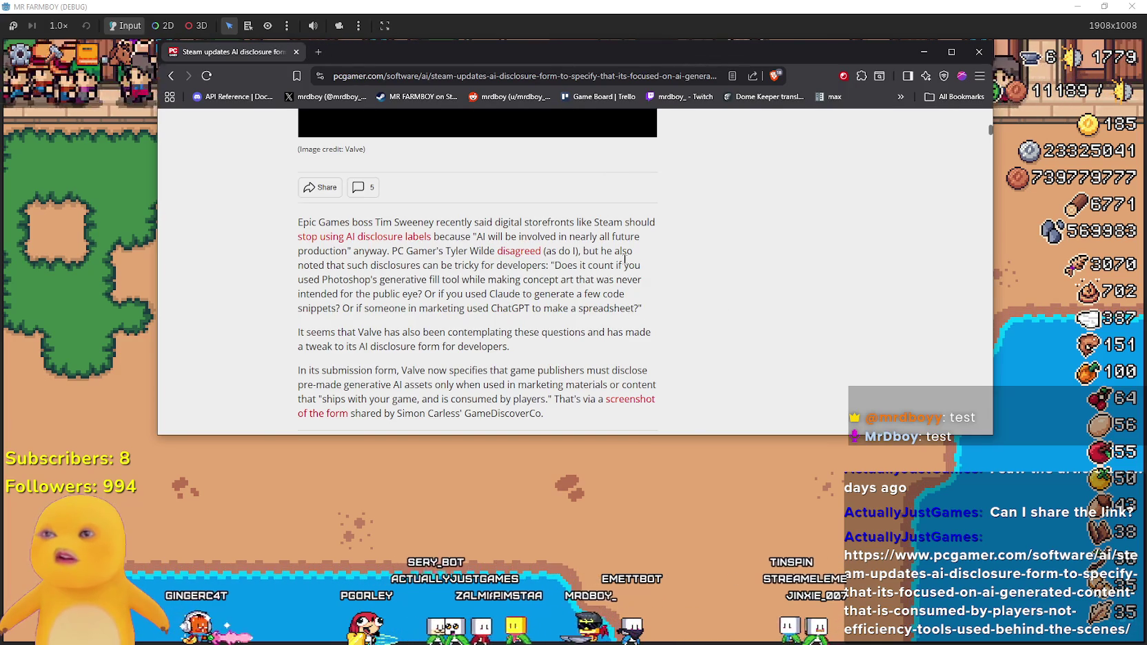
pyautogui.scroll(-1, 584, 309)
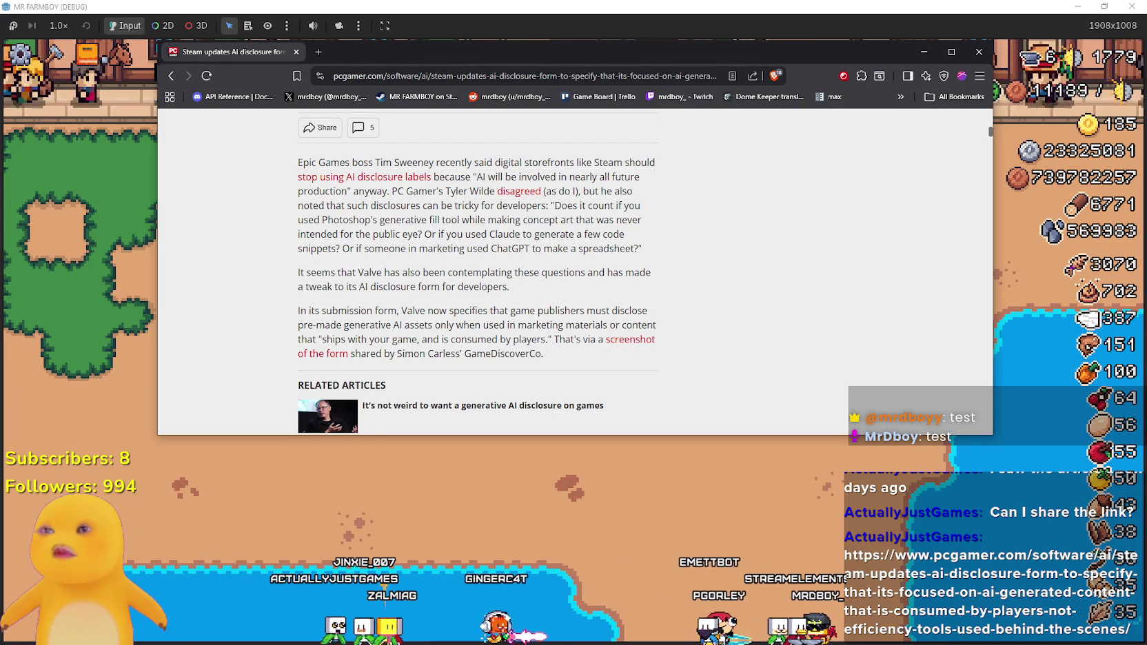
pyautogui.scroll(-1, 674, 274)
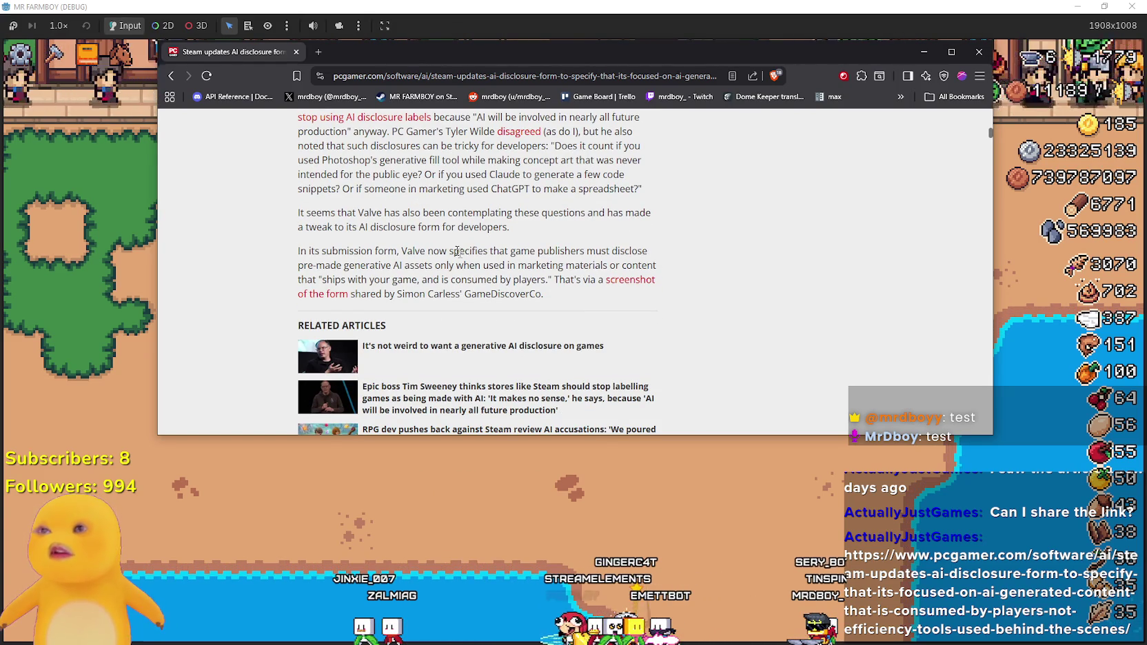
pyautogui.scroll(-2, 484, 277)
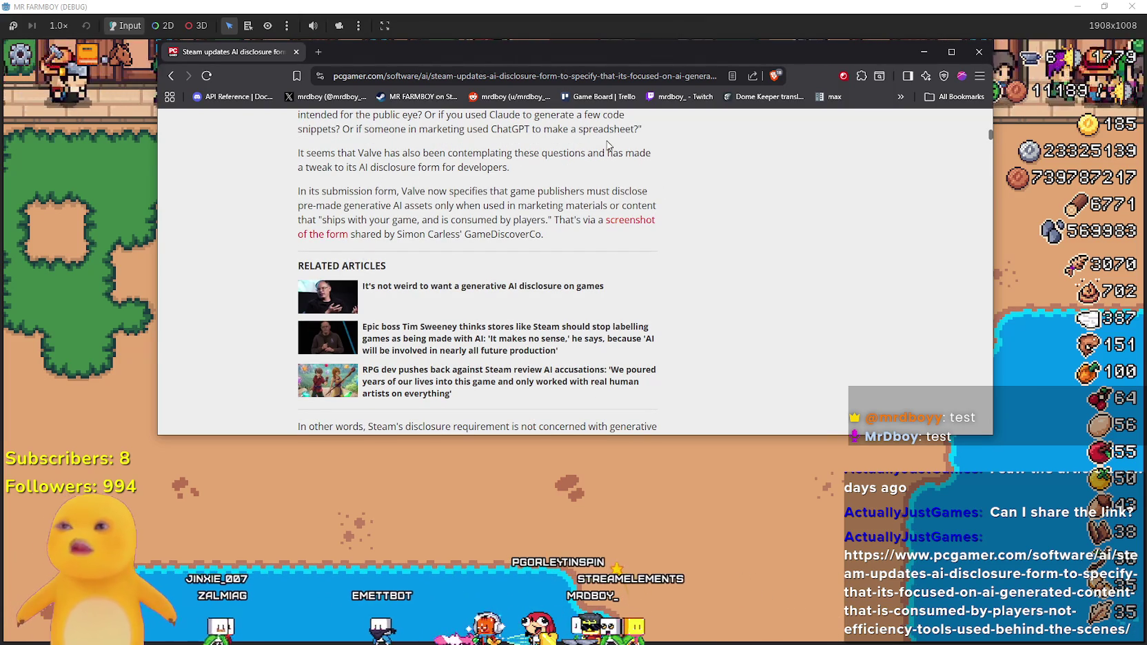
pyautogui.doubleClick(419, 206)
pyautogui.moveTo(424, 205); pyautogui.dragTo(300, 205)
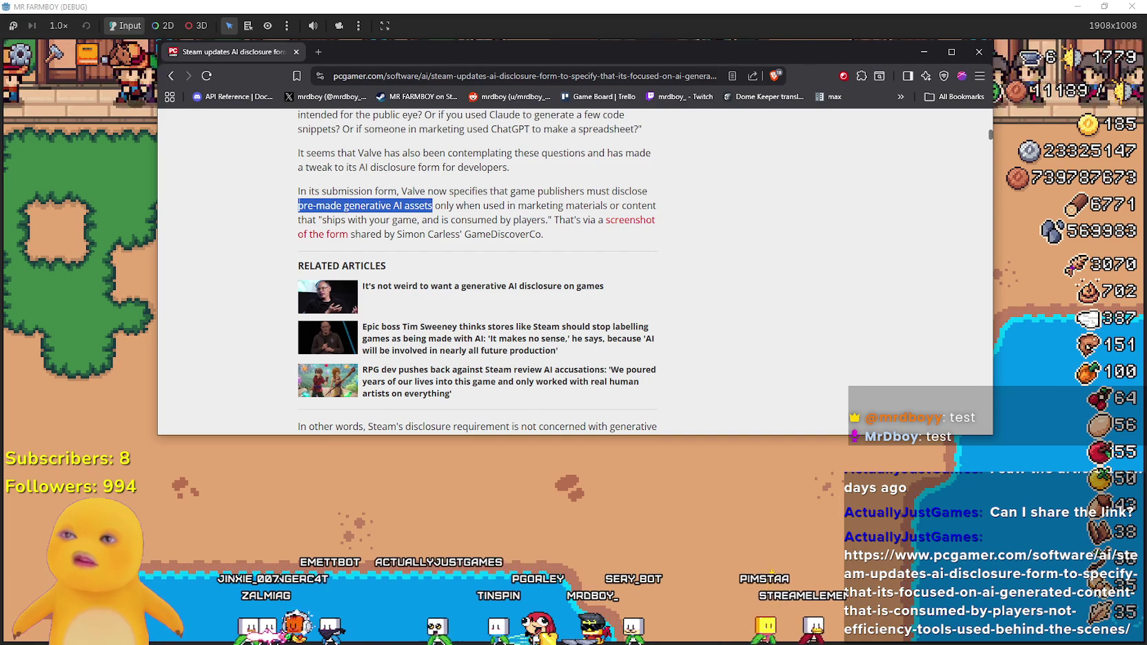
pyautogui.moveTo(484, 205); pyautogui.dragTo(606, 206)
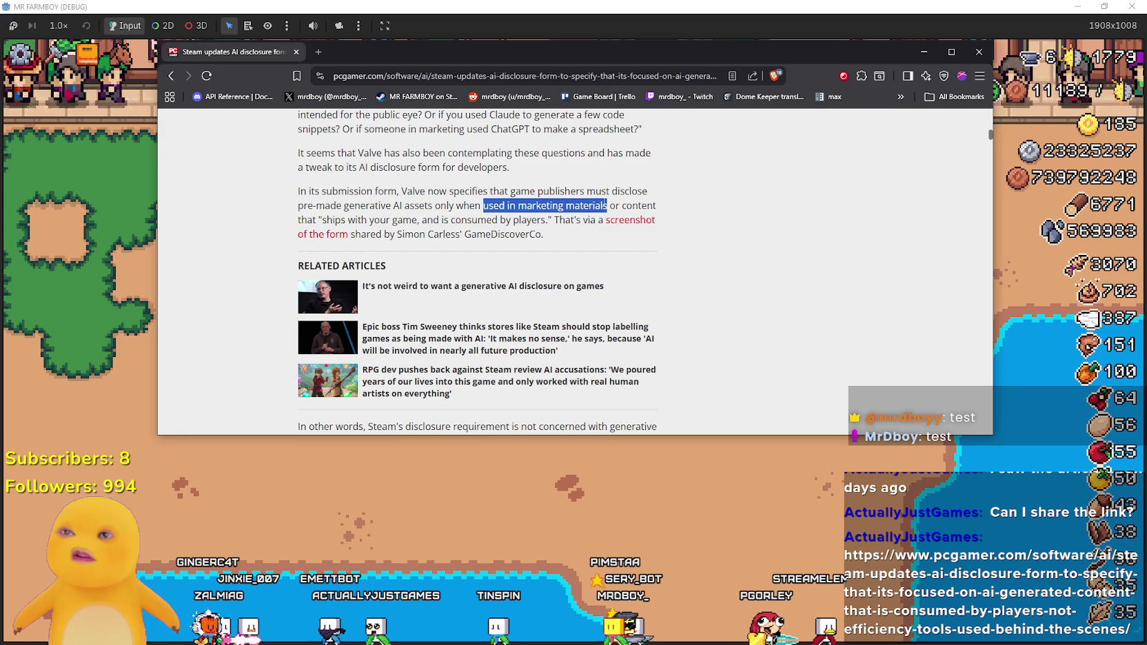
pyautogui.click(594, 216)
pyautogui.moveTo(608, 205); pyautogui.dragTo(298, 210)
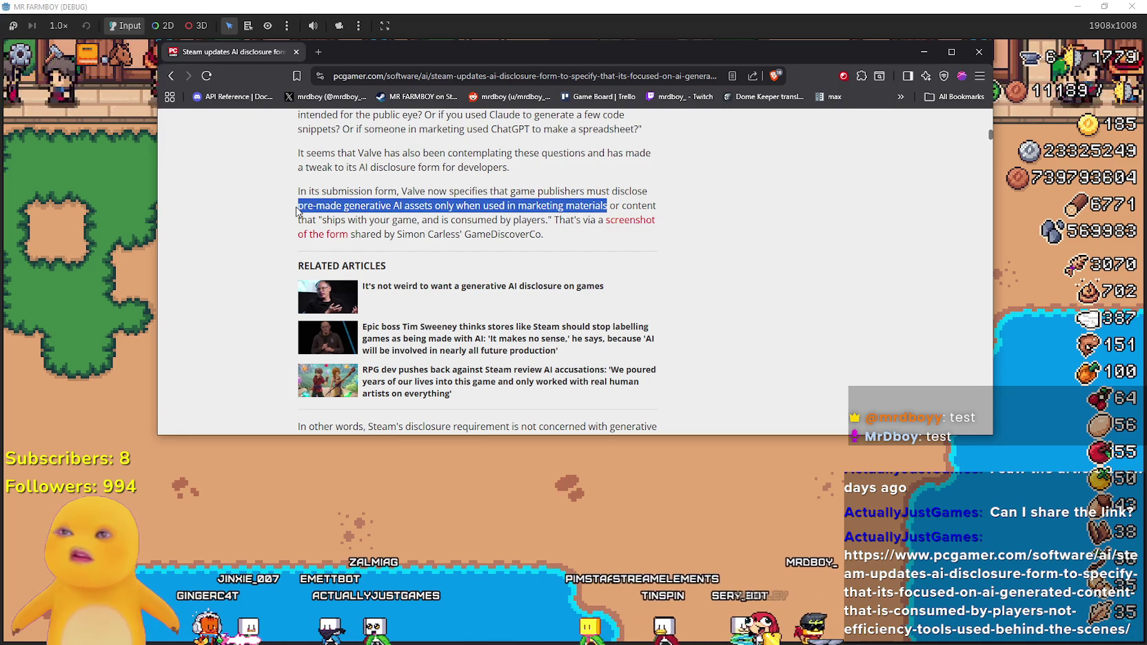
pyautogui.click(631, 207)
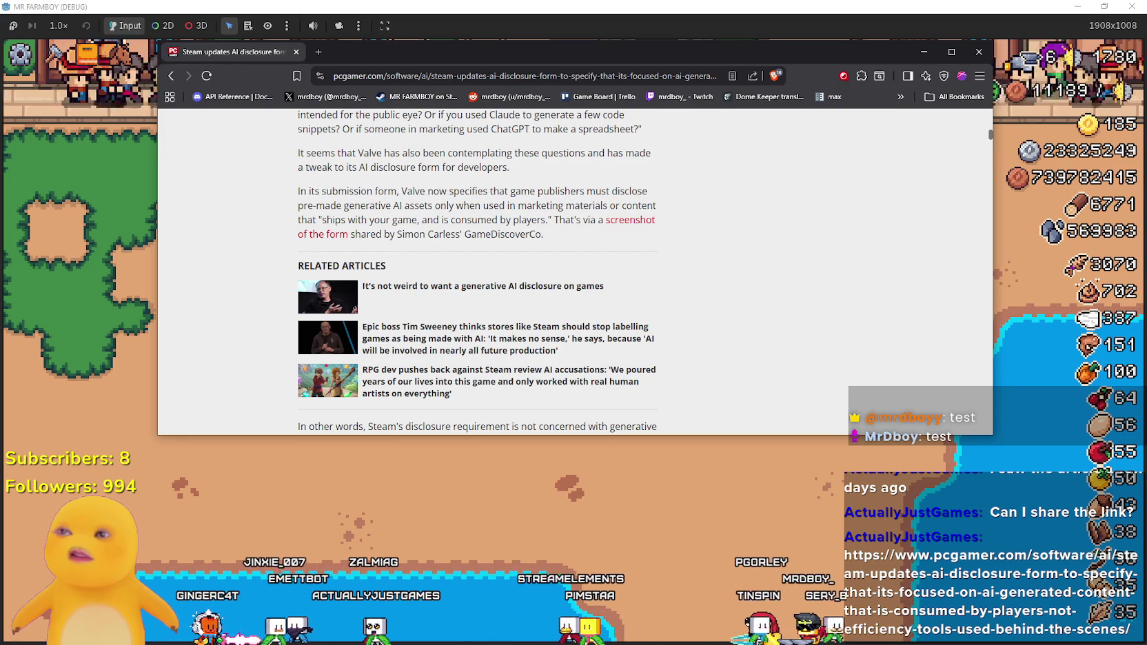
pyautogui.moveTo(342, 220); pyautogui.dragTo(532, 219)
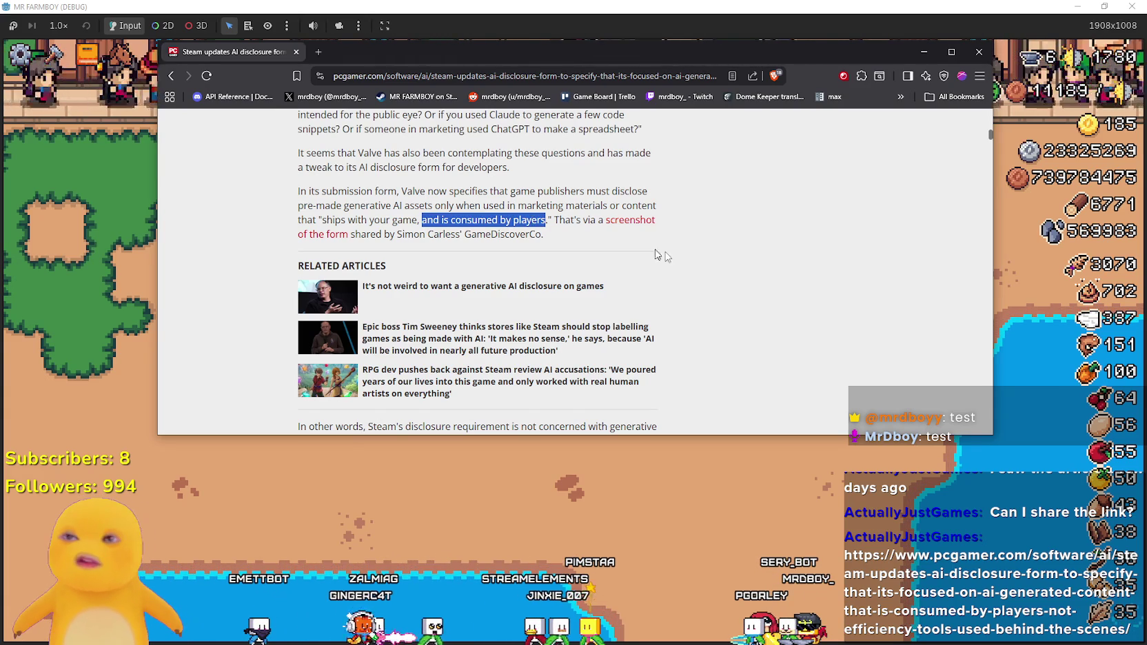
pyautogui.scroll(-4, 722, 269)
pyautogui.scroll(2, 722, 271)
pyautogui.scroll(-2, 446, 250)
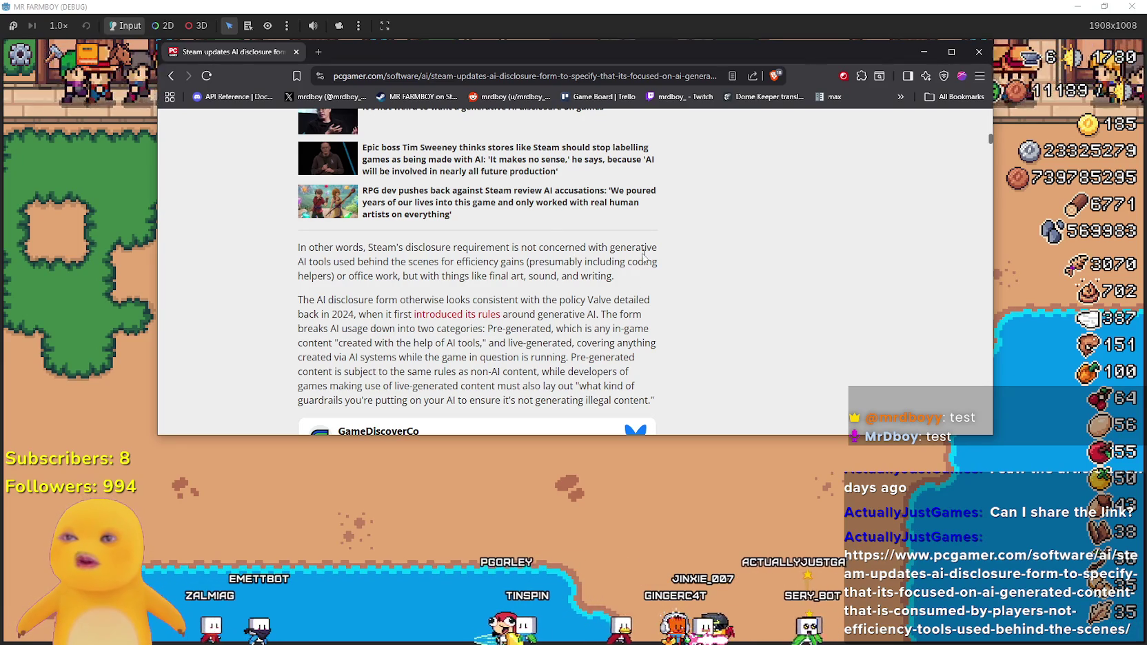
# - Highlight the passages on generative AI tools, coding helpers, and final art and sound
pyautogui.moveTo(610, 248)
pyautogui.mouseDown()
pyautogui.moveTo(333, 276)
pyautogui.moveTo(336, 263)
pyautogui.moveTo(448, 276)
pyautogui.moveTo(456, 262)
pyautogui.moveTo(523, 263)
pyautogui.mouseUp()
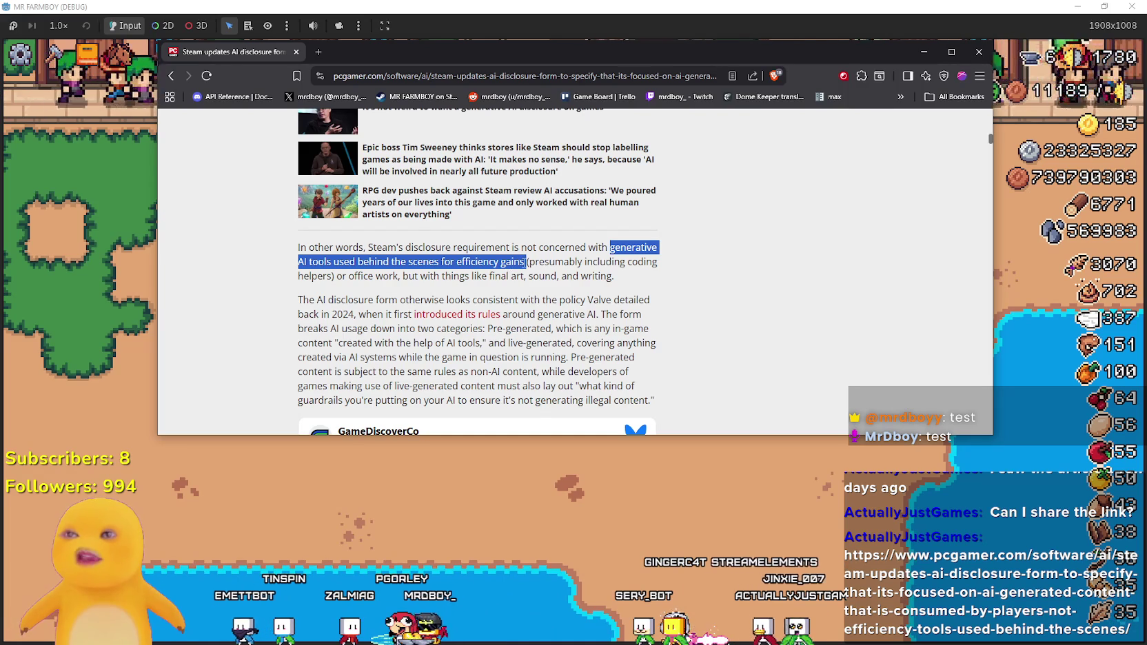
pyautogui.click(580, 272)
pyautogui.moveTo(657, 262)
pyautogui.mouseDown()
pyautogui.moveTo(340, 277)
pyautogui.moveTo(486, 276)
pyautogui.moveTo(338, 268)
pyautogui.moveTo(423, 278)
pyautogui.mouseUp()
pyautogui.doubleClick(360, 276)
pyautogui.moveTo(508, 277)
pyautogui.mouseDown()
pyautogui.moveTo(610, 276)
pyautogui.moveTo(492, 278)
pyautogui.moveTo(536, 271)
pyautogui.mouseUp()
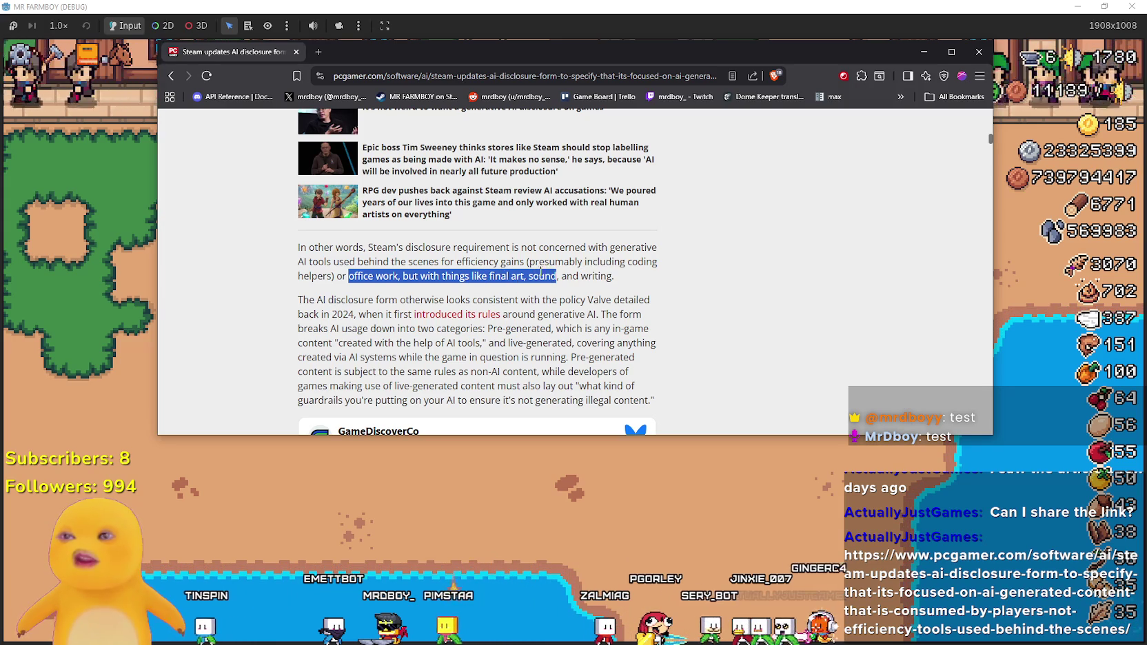
pyautogui.moveTo(613, 277); pyautogui.dragTo(631, 279)
pyautogui.click(631, 280)
# - Highlight the disclosure and pre-generated content paragraphs, then scroll toward the GameDiscoverCo post
pyautogui.scroll(-1, 269, 255)
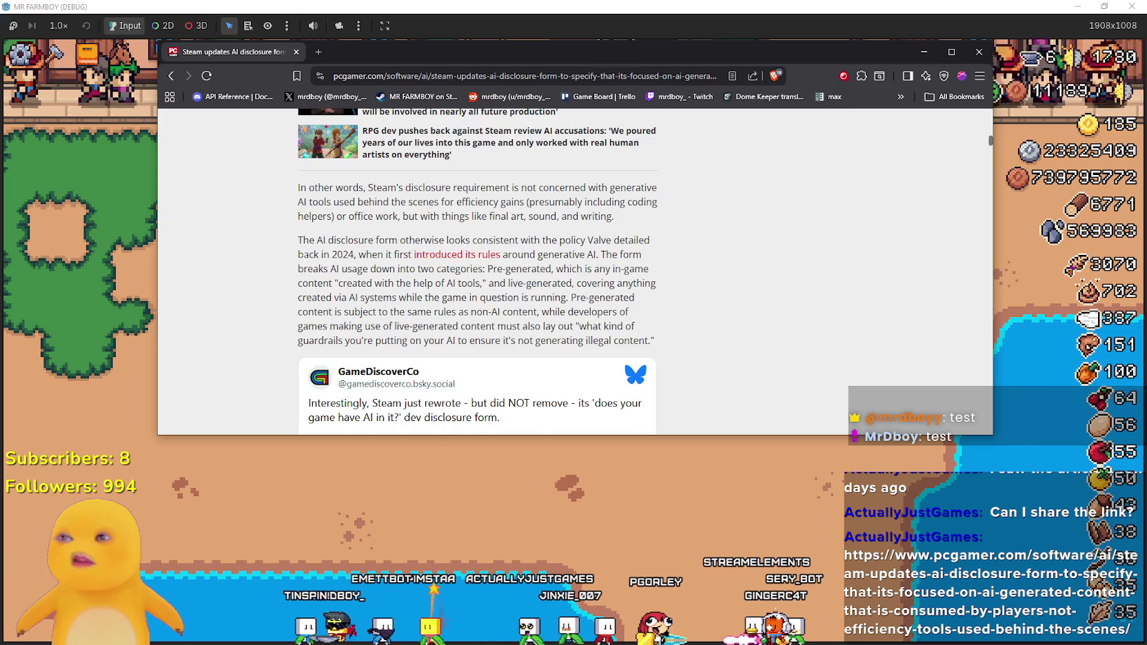
pyautogui.scroll(-1, 620, 222)
pyautogui.moveTo(298, 179)
pyautogui.mouseDown()
pyautogui.moveTo(652, 185)
pyautogui.moveTo(329, 209)
pyautogui.moveTo(648, 214)
pyautogui.moveTo(317, 238)
pyautogui.moveTo(349, 223)
pyautogui.moveTo(329, 193)
pyautogui.moveTo(362, 209)
pyautogui.moveTo(513, 209)
pyautogui.moveTo(648, 249)
pyautogui.mouseUp()
pyautogui.click(536, 205)
pyautogui.click(714, 254)
pyautogui.scroll(-3, 710, 258)
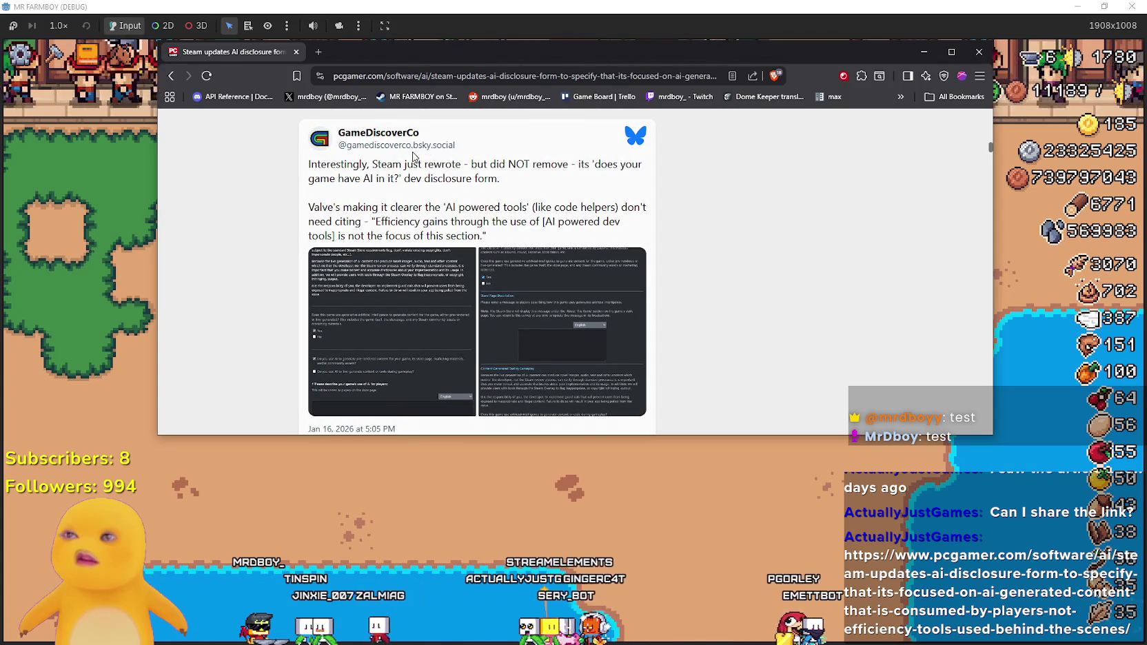
# - Open the GameDiscoverCo post on Bluesky in a new tab, then close it
pyautogui.click(559, 168)
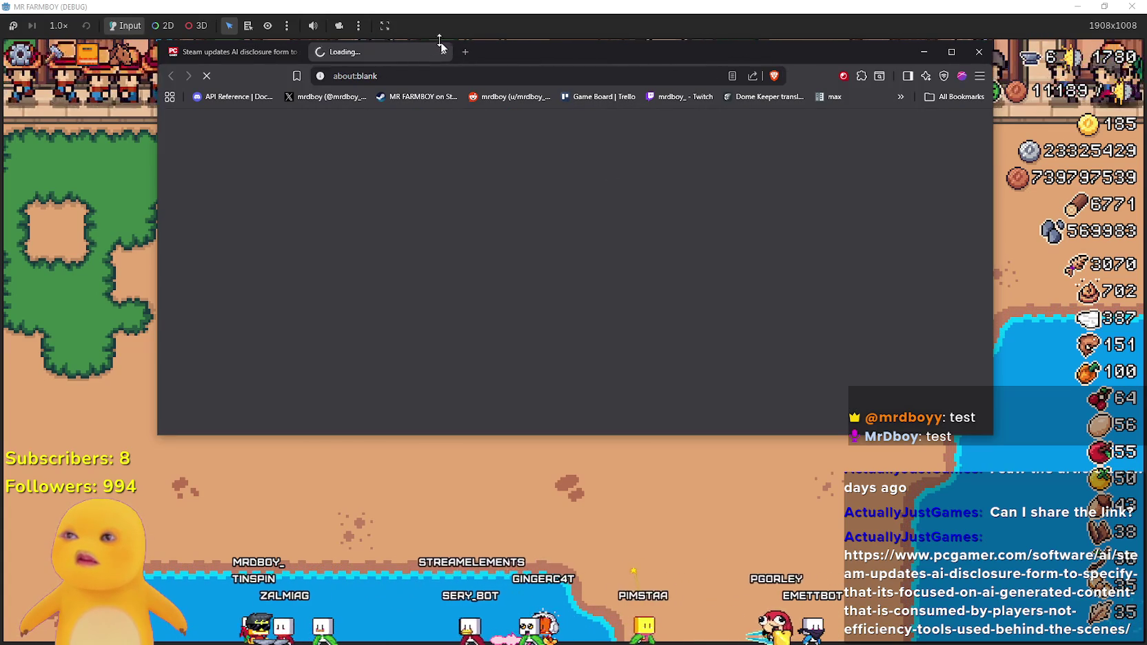
pyautogui.hotkey('ctrl', 'w')
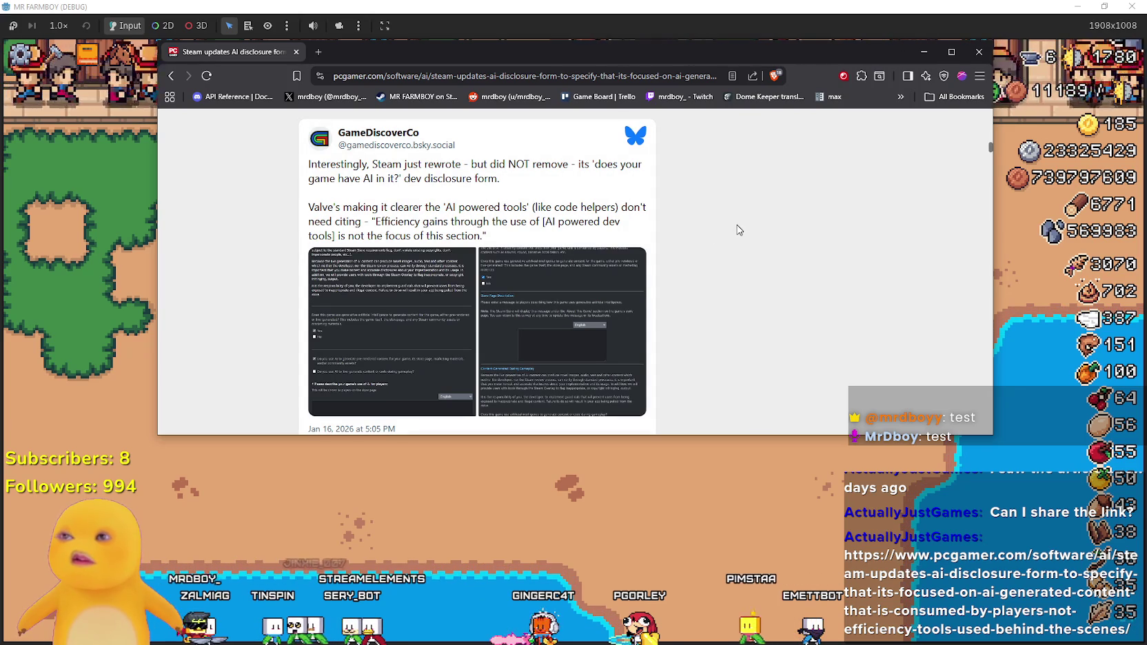
pyautogui.scroll(-1, 737, 224)
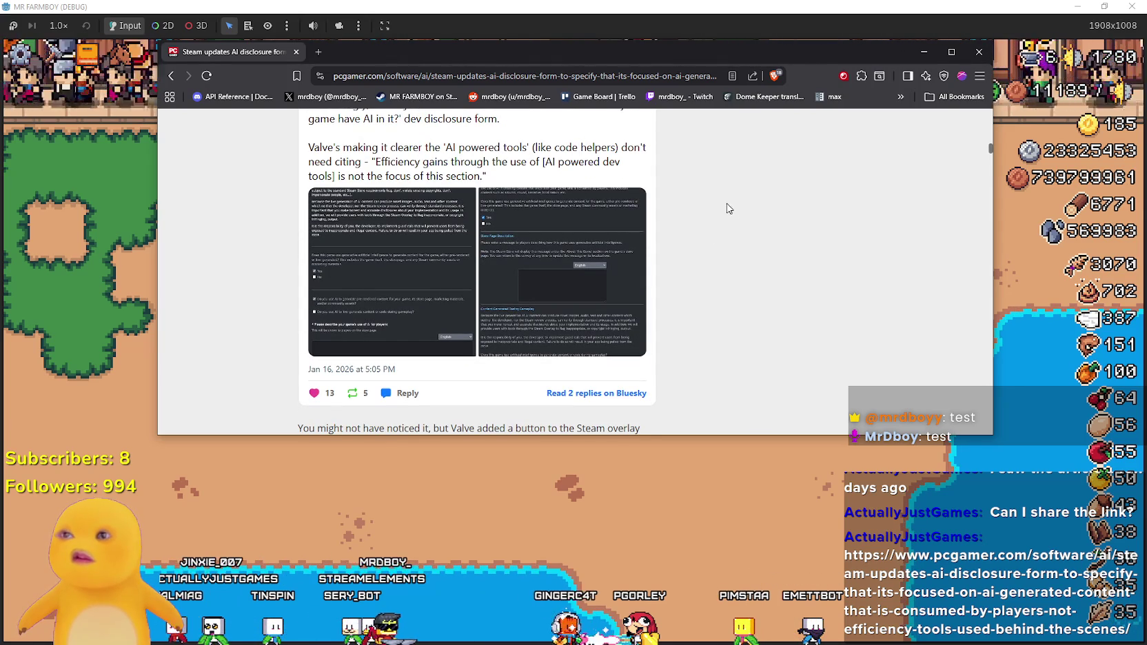
pyautogui.scroll(-4, 728, 208)
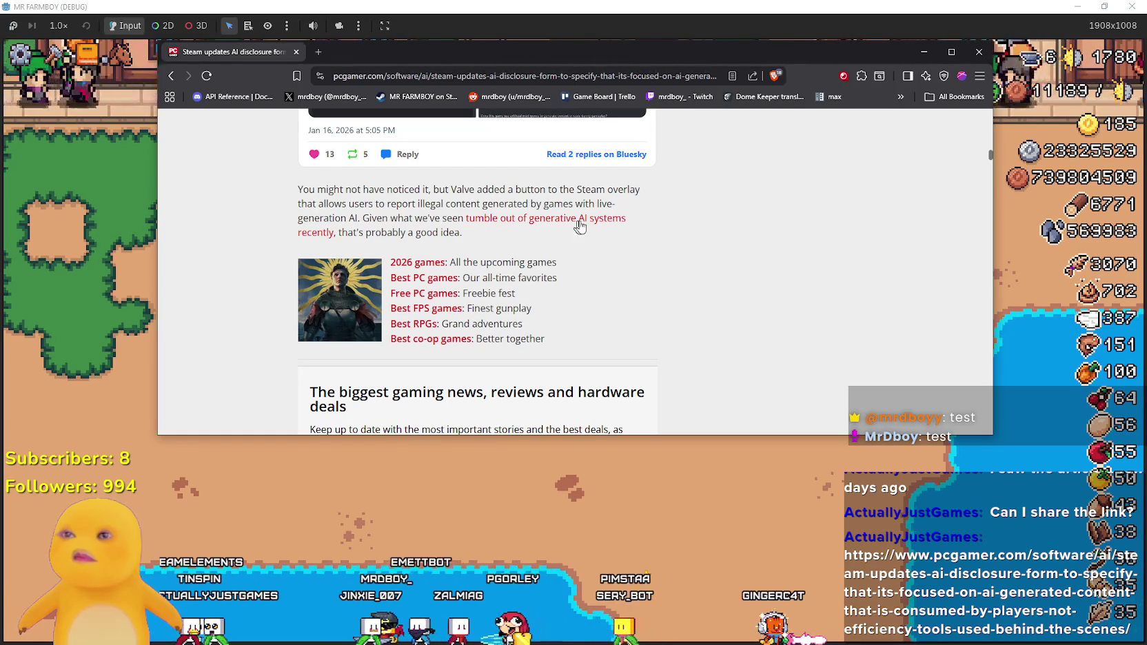
# - Scroll down to the article's five reader comments
pyautogui.scroll(-8, 425, 233)
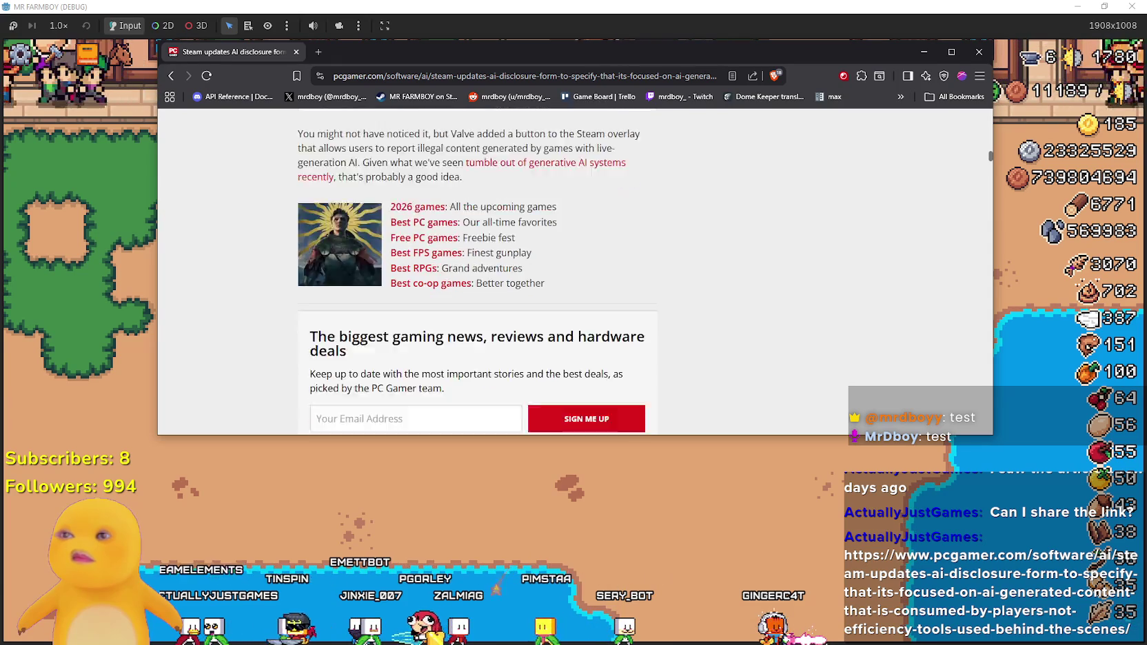
pyautogui.scroll(-5, 286, 221)
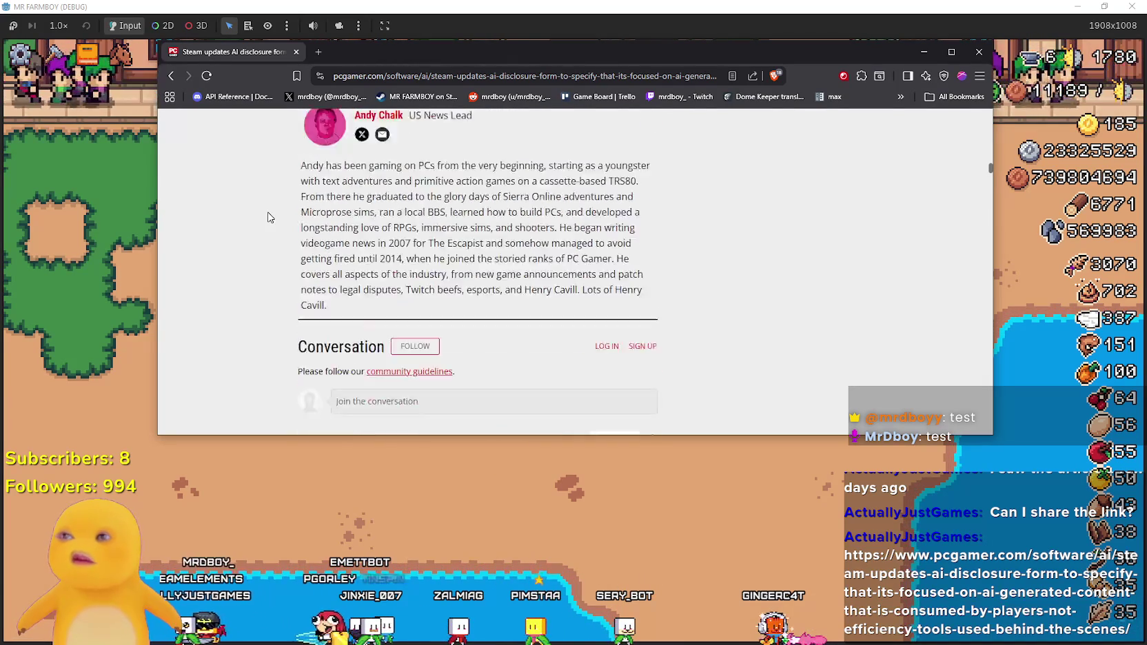
pyautogui.scroll(-1, 271, 216)
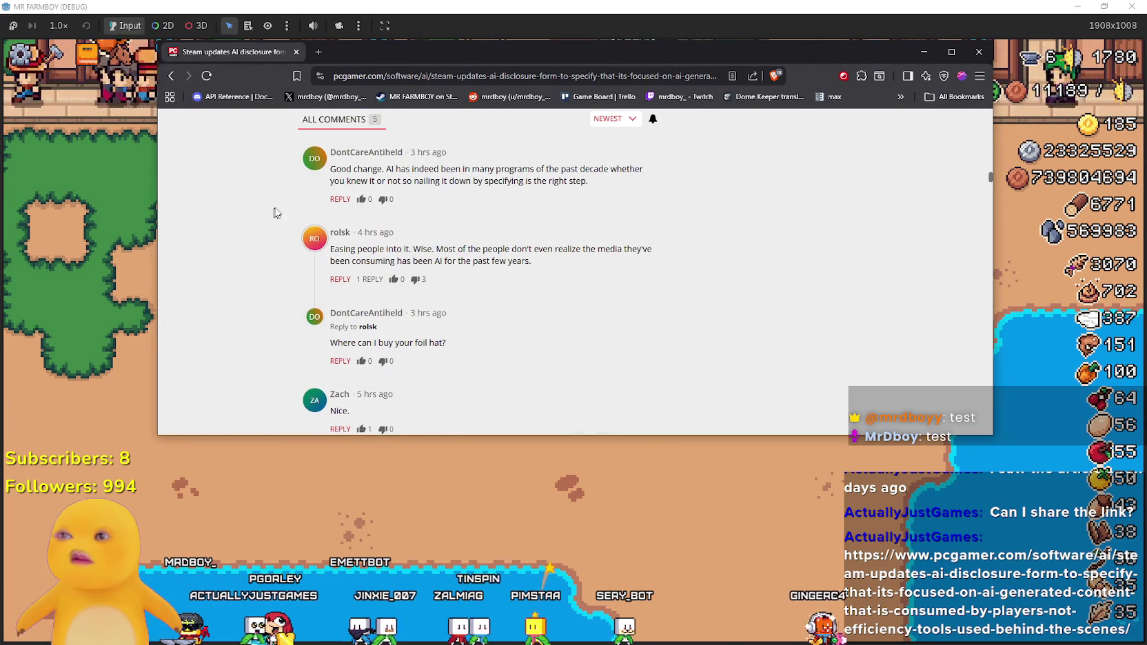
pyautogui.scroll(-3, 369, 251)
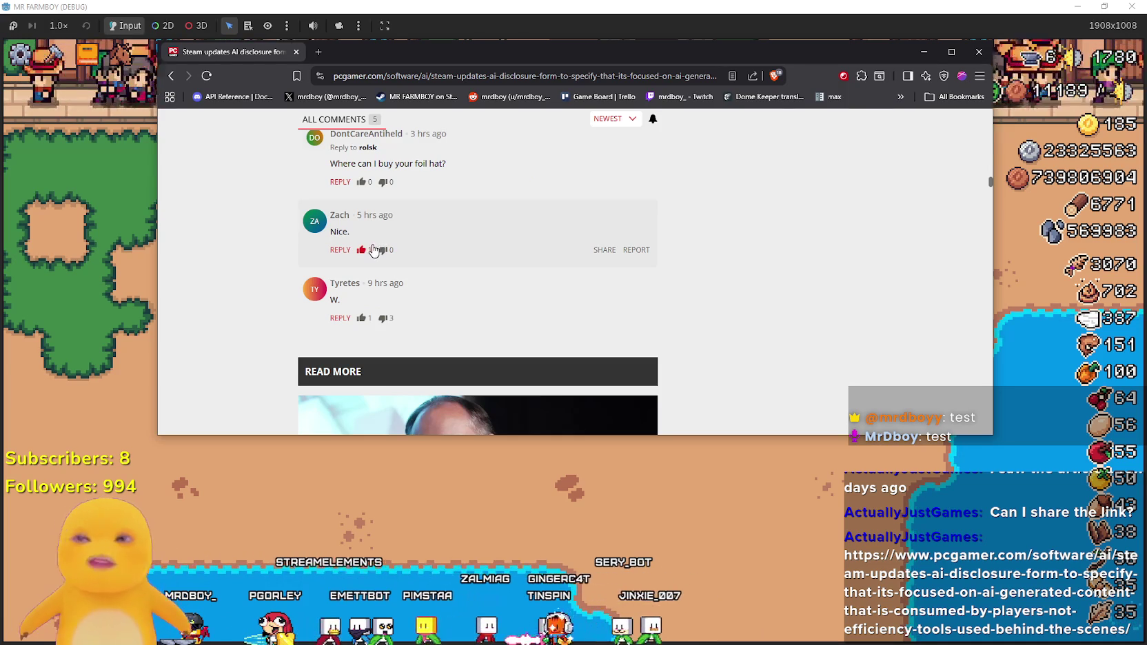
pyautogui.scroll(-4, 263, 258)
pyautogui.scroll(-4, 263, 258)
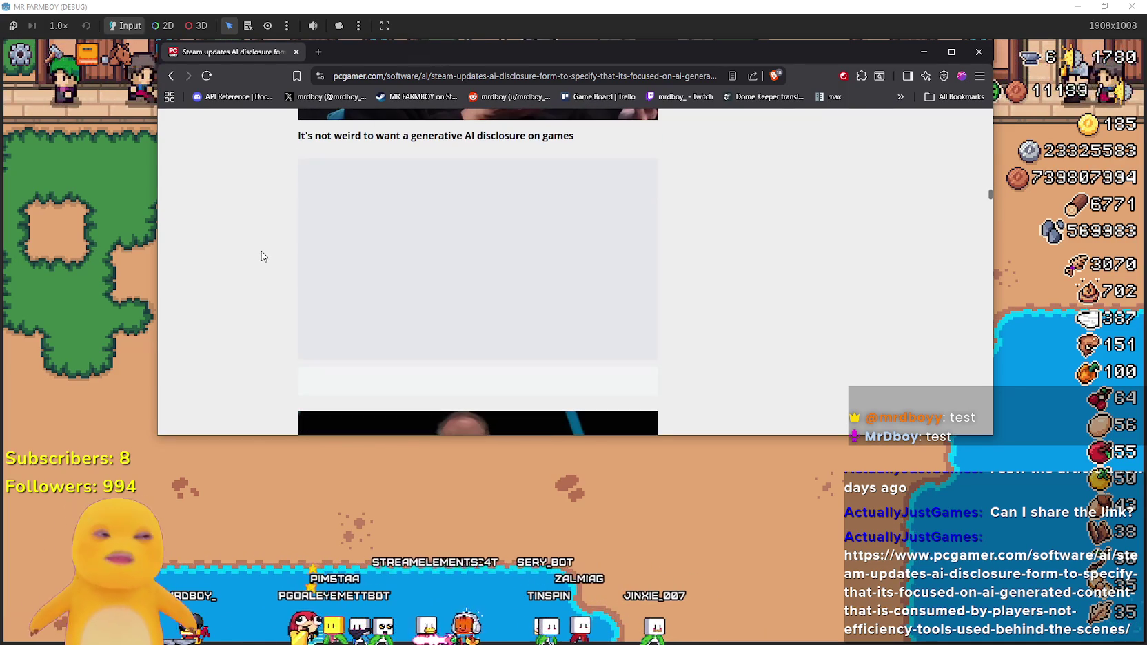
pyautogui.scroll(7, 258, 248)
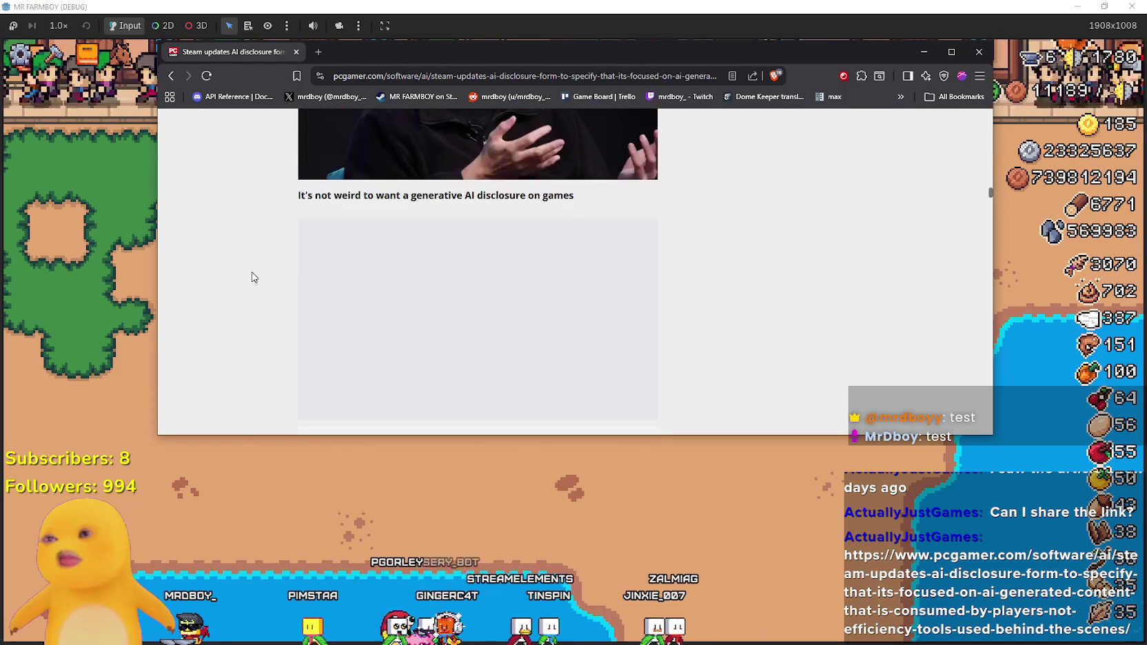
pyautogui.scroll(10, 241, 272)
pyautogui.scroll(-11, 245, 269)
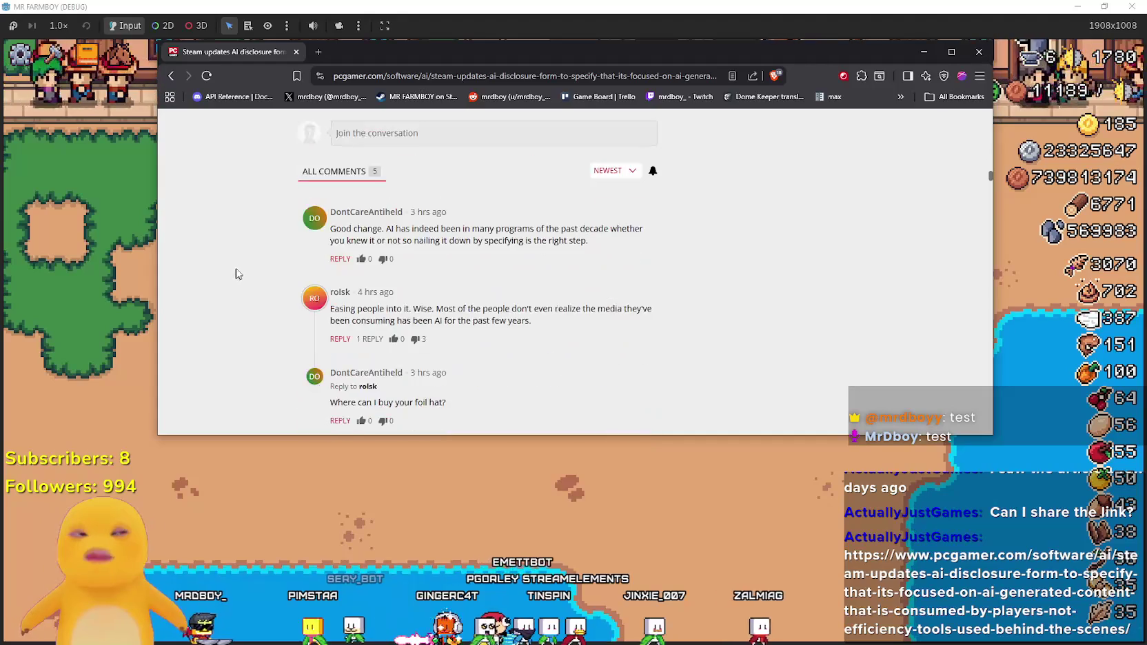
pyautogui.scroll(-1, 251, 262)
pyautogui.scroll(5, 250, 271)
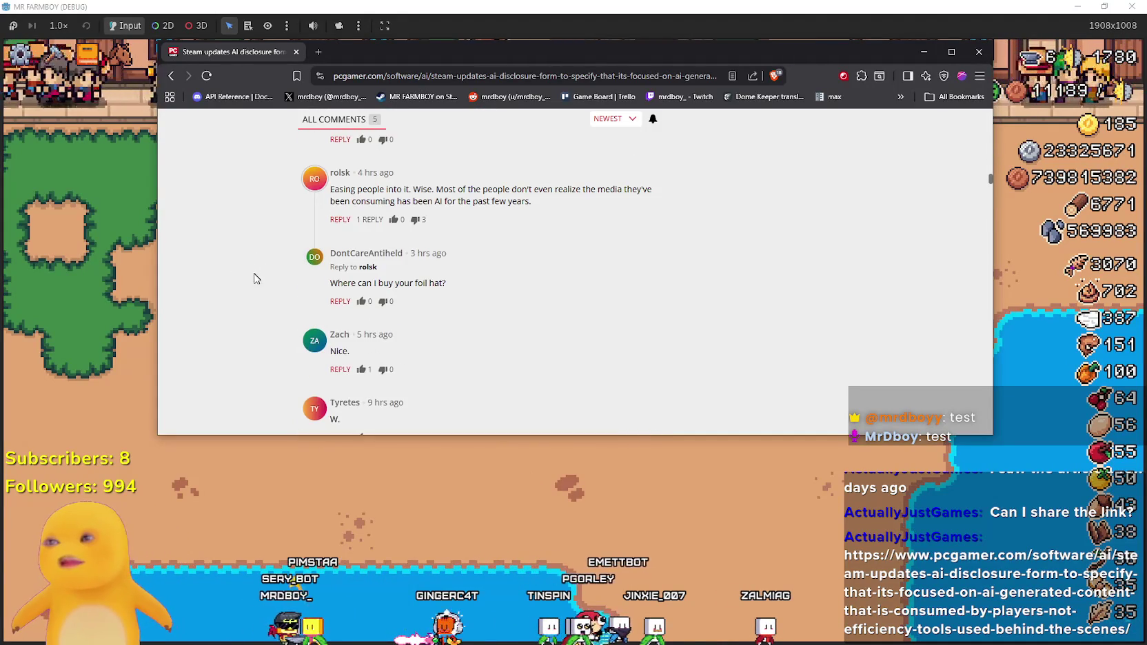
pyautogui.scroll(4, 414, 349)
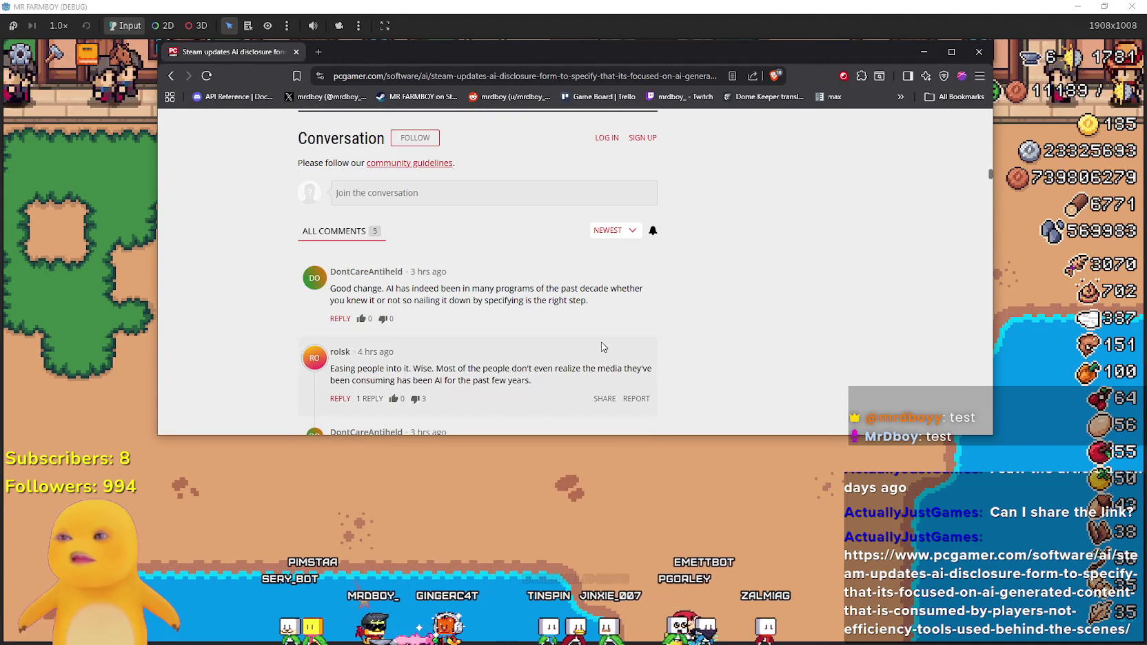
pyautogui.scroll(-3, 455, 345)
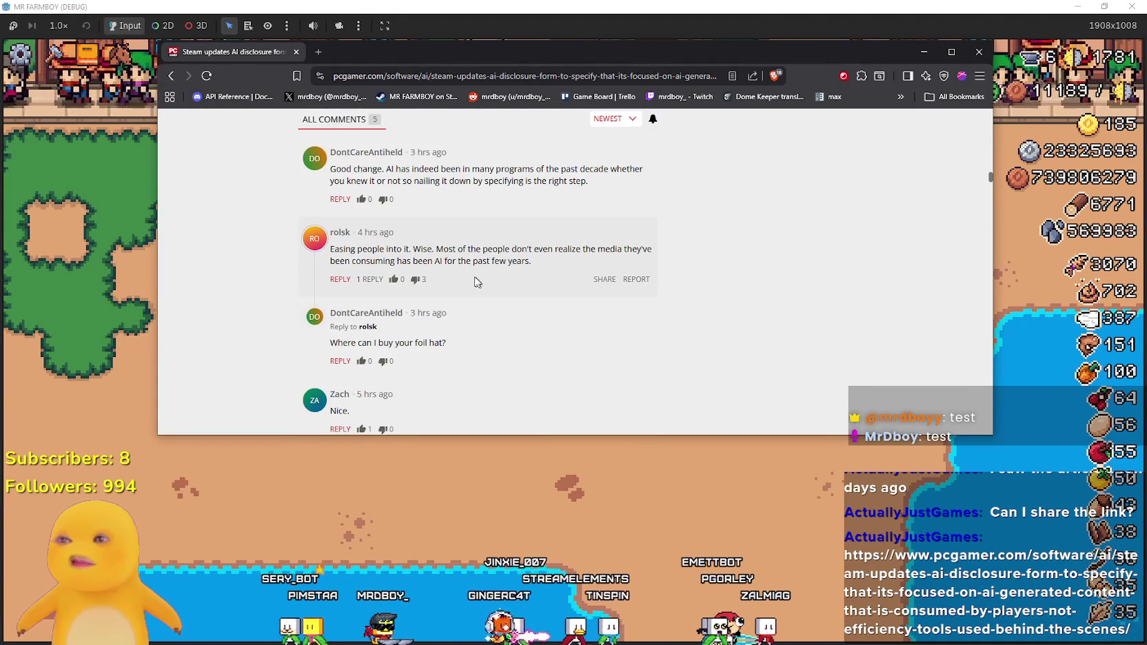
# - Close the article tab, check the coop window in Mr Farmboy, then return to Godot
pyautogui.click(297, 53)
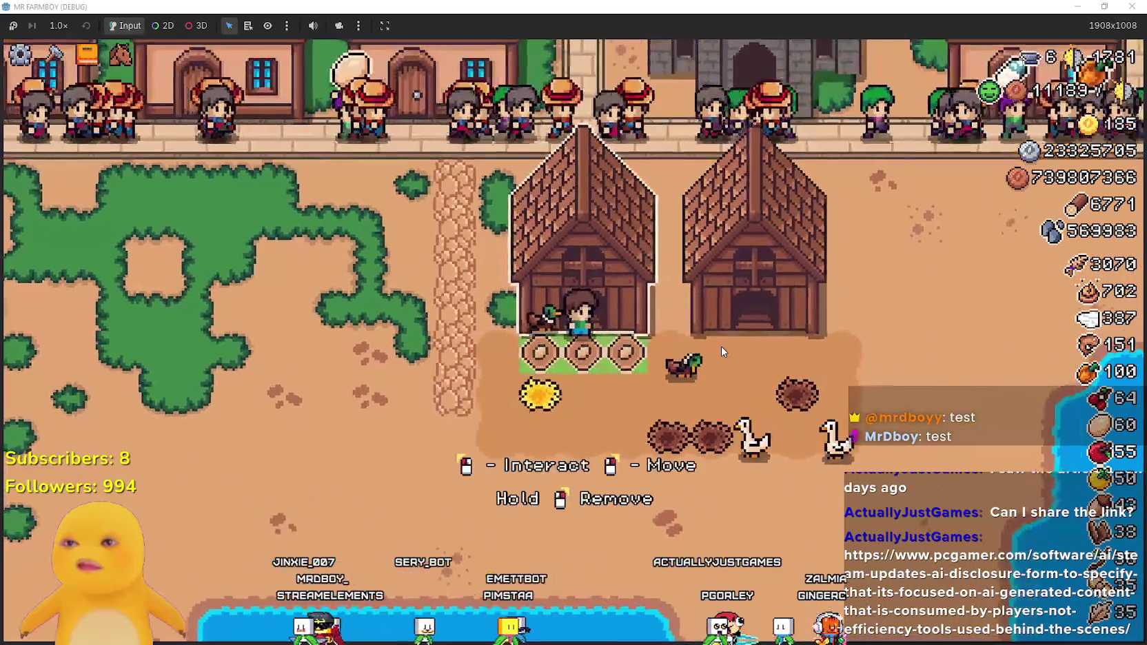
pyautogui.click(722, 346)
pyautogui.click(778, 452)
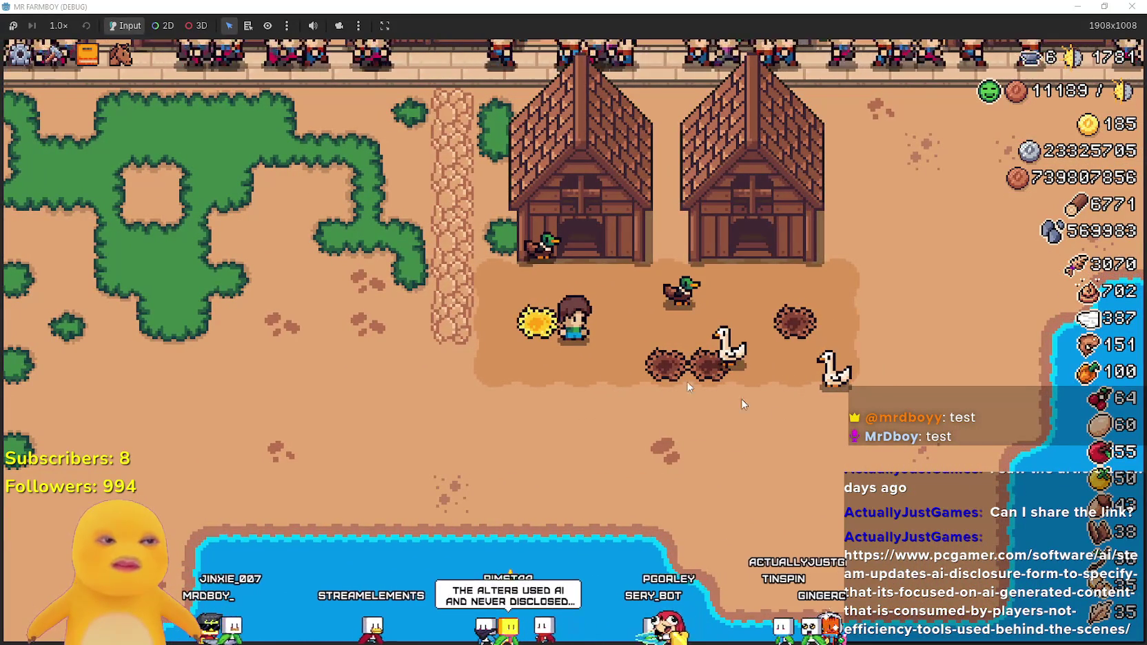
pyautogui.hotkey('alt', 'Tab')
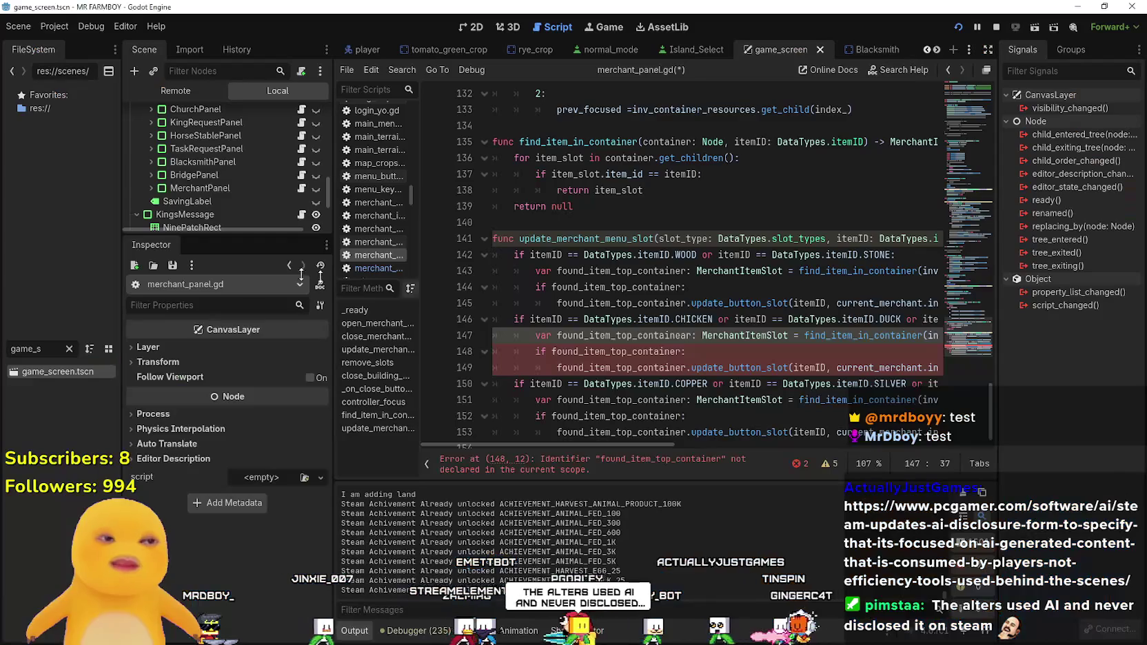
# - Filter FileSystem for 'duck', open duck.tscn in 2D, and select its AnimatedSprite2D
pyautogui.click(69, 349)
pyautogui.write('duck')
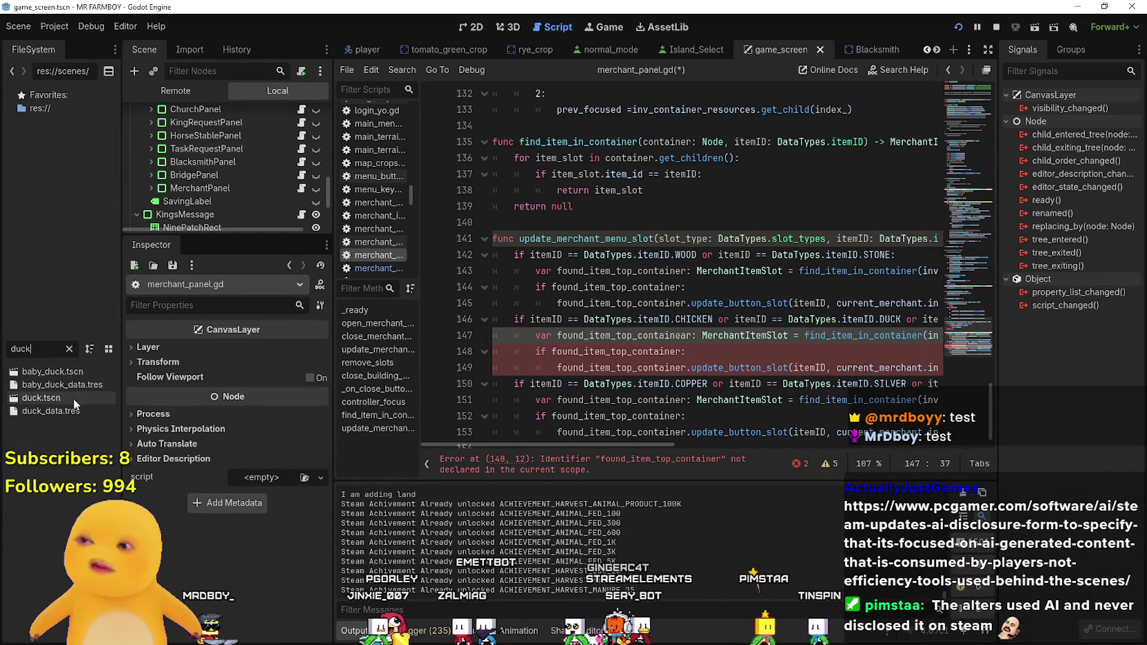
pyautogui.doubleClick(72, 397)
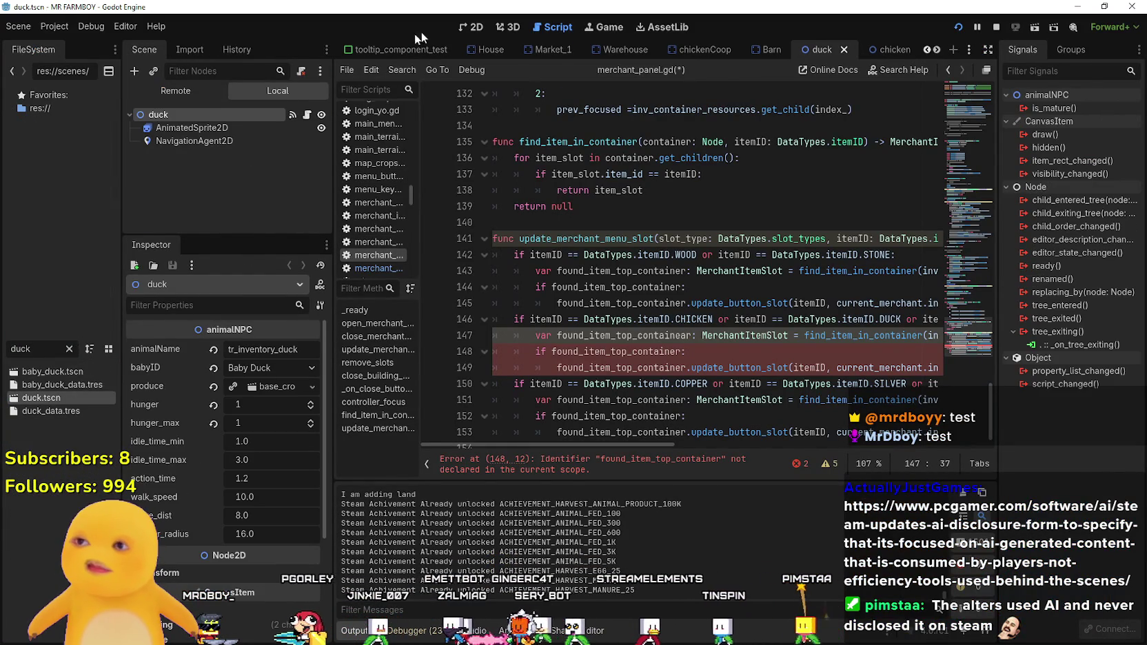
pyautogui.click(474, 29)
pyautogui.scroll(2, 482, 213)
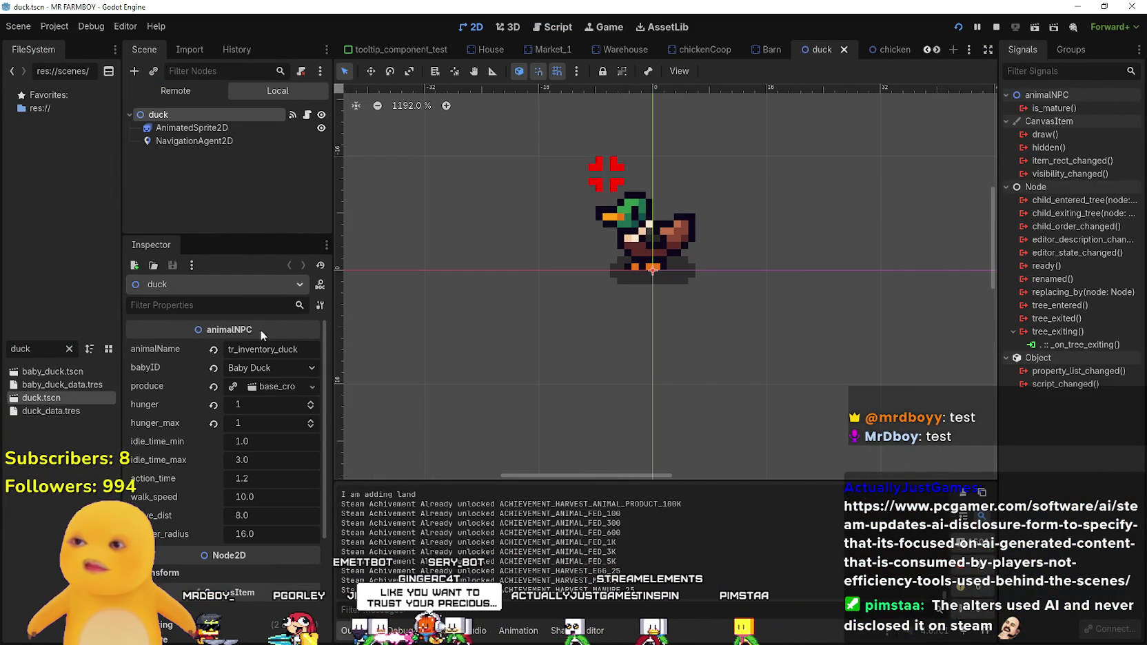
pyautogui.click(207, 128)
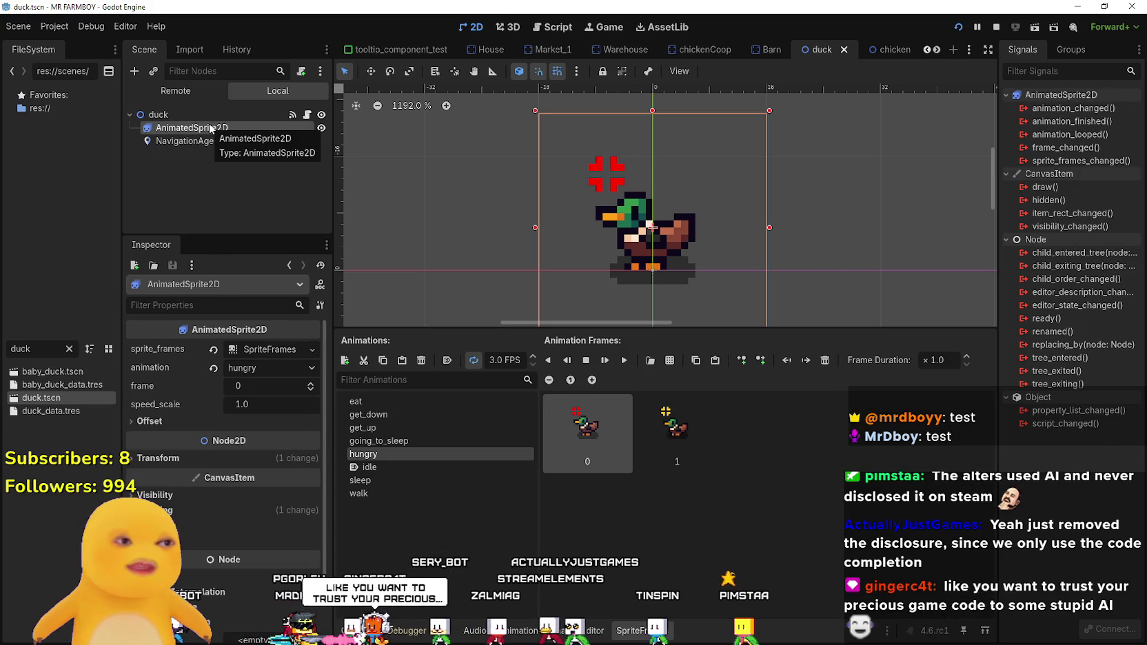
# - Set the eat animation to loop and preview it at 5 FPS
pyautogui.click(382, 400)
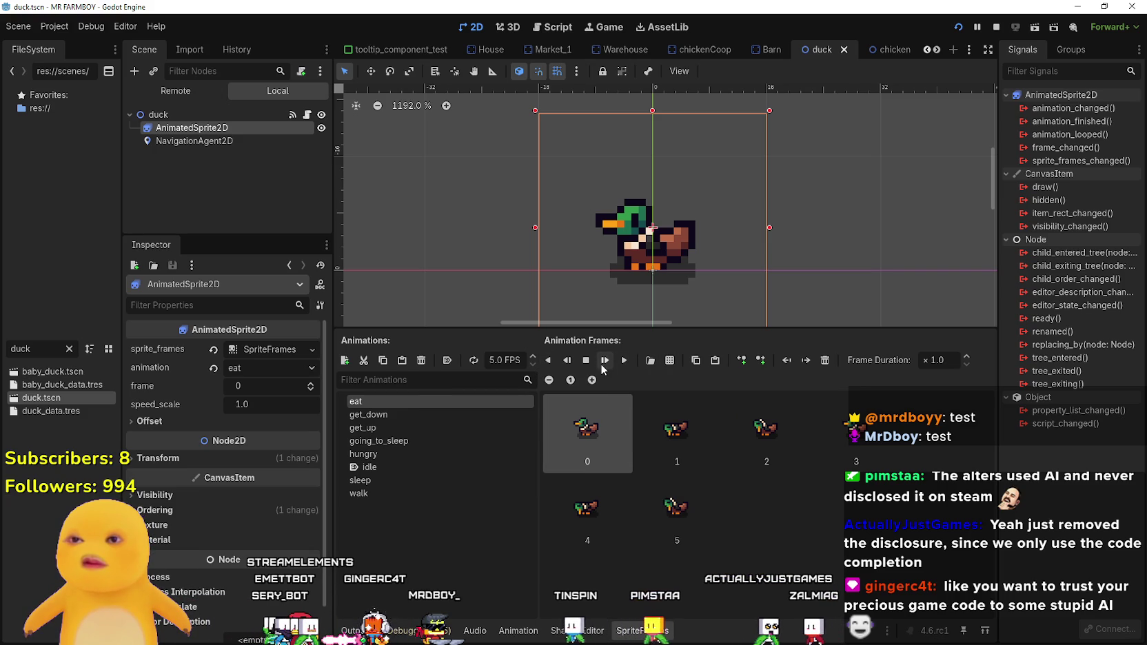
pyautogui.click(476, 360)
pyautogui.click(625, 363)
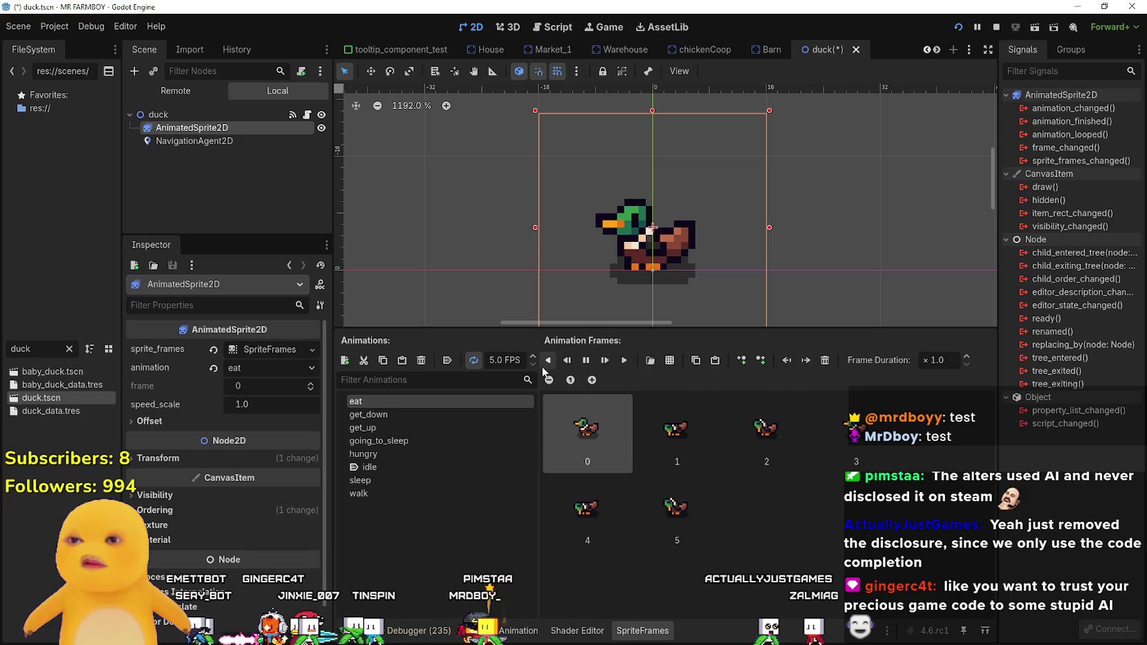
pyautogui.click(511, 360)
pyautogui.click(533, 365)
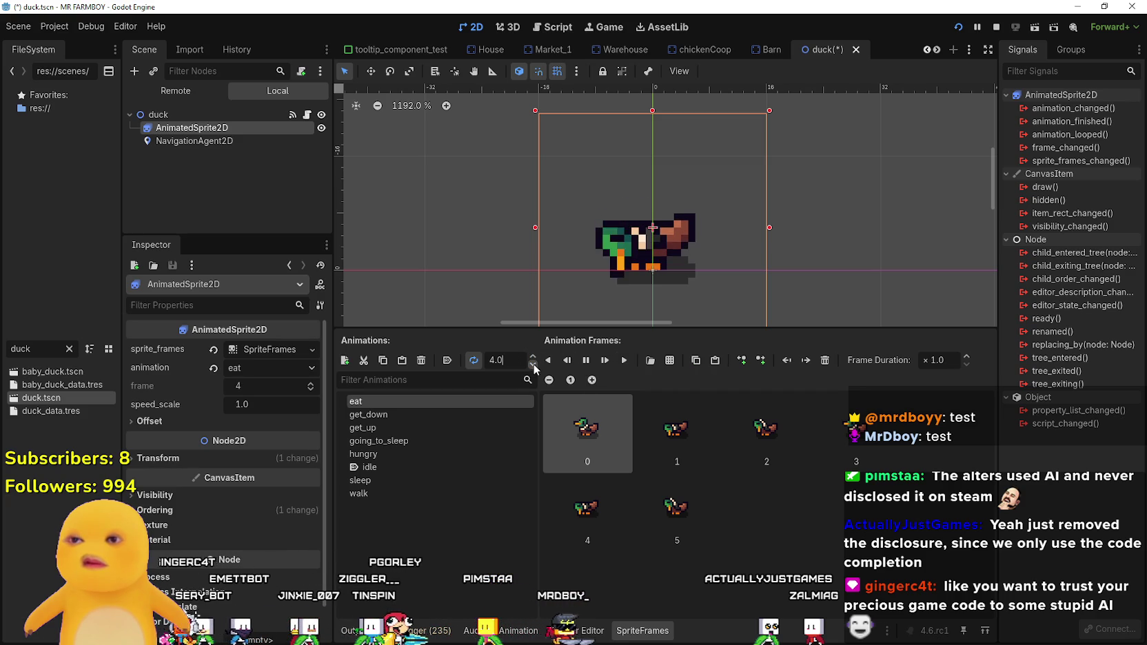
pyautogui.click(533, 365)
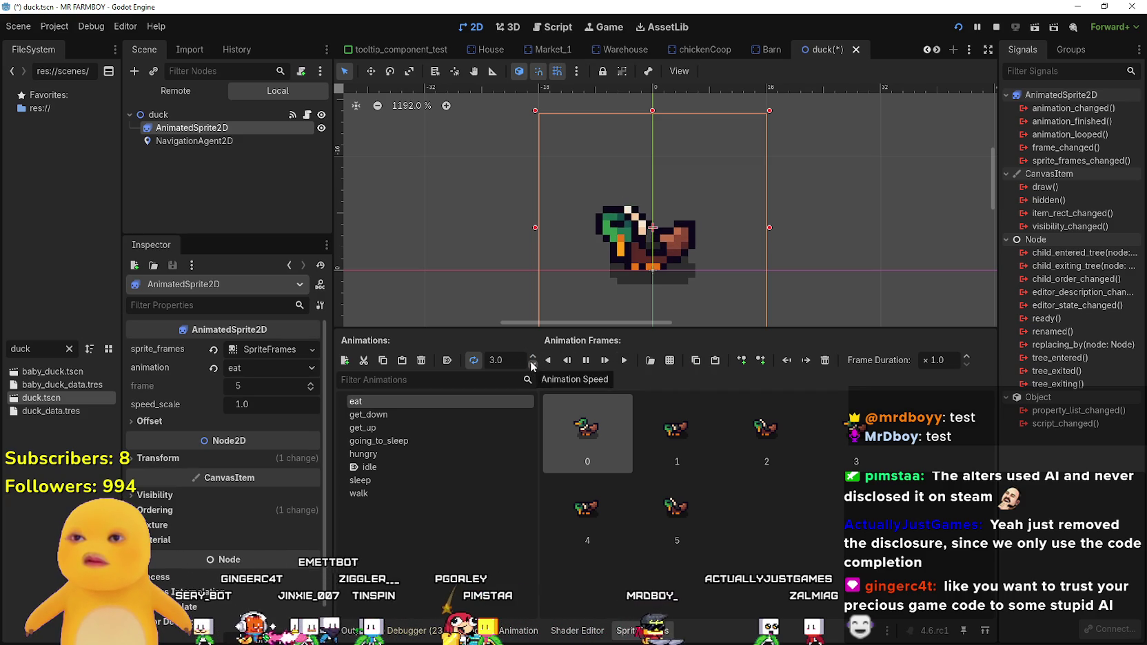
pyautogui.click(533, 357)
pyautogui.click(533, 356)
pyautogui.click(44, 349)
pyautogui.click(69, 349)
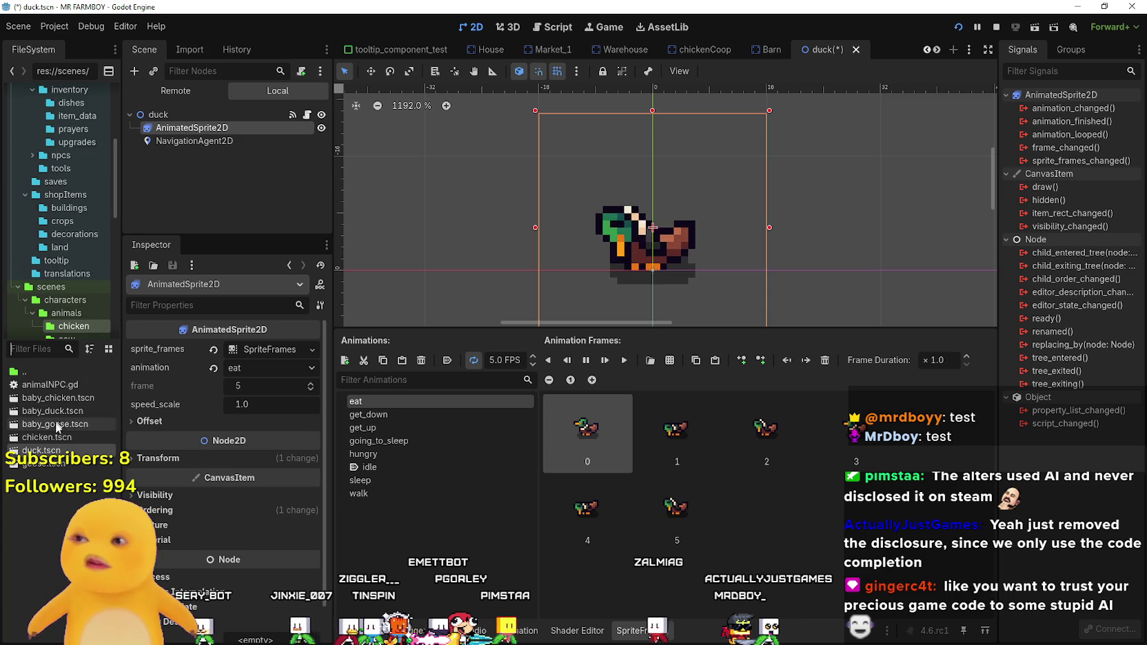
# - Open chicken.tscn, play its seven-frame eat animation at 5 FPS, then return to the duck tab
pyautogui.doubleClick(46, 437)
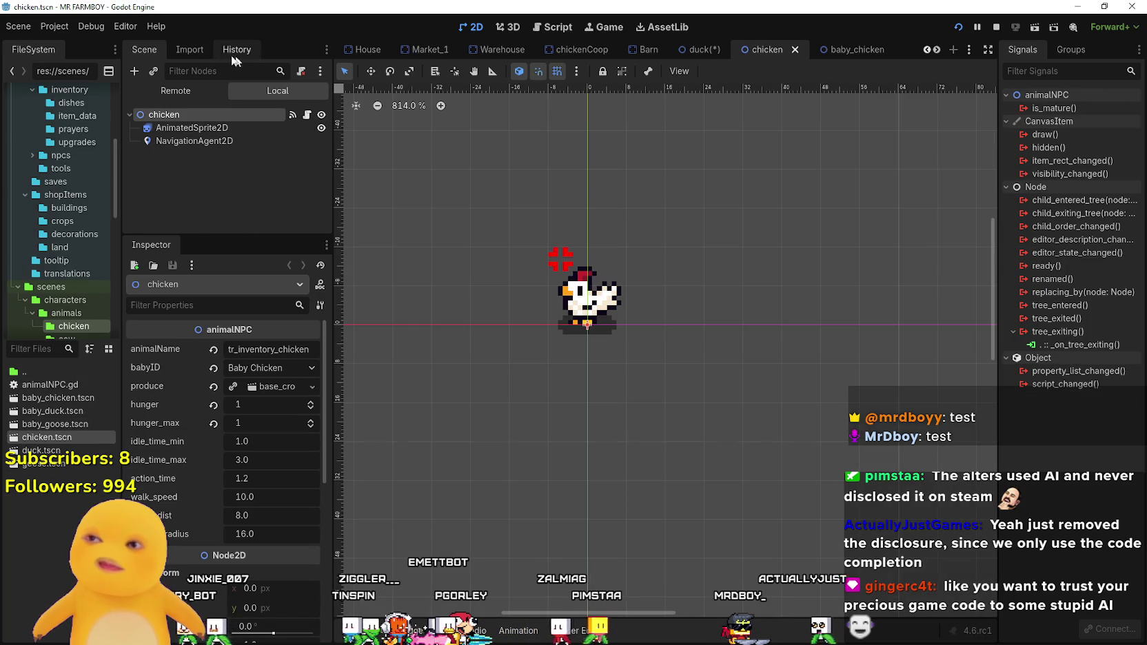
pyautogui.click(195, 141)
pyautogui.click(191, 128)
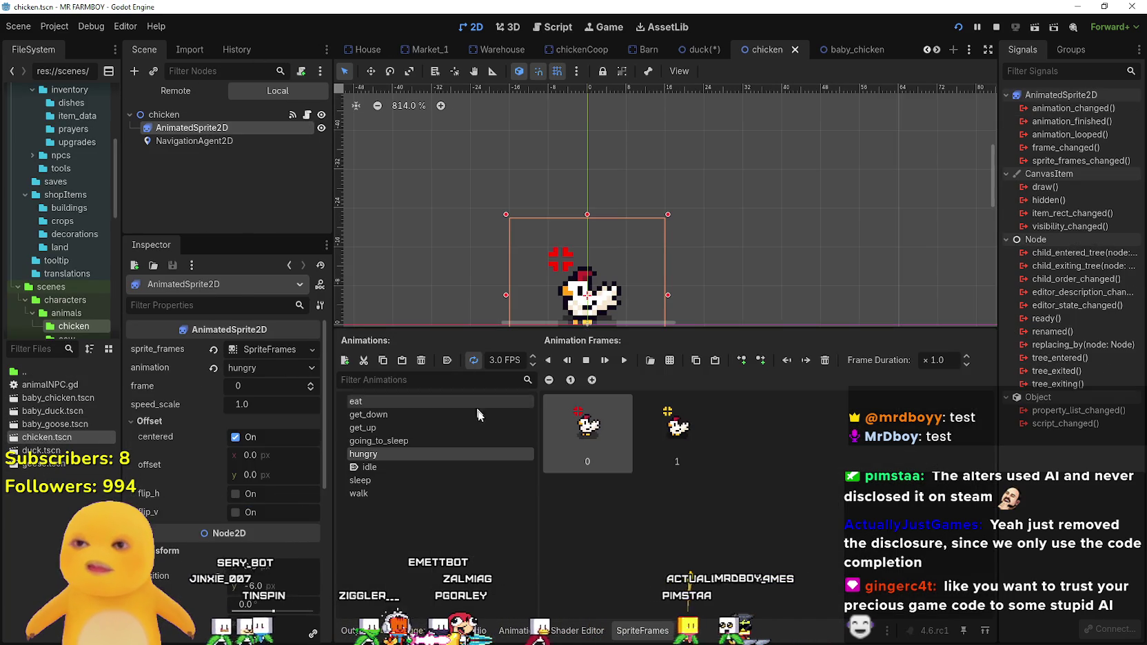
pyautogui.click(404, 402)
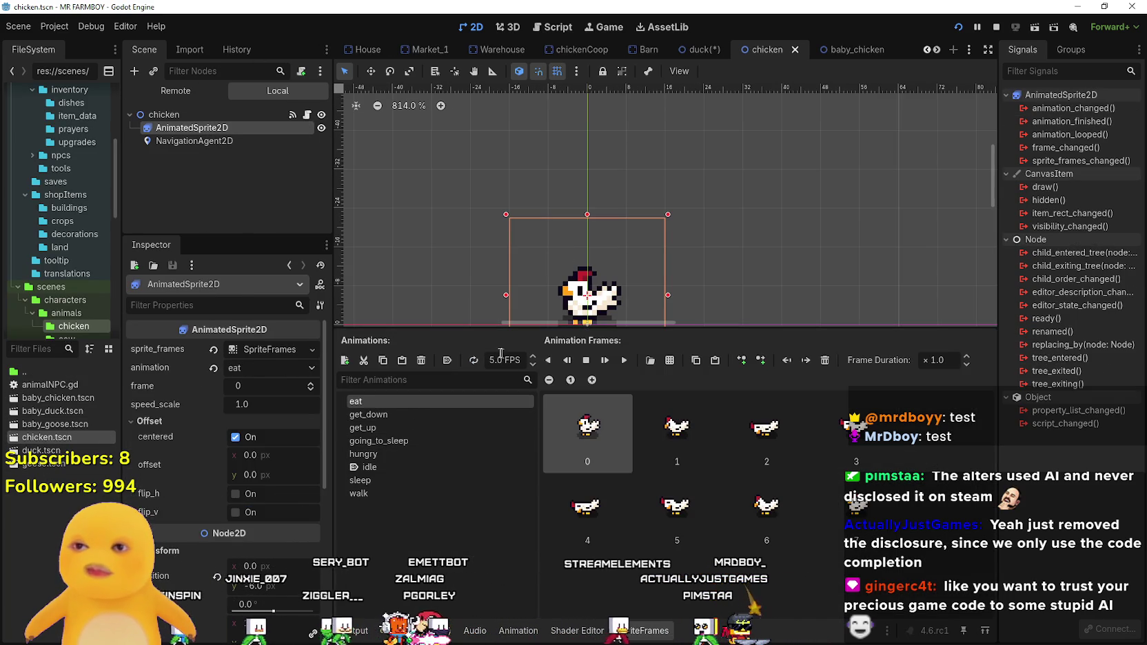
pyautogui.click(623, 360)
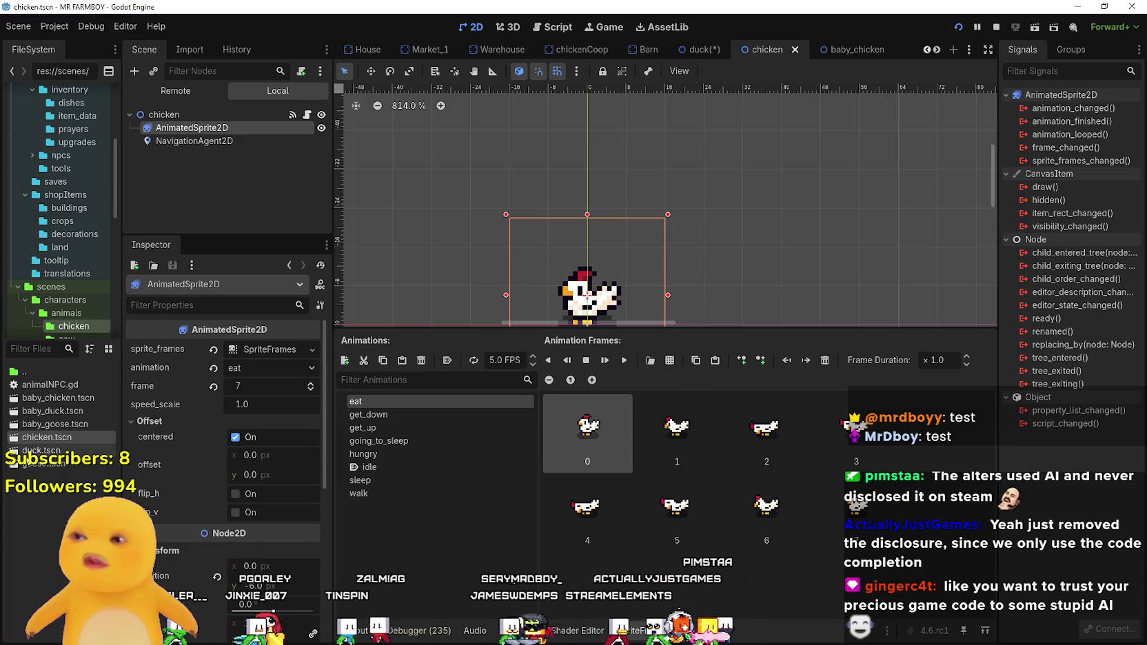
pyautogui.hotkey('ctrl', 'shift', 'Tab')
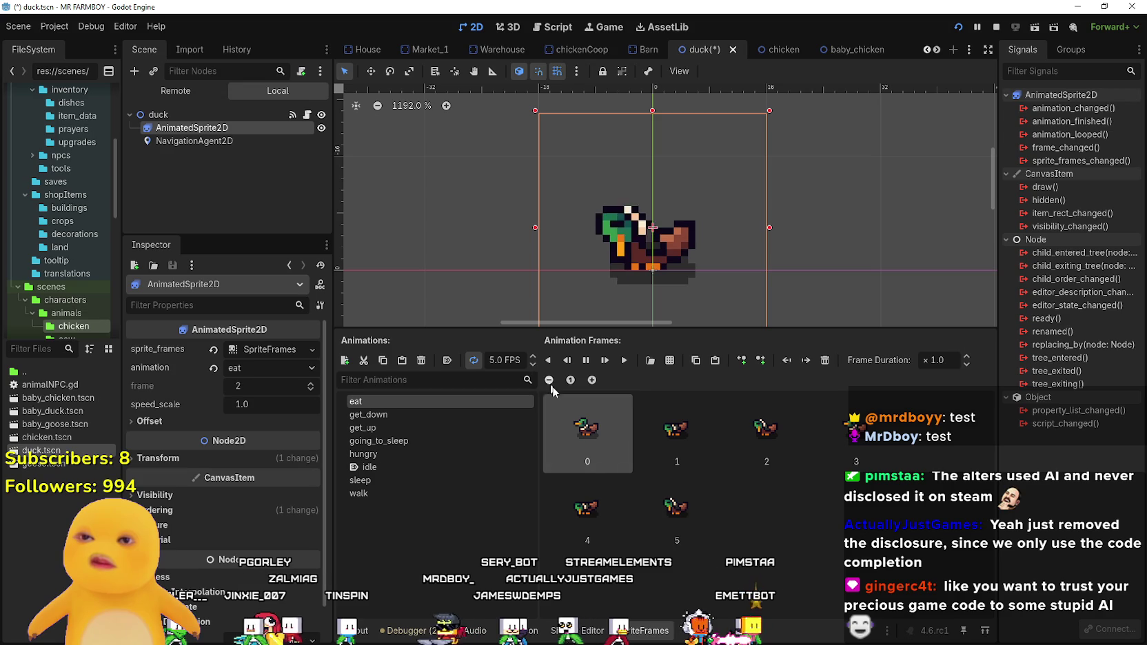
# - Copy eat frame 0 and paste it as frame 6, then play the animation
pyautogui.click(473, 362)
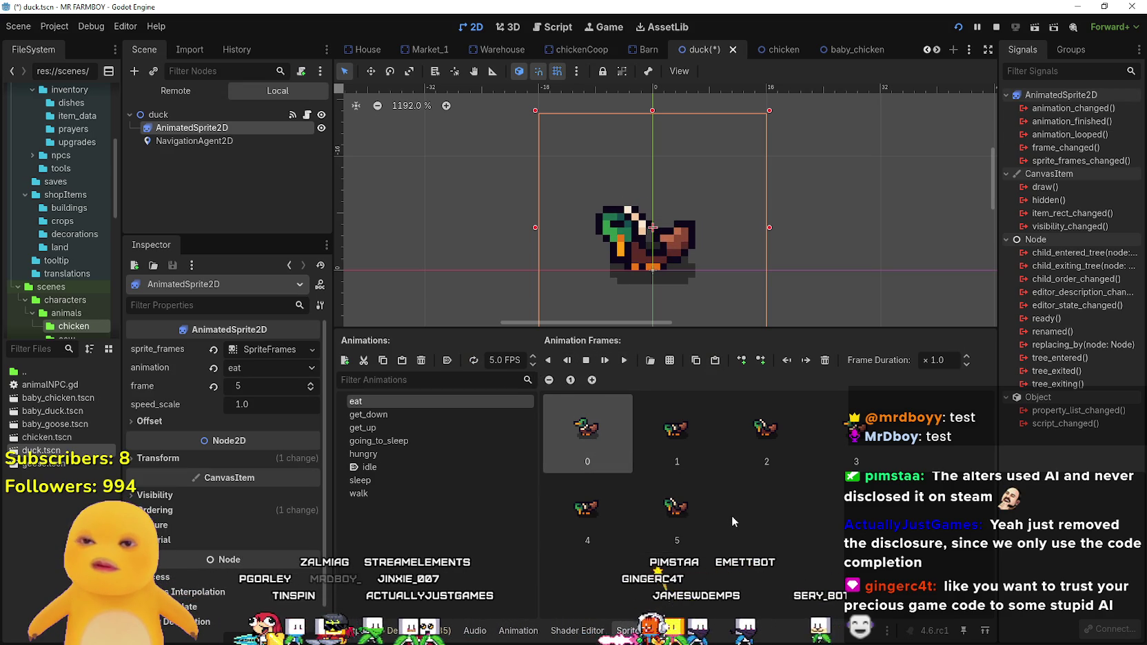
pyautogui.rightClick(583, 446)
pyautogui.click(588, 426)
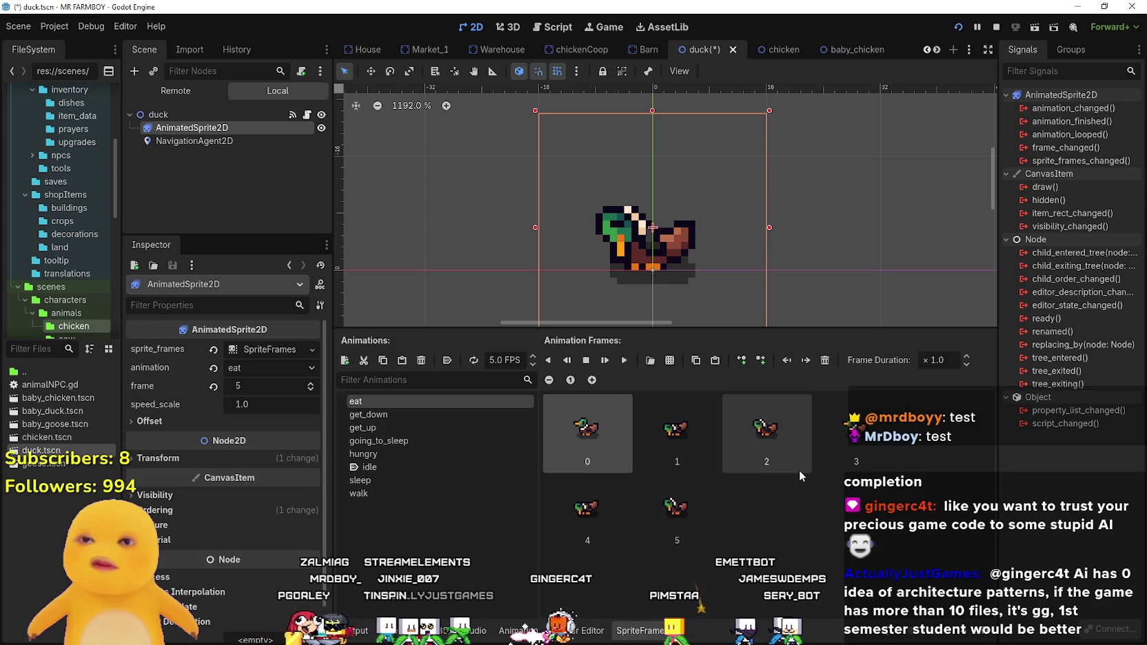
pyautogui.rightClick(588, 426)
pyautogui.press('Escape')
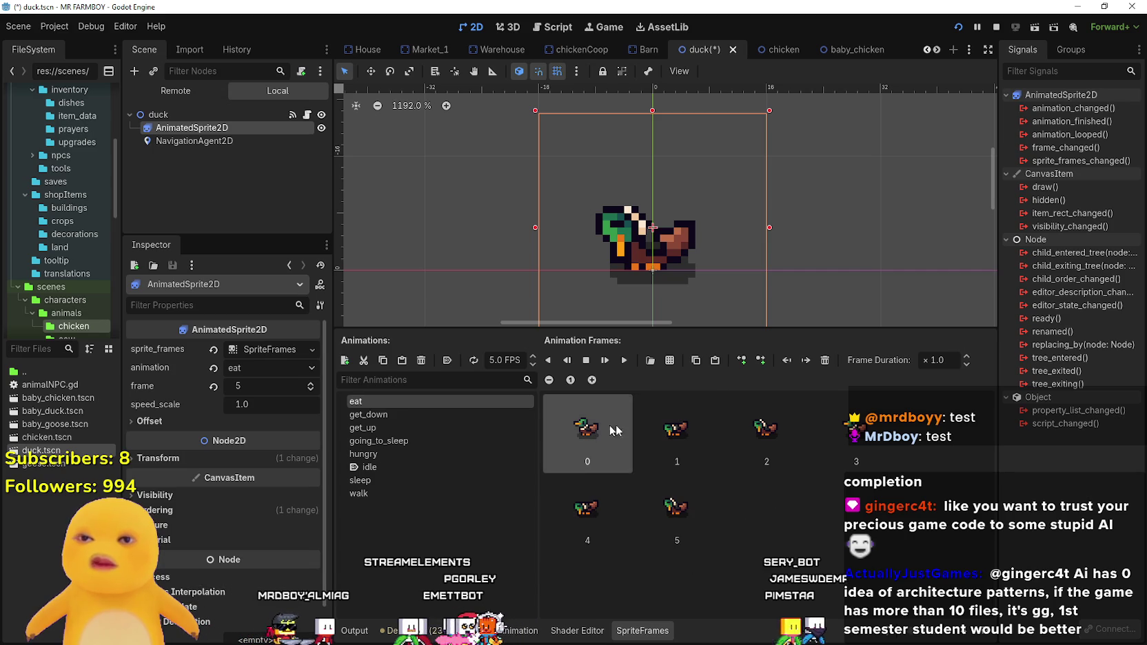
pyautogui.click(697, 360)
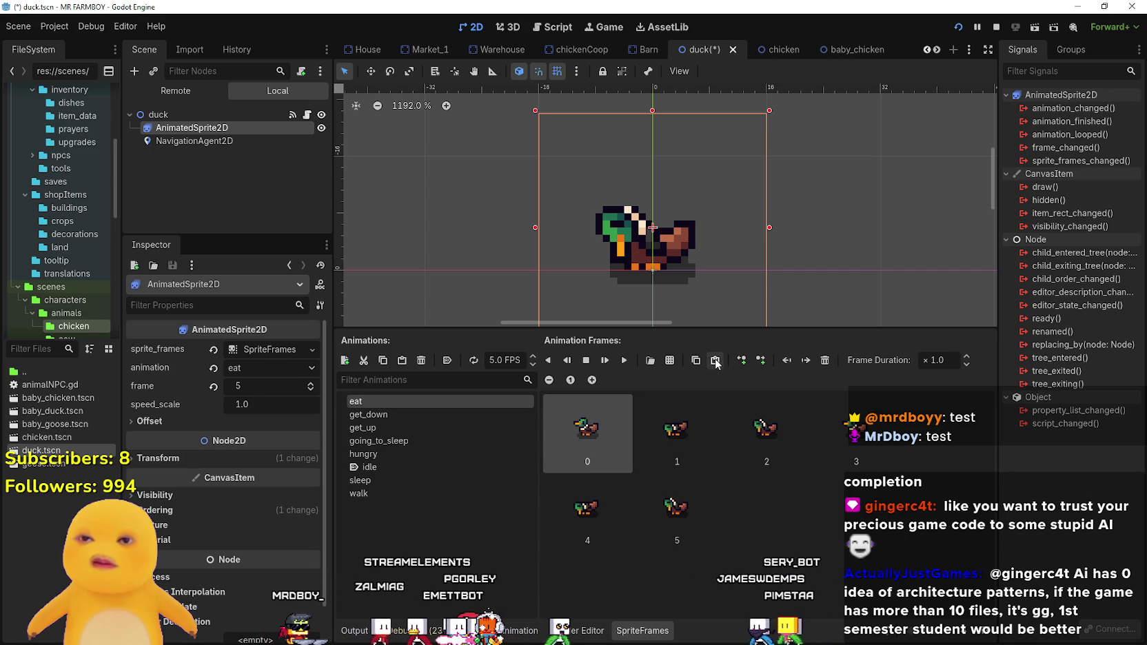
pyautogui.click(715, 360)
pyautogui.click(780, 545)
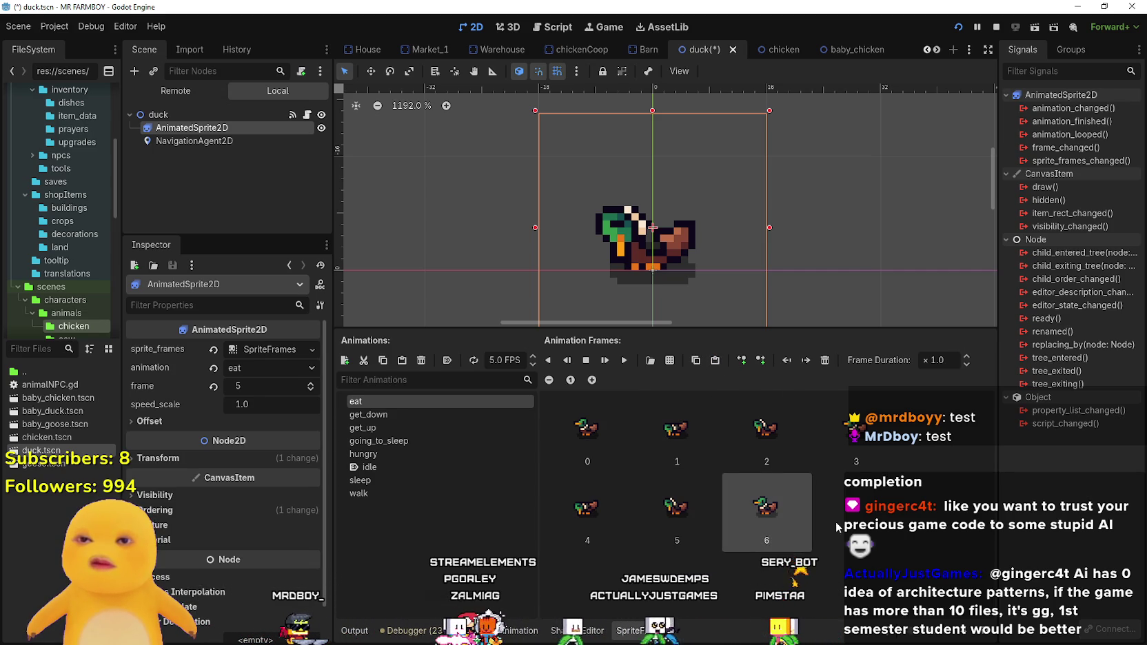
pyautogui.click(625, 361)
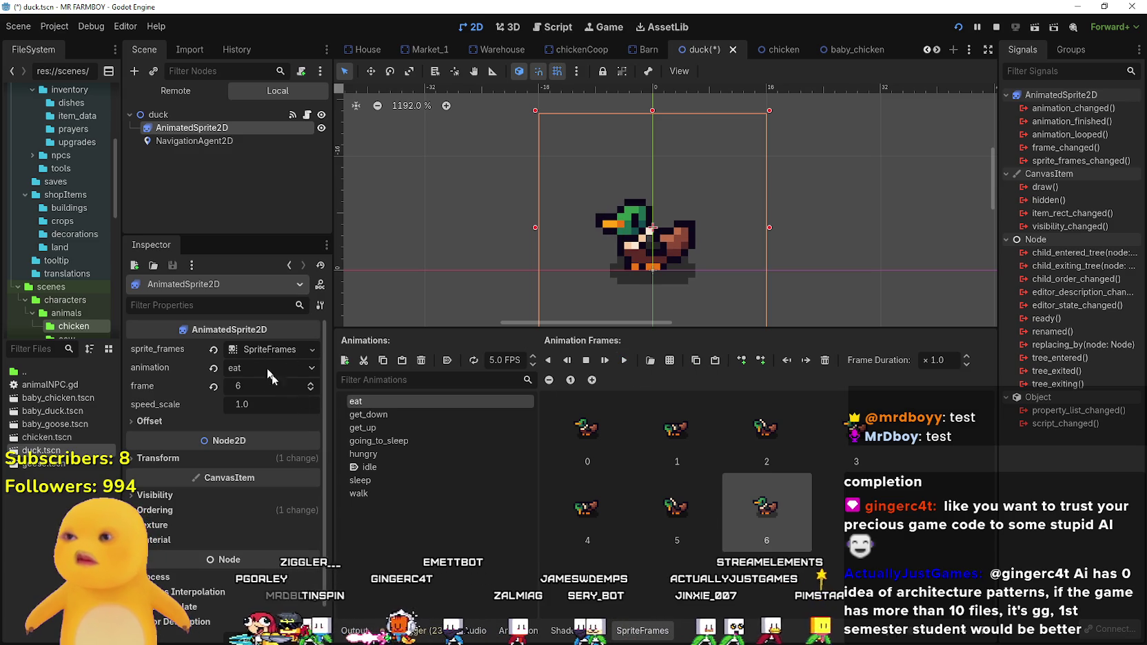
# - Save duck.tscn and launch the game
pyautogui.hotkey('ctrl', 's')
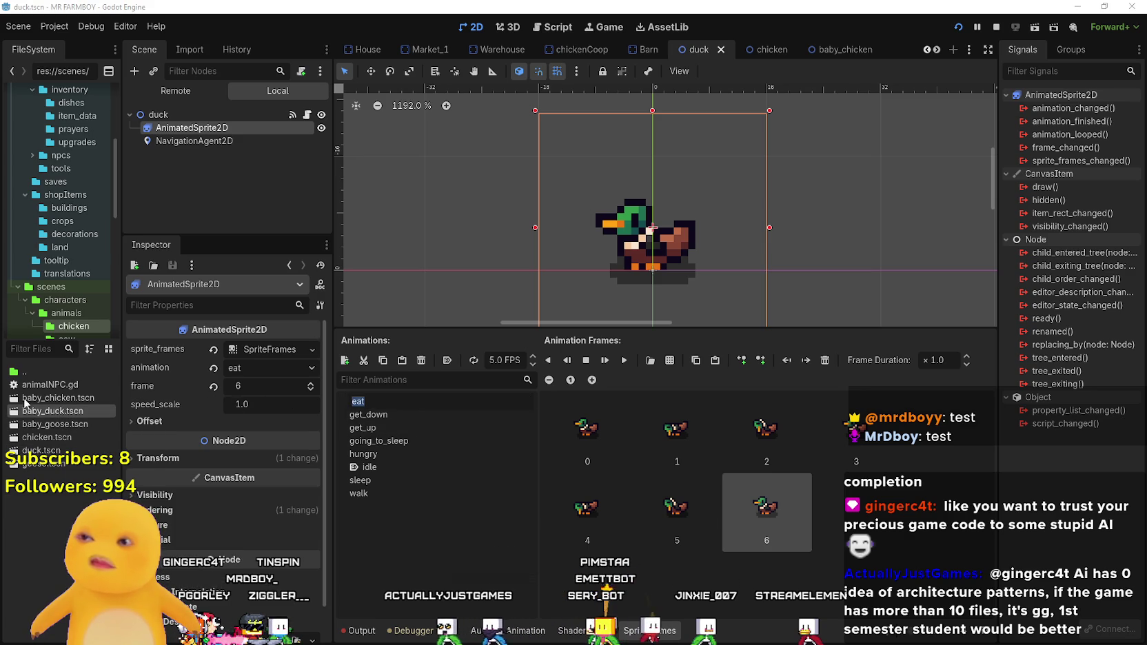
pyautogui.press('Escape')
pyautogui.click(206, 141)
pyautogui.doubleClick(211, 128)
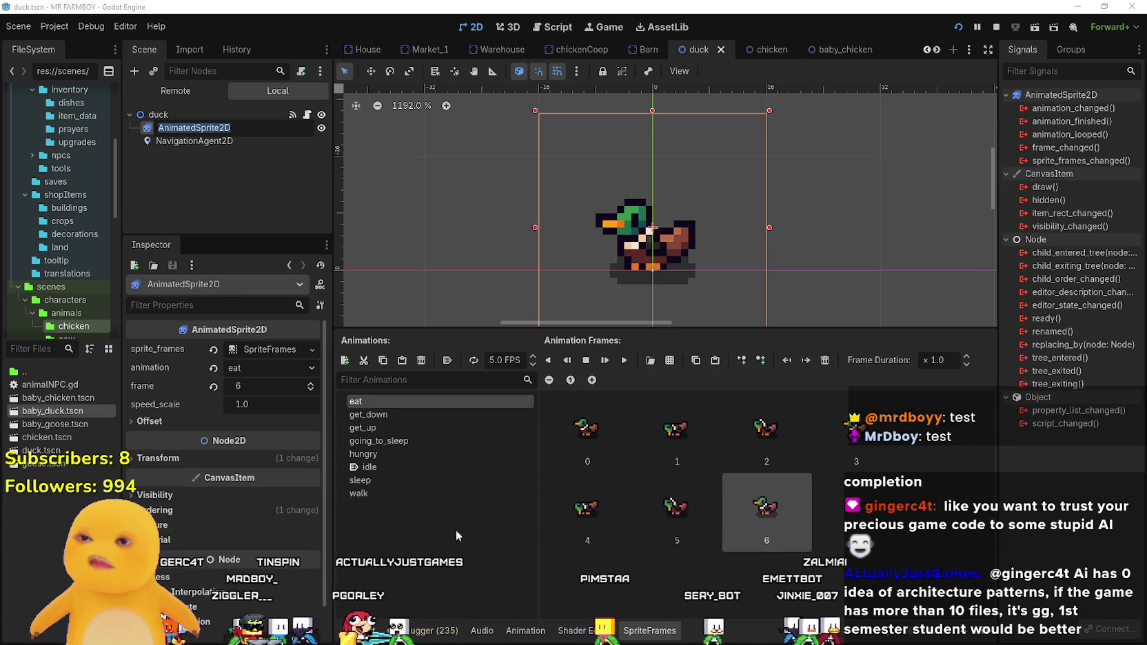
pyautogui.press('Escape')
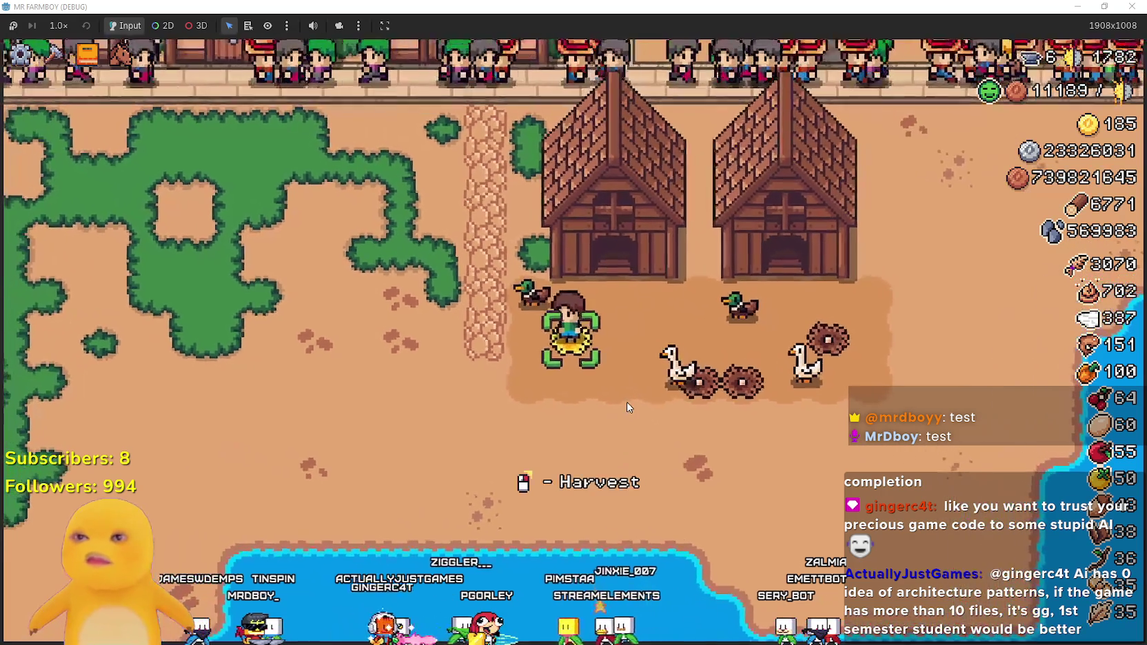
# - Harvest the egg from the nest, walk right across the farm, and open the Coop panel
pyautogui.click(627, 401)
pyautogui.press('d')
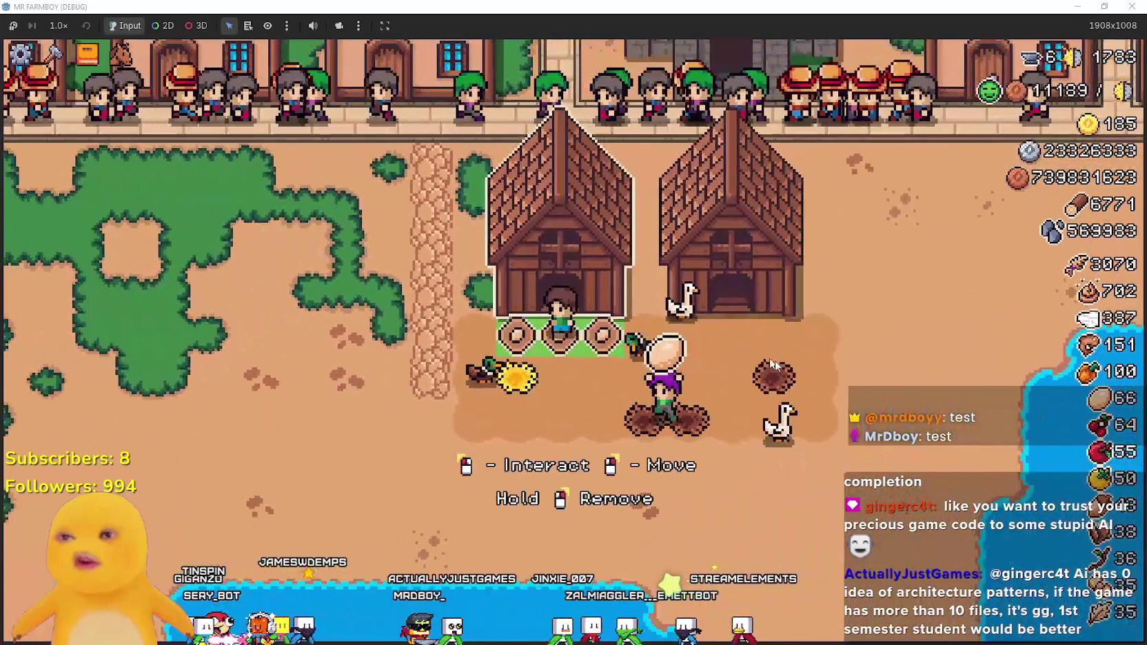
pyautogui.click(559, 276)
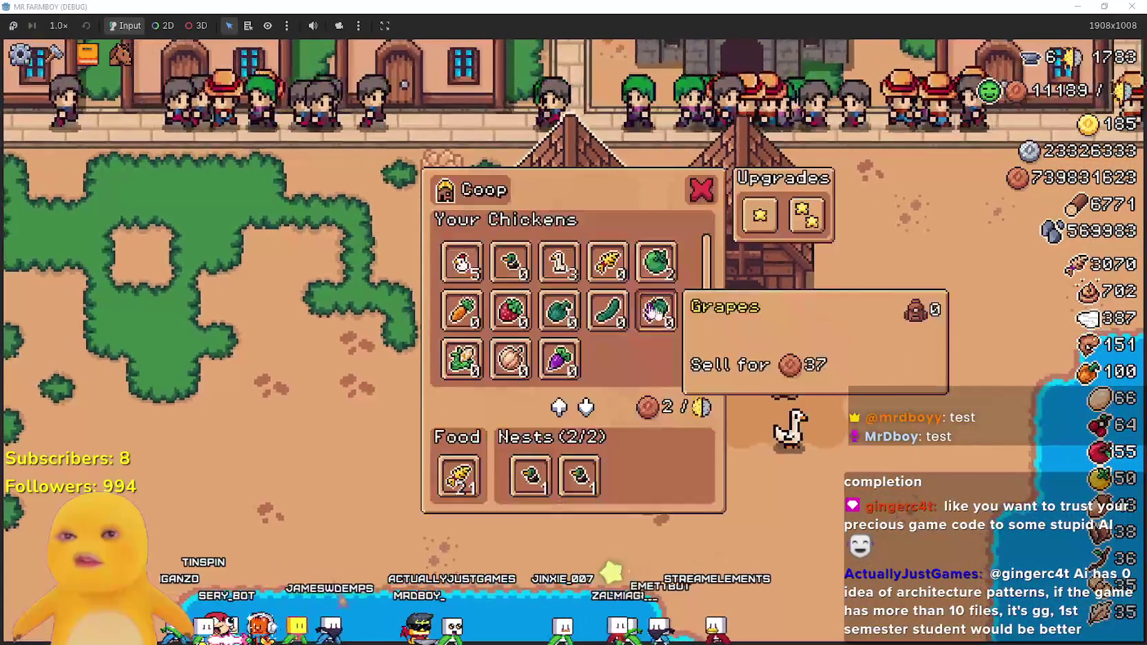
# - Close the Coop panel with Escape and return to the farmyard
pyautogui.press('Escape')
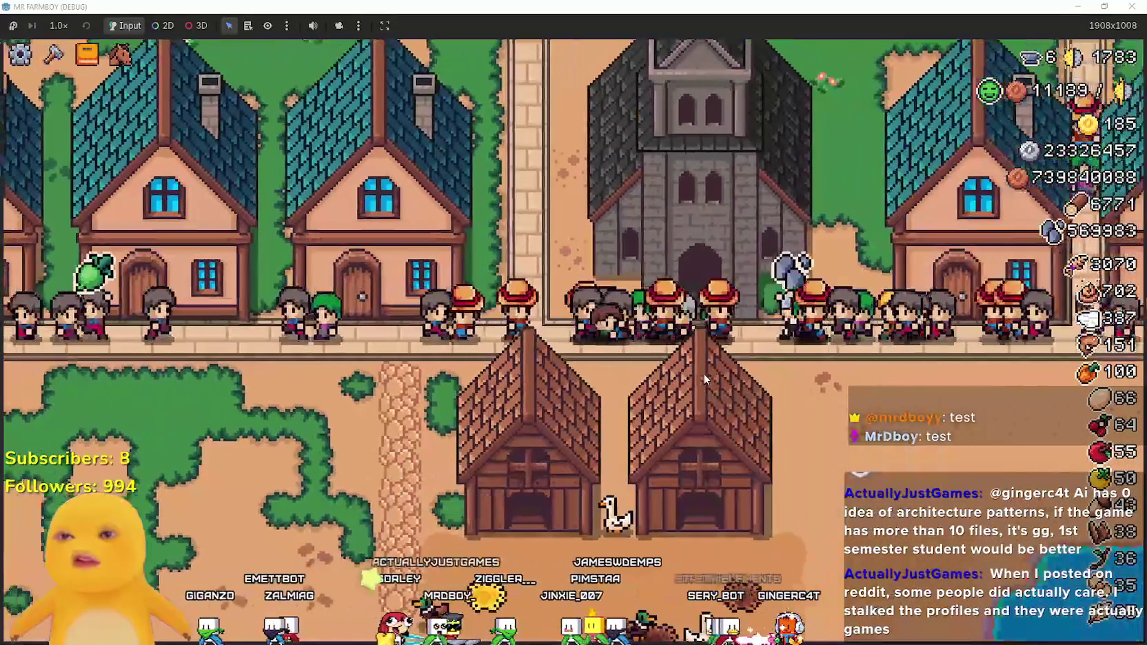
# - Walk the farmer left past the trees and wooden houses down to the river's edge
pyautogui.press('s')
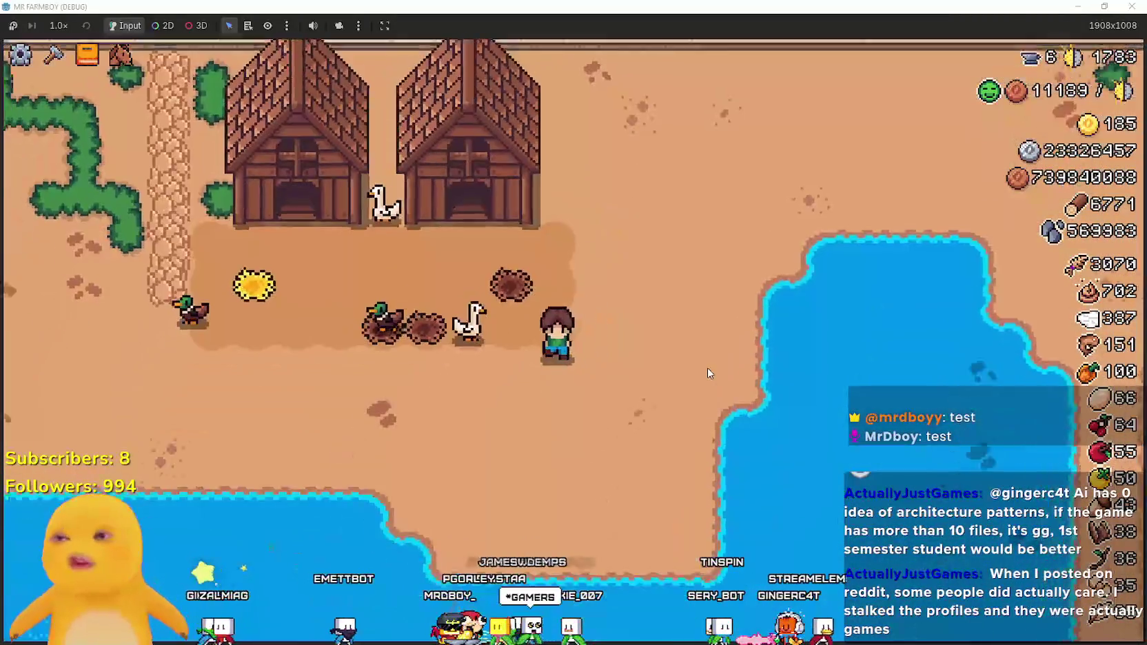
pyautogui.press('a')
pyautogui.press('a')
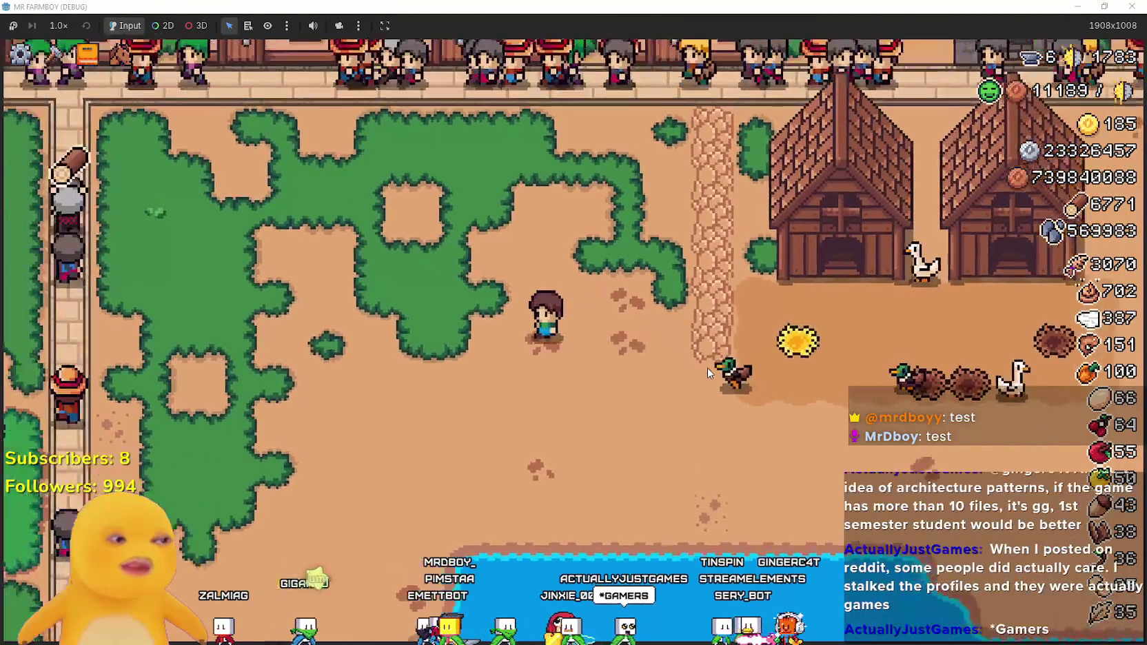
pyautogui.press('s')
pyautogui.press('a')
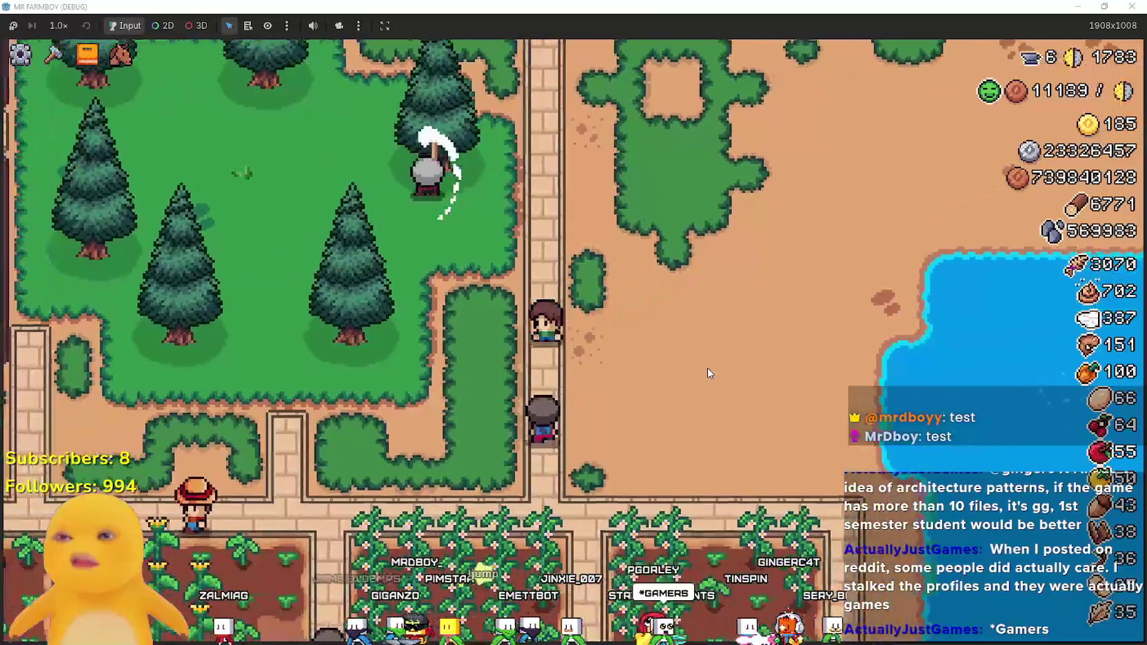
pyautogui.press('w')
pyautogui.press('a')
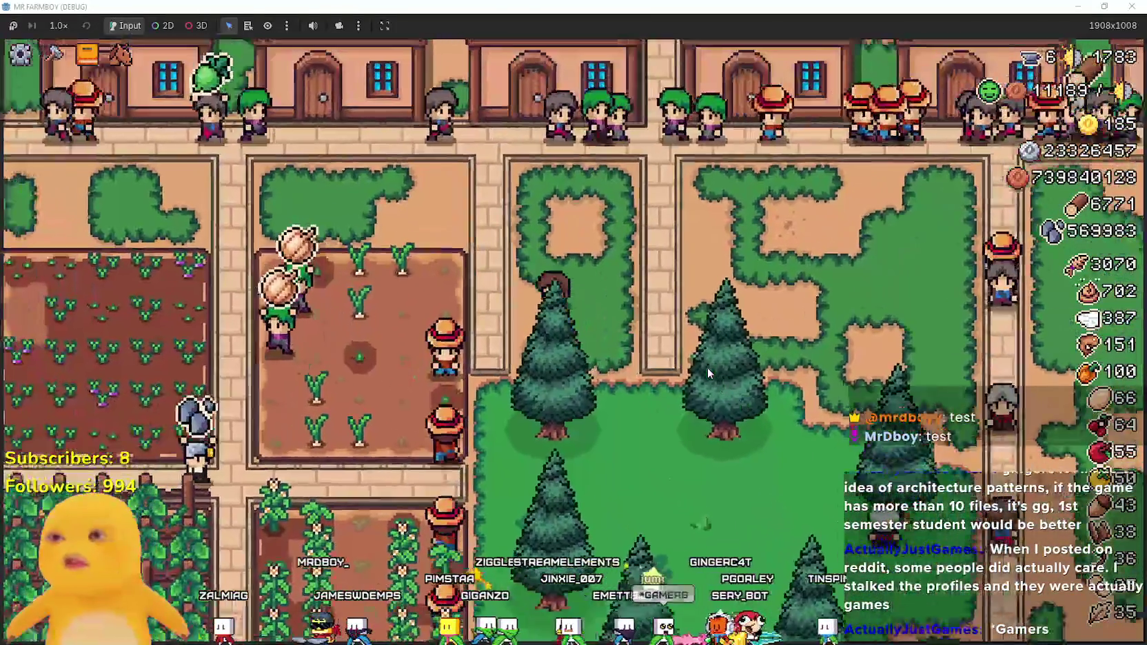
pyautogui.press('a')
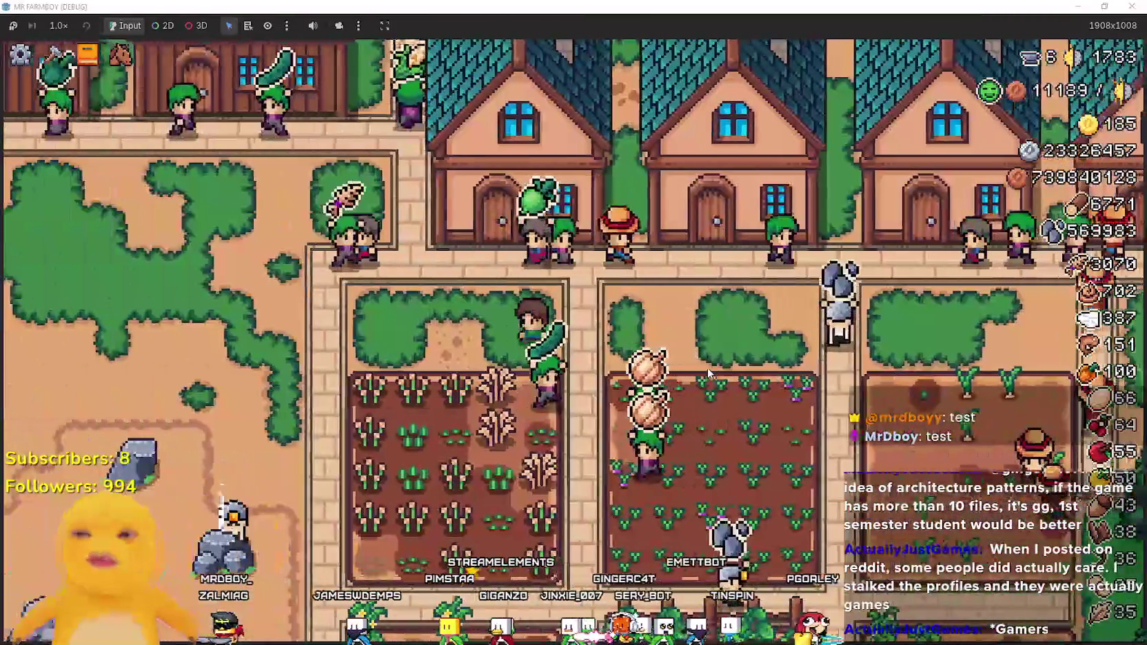
pyautogui.press('w')
pyautogui.press('a')
pyautogui.press('w')
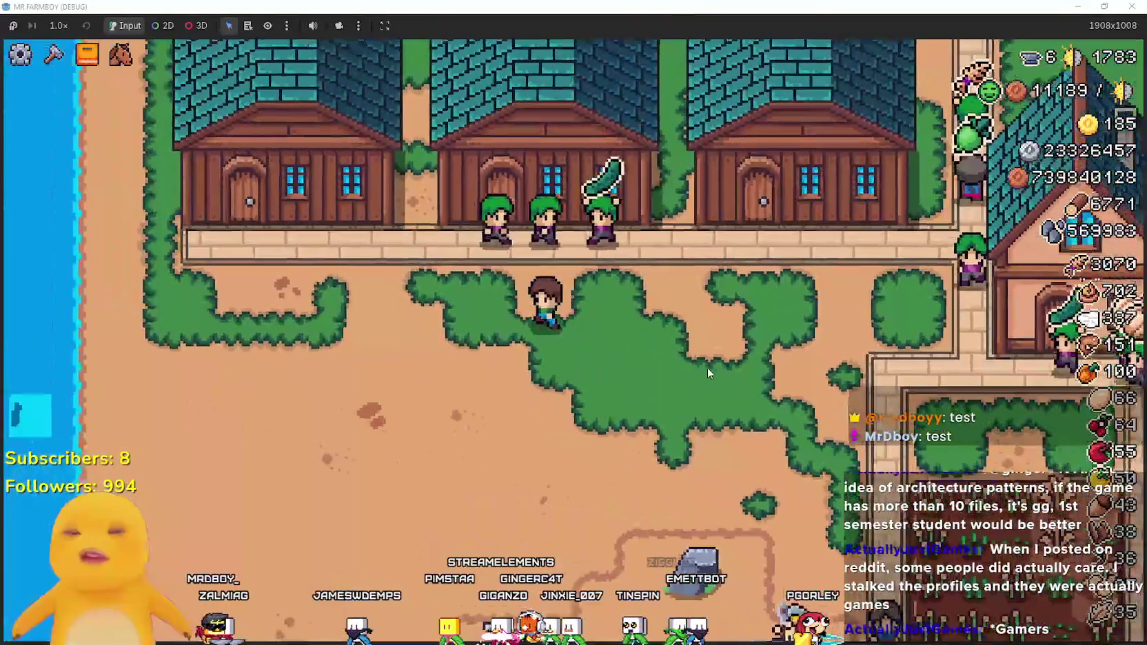
pyautogui.press('a')
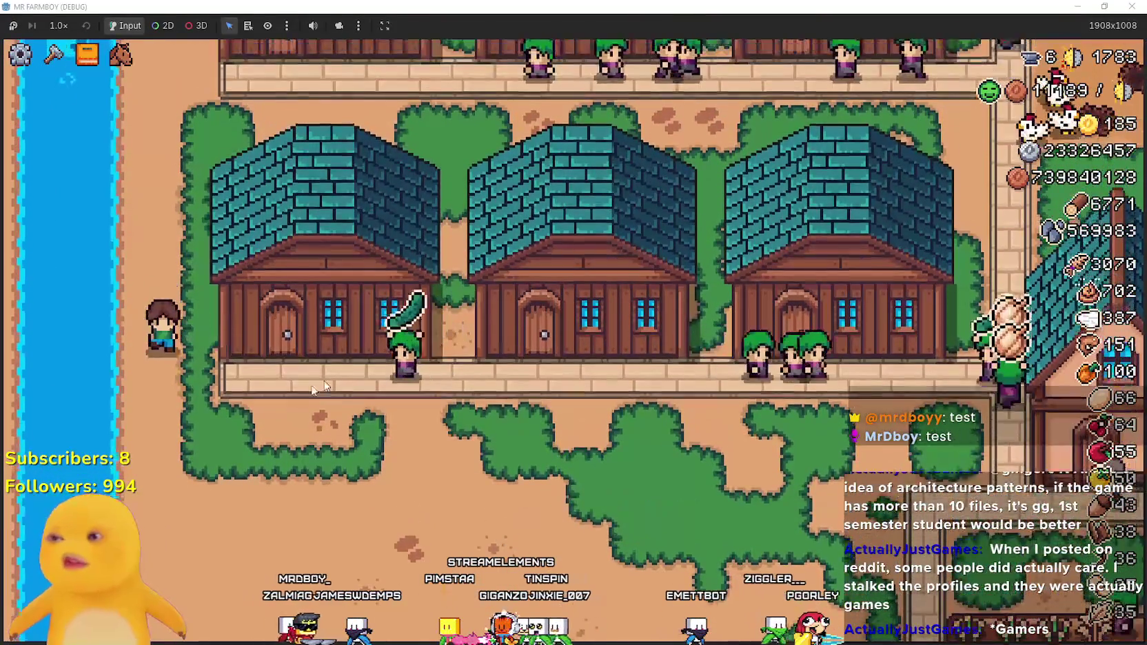
pyautogui.press('s')
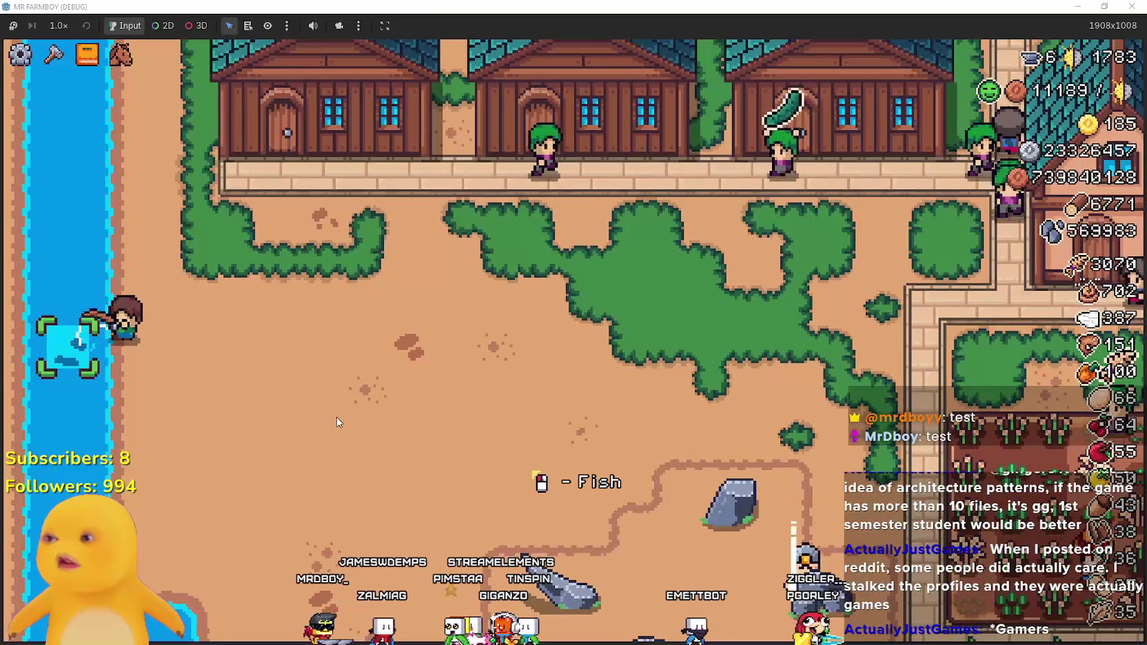
pyautogui.press('d')
pyautogui.press('w')
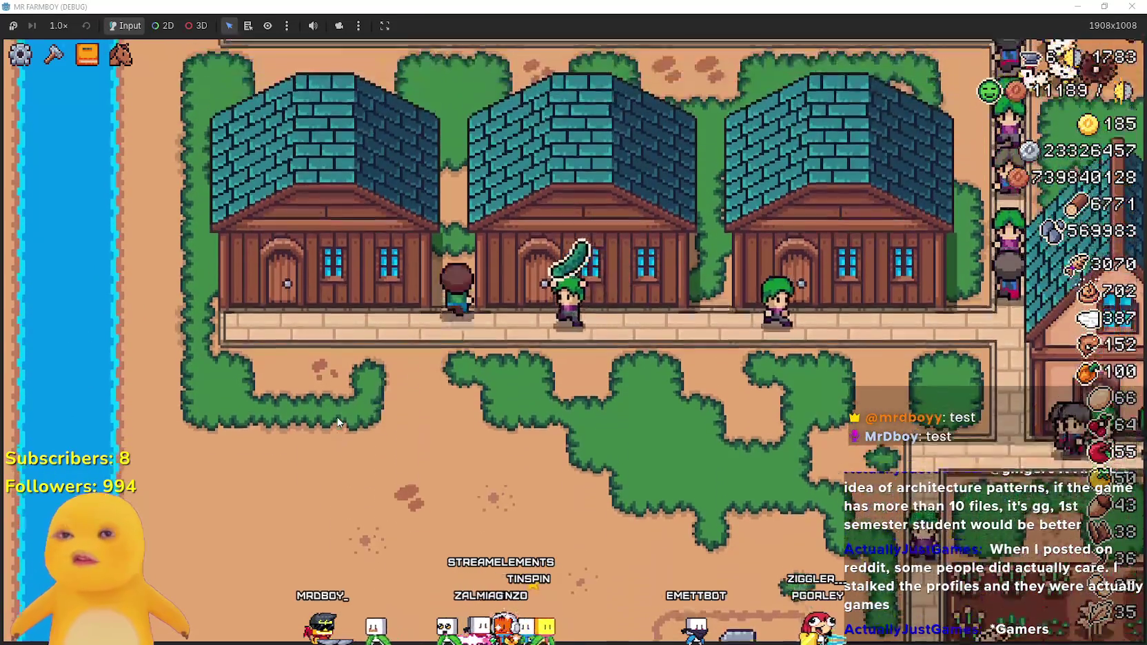
# - Walk back right past the cow pen and barns, then down onto the chicken coops' egg nest
pyautogui.press('d')
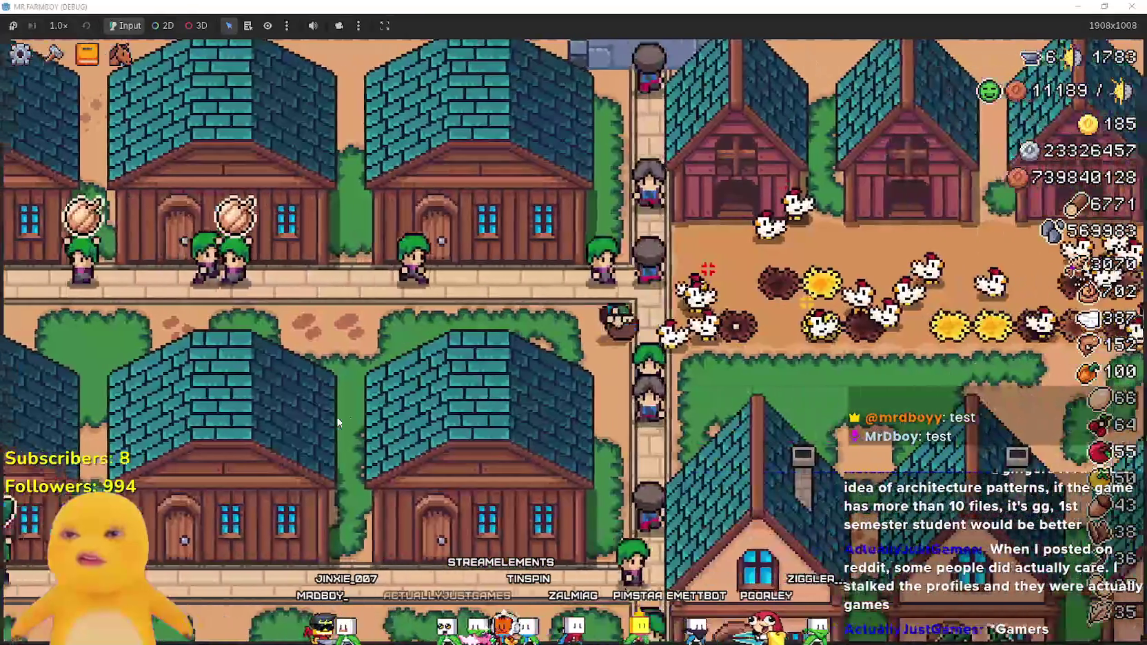
pyautogui.press('d')
pyautogui.press('s')
pyautogui.press('d')
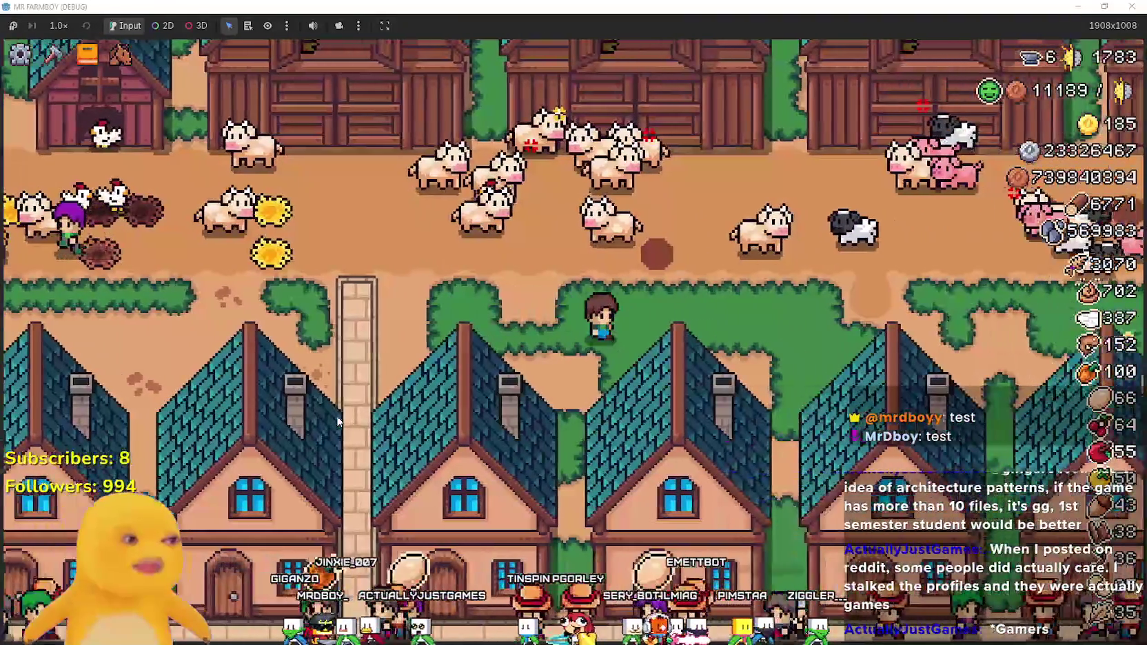
pyautogui.press('d')
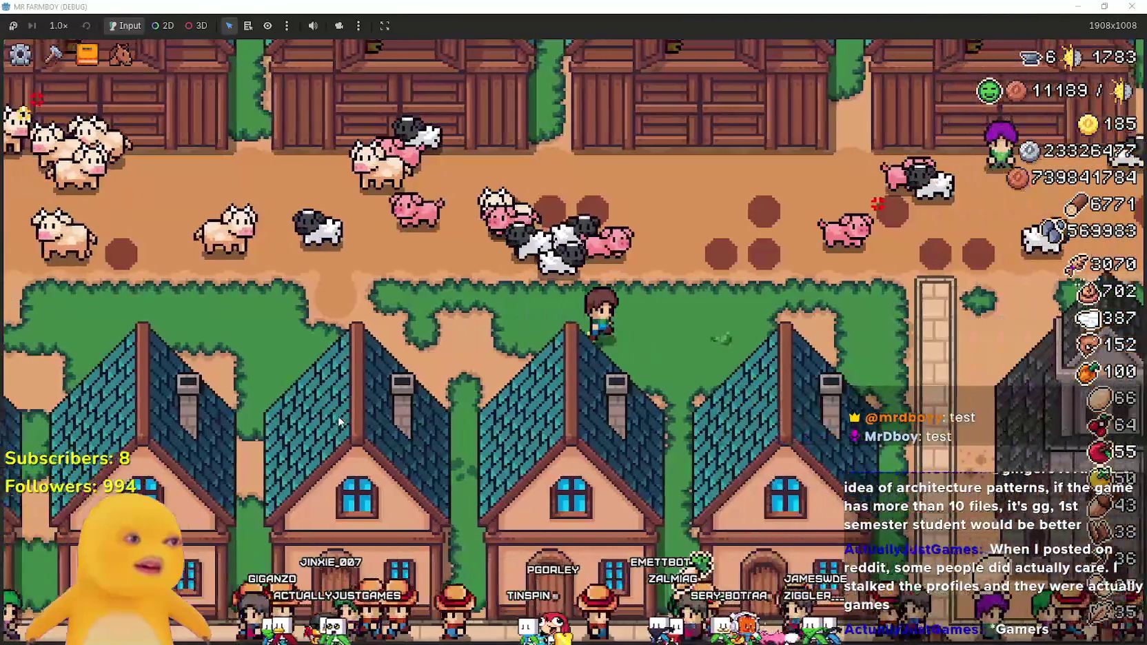
pyautogui.press('d')
pyautogui.press('s')
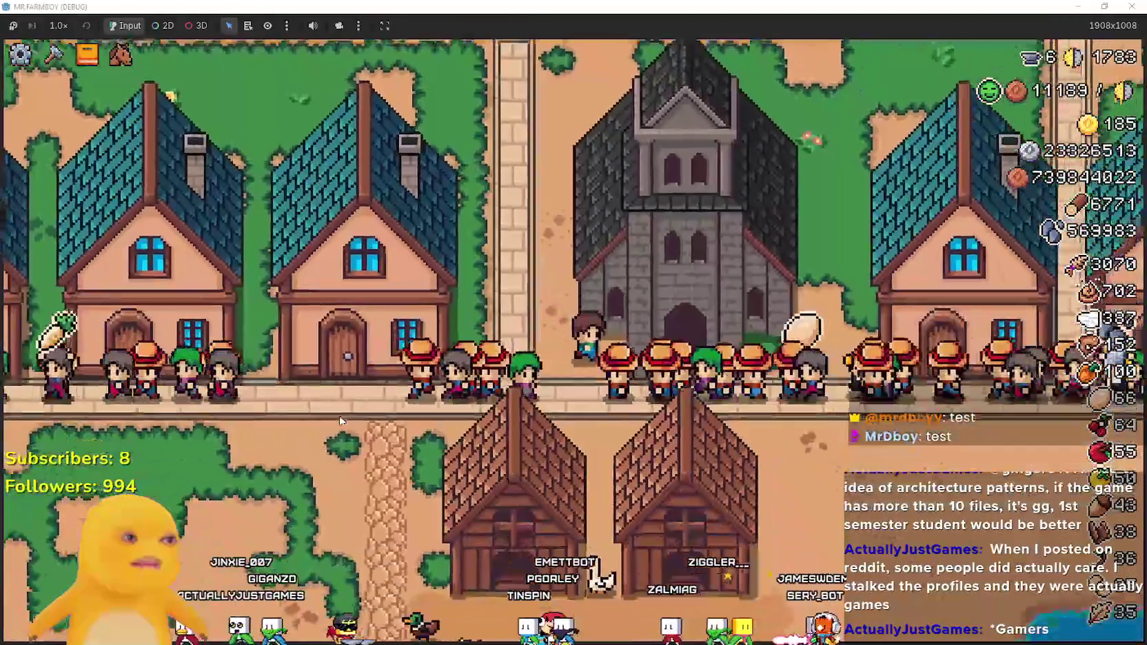
pyautogui.press('s')
pyautogui.press('a')
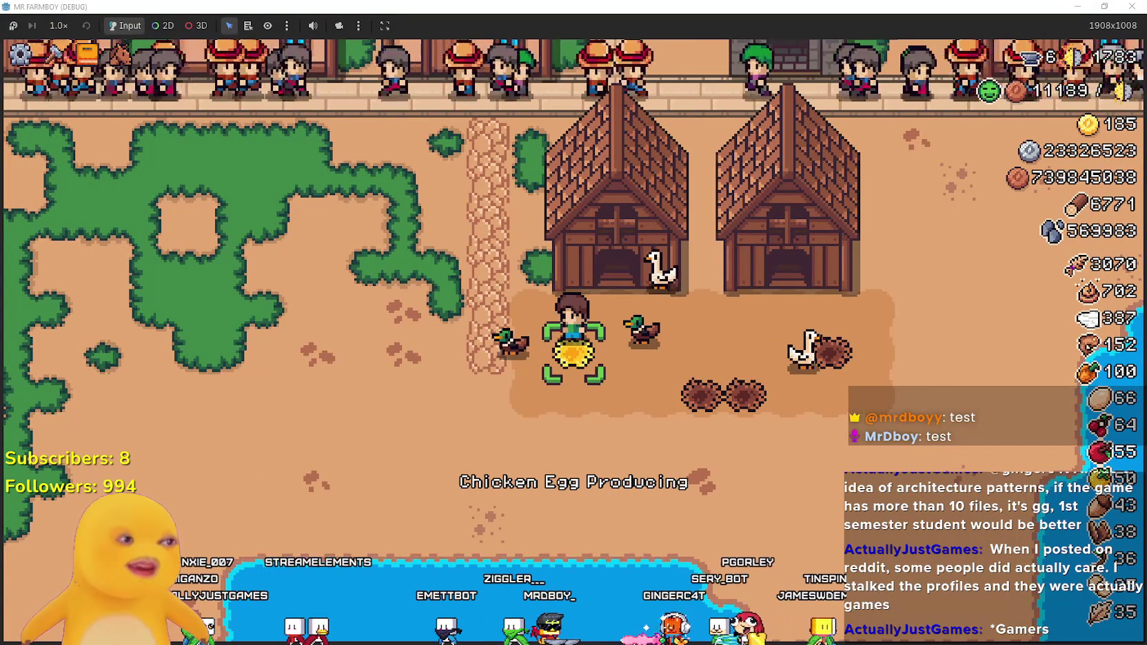
# - Walk the farmer up to the road, past the brick house, toward the quarry and farm fields
pyautogui.press('d')
pyautogui.press('w')
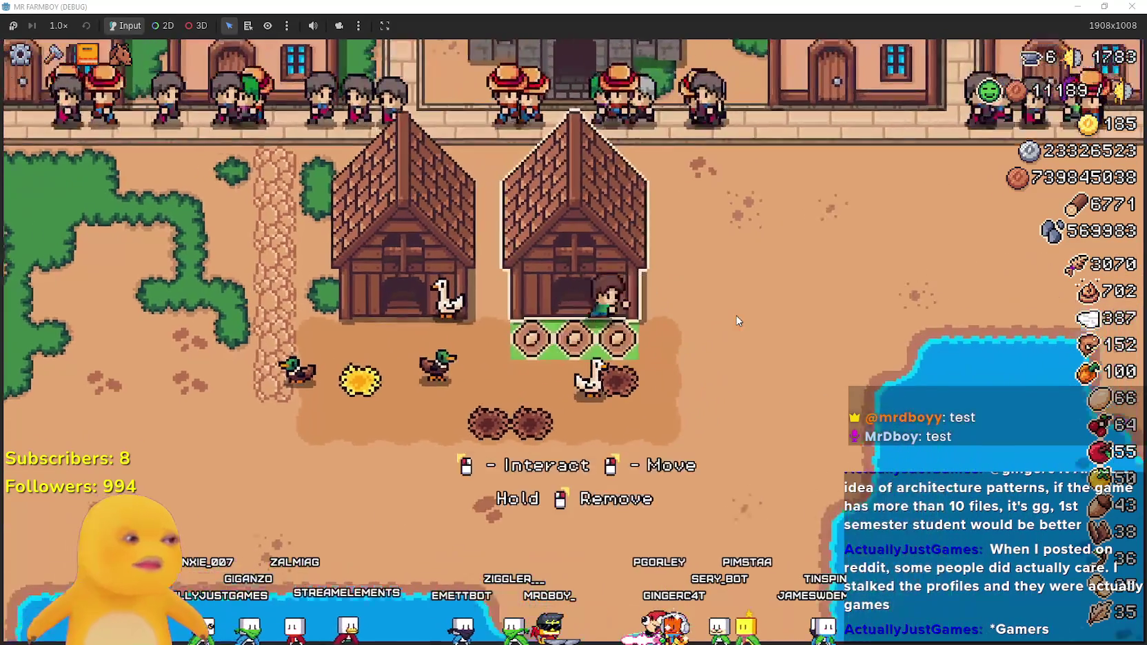
pyautogui.press('s')
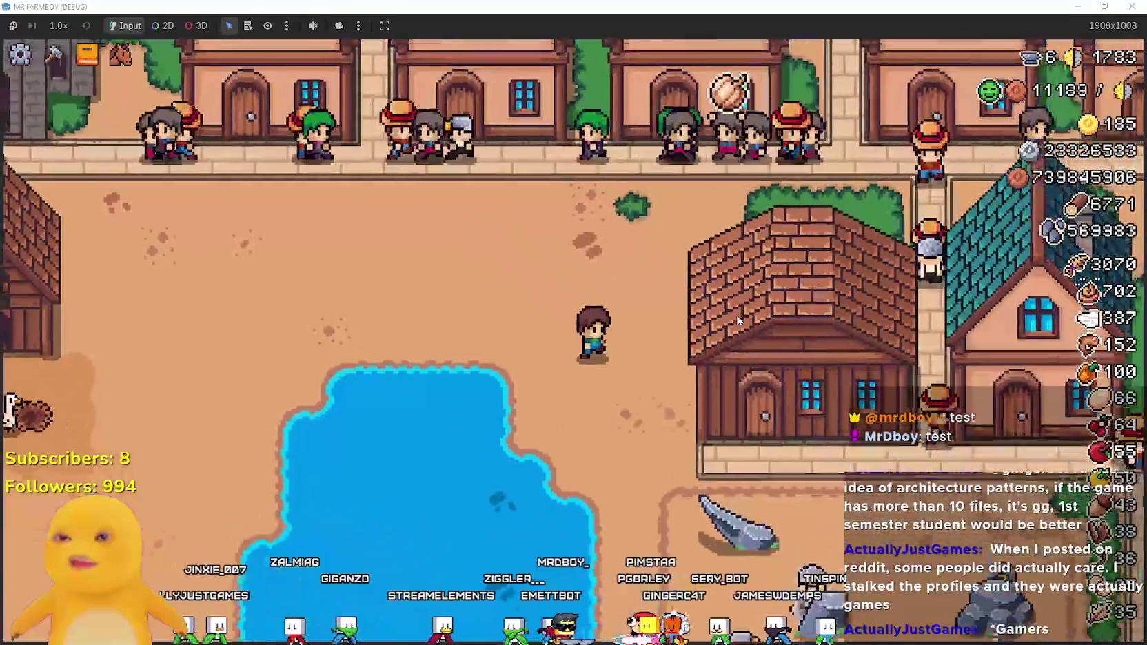
pyautogui.press('d')
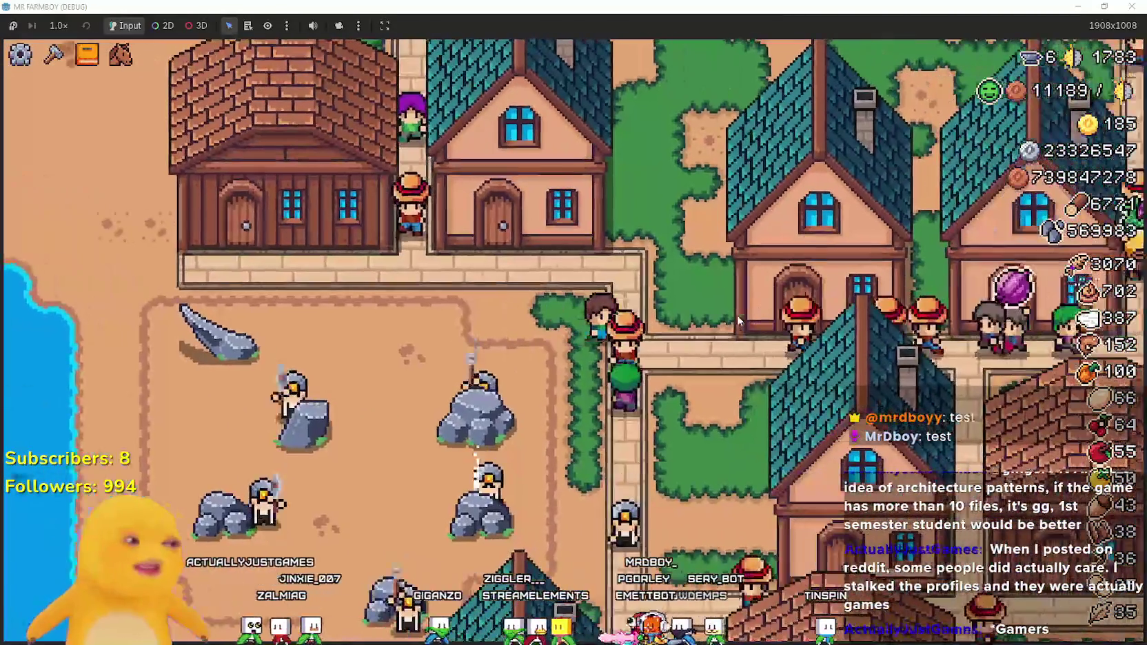
pyautogui.press('a')
pyautogui.press('s')
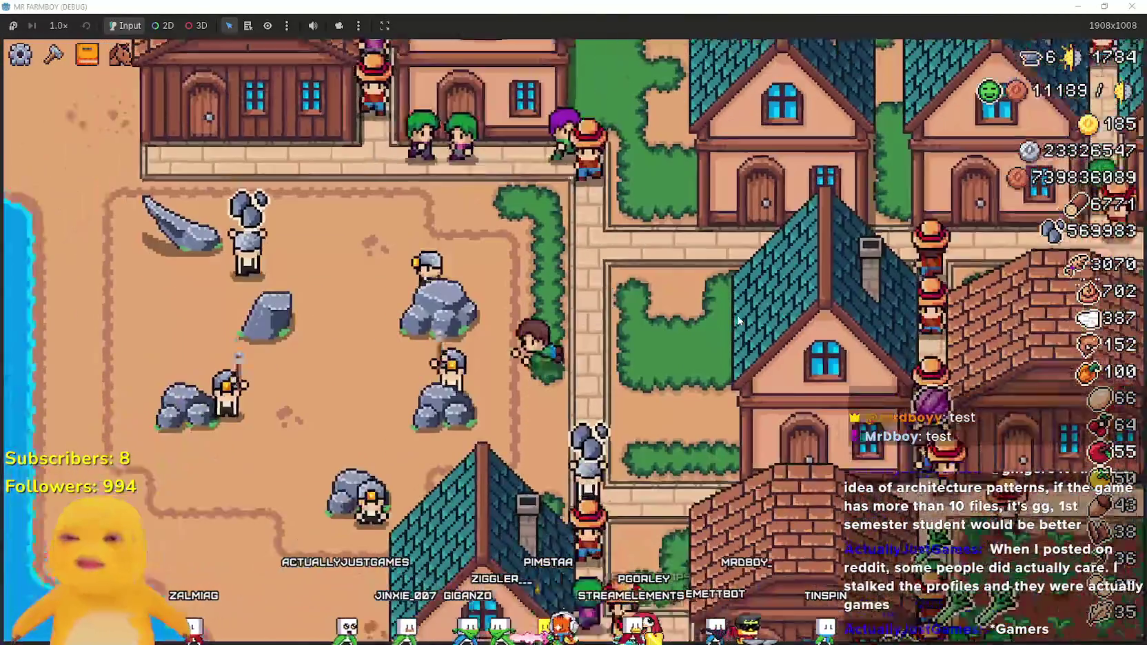
pyautogui.press('s')
pyautogui.press('d')
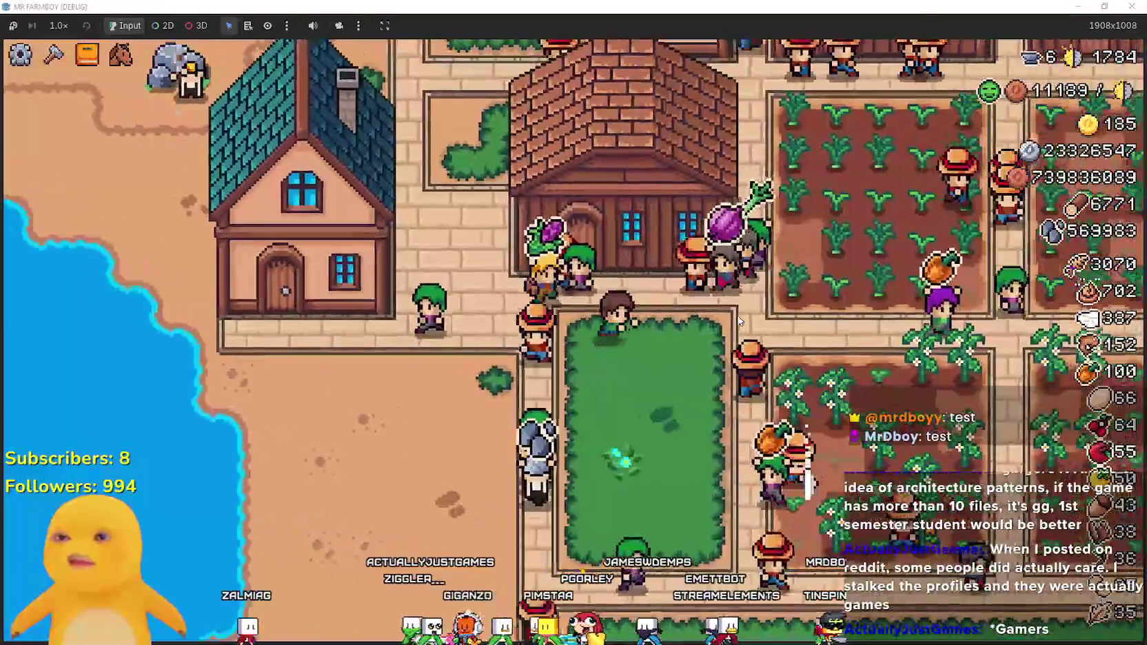
pyautogui.press('a')
pyautogui.press('w')
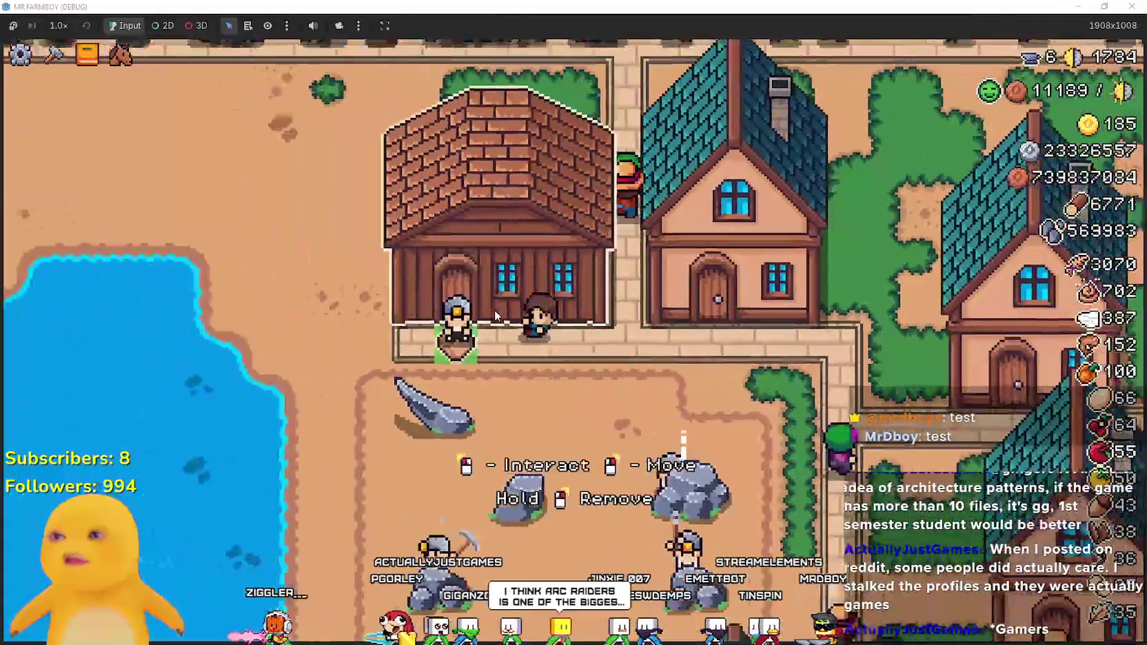
# - View the Animals tree in the Advancements overview, then close it
pyautogui.press('Tab')
pyautogui.click(435, 162)
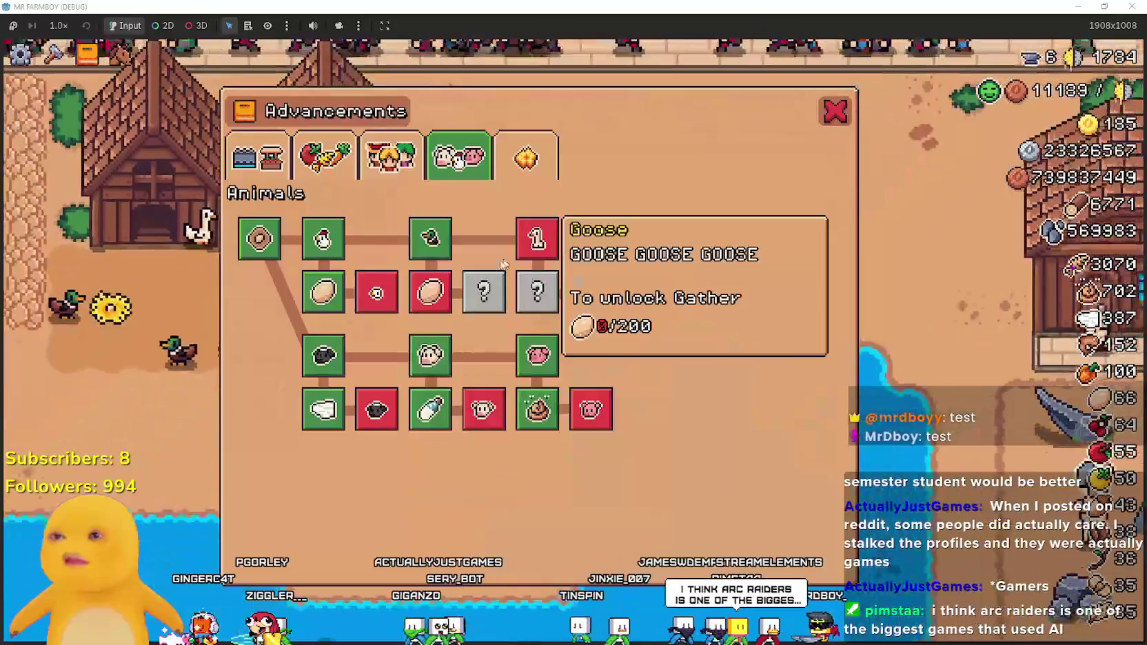
pyautogui.press('Tab')
# - Walk to the coops, peek at the chickens, and collect the duck egg, raising eggs from 69 to 70
pyautogui.press('a')
pyautogui.press('a')
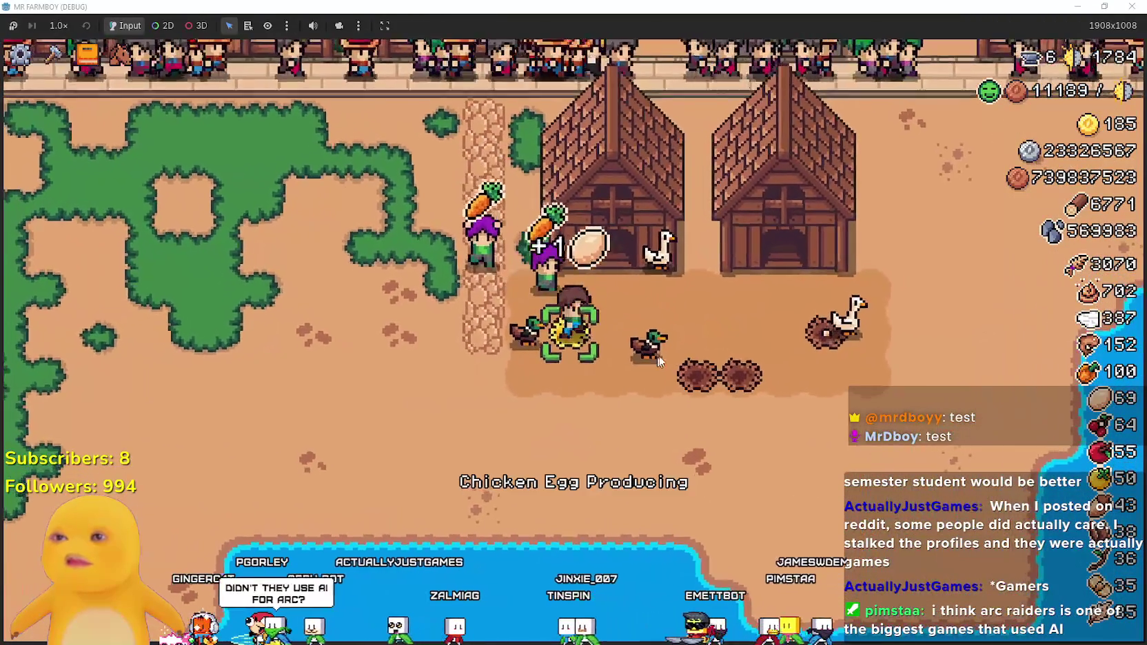
pyautogui.press('e')
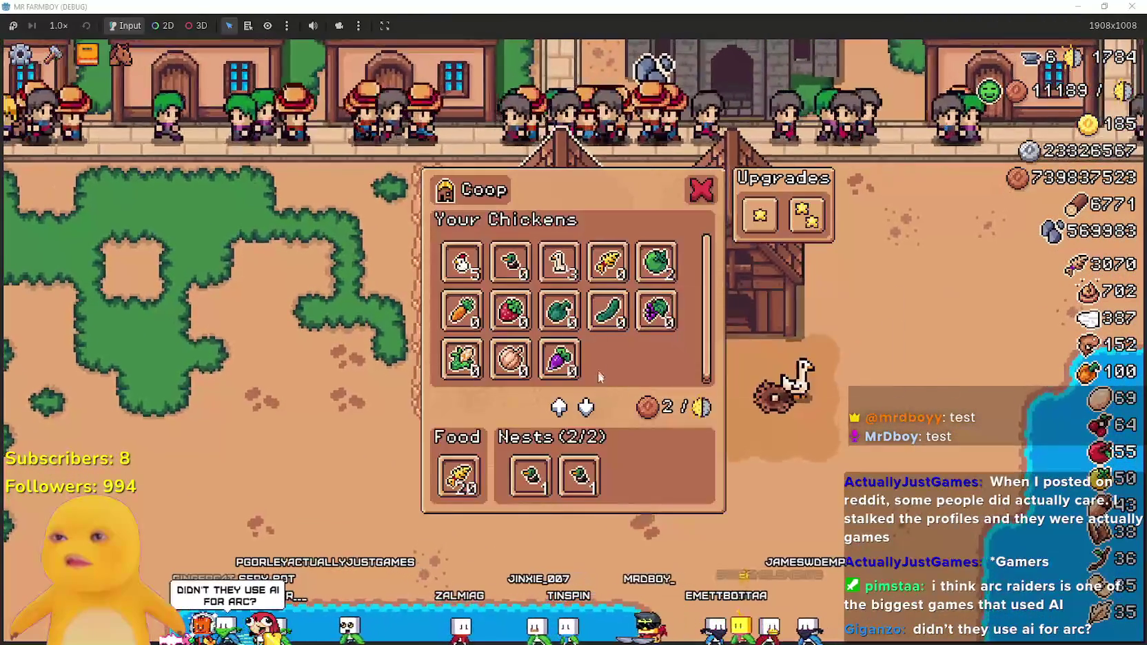
pyautogui.press('Escape')
pyautogui.press('d')
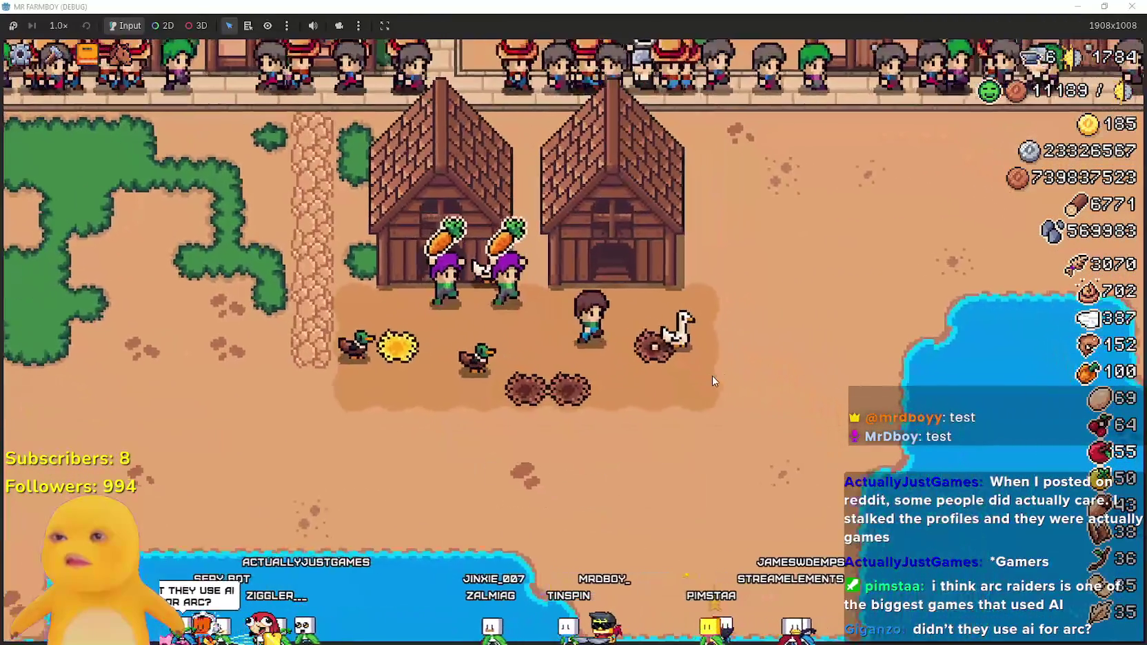
pyautogui.press('d')
pyautogui.press('Tab')
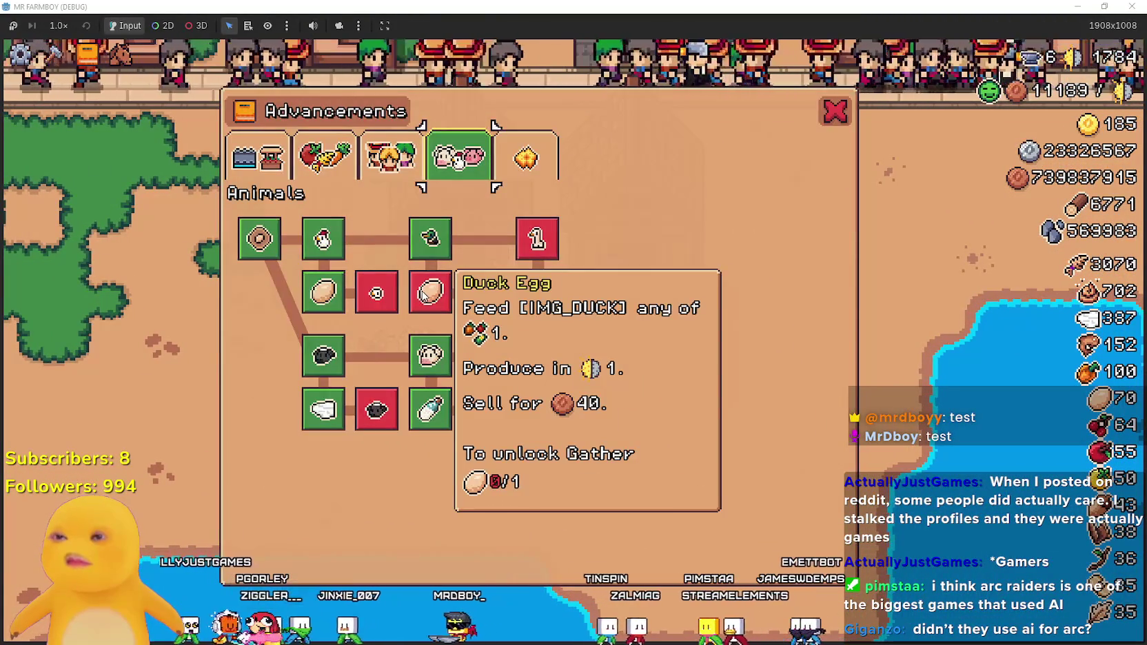
# - Check the new Duck Egg unlock in Advancements, walk away, and return to the Godot editor
pyautogui.press('Tab')
pyautogui.press('Tab')
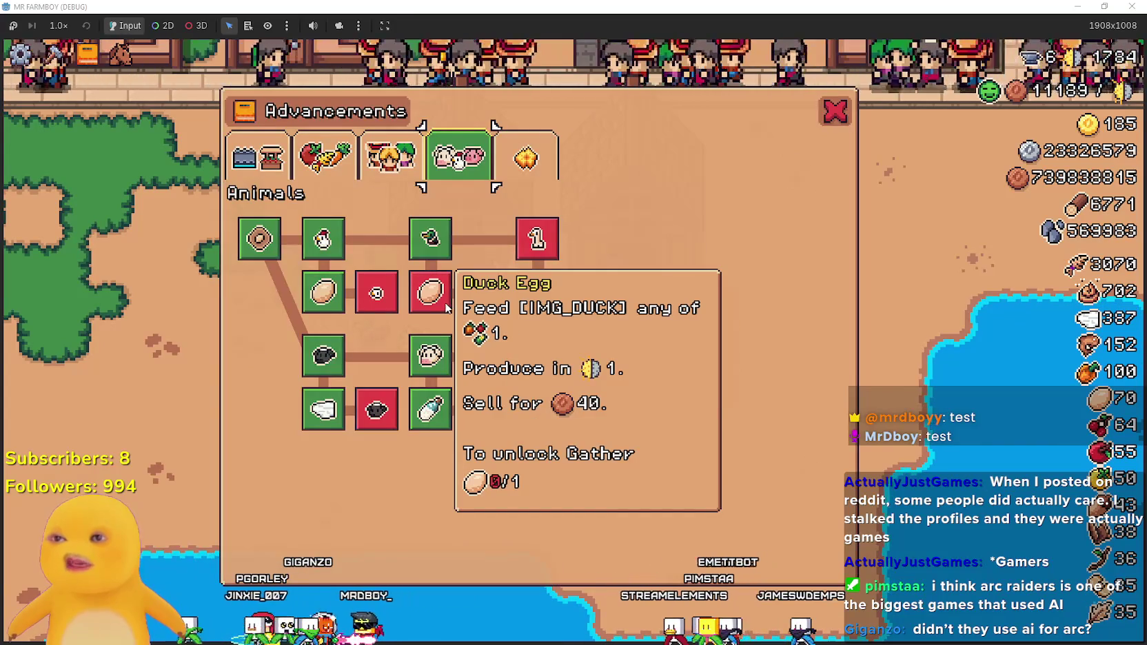
pyautogui.press('Tab')
pyautogui.press('a')
pyautogui.press('w')
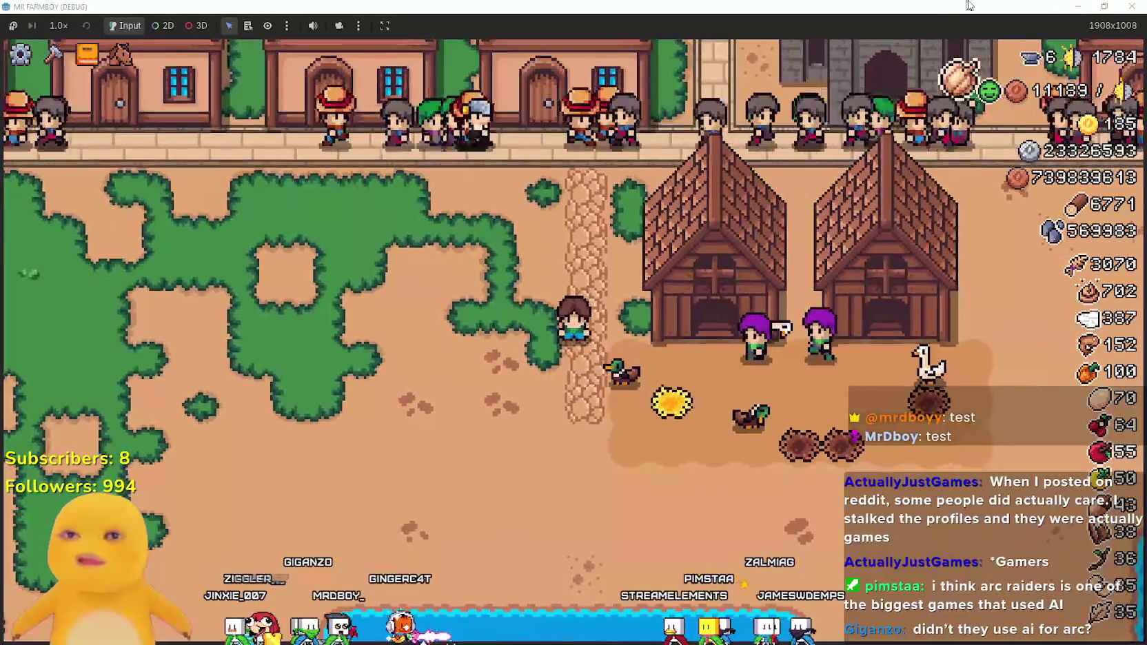
pyautogui.click(826, 255)
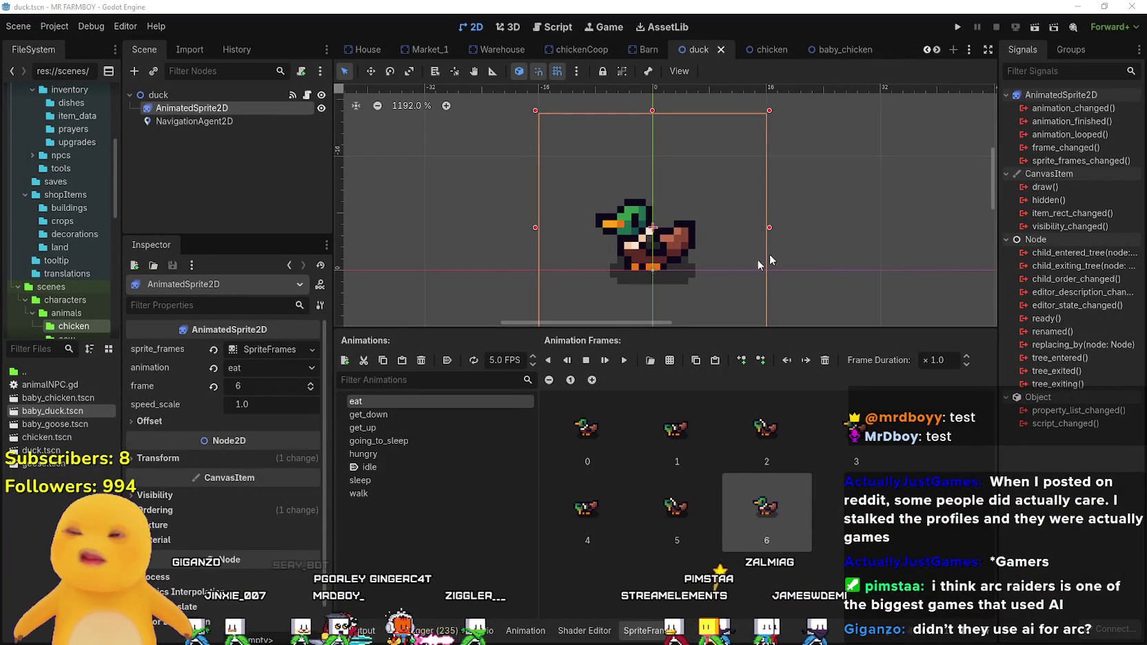
# - Move the divider so the duck sprite view sits a bit taller above the SpriteFrames eat-animation panel
pyautogui.moveTo(693, 329); pyautogui.dragTo(715, 495)
pyautogui.scroll(-1, 765, 552)
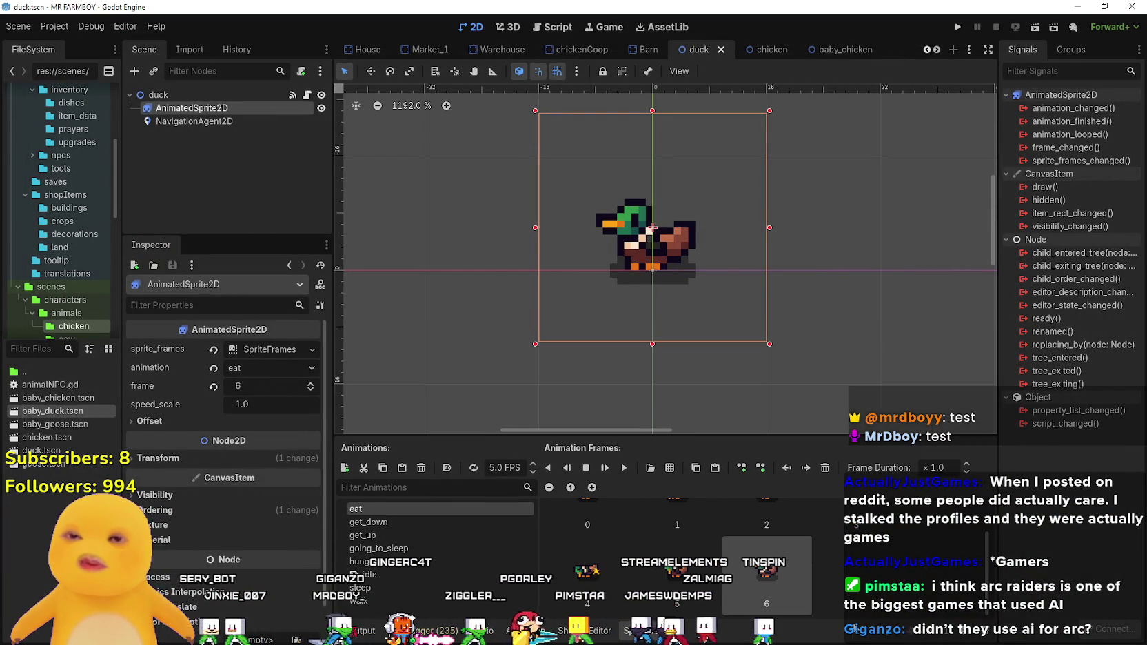
pyautogui.moveTo(722, 436)
pyautogui.mouseDown()
pyautogui.moveTo(725, 359)
pyautogui.moveTo(717, 381)
pyautogui.mouseUp()
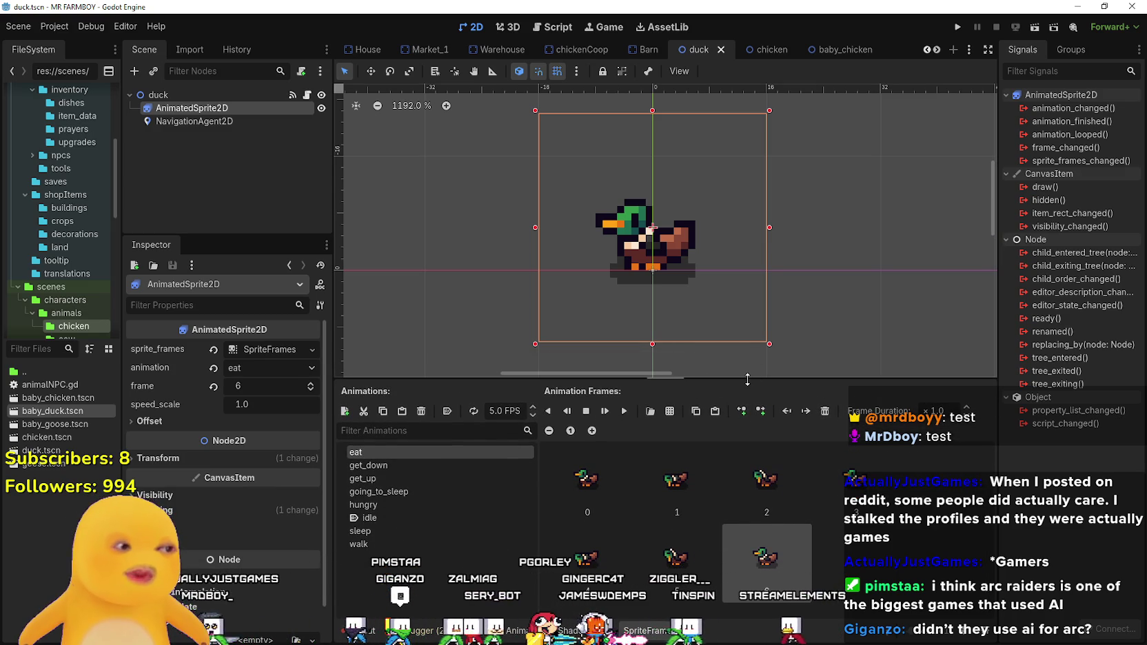
pyautogui.moveTo(702, 381); pyautogui.dragTo(702, 358)
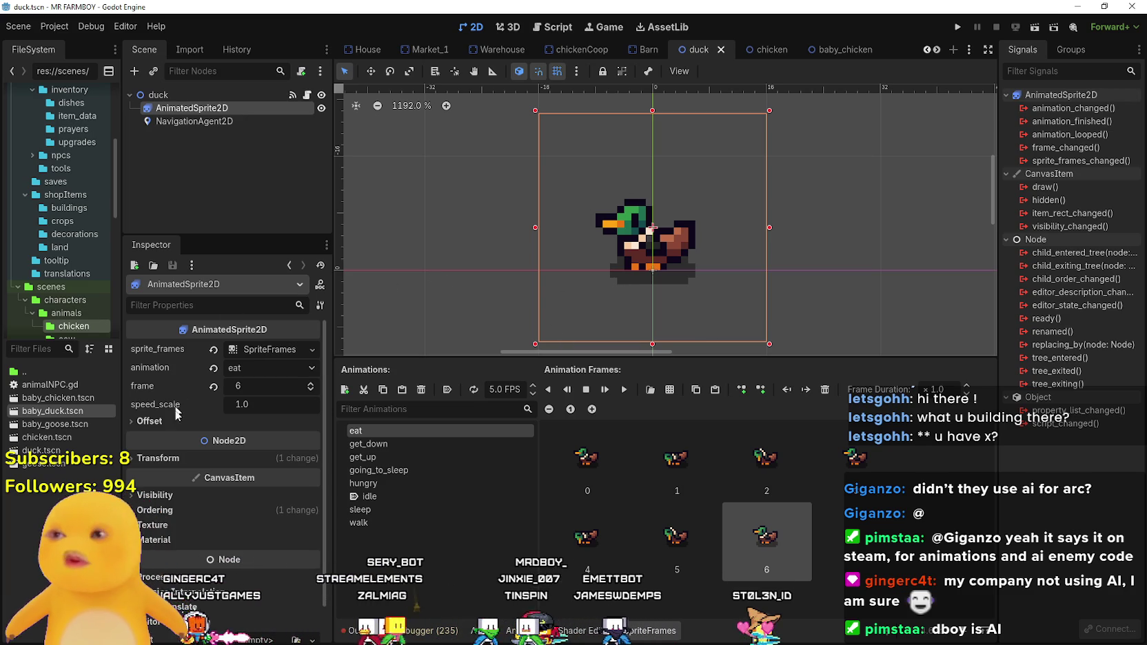
# - Filter the FileSystem for 'egg', open egg_data.tres, and widen the file panel
pyautogui.click(35, 349)
pyautogui.write('egg')
pyautogui.click(66, 373)
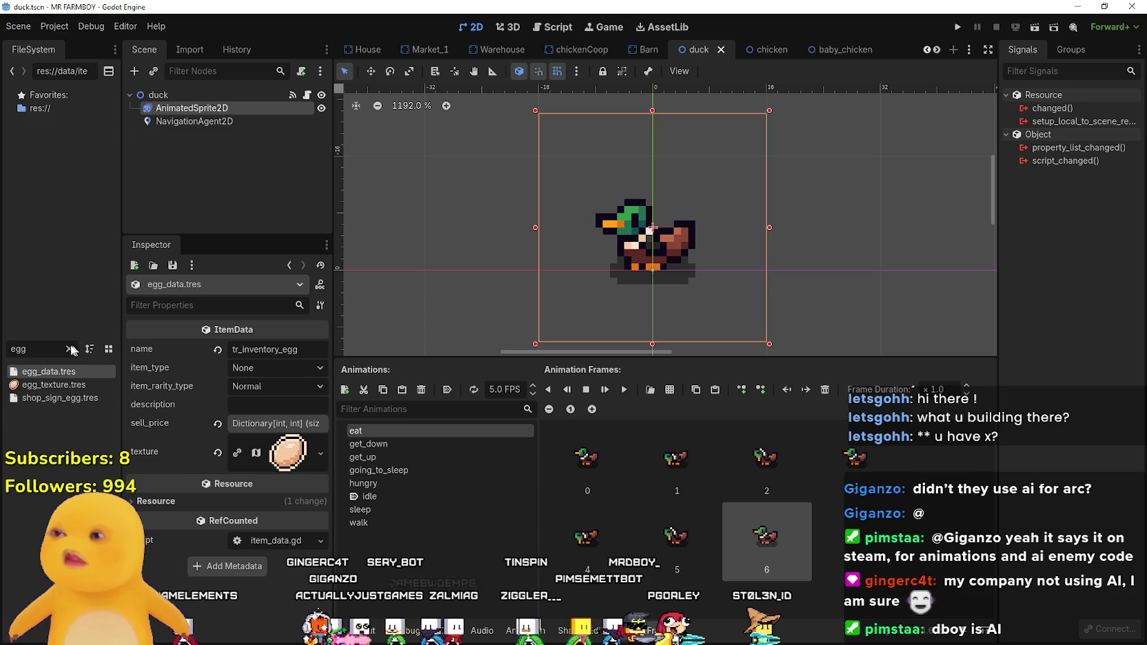
pyautogui.click(69, 348)
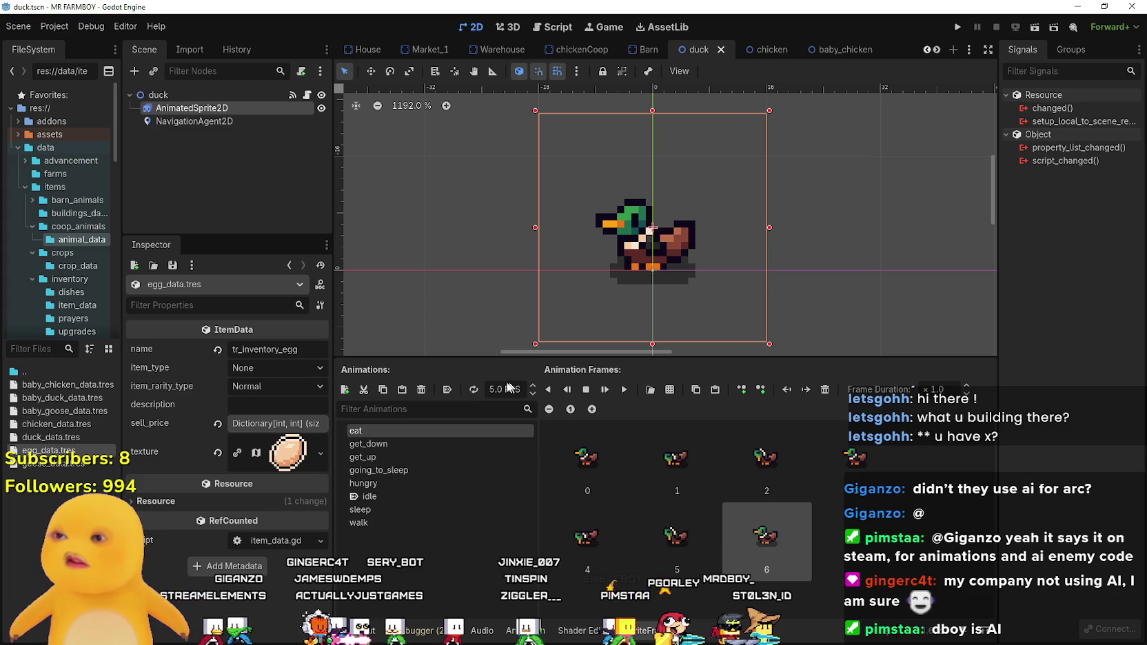
pyautogui.moveTo(120, 362); pyautogui.dragTo(242, 362)
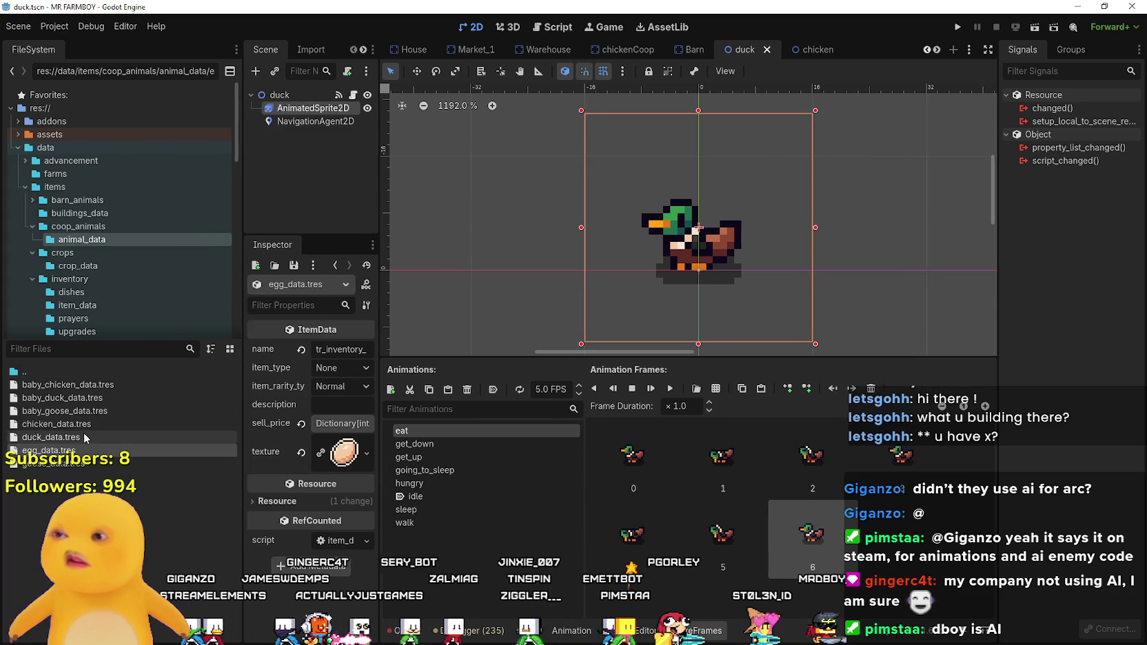
# - Duplicate egg_data.tres as duck_egg_data.tres
pyautogui.rightClick(77, 451)
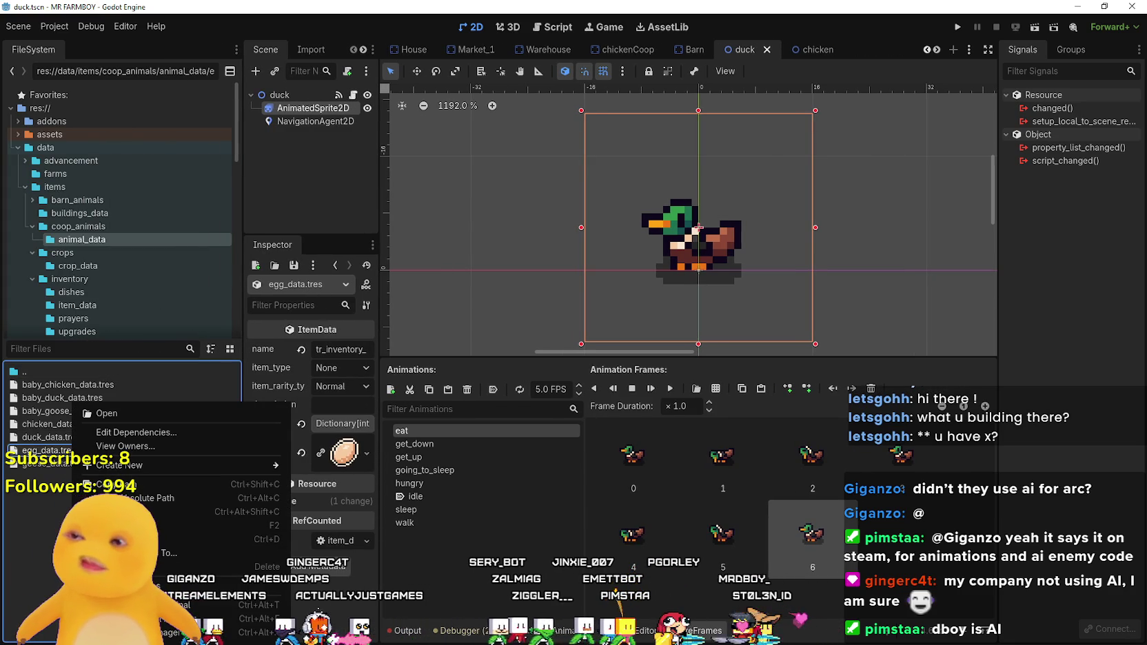
pyautogui.click(180, 539)
pyautogui.click(467, 315)
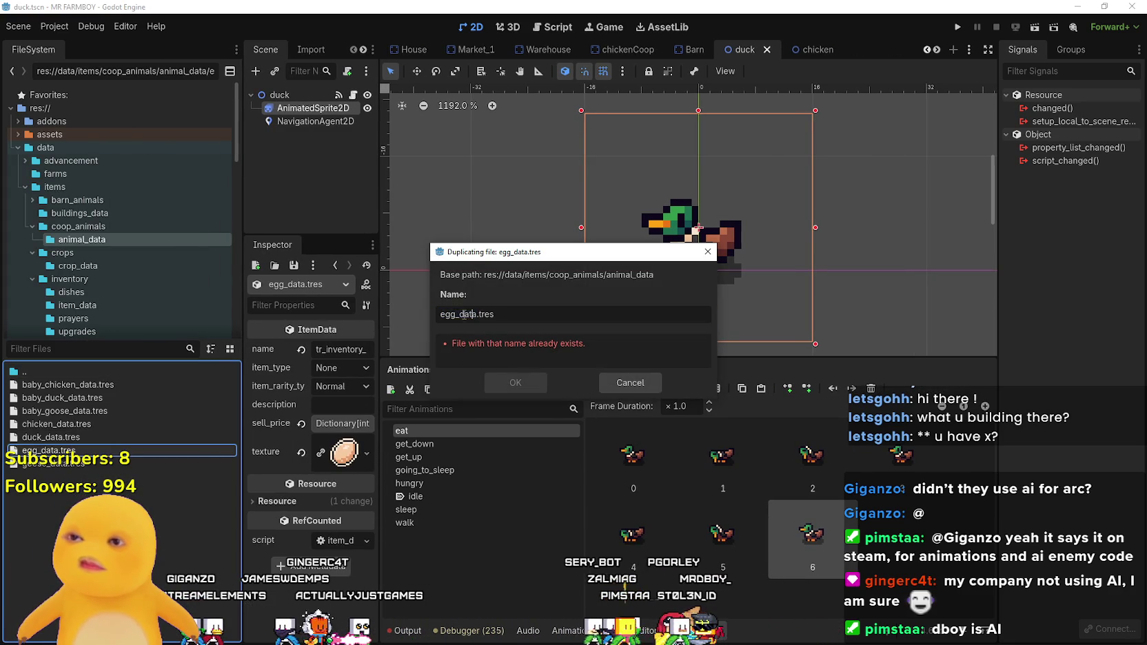
pyautogui.write('duck_')
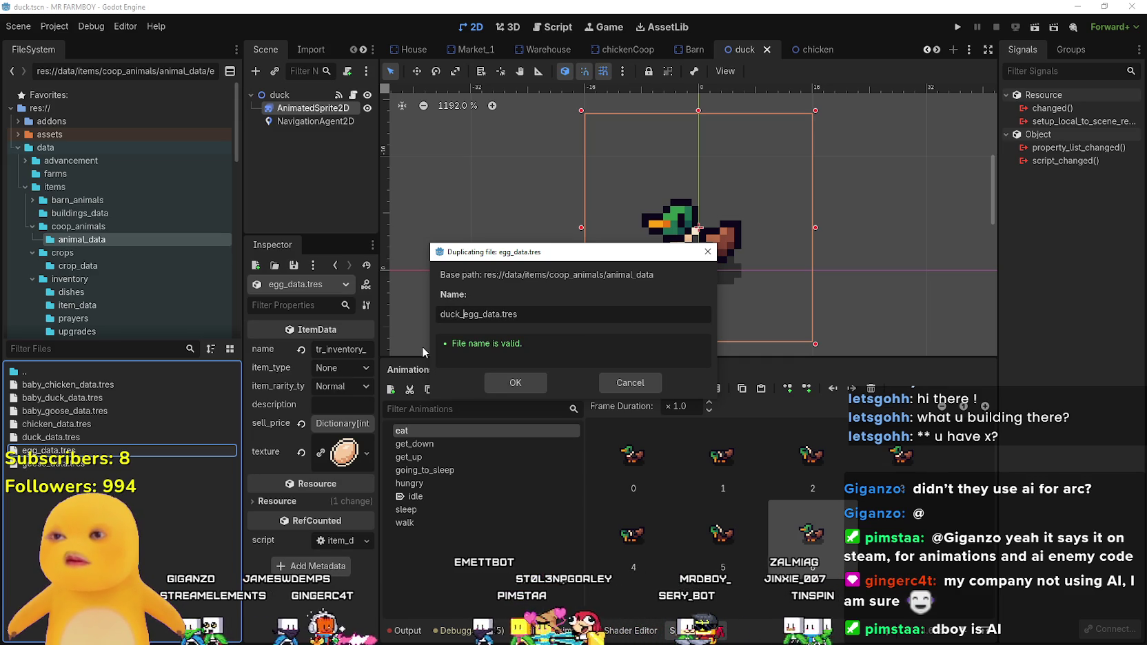
pyautogui.click(516, 383)
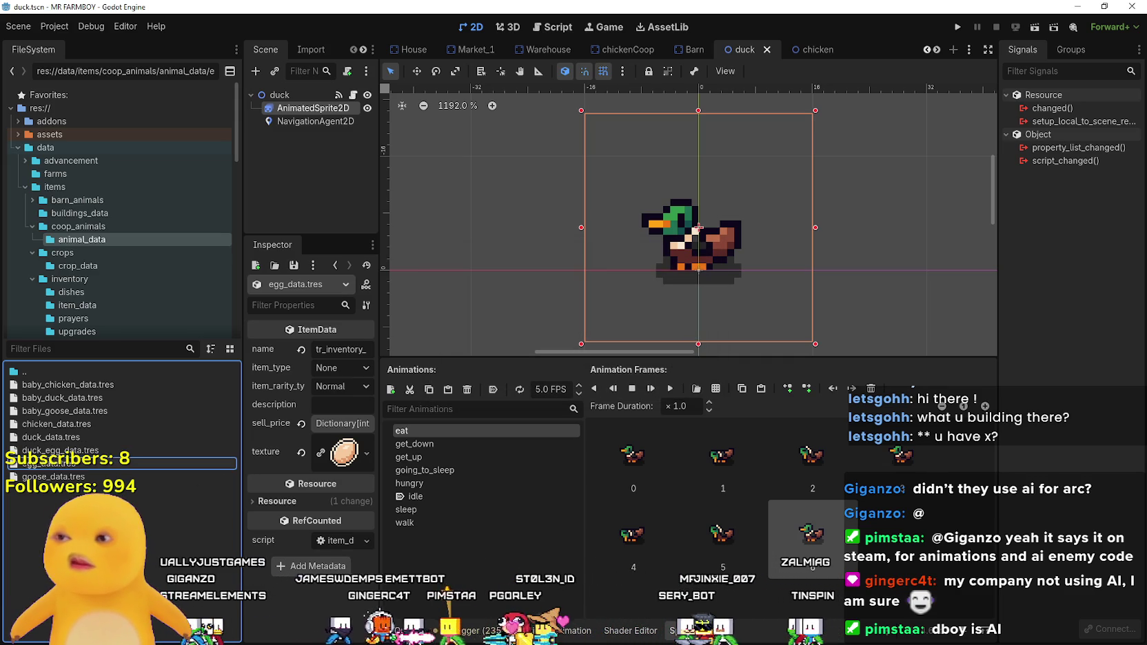
# - Open duck_egg_data.tres in a wider Inspector and select its tr_inventory_duck_egg name value
pyautogui.click(69, 451)
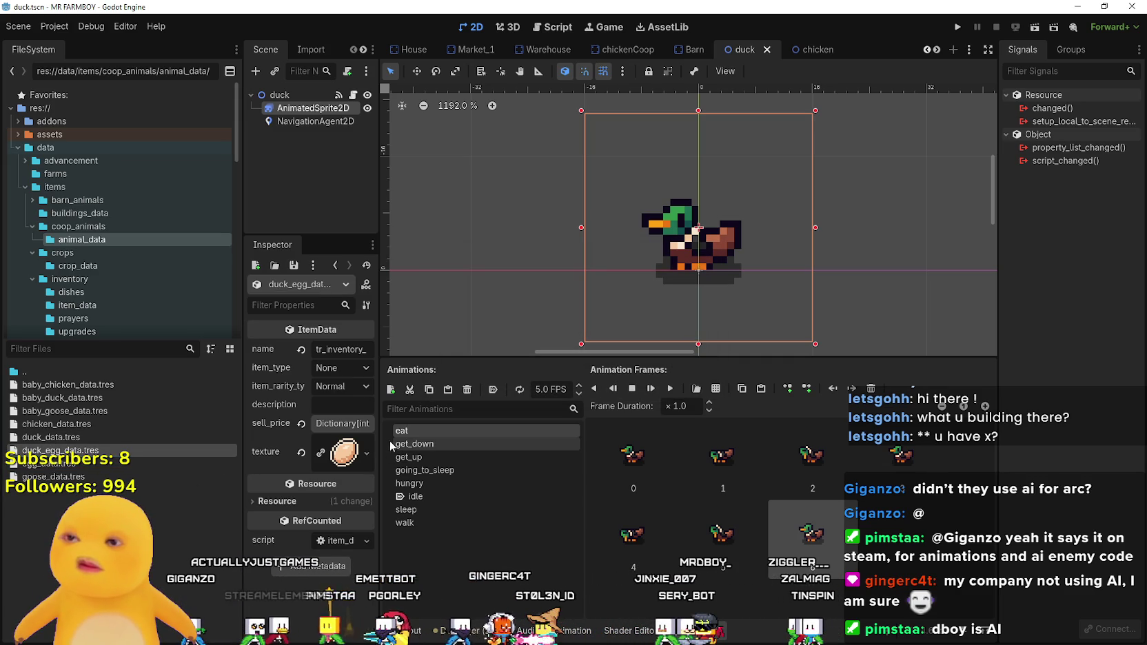
pyautogui.moveTo(380, 440); pyautogui.dragTo(529, 439)
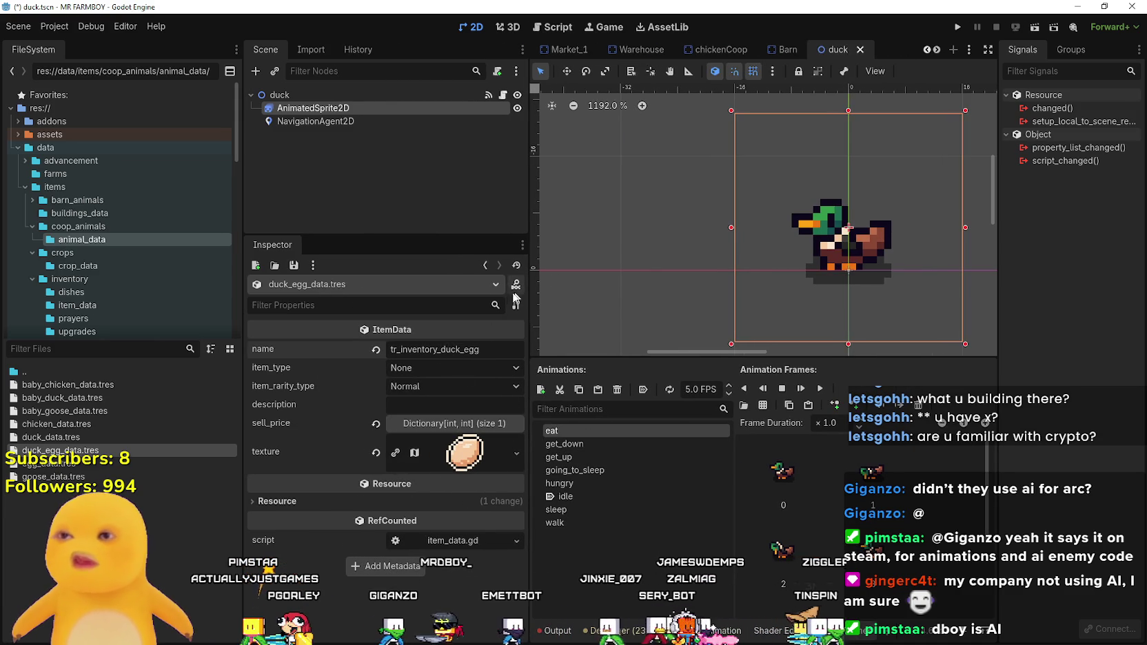
pyautogui.doubleClick(455, 350)
pyautogui.hotkey('ctrl', 'c')
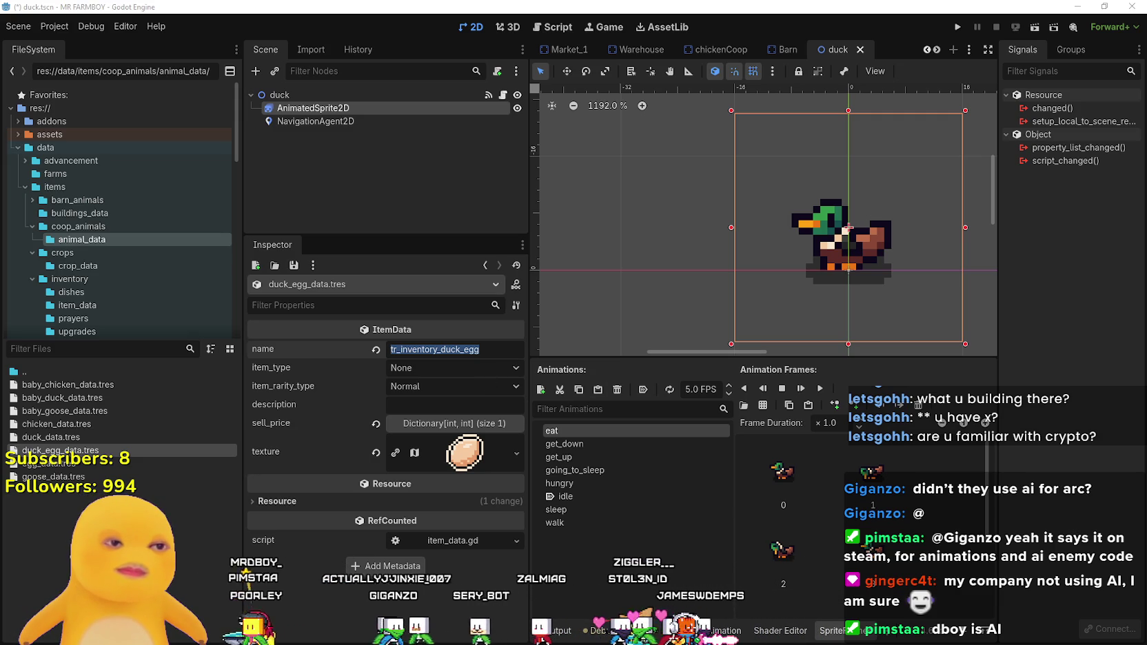
pyautogui.hotkey('alt', 'Tab')
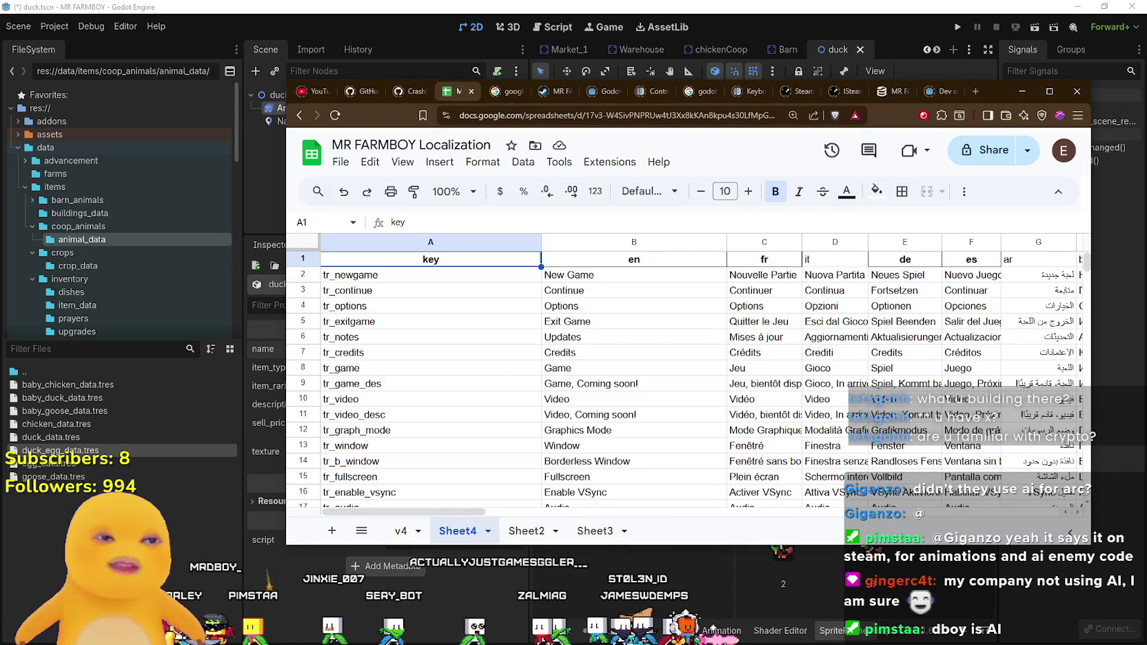
# - Scroll the localization sheet to the egg rows and paste the duck egg key into an empty cell
pyautogui.click(679, 352)
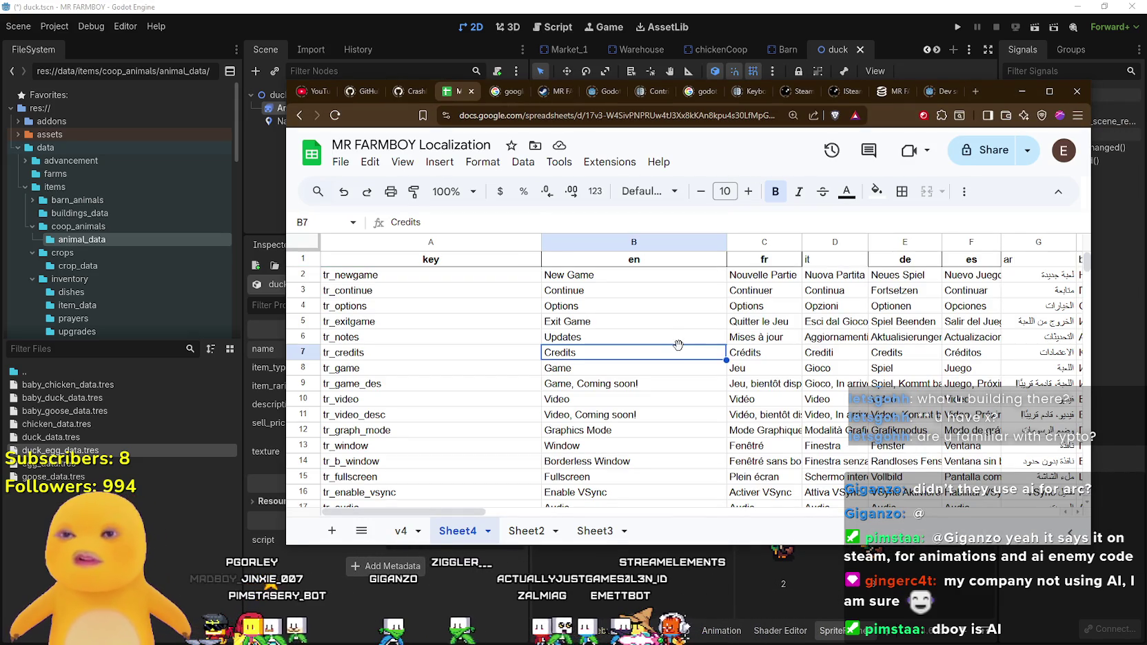
pyautogui.scroll(-5, 689, 365)
pyautogui.moveTo(1089, 269)
pyautogui.mouseDown()
pyautogui.moveTo(1065, 429)
pyautogui.moveTo(1075, 457)
pyautogui.mouseUp()
pyautogui.scroll(-2, 1066, 429)
pyautogui.click(448, 394)
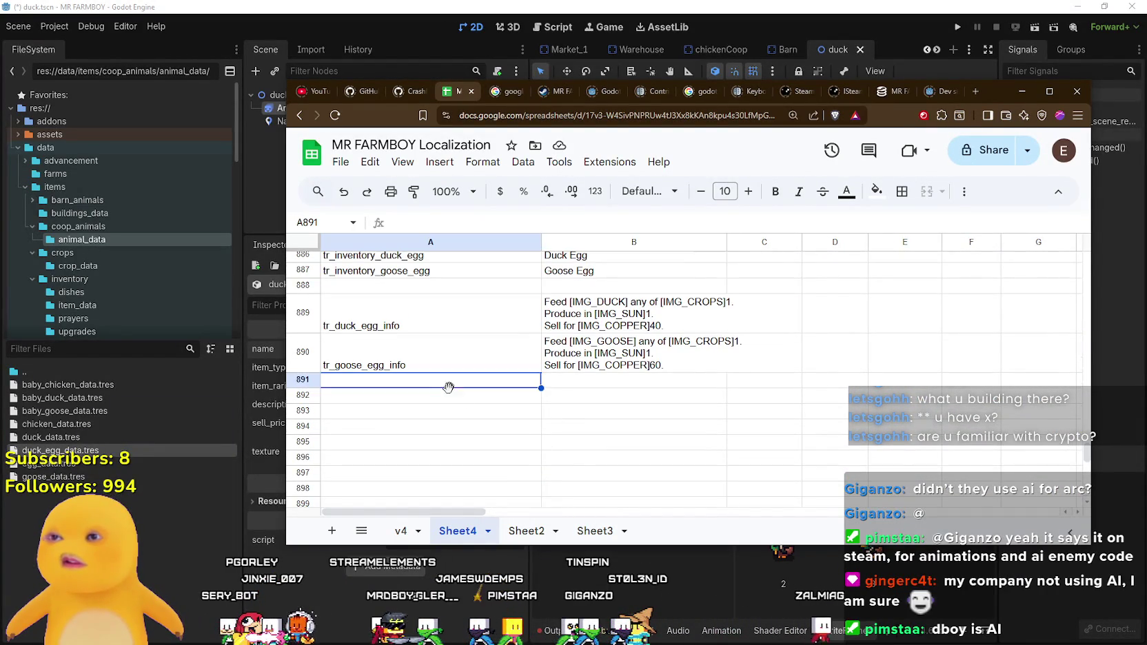
pyautogui.click(433, 413)
pyautogui.hotkey('ctrl', 'v')
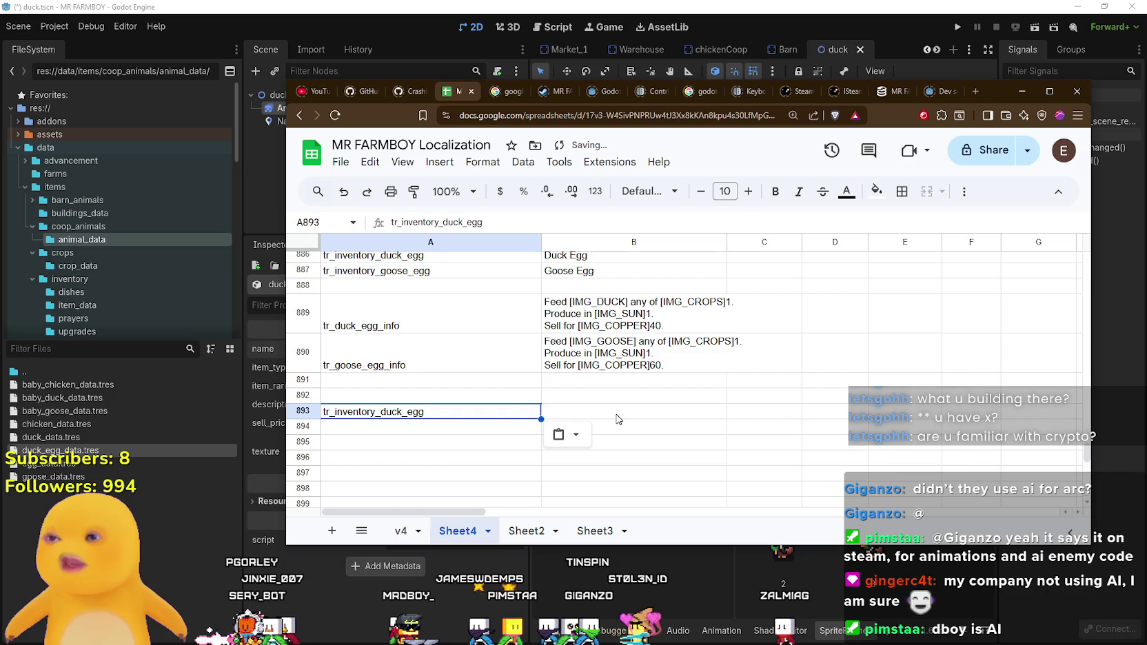
pyautogui.click(618, 417)
# - Delete the pasted key, since tr_inventory_duck_egg already exists in row 886
pyautogui.scroll(3, 437, 450)
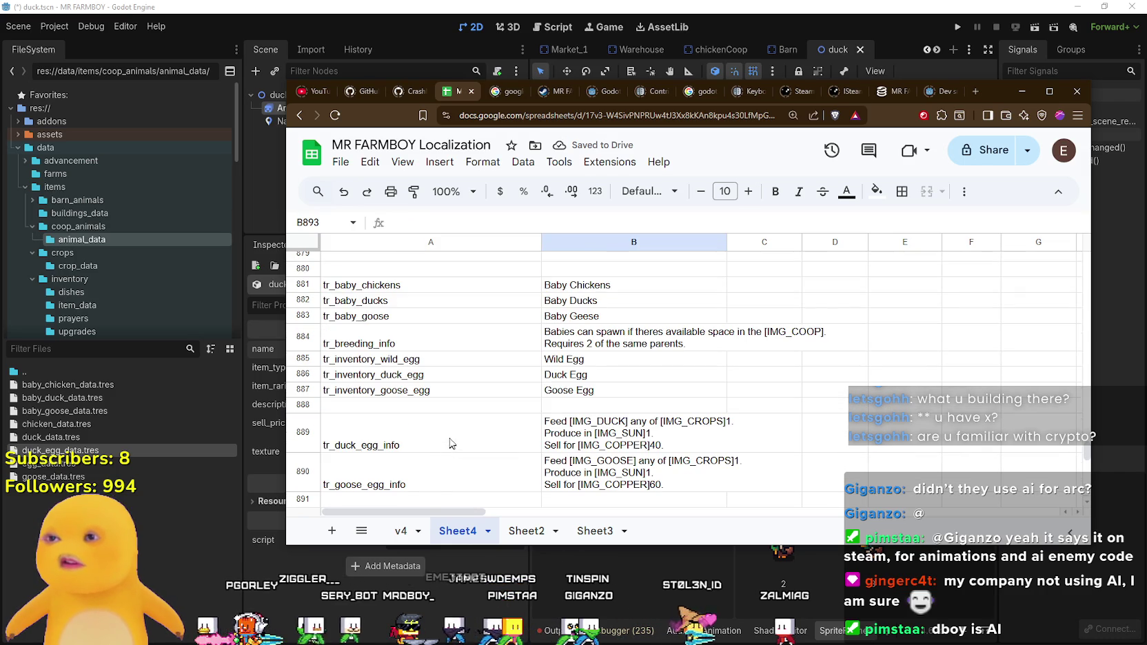
pyautogui.scroll(-3, 390, 378)
pyautogui.click(428, 413)
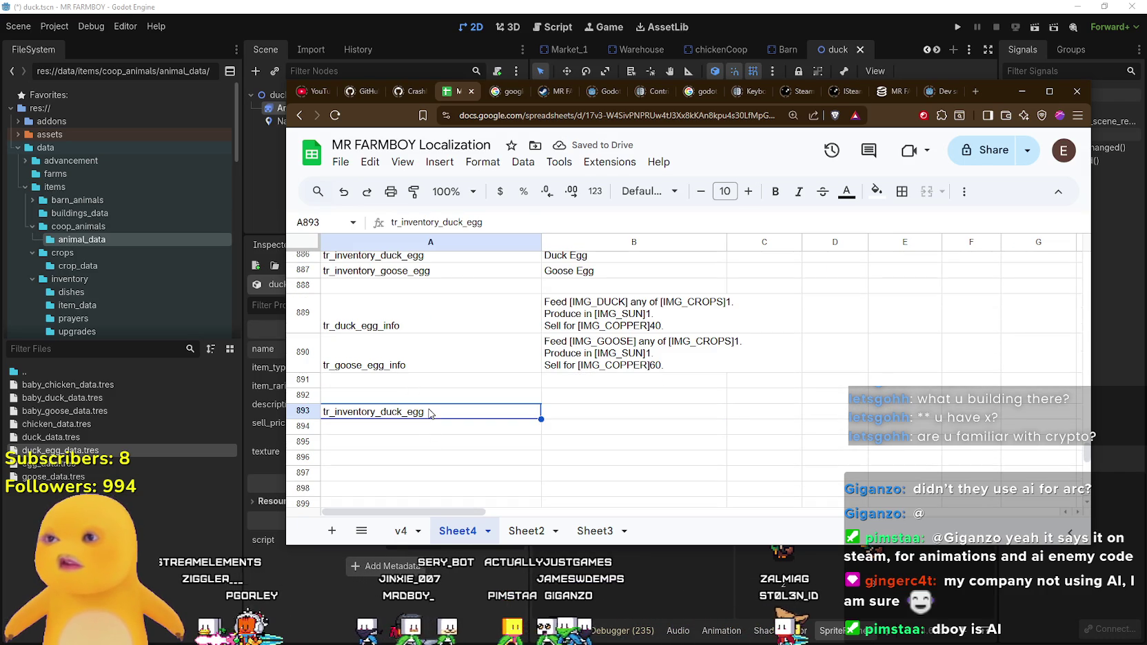
pyautogui.press('Delete')
pyautogui.scroll(3, 429, 412)
# - Copy the tr_inventory_duck_egg key and apply it to the duck egg item's name in Godot
pyautogui.click(428, 375)
pyautogui.hotkey('ctrl', 'c')
pyautogui.click(462, 5)
pyautogui.click(448, 350)
pyautogui.hotkey('ctrl', 's')
# - Change the duck egg's sell_price Copper value from 20 to 40 and check its 16×16 egg texture
pyautogui.click(450, 423)
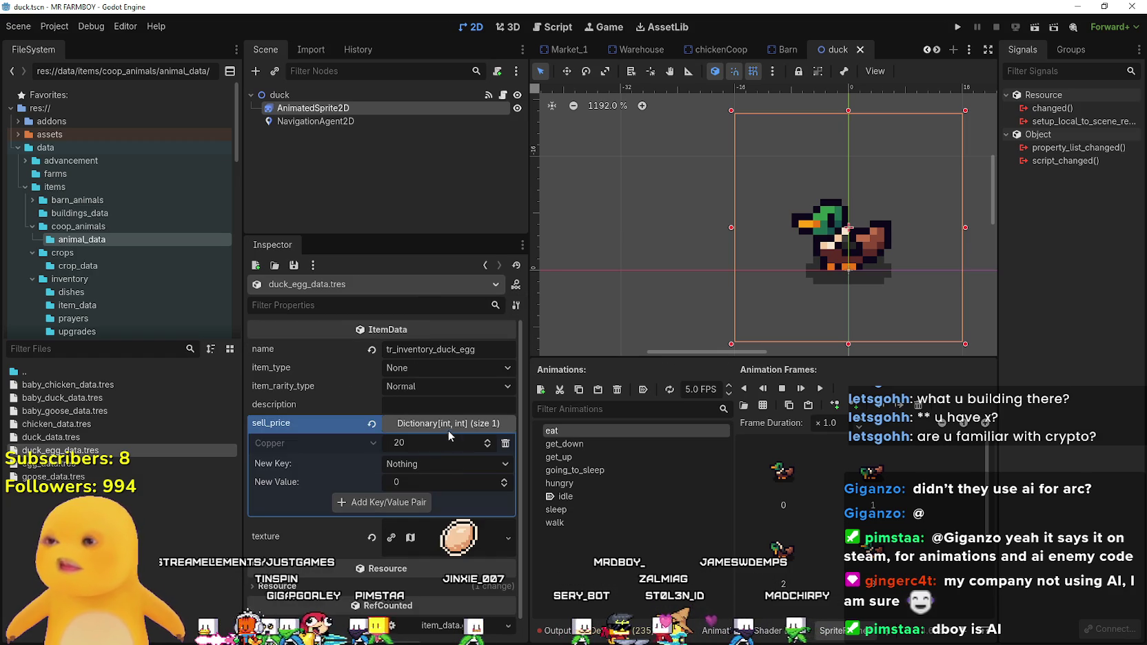
pyautogui.click(451, 447)
pyautogui.write('40')
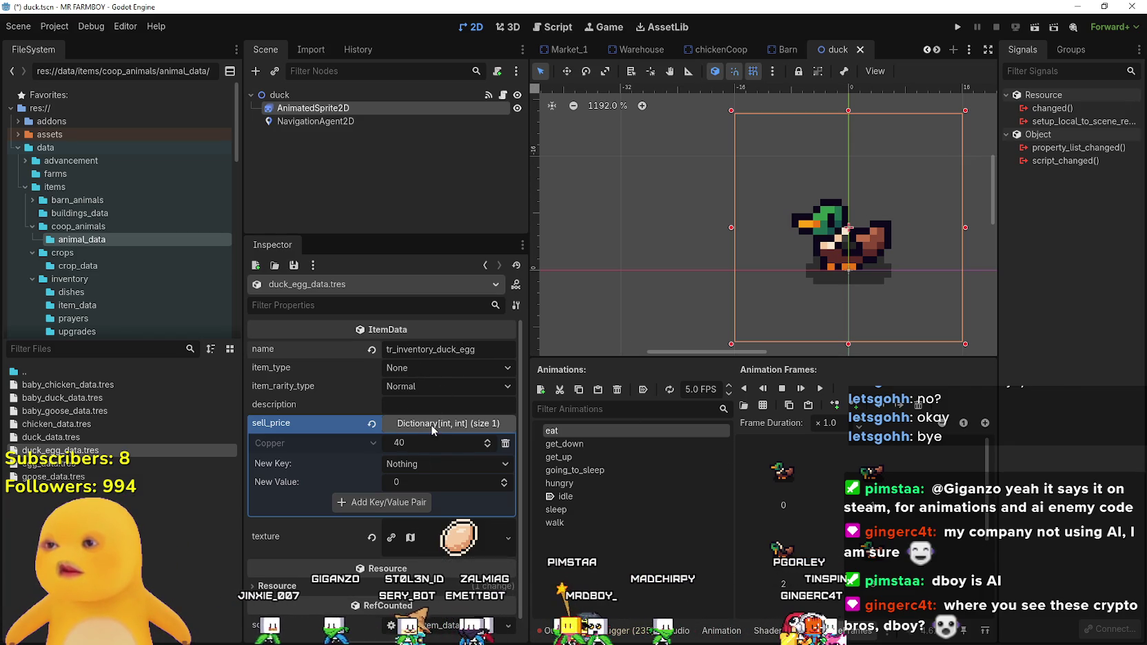
pyautogui.click(459, 537)
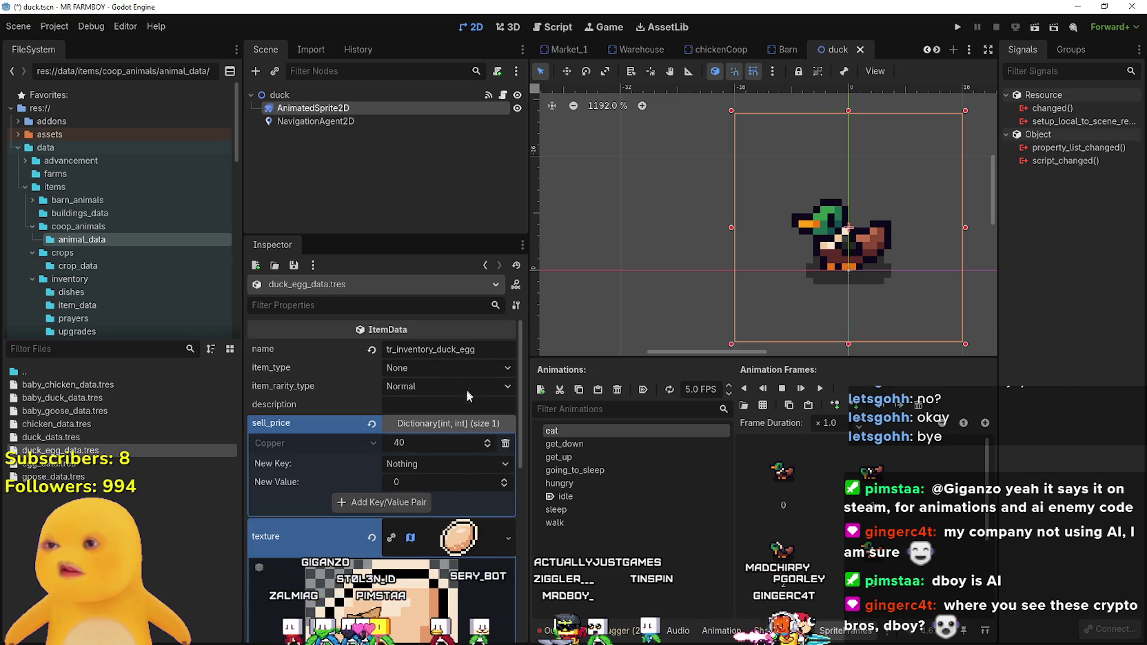
pyautogui.click(448, 423)
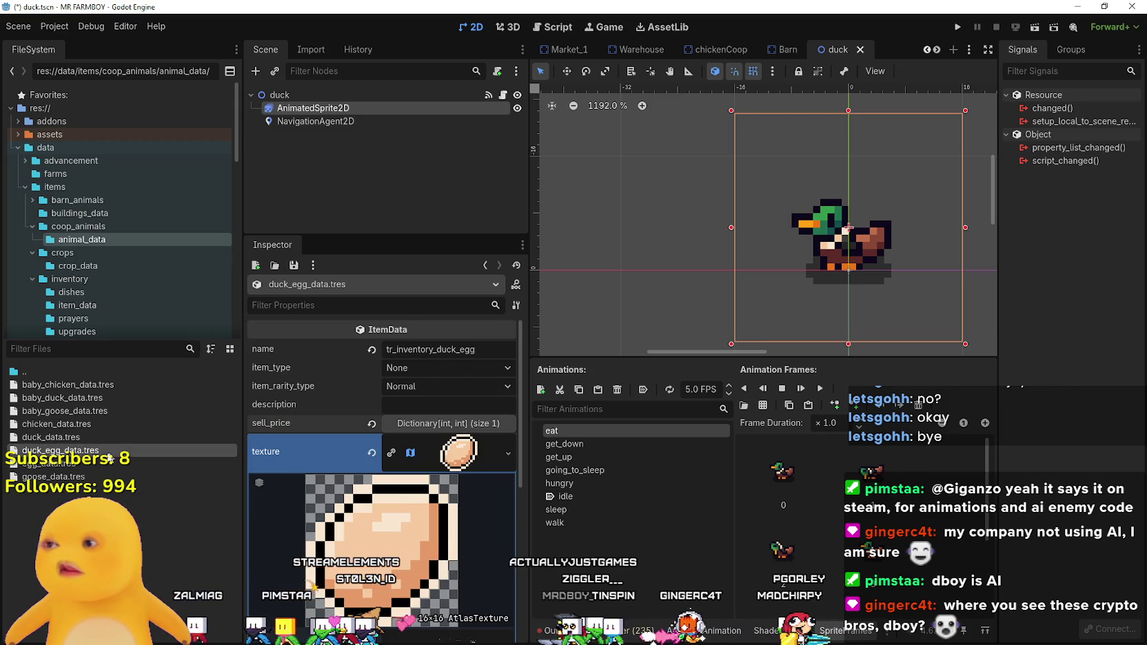
# - Duplicate duck_egg_data.tres, naming the copy goose_egg_data.tres by replacing 'duck' with 'goose'
pyautogui.rightClick(66, 451)
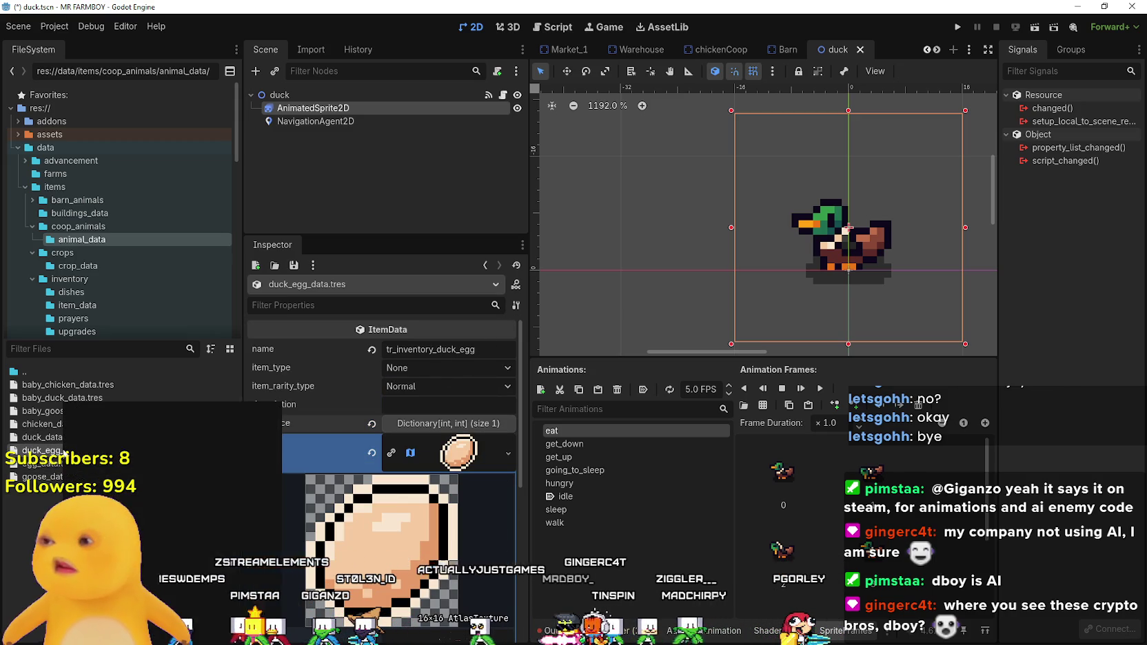
pyautogui.click(146, 540)
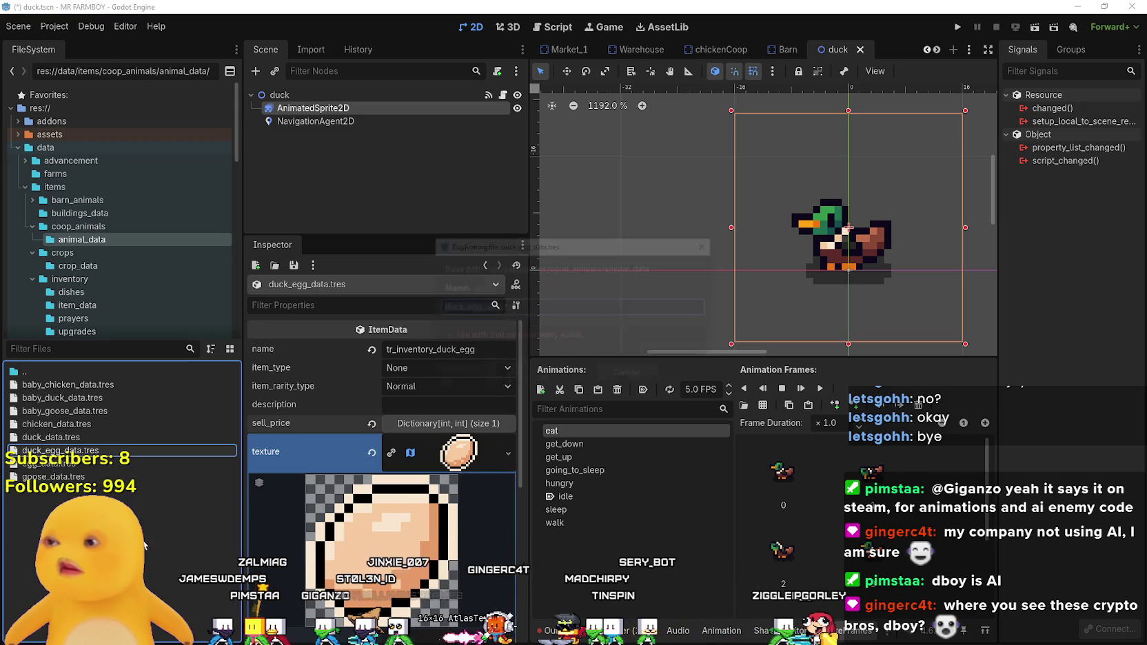
pyautogui.moveTo(460, 307); pyautogui.dragTo(427, 310)
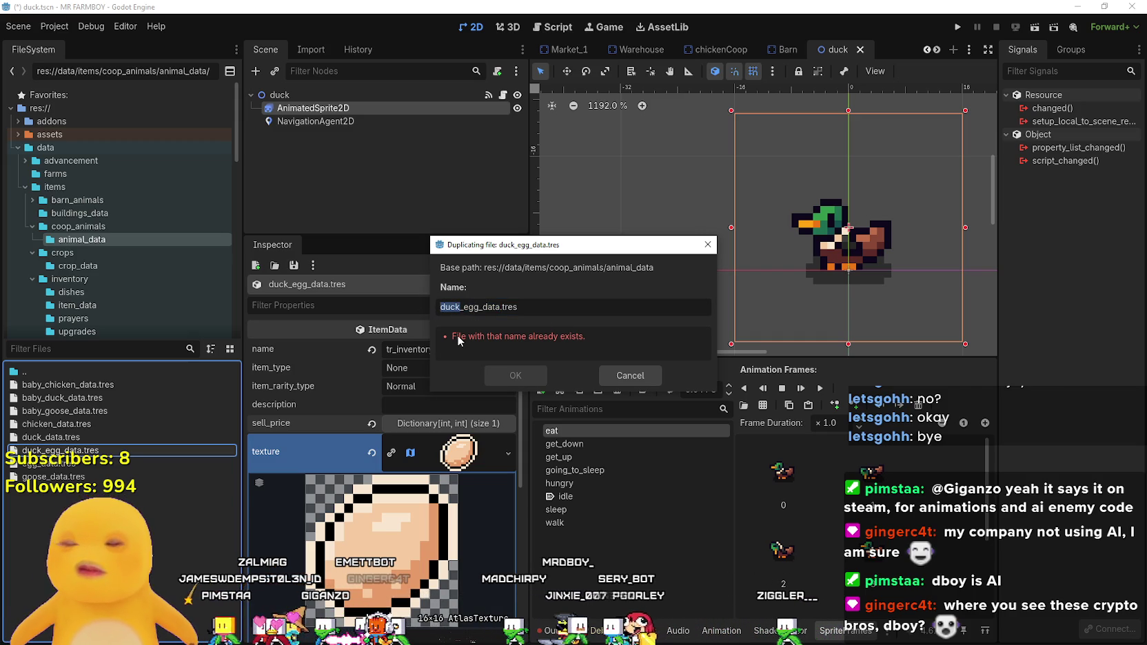
pyautogui.write('goose')
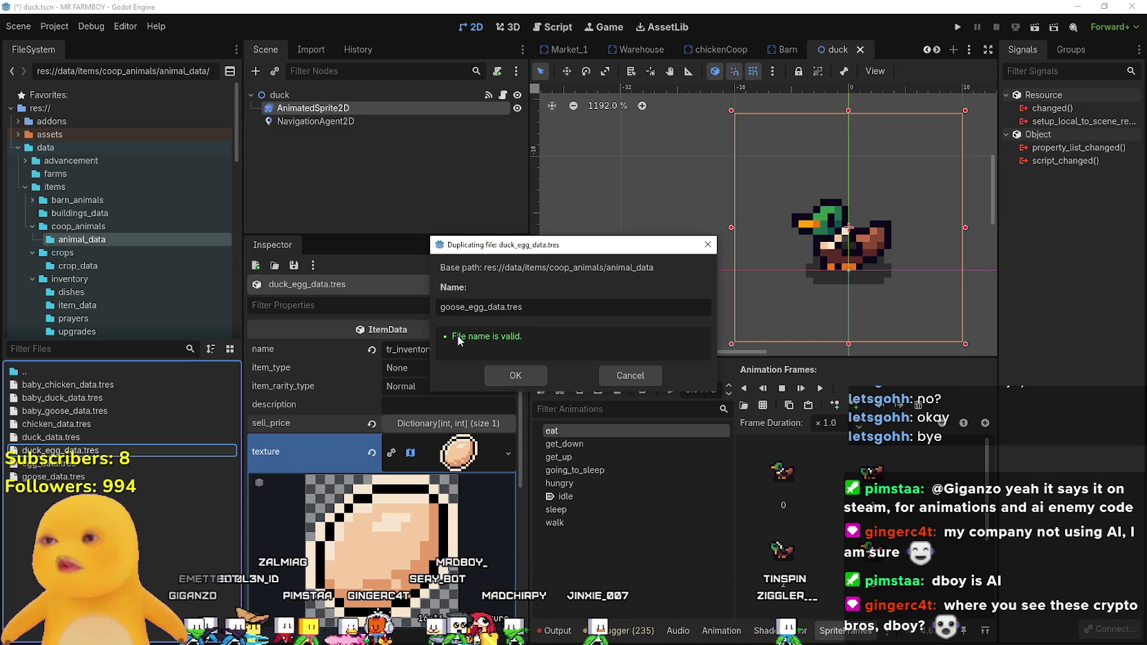
pyautogui.click(516, 375)
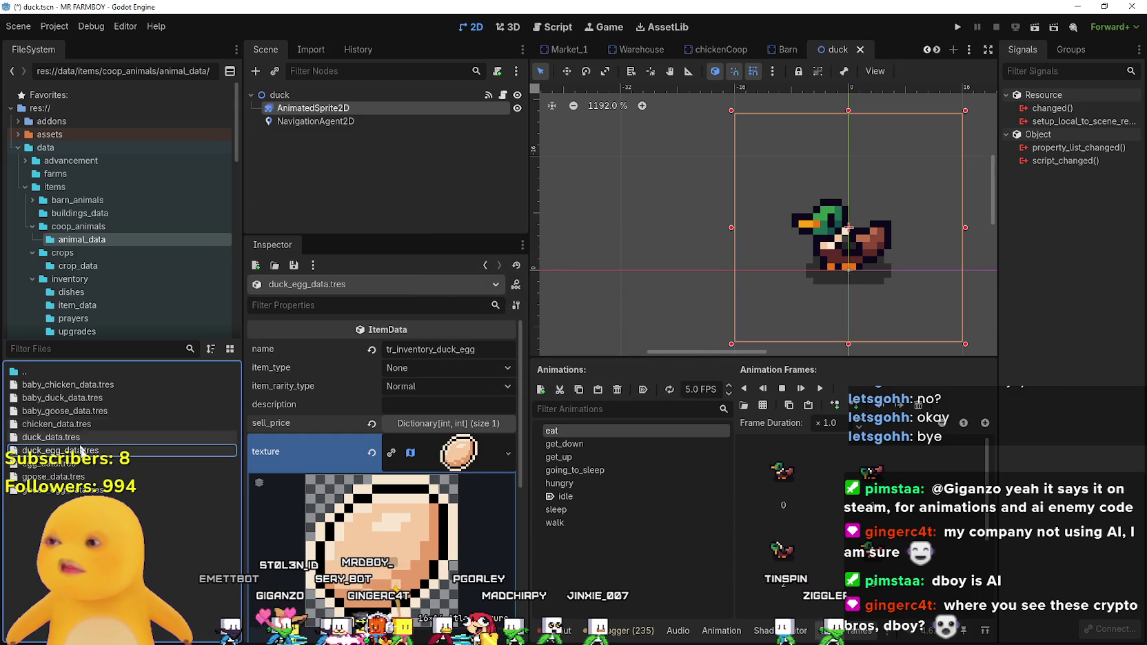
# - Replace 'duck' with 'goose' in the Inspector name so it reads tr_inventory_goose_egg
pyautogui.click(446, 350)
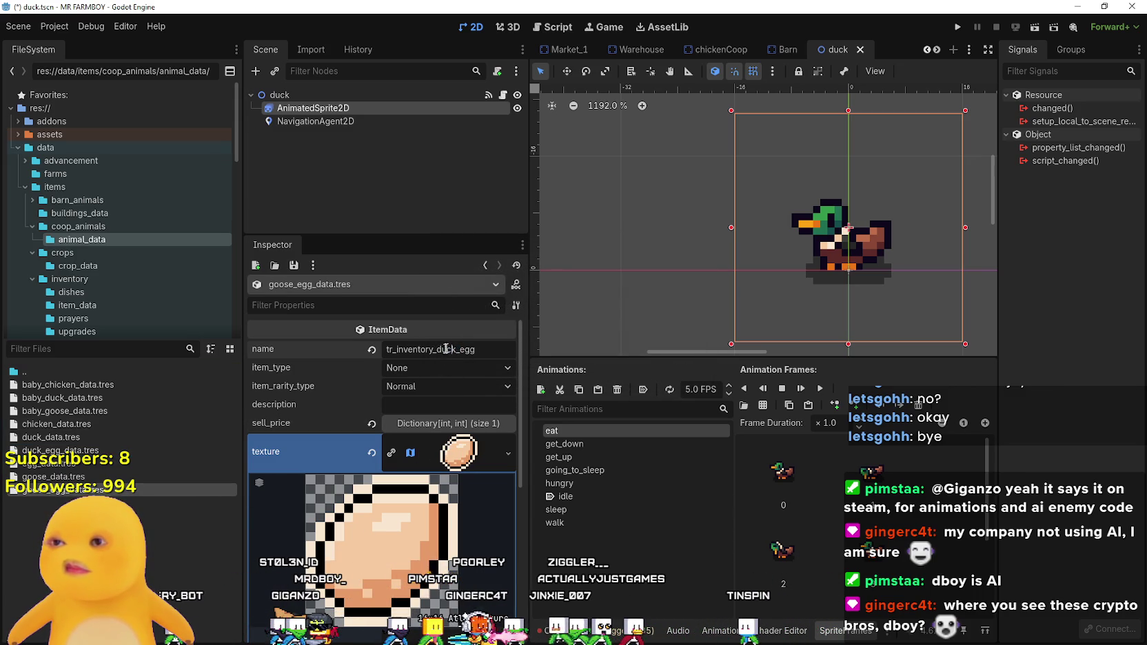
pyautogui.moveTo(436, 352); pyautogui.dragTo(442, 350)
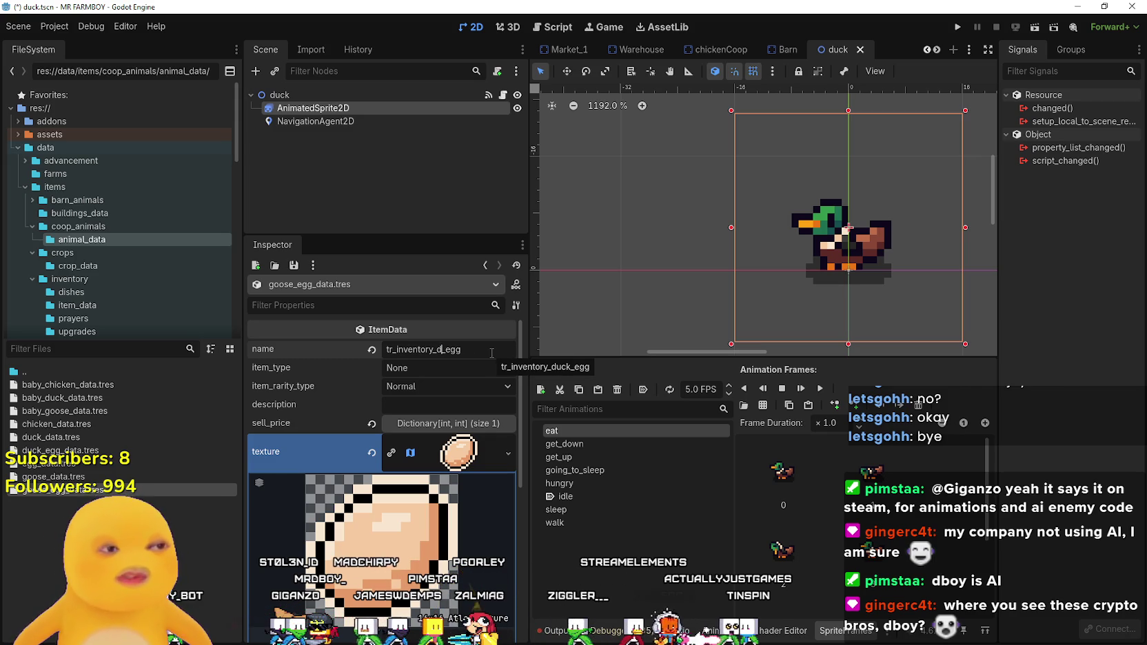
pyautogui.write('go')
pyautogui.press('BackSpace')
pyautogui.write('goose')
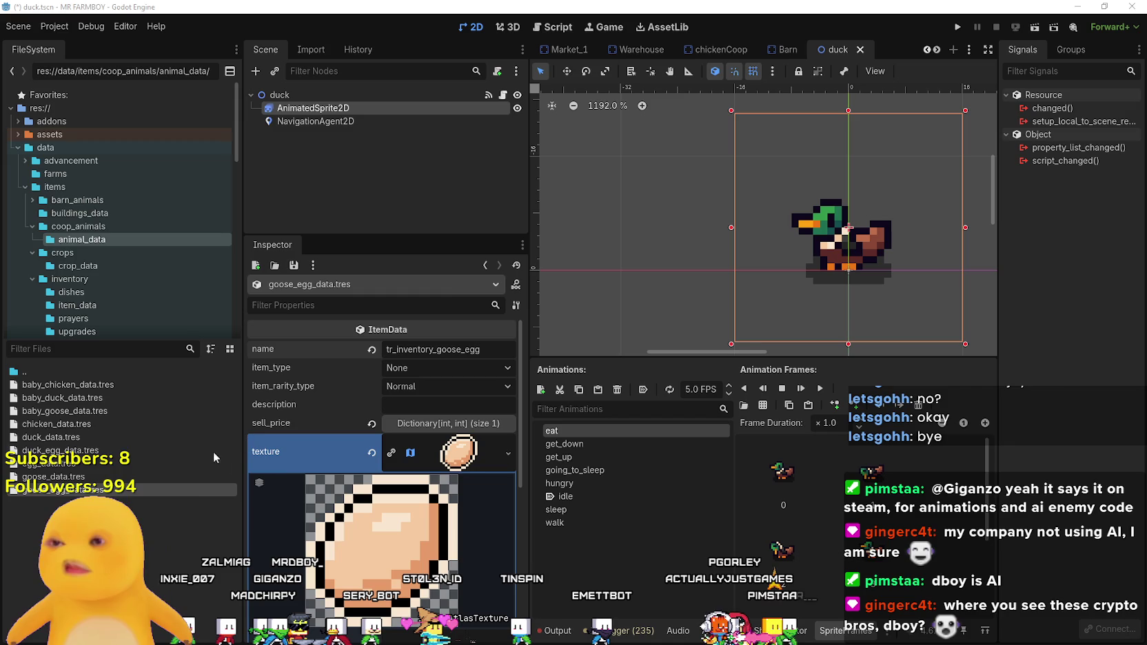
# - Set the goose egg's Copper sell_price to 60, save, and collapse the texture preview
pyautogui.click(484, 425)
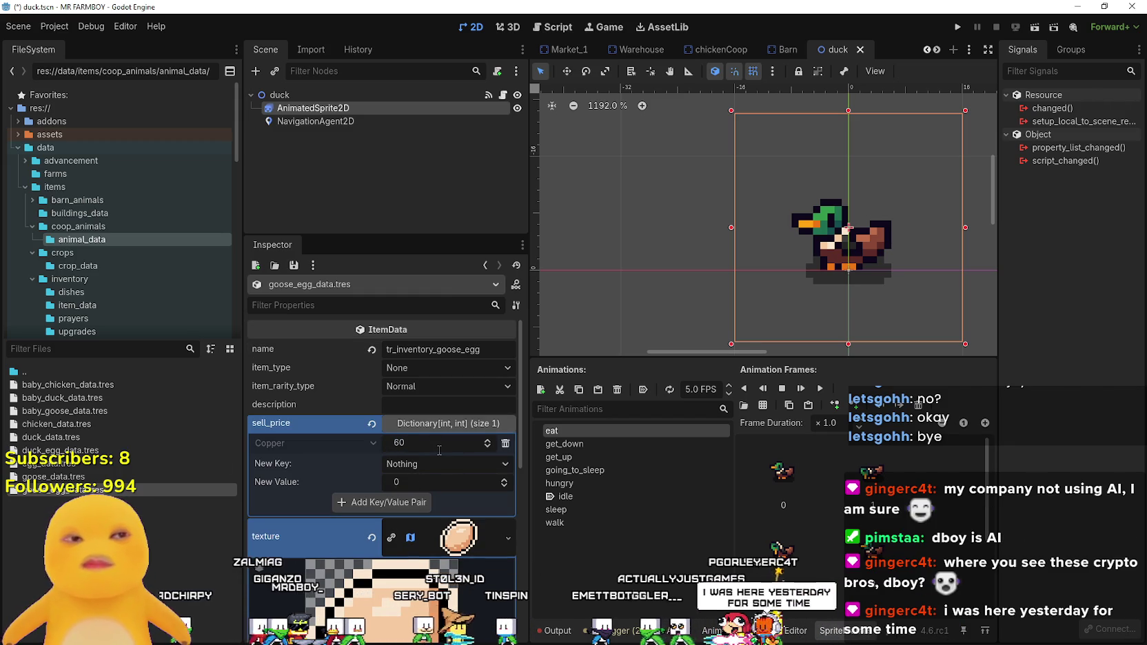
pyautogui.hotkey('ctrl', 's')
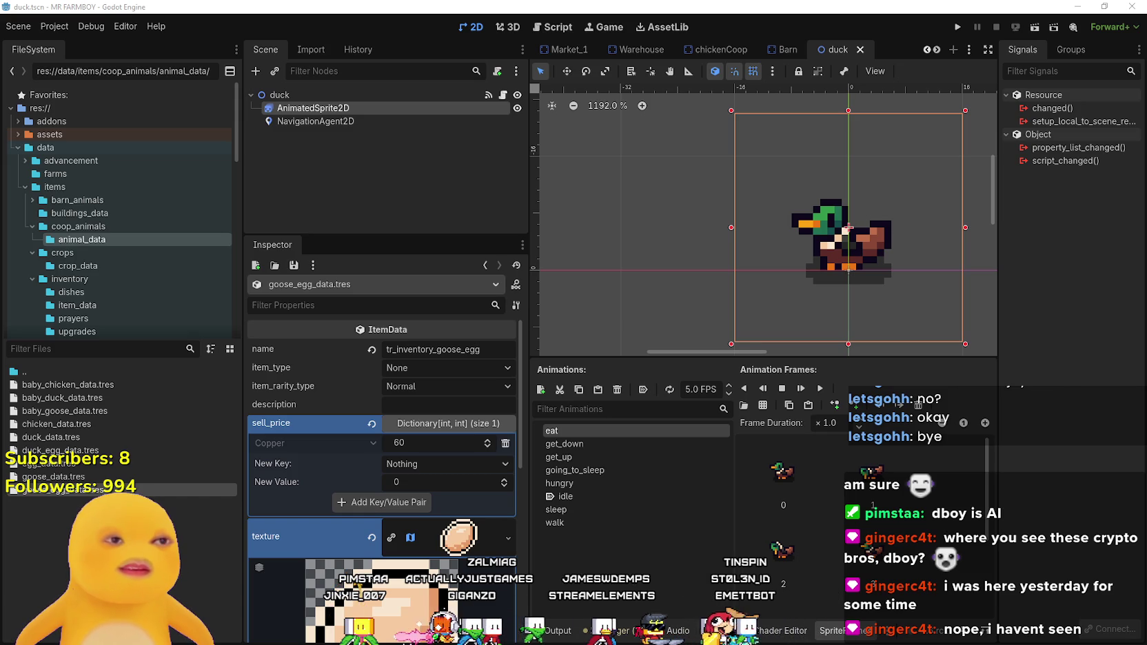
pyautogui.click(473, 542)
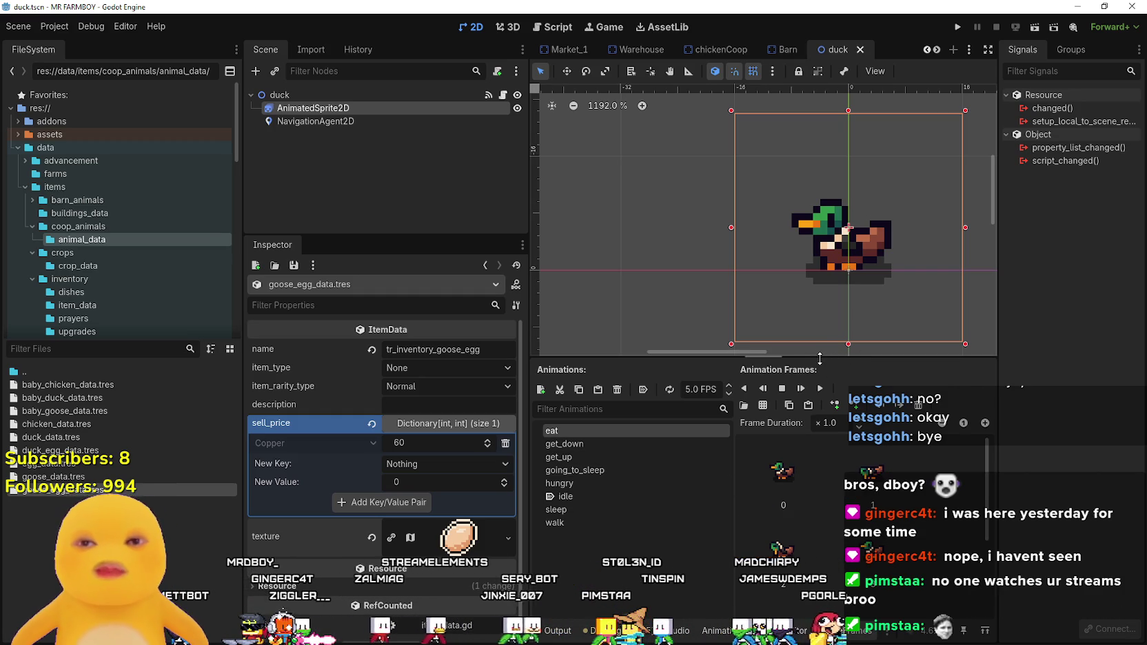
pyautogui.moveTo(831, 355); pyautogui.dragTo(787, 455)
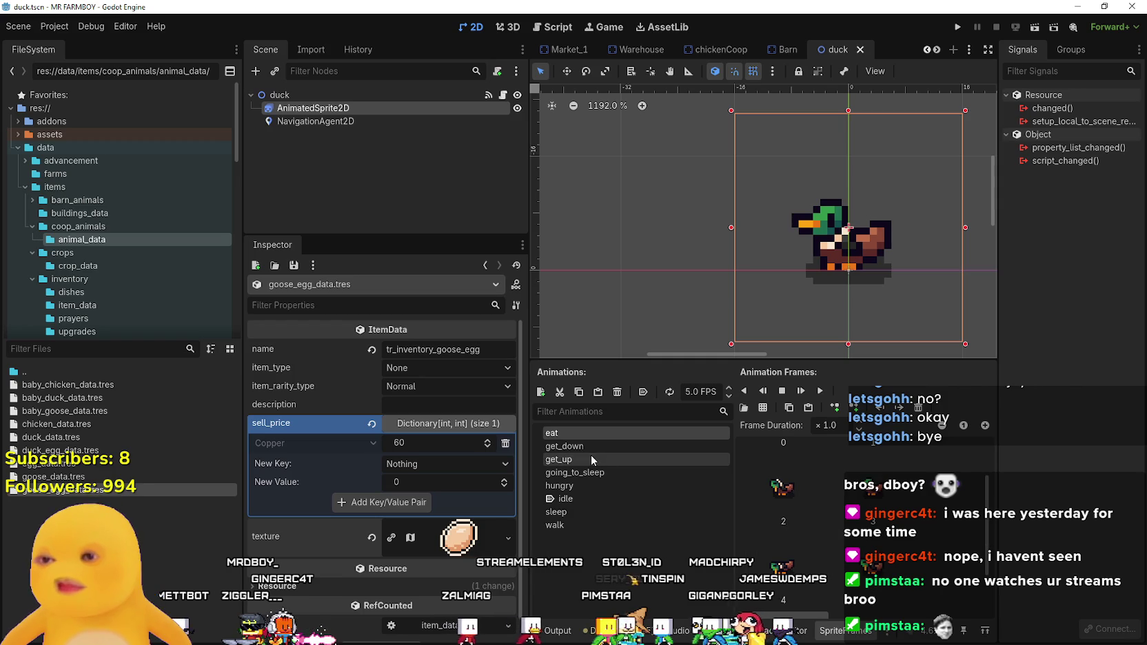
pyautogui.click(591, 450)
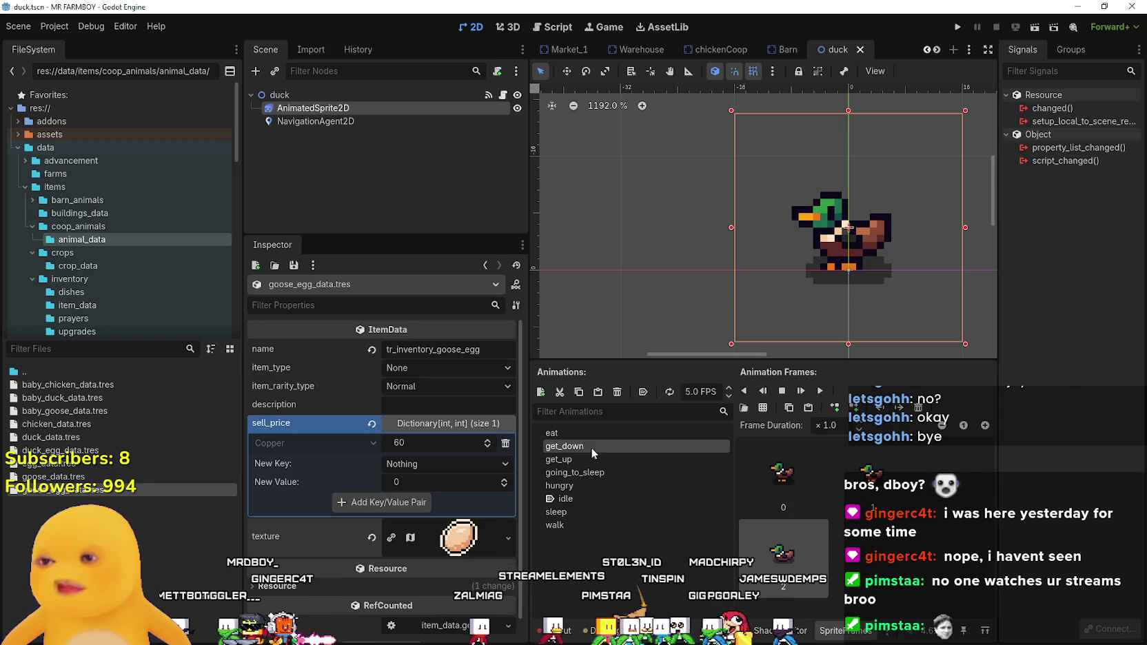
pyautogui.click(629, 436)
pyautogui.scroll(-3, 821, 538)
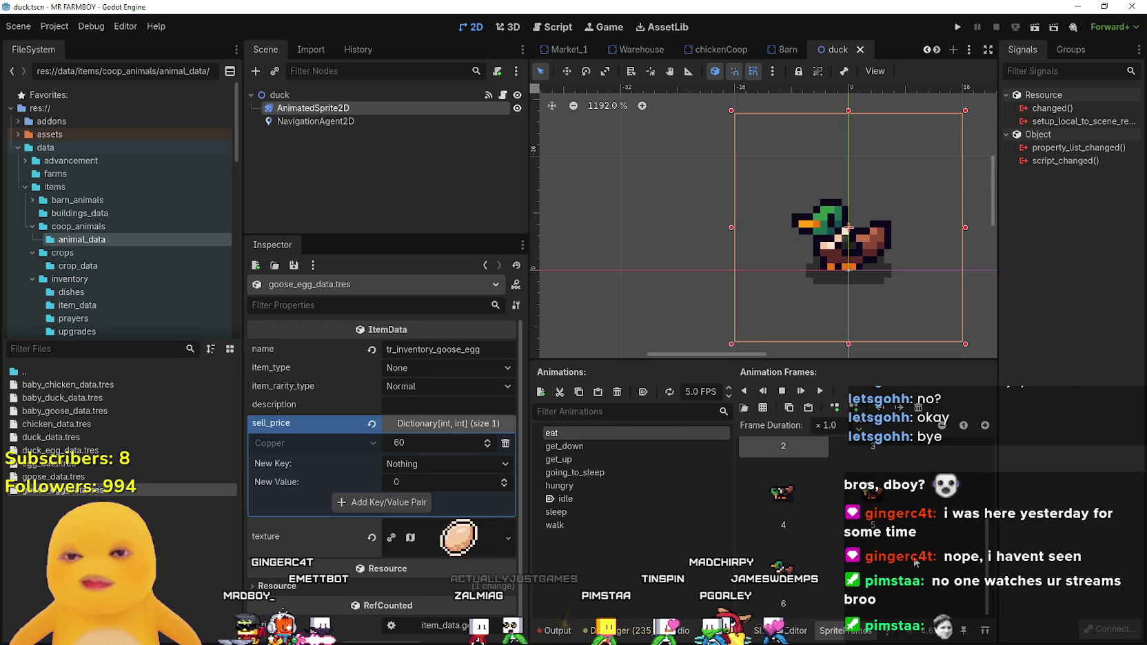
pyautogui.scroll(3, 783, 524)
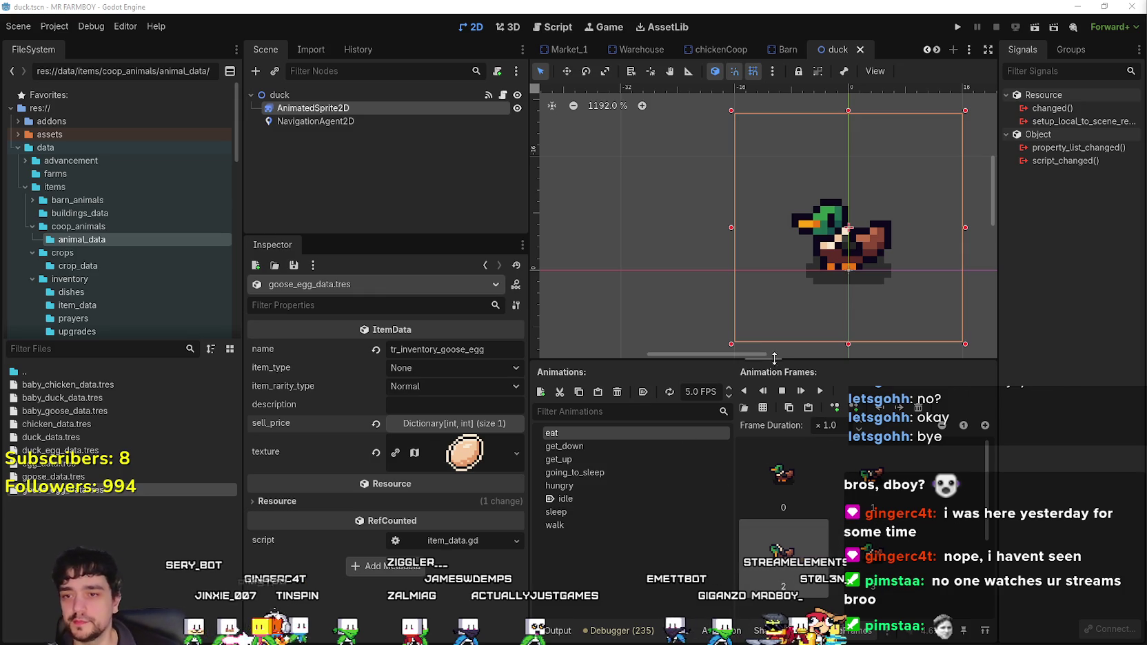
pyautogui.moveTo(772, 358)
pyautogui.mouseDown()
pyautogui.moveTo(771, 407)
pyautogui.moveTo(772, 380)
pyautogui.mouseUp()
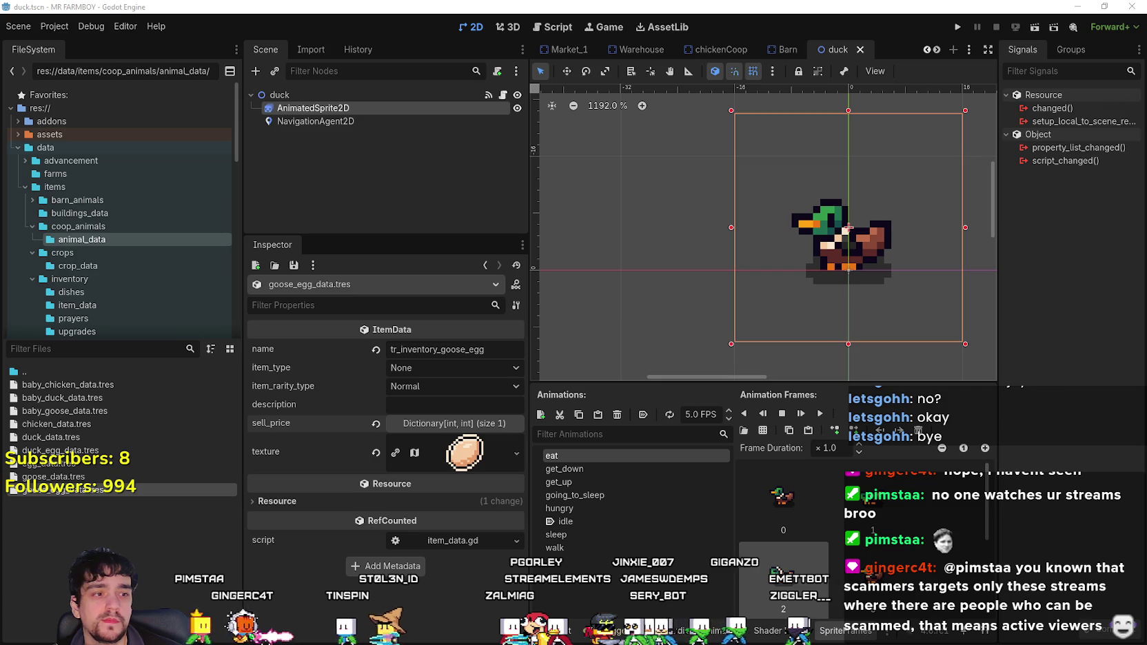
pyautogui.scroll(2, 907, 219)
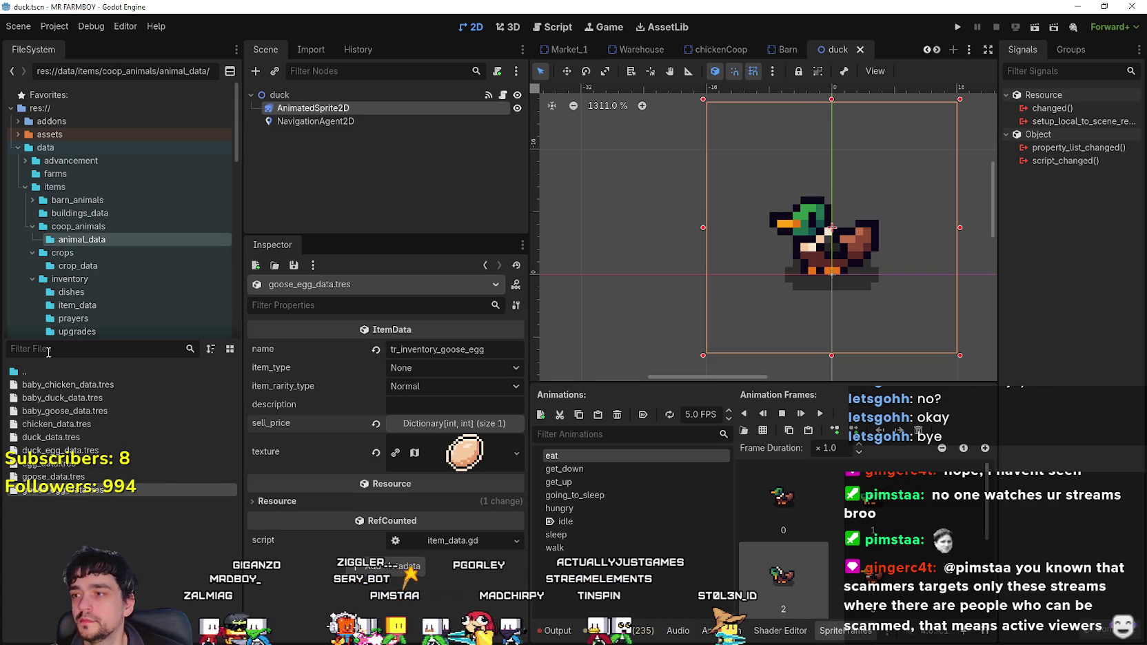
pyautogui.hotkey('ctrl', 's')
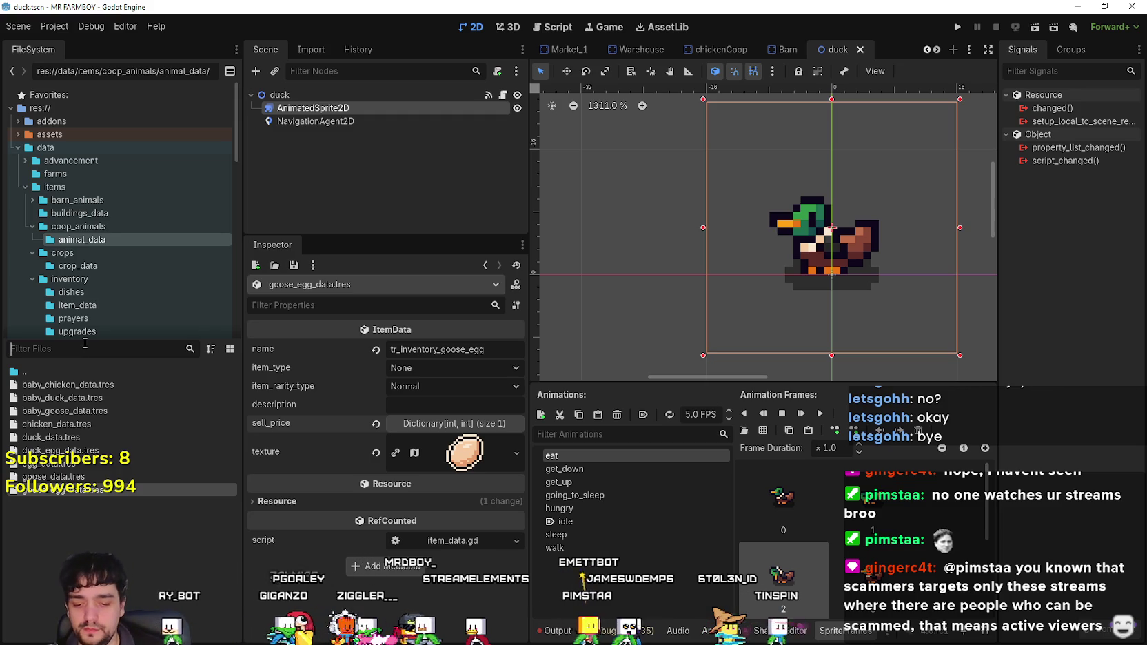
# - Filter files for 'nest', open base_crop_nest.tscn and view its script in a wider code area
pyautogui.click(85, 345)
pyautogui.write('nest')
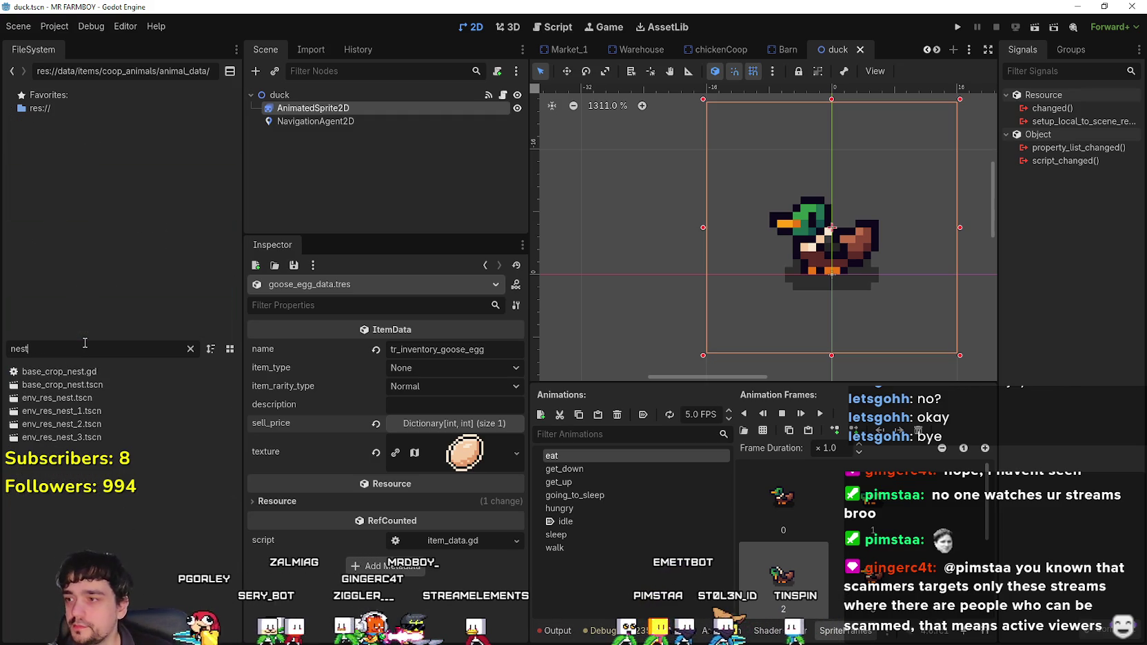
pyautogui.doubleClick(126, 385)
pyautogui.click(504, 97)
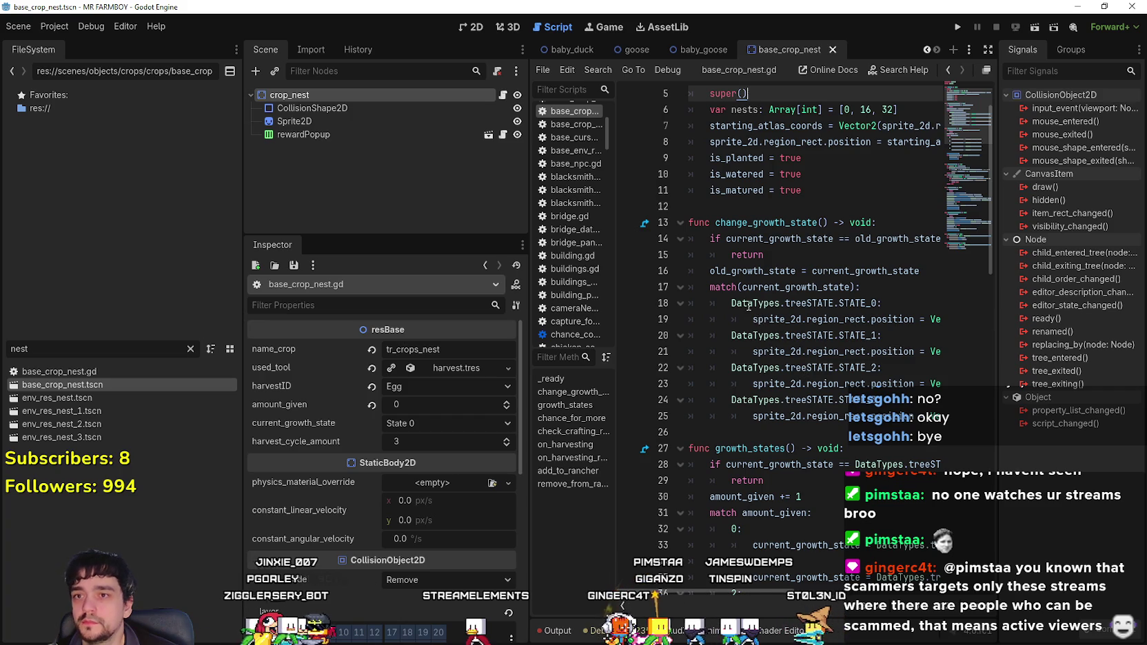
pyautogui.scroll(2, 755, 315)
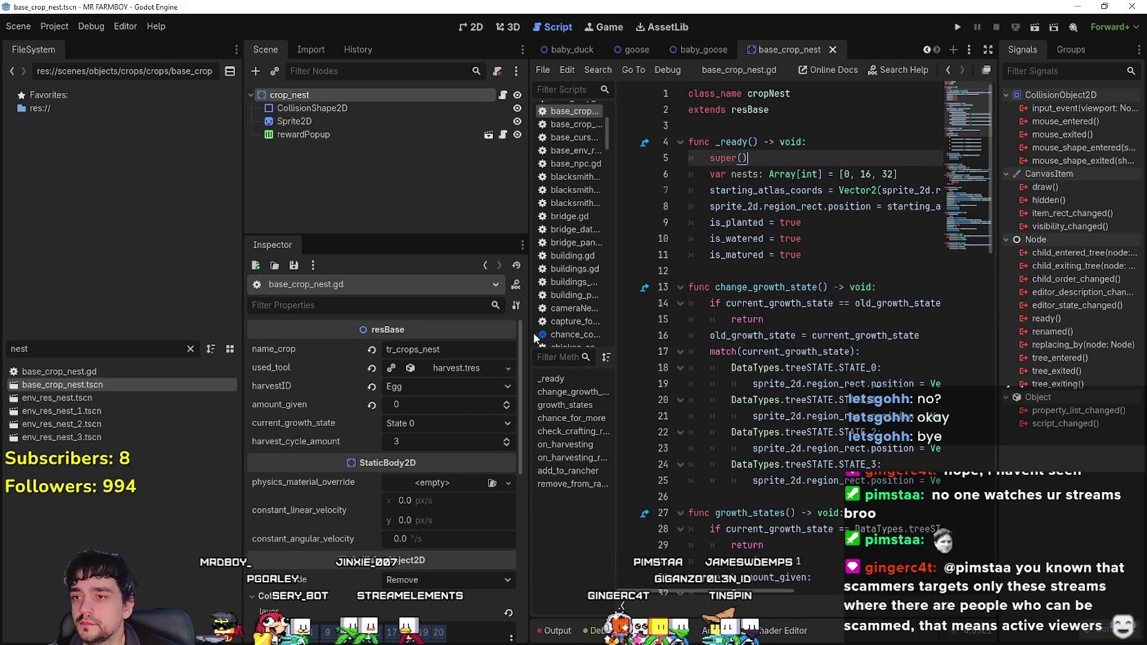
pyautogui.moveTo(529, 334); pyautogui.dragTo(418, 334)
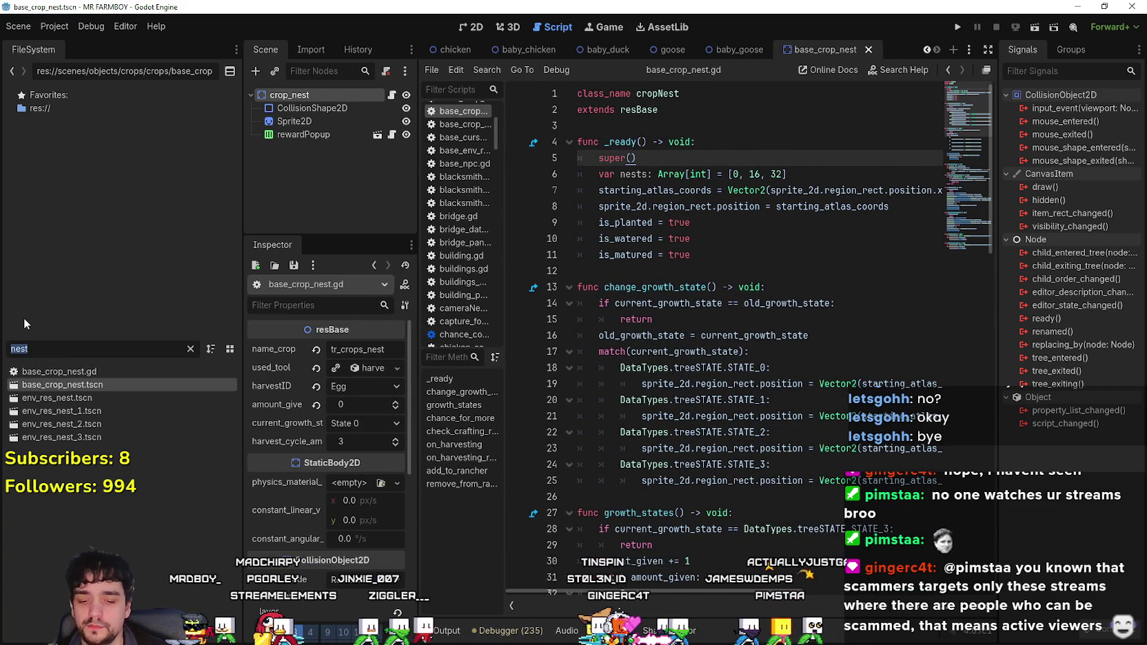
# - Filter for 'pig', open pig.tscn and review the pig's animal properties
pyautogui.write('pig')
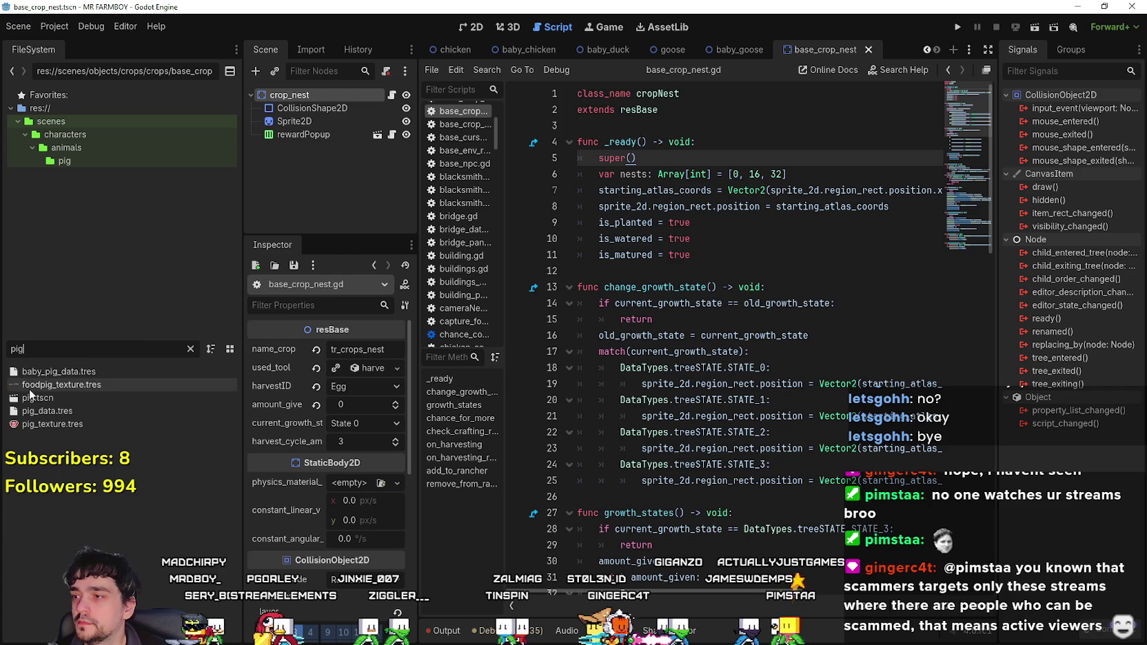
pyautogui.doubleClick(37, 397)
pyautogui.click(323, 94)
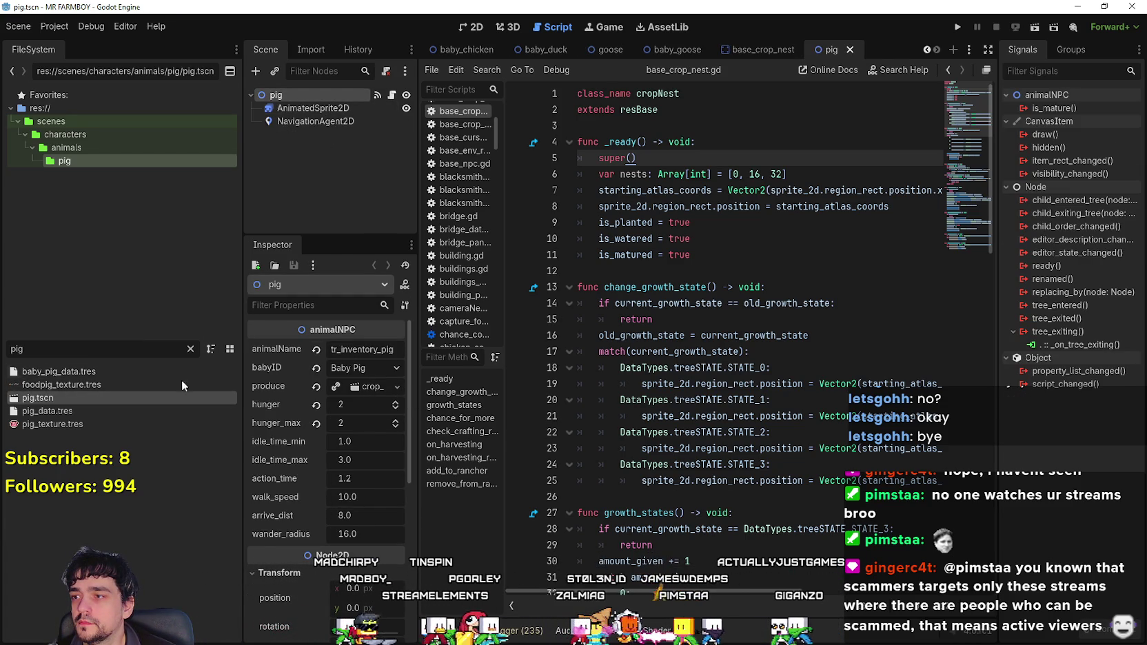
# - Reopen base_crop_nest.tscn via a 'nest' filter, widen the code, and place the caret on line 17
pyautogui.click(190, 349)
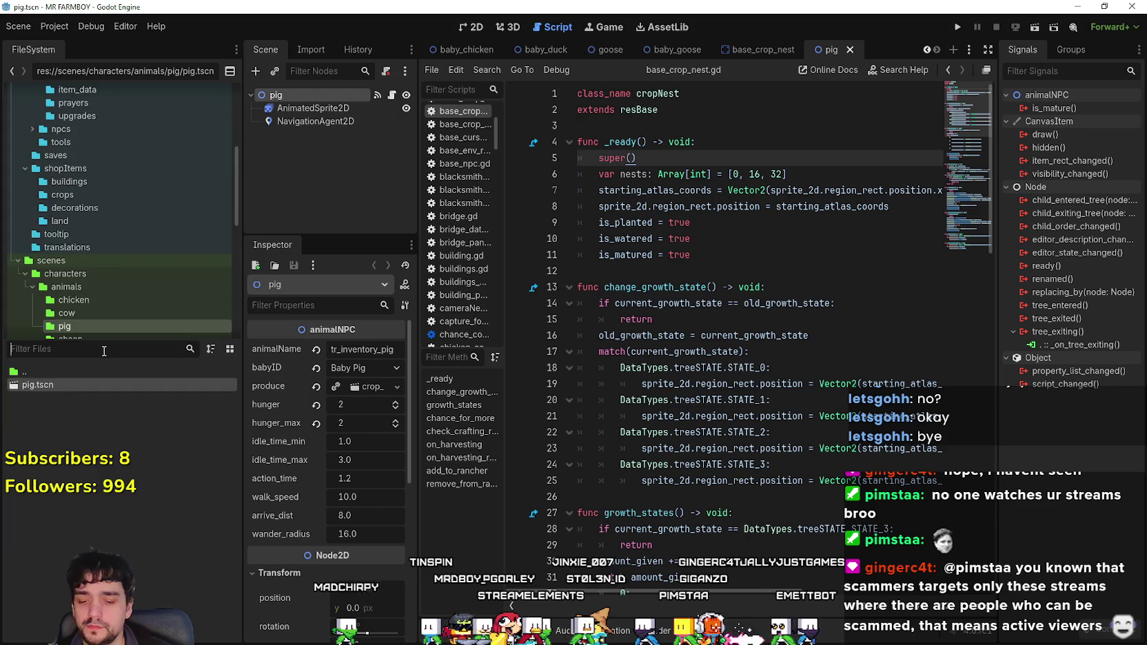
pyautogui.write('nest')
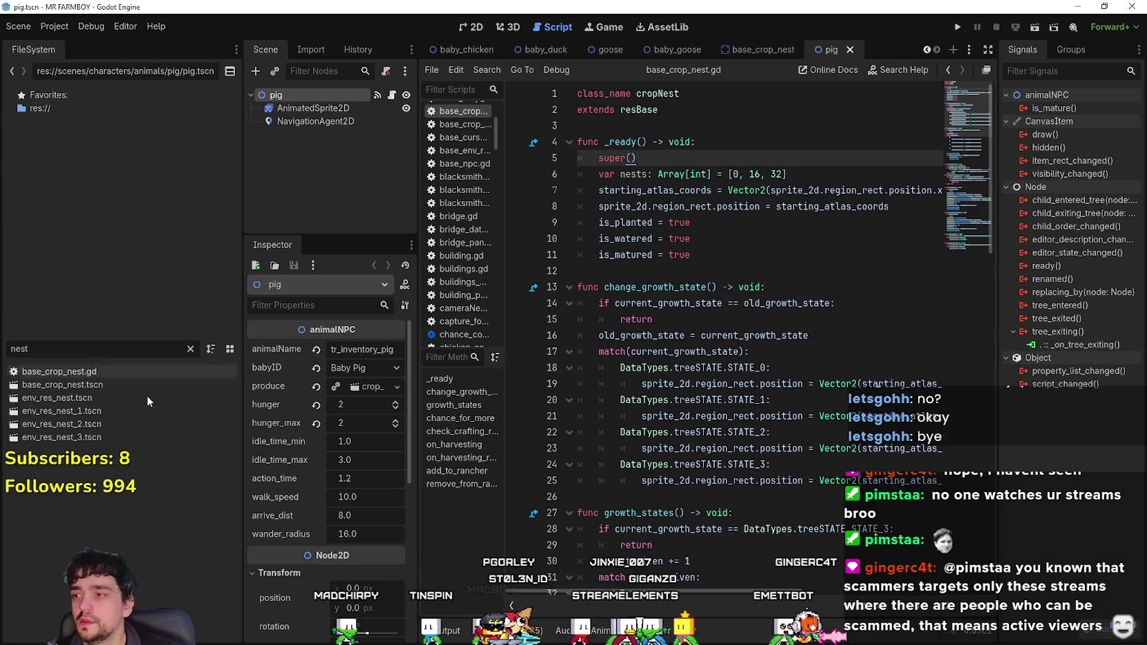
pyautogui.doubleClick(74, 390)
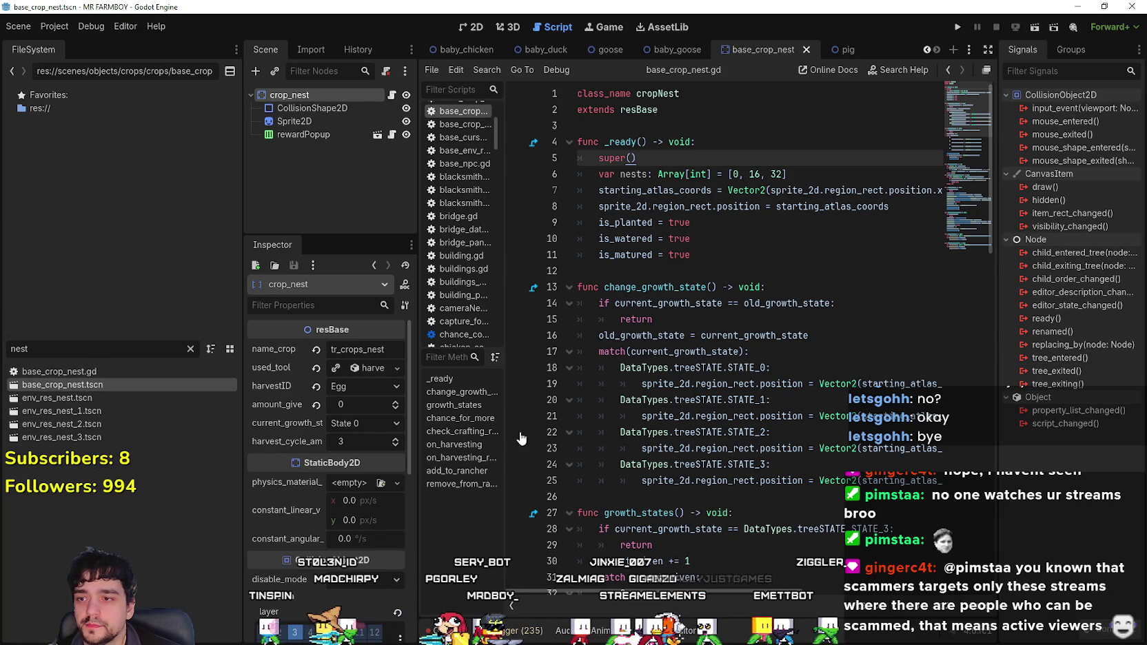
pyautogui.moveTo(417, 414); pyautogui.dragTo(329, 414)
pyautogui.click(806, 346)
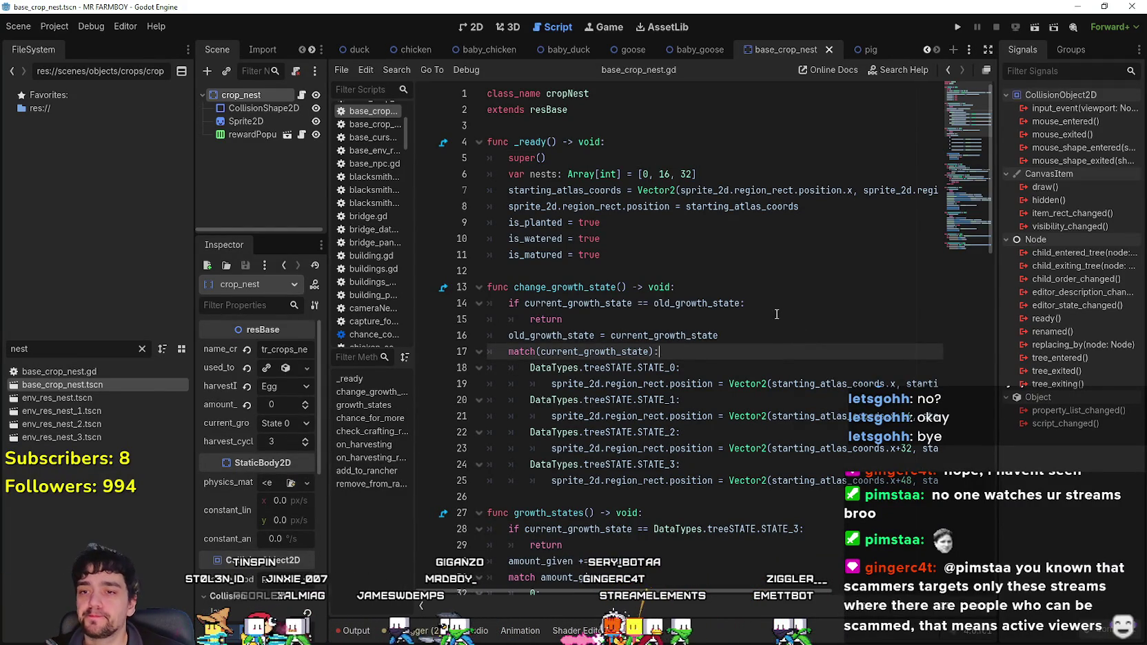
pyautogui.scroll(-12, 775, 312)
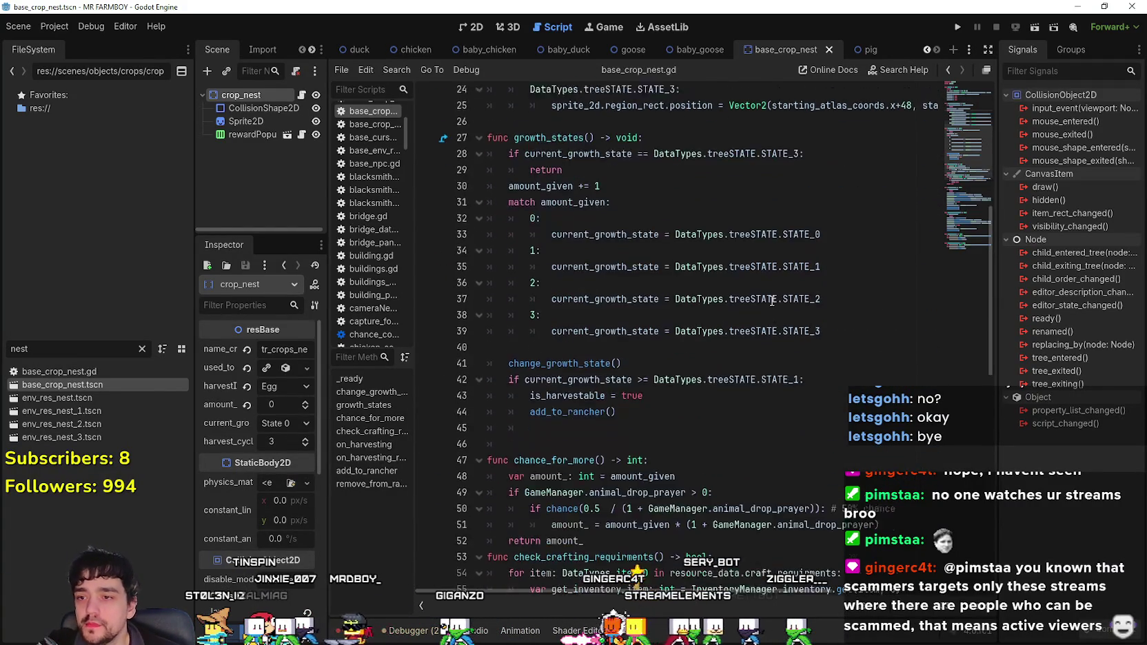
pyautogui.scroll(-9, 772, 302)
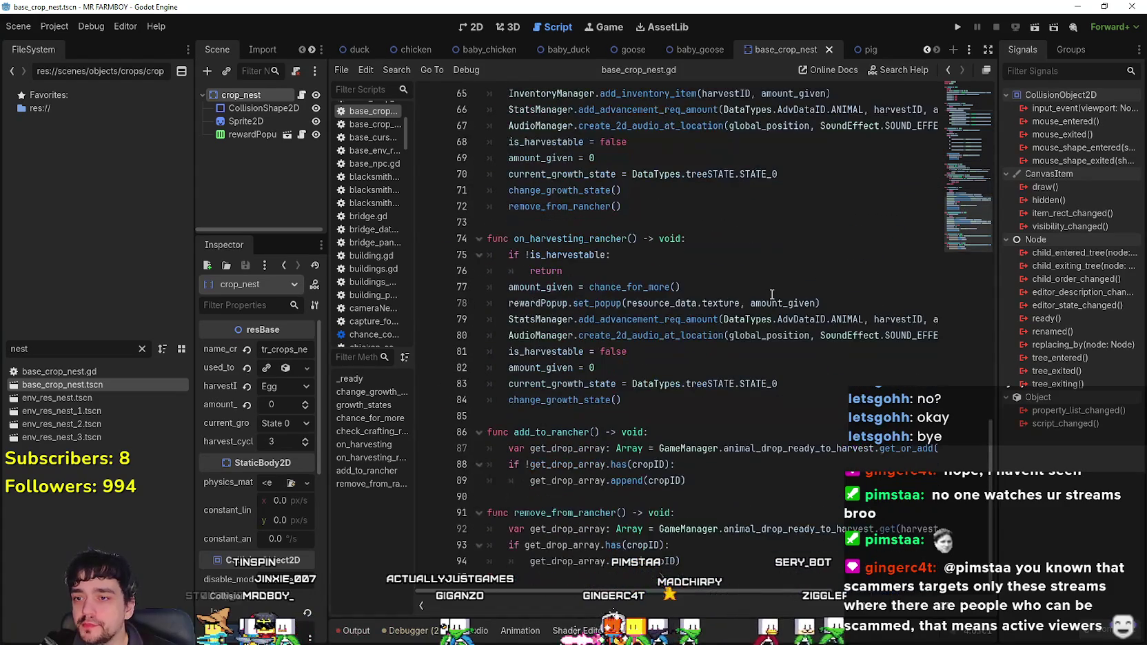
pyautogui.scroll(7, 754, 309)
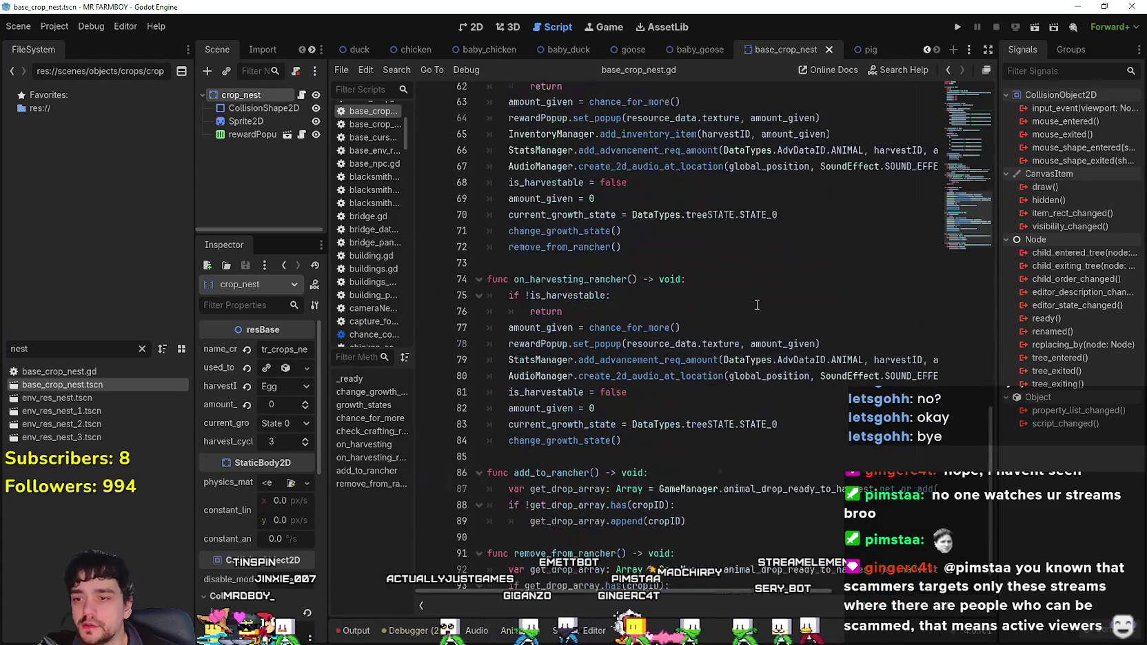
pyautogui.scroll(15, 757, 305)
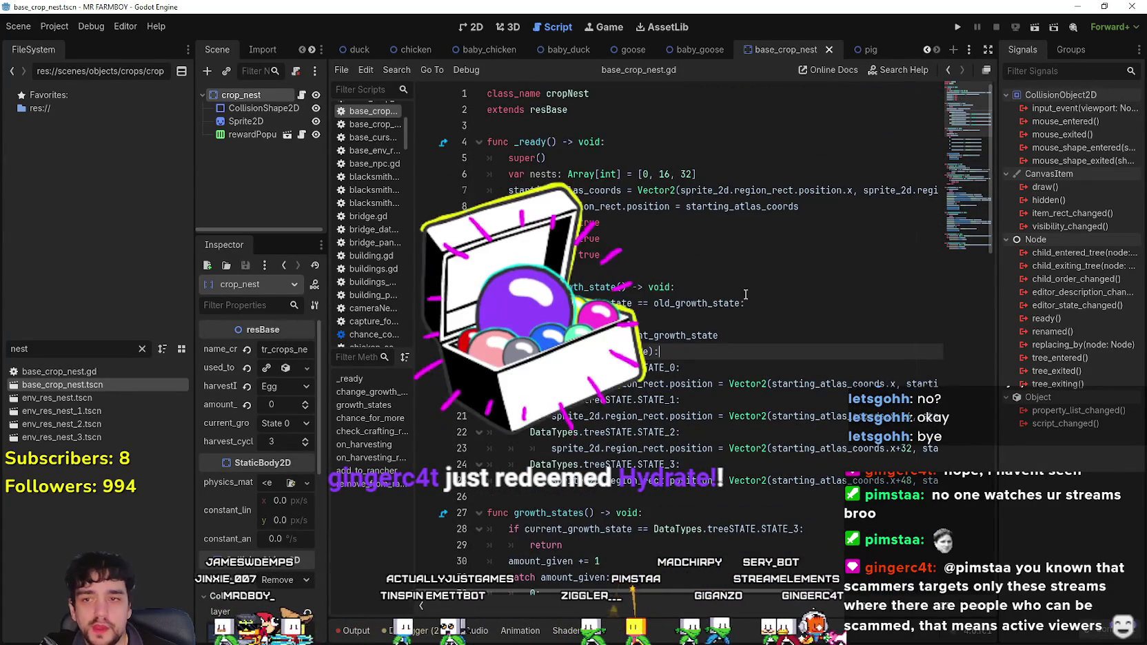
pyautogui.moveTo(690, 239); pyautogui.dragTo(693, 247)
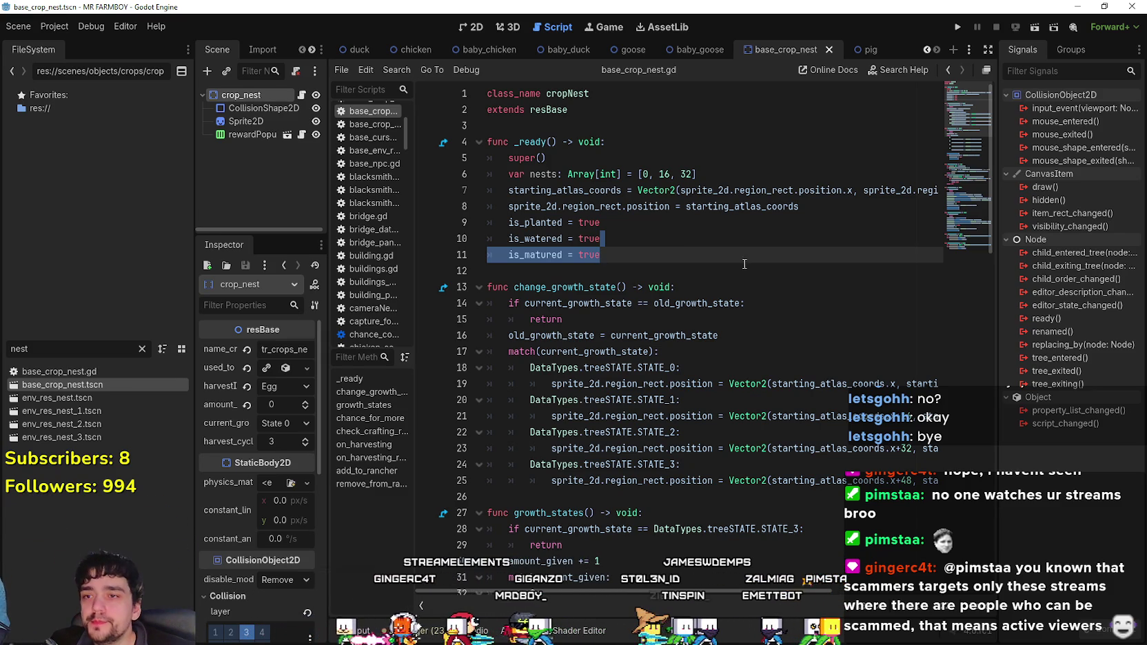
pyautogui.doubleClick(751, 213)
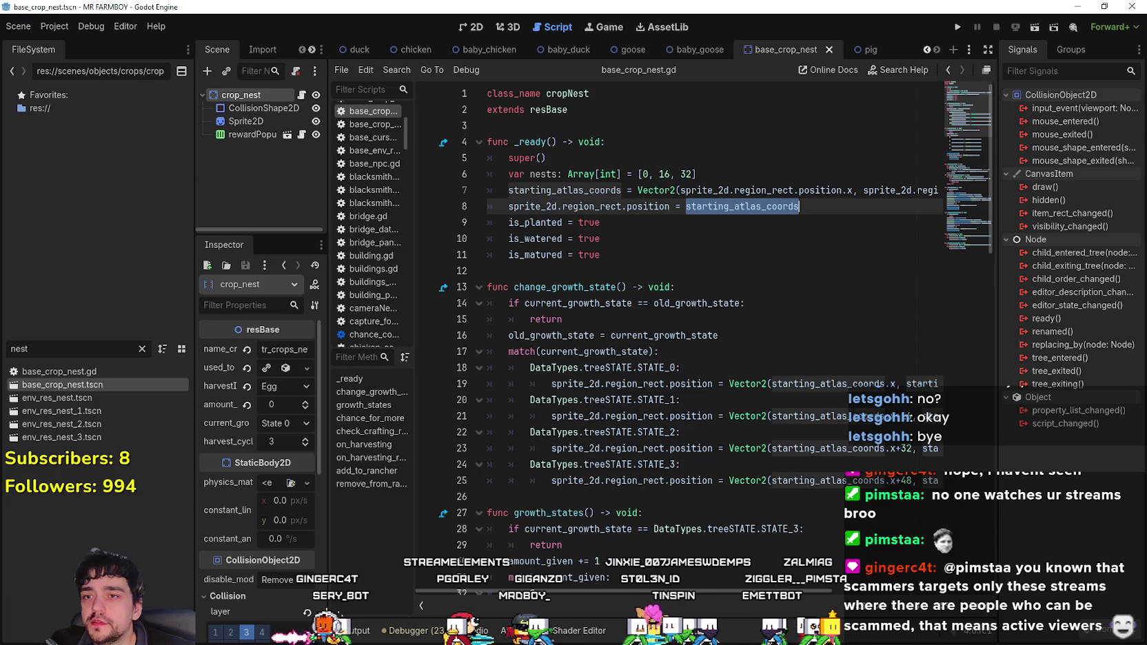
pyautogui.hscroll(3, 693, 594)
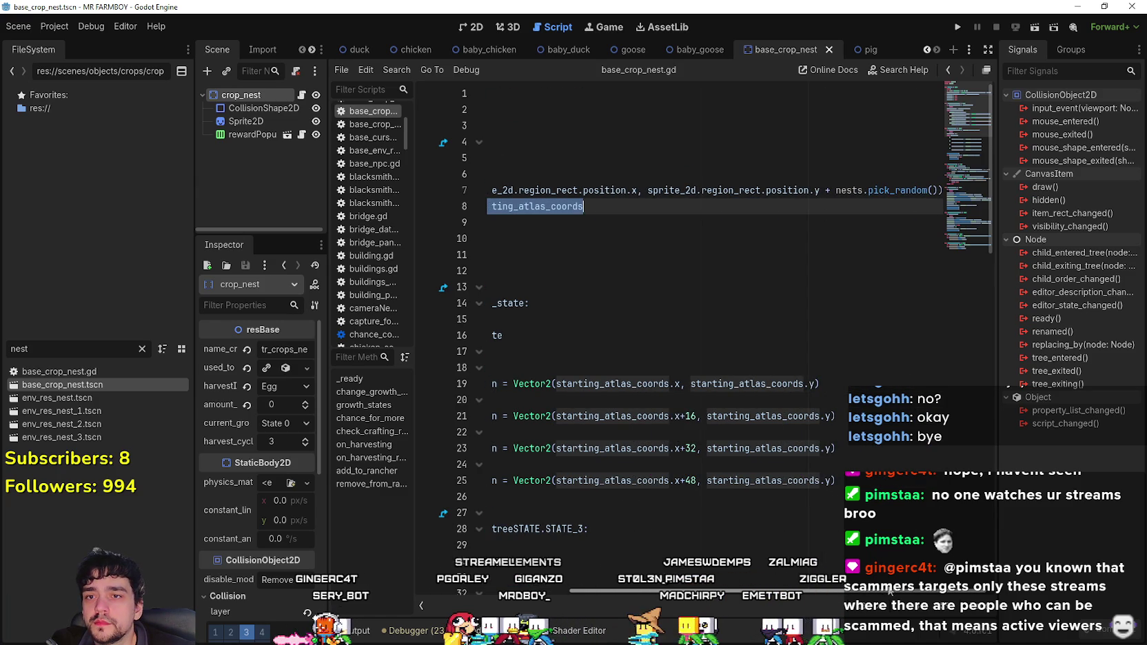
pyautogui.rightClick(846, 198)
pyautogui.click(696, 175)
pyautogui.click(697, 174)
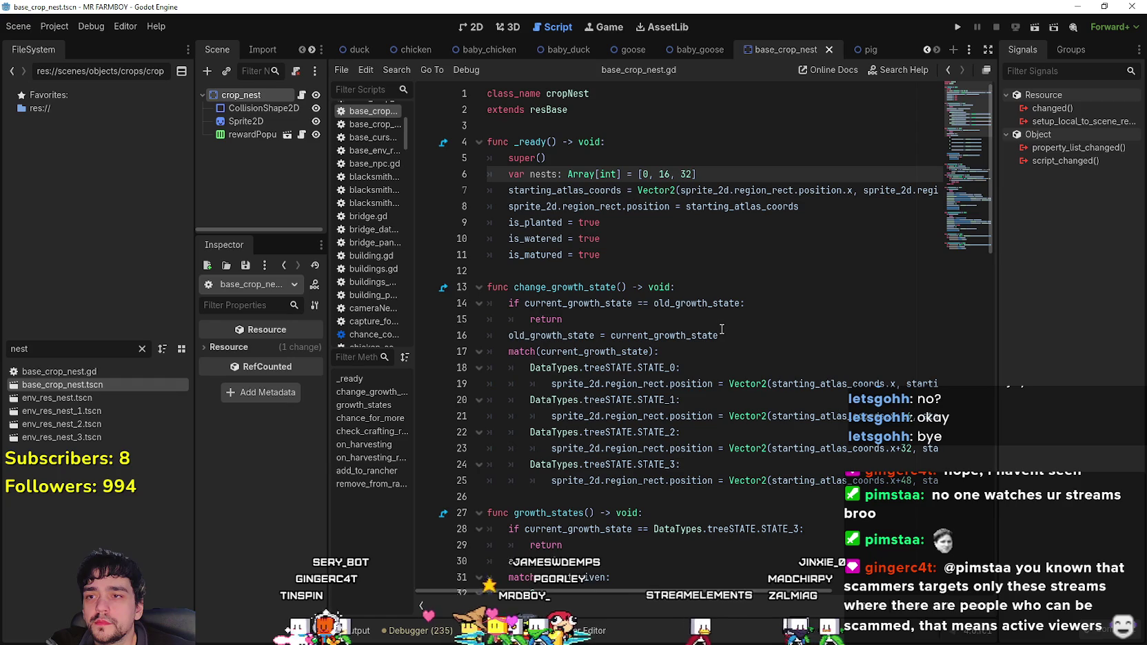
pyautogui.moveTo(696, 174); pyautogui.dragTo(508, 175)
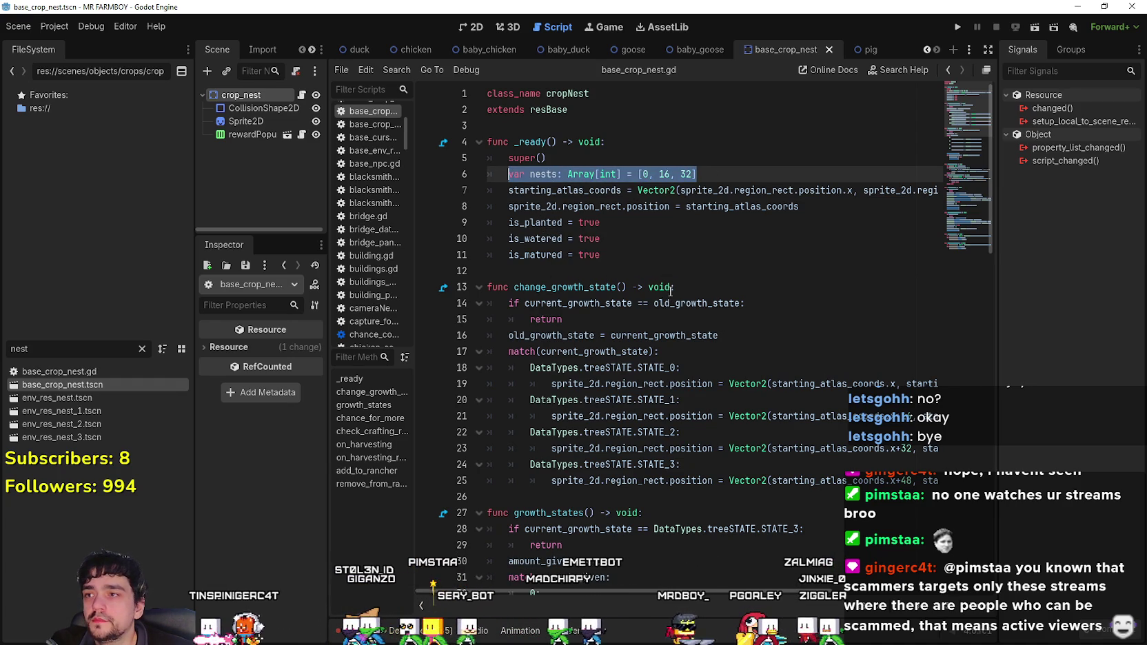
pyautogui.click(246, 99)
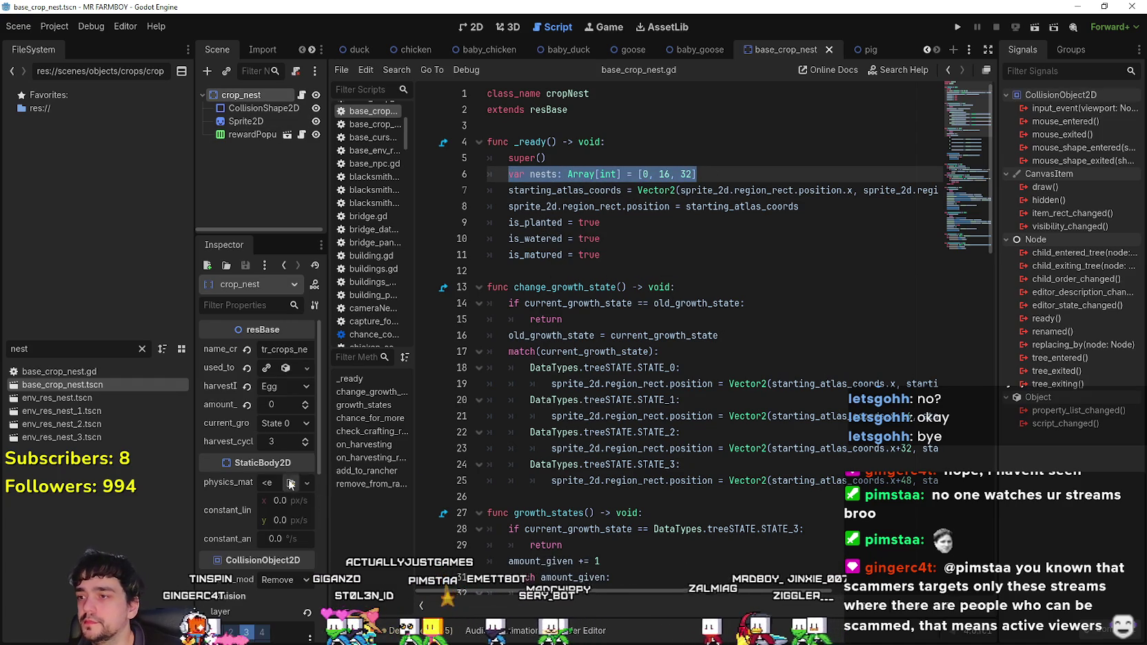
pyautogui.moveTo(325, 455); pyautogui.dragTo(515, 459)
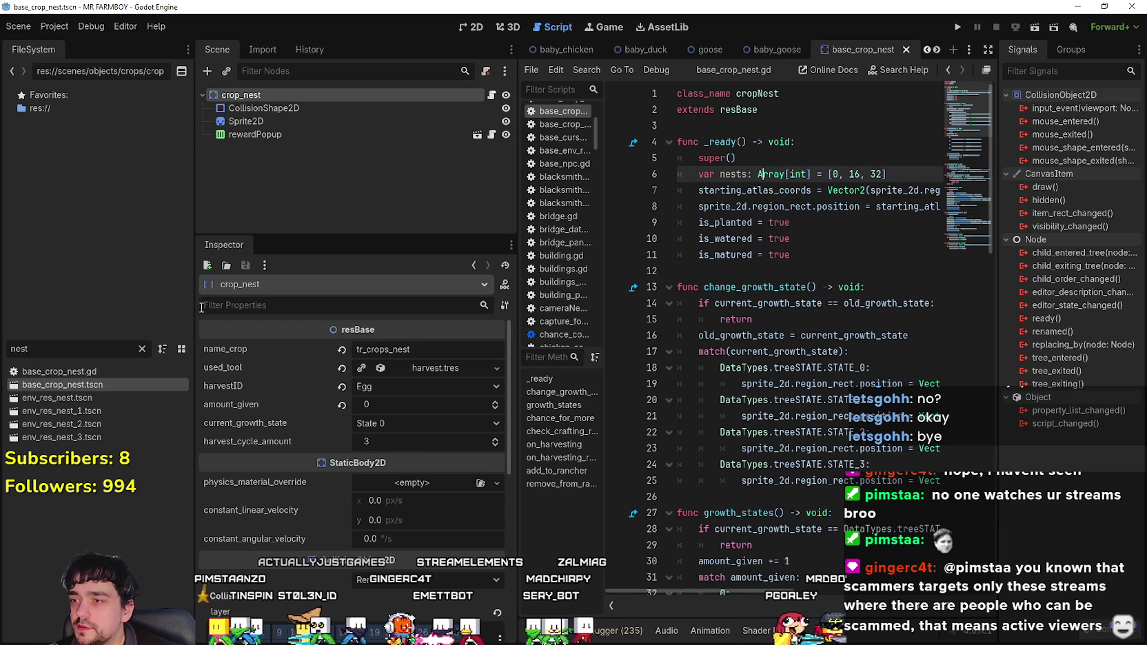
pyautogui.moveTo(194, 294); pyautogui.dragTo(136, 295)
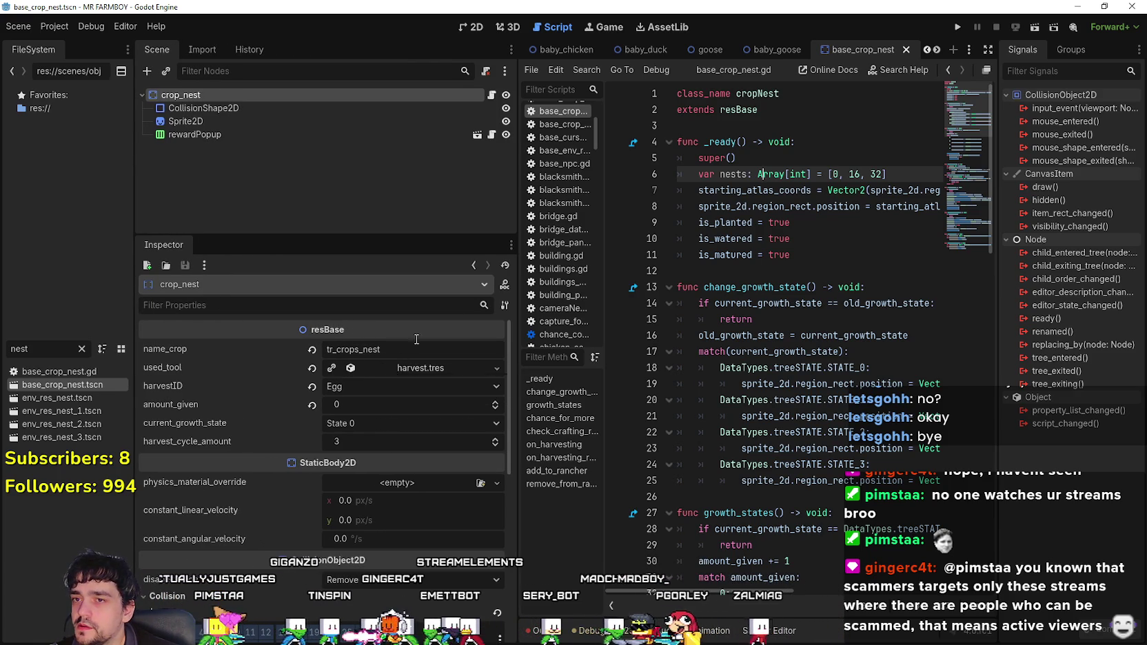
pyautogui.moveTo(519, 215); pyautogui.dragTo(429, 214)
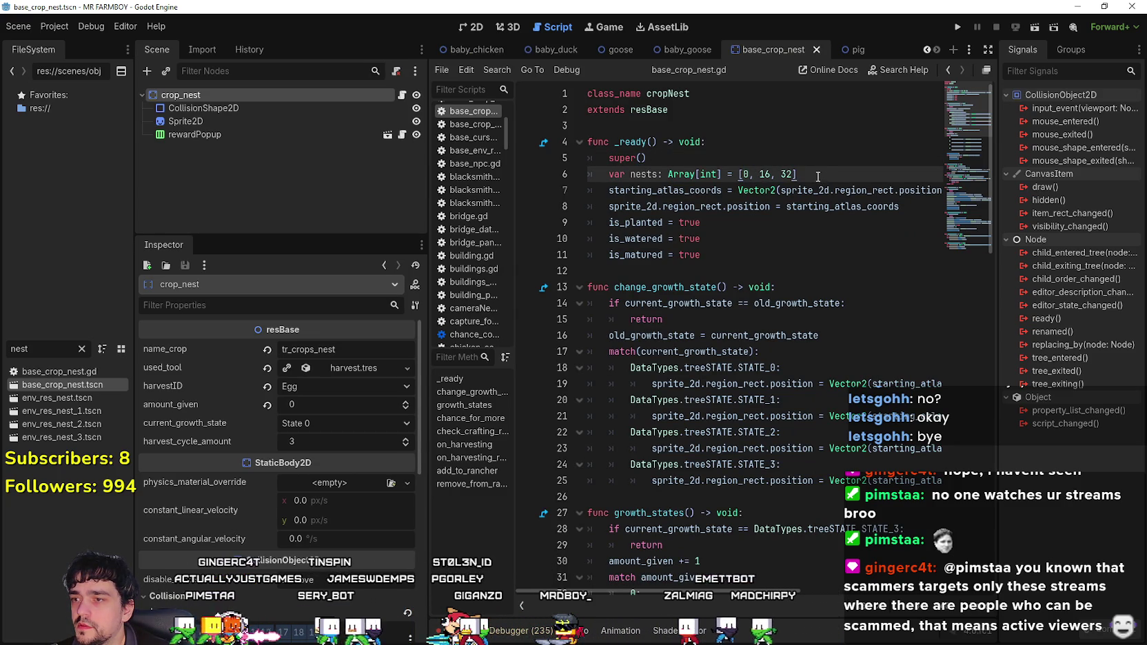
pyautogui.moveTo(597, 593)
pyautogui.mouseDown()
pyautogui.moveTo(885, 612)
pyautogui.moveTo(621, 593)
pyautogui.moveTo(744, 587)
pyautogui.moveTo(606, 589)
pyautogui.mouseUp()
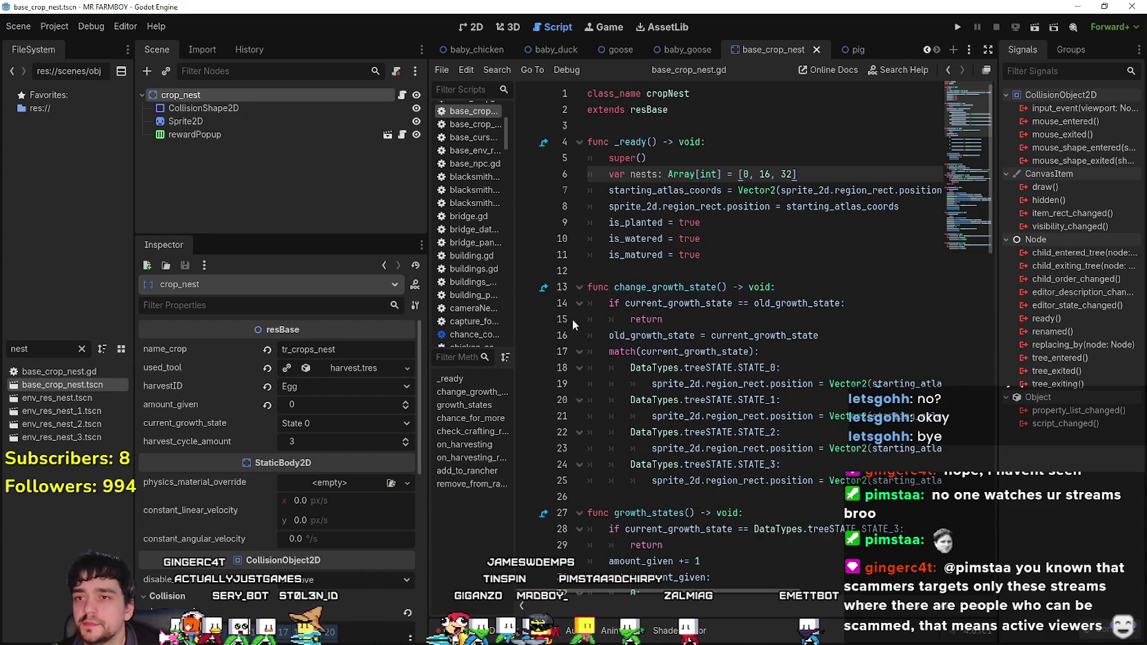
pyautogui.scroll(-7, 633, 372)
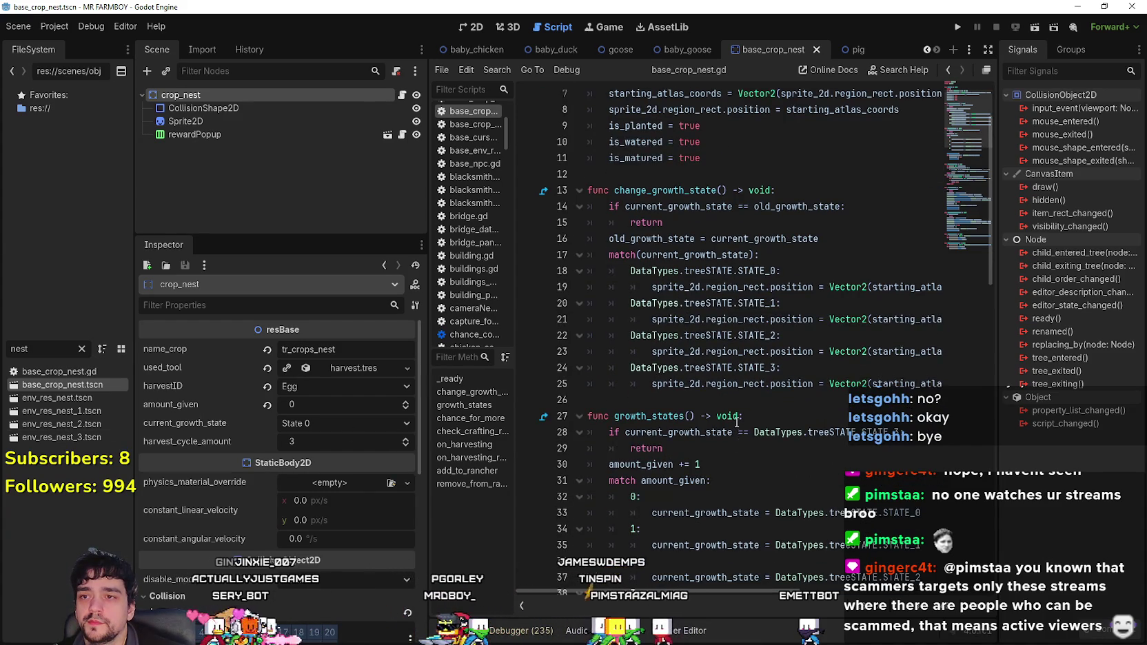
pyautogui.scroll(-11, 735, 421)
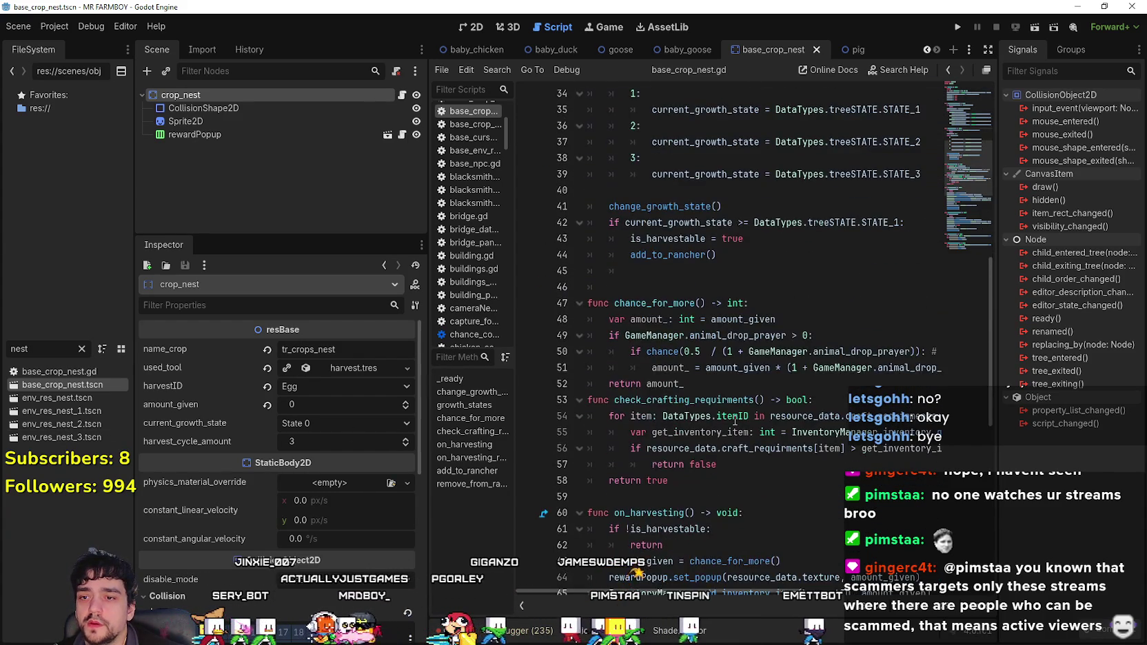
pyautogui.scroll(18, 735, 420)
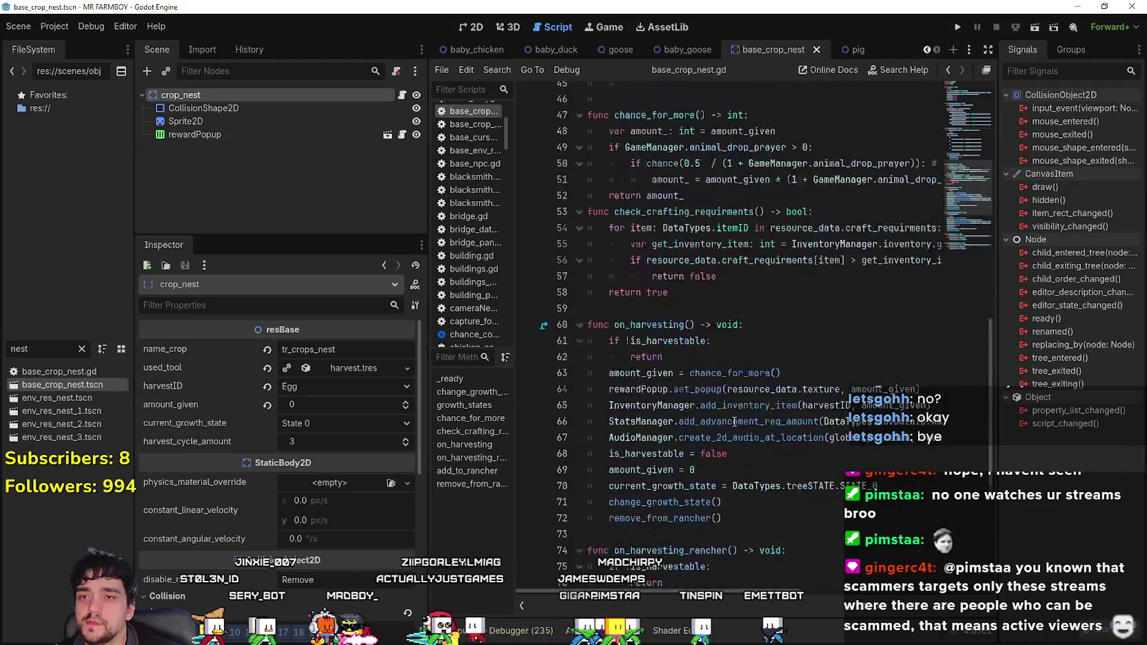
pyautogui.scroll(1, 736, 416)
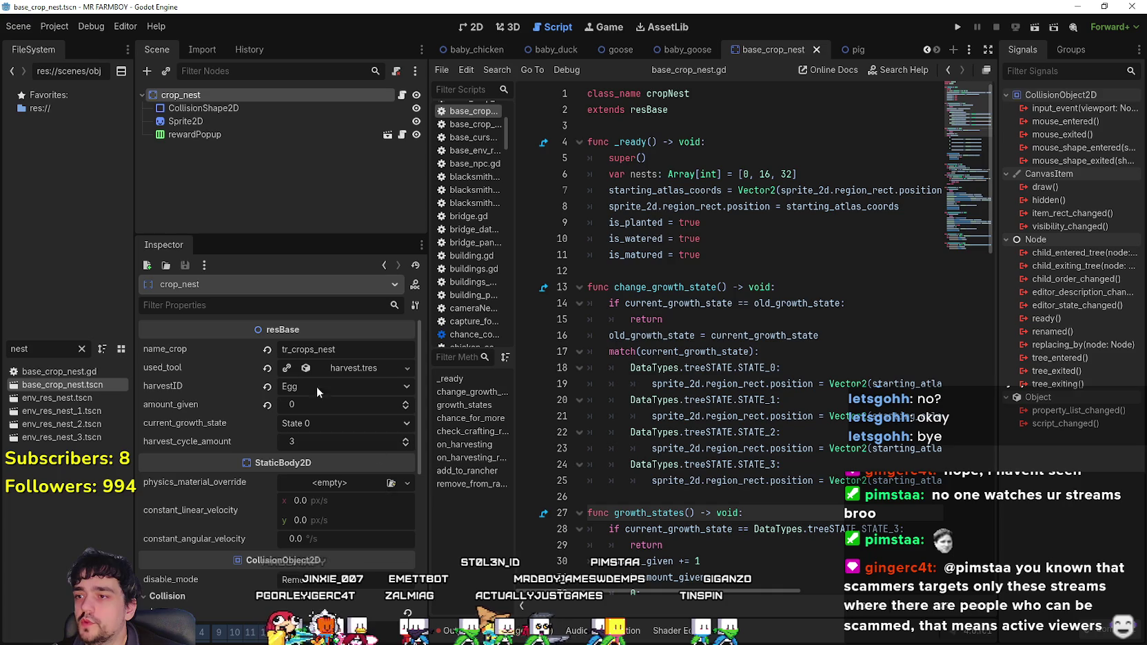
pyautogui.moveTo(727, 595)
pyautogui.mouseDown()
pyautogui.moveTo(787, 591)
pyautogui.moveTo(727, 592)
pyautogui.mouseUp()
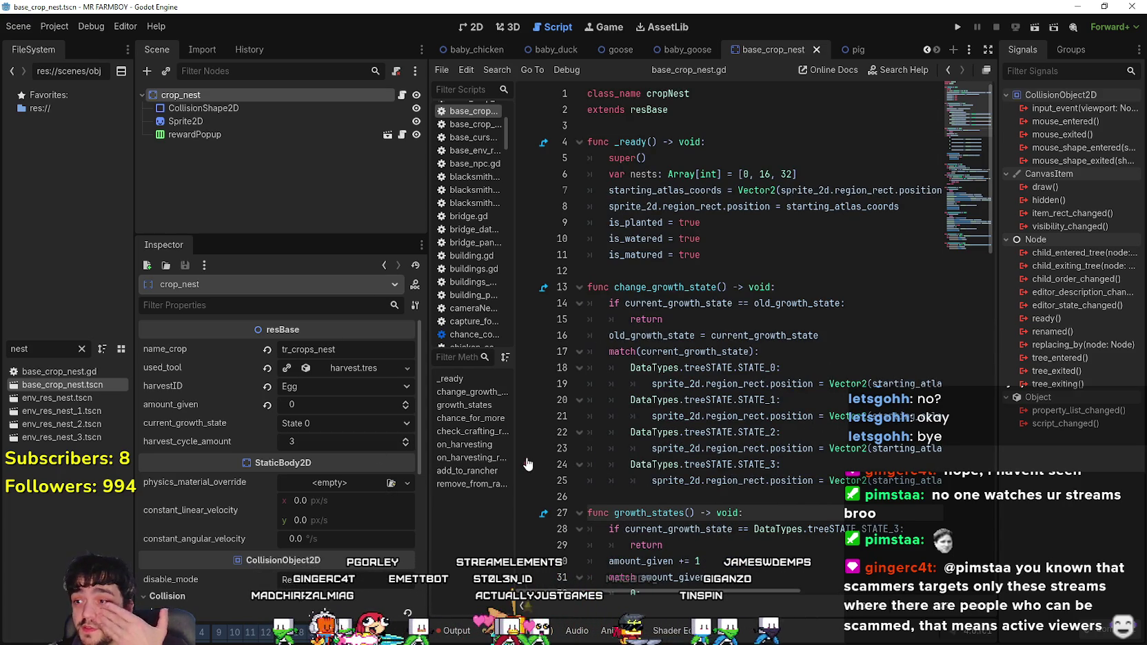
pyautogui.click(629, 271)
pyautogui.scroll(-2, 714, 306)
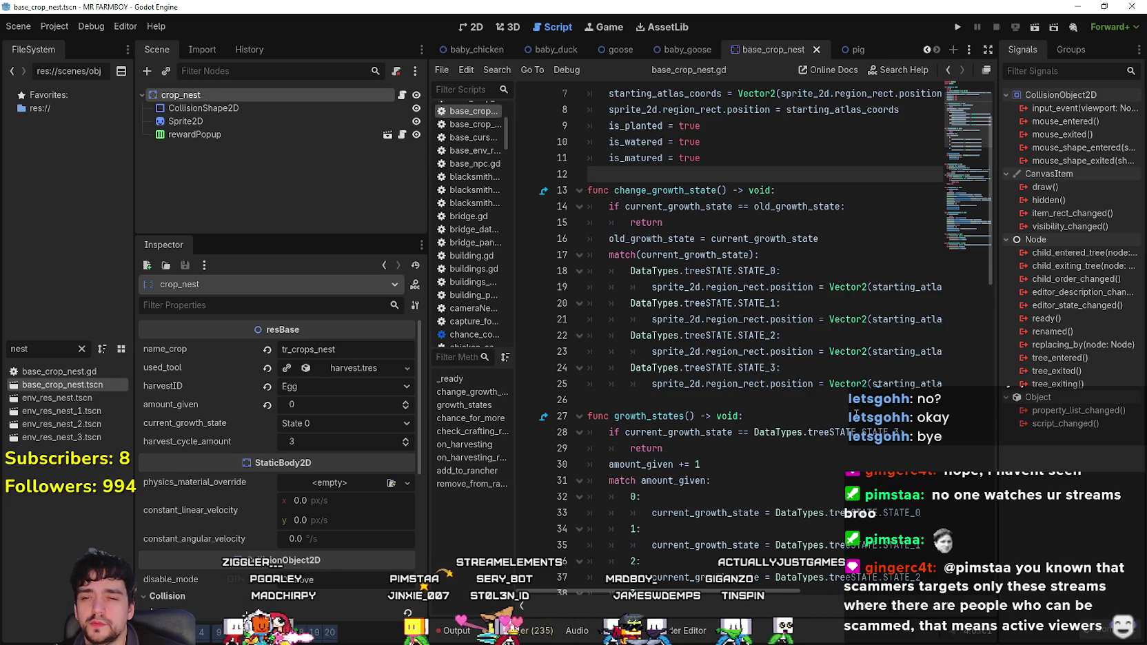
pyautogui.click(828, 401)
pyautogui.scroll(2, 641, 274)
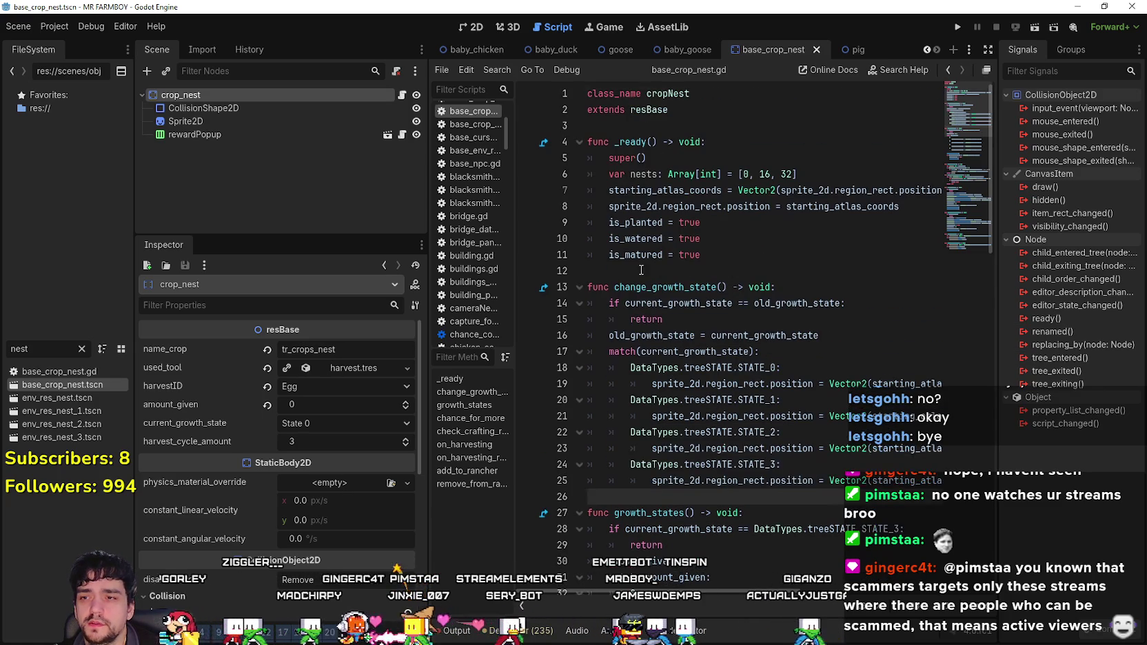
# - Switch to the goose scene and open its animalNPC.gd script
pyautogui.click(641, 273)
pyautogui.click(770, 497)
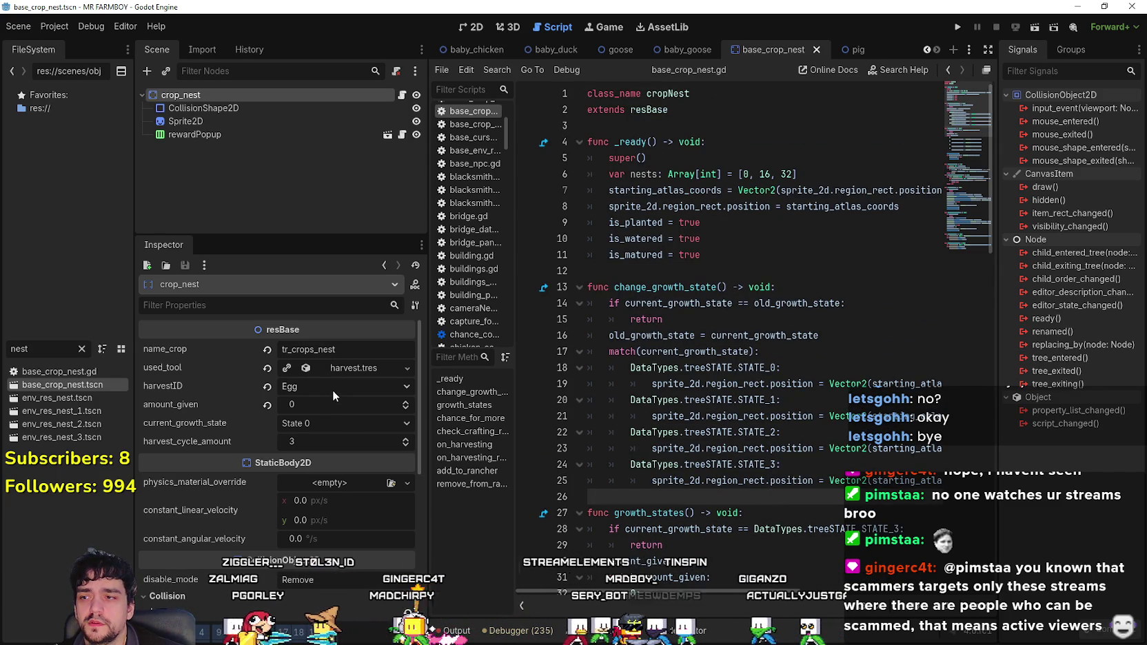
pyautogui.click(614, 269)
pyautogui.click(739, 191)
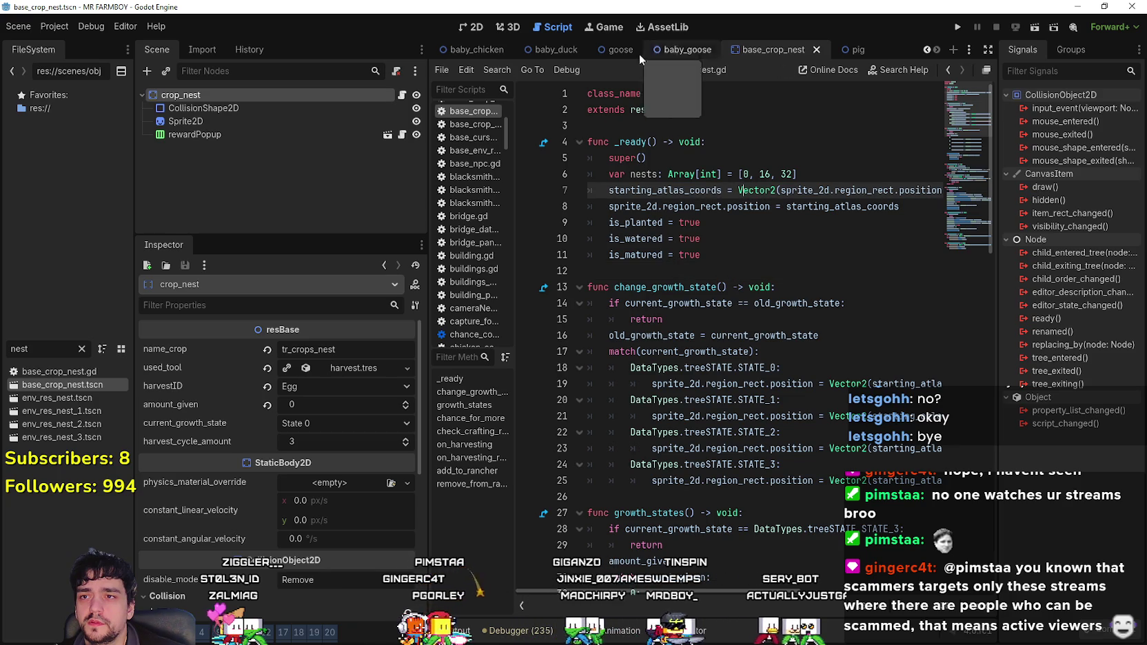
pyautogui.click(619, 50)
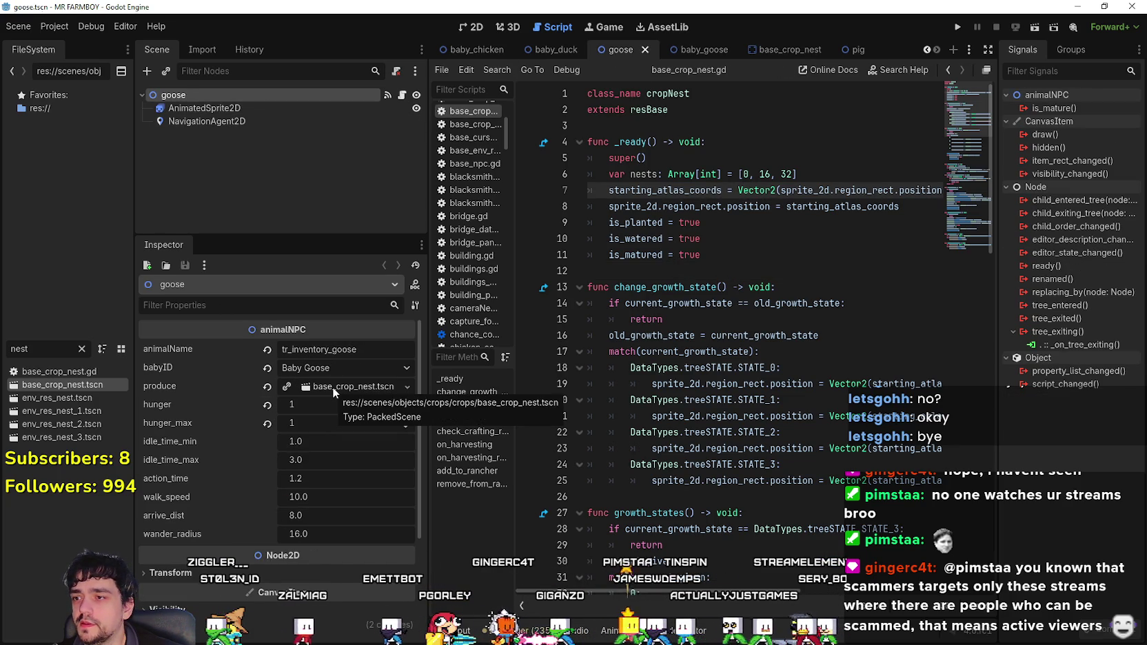
pyautogui.click(403, 96)
# - Review give_item's baby branch, then the state machine's feeding condition on line 67
pyautogui.scroll(-13, 725, 295)
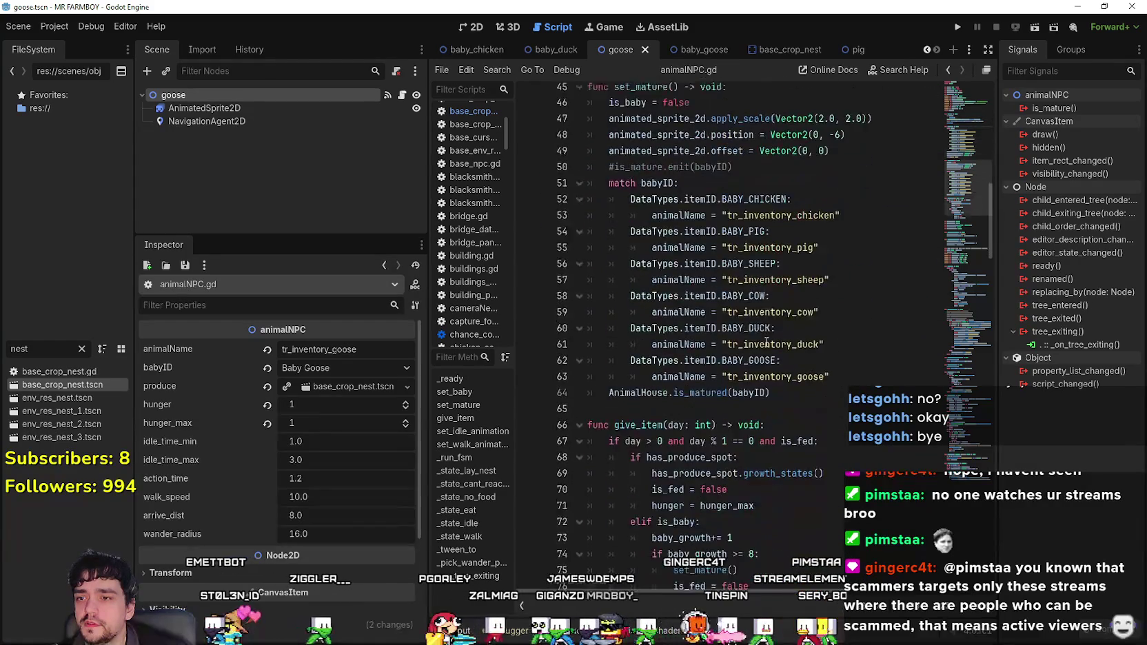
pyautogui.scroll(-5, 767, 342)
pyautogui.click(784, 321)
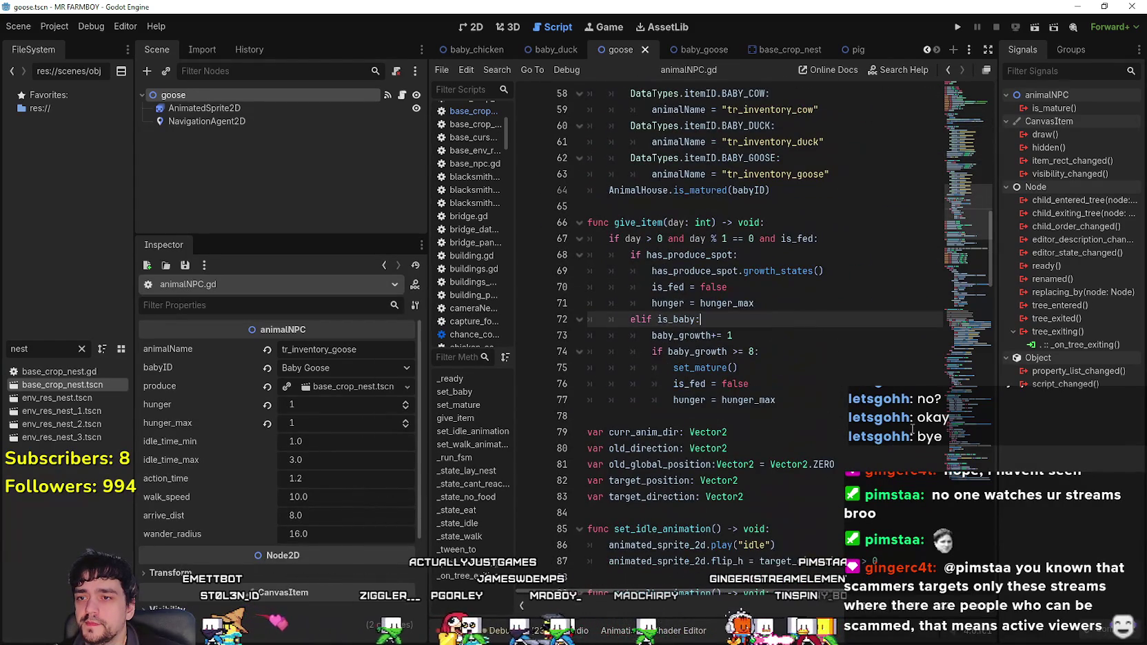
pyautogui.click(831, 390)
pyautogui.click(821, 398)
pyautogui.scroll(-8, 821, 398)
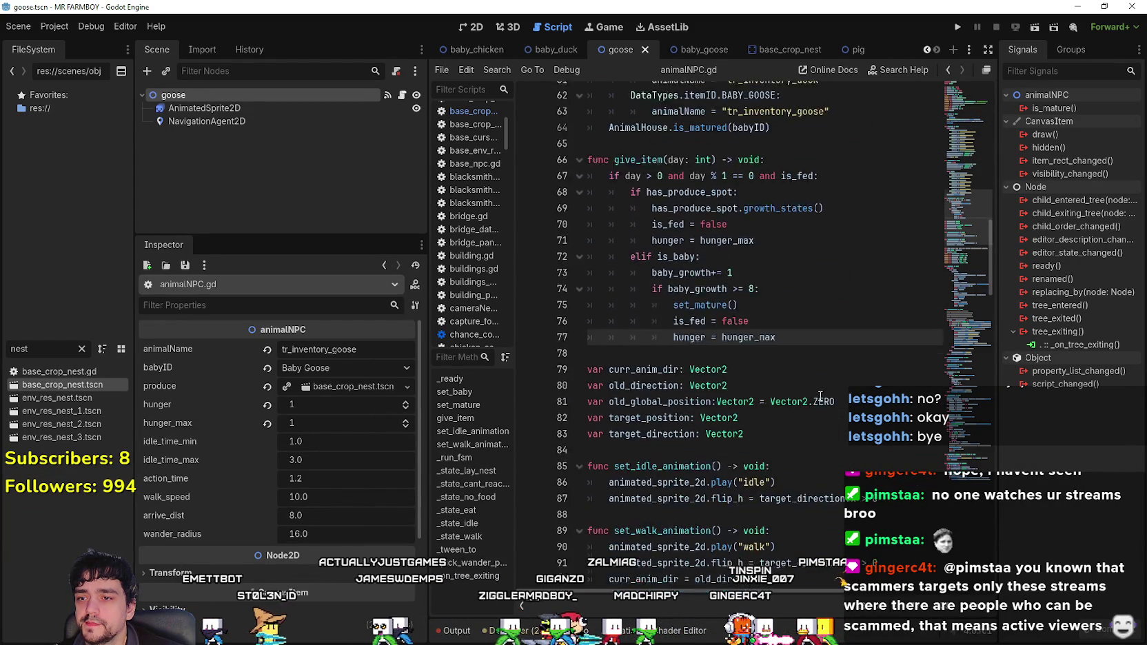
pyautogui.scroll(-10, 822, 394)
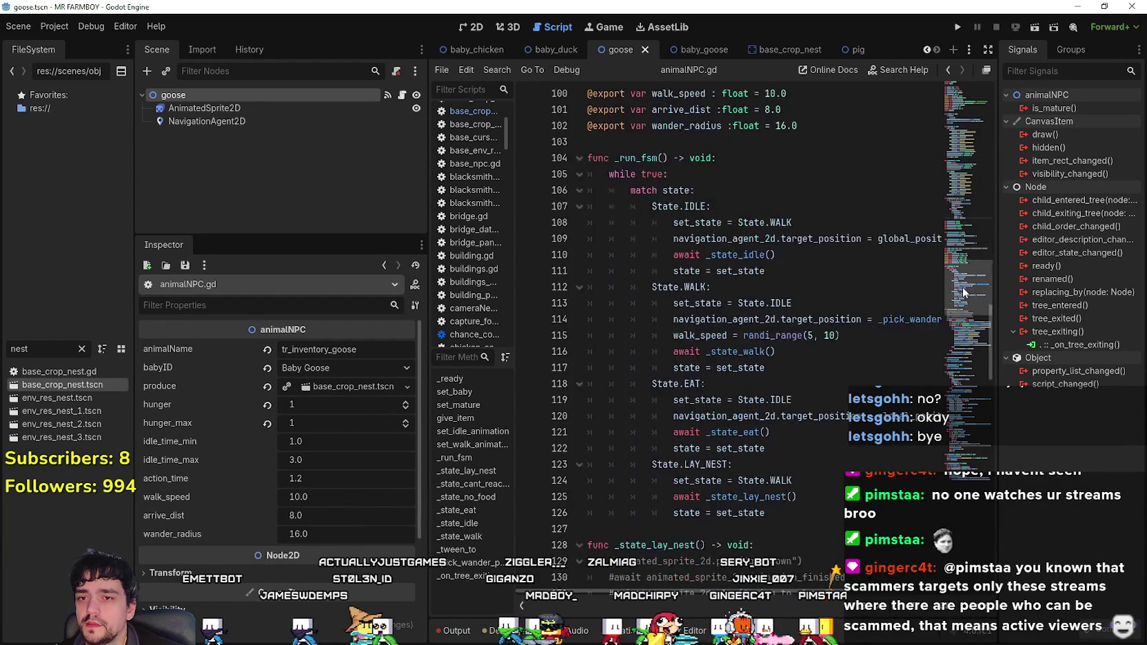
pyautogui.moveTo(955, 314)
pyautogui.mouseDown()
pyautogui.moveTo(957, 137)
pyautogui.moveTo(937, 280)
pyautogui.moveTo(950, 222)
pyautogui.mouseUp()
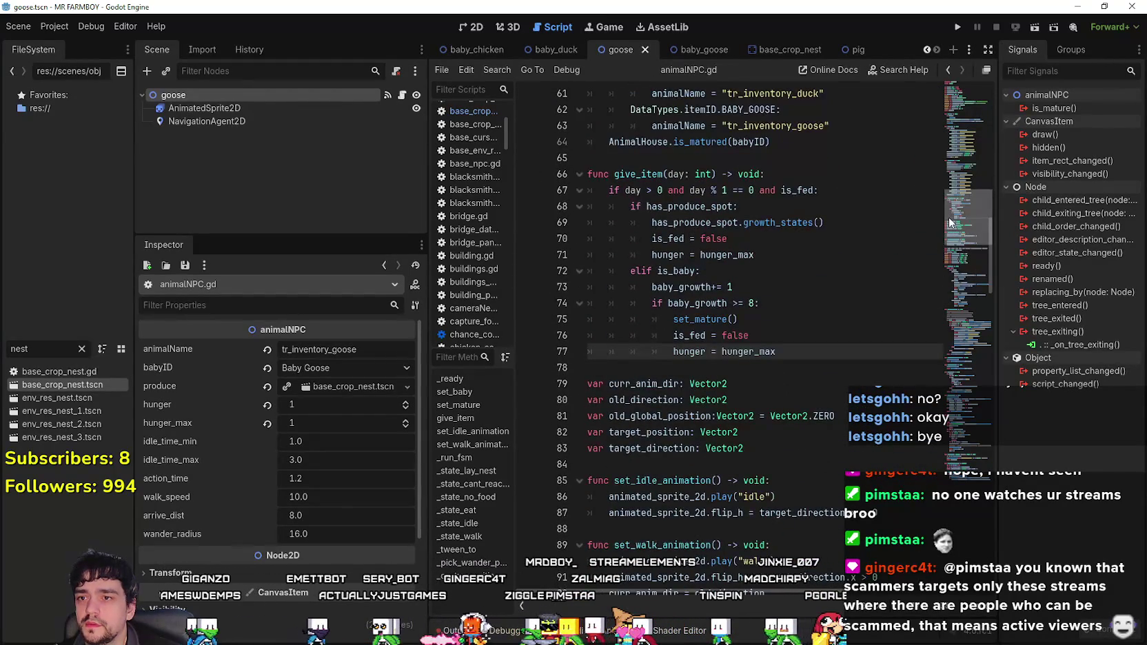
pyautogui.moveTo(601, 192)
pyautogui.mouseDown()
pyautogui.moveTo(865, 196)
pyautogui.moveTo(667, 222)
pyautogui.mouseUp()
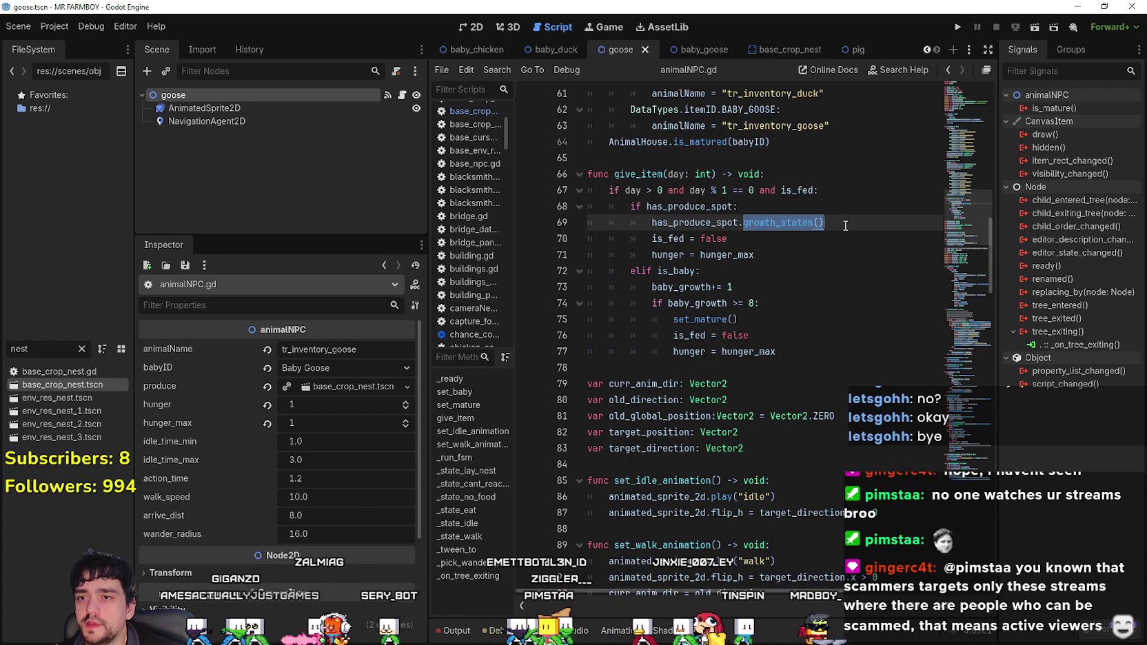
# - Jump to the _state_lay_nest code and widen the script editor to show full lines
pyautogui.moveTo(954, 227); pyautogui.dragTo(951, 324)
pyautogui.scroll(-7, 927, 378)
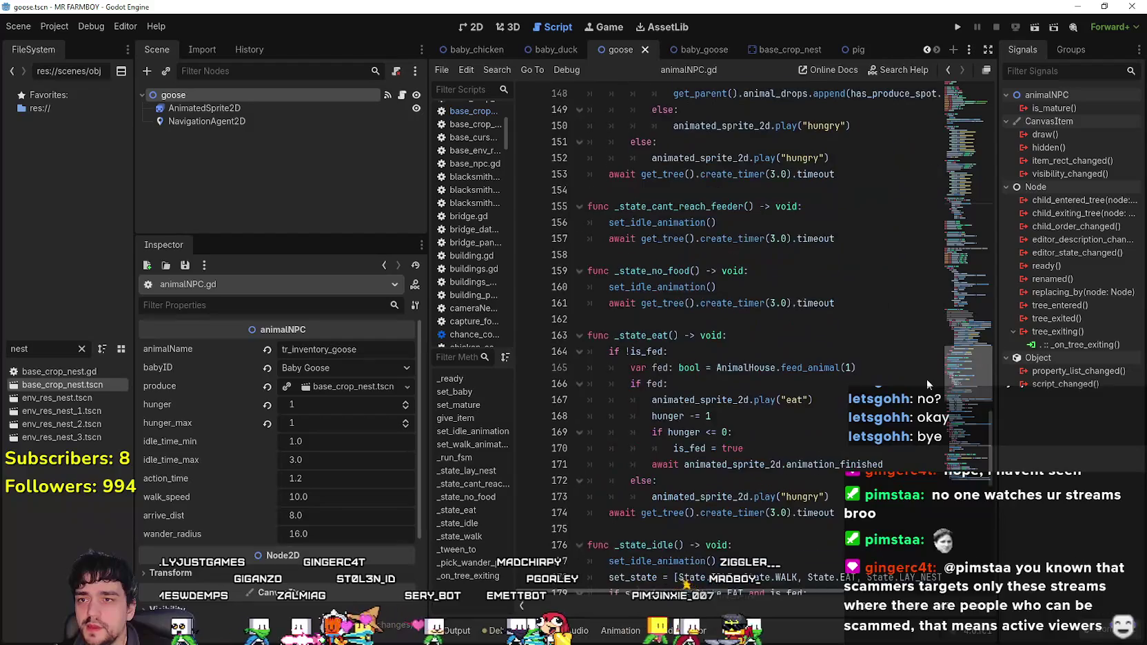
pyautogui.scroll(9, 942, 323)
pyautogui.scroll(-1, 939, 339)
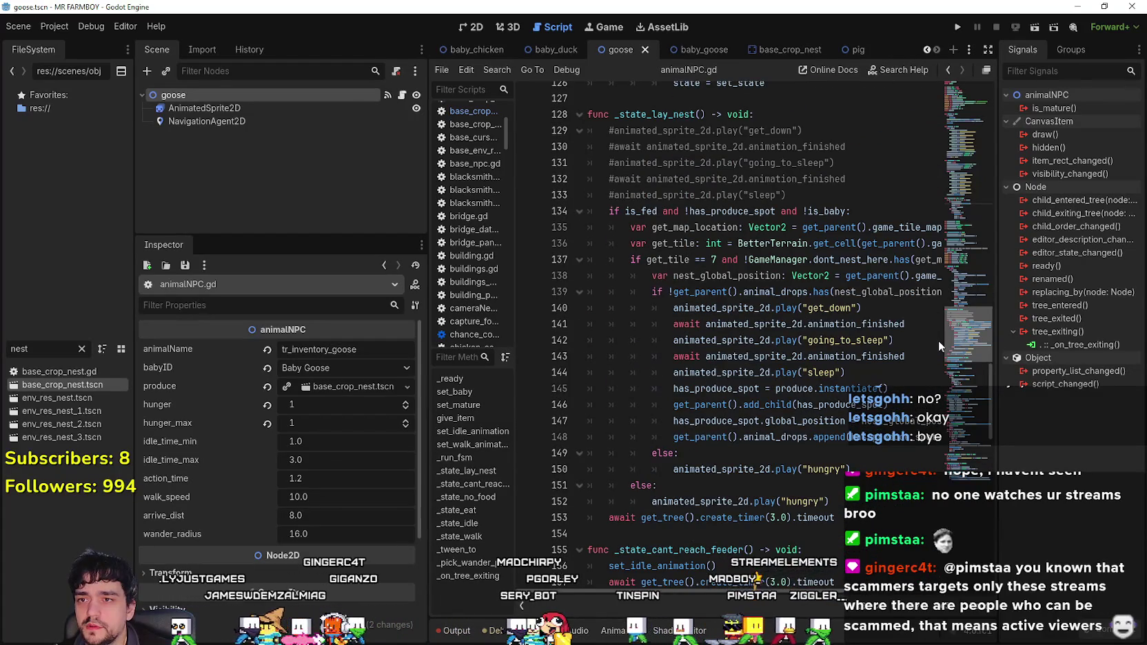
pyautogui.moveTo(939, 340)
pyautogui.mouseDown()
pyautogui.moveTo(938, 405)
pyautogui.moveTo(932, 273)
pyautogui.moveTo(940, 342)
pyautogui.moveTo(944, 320)
pyautogui.moveTo(936, 348)
pyautogui.mouseUp()
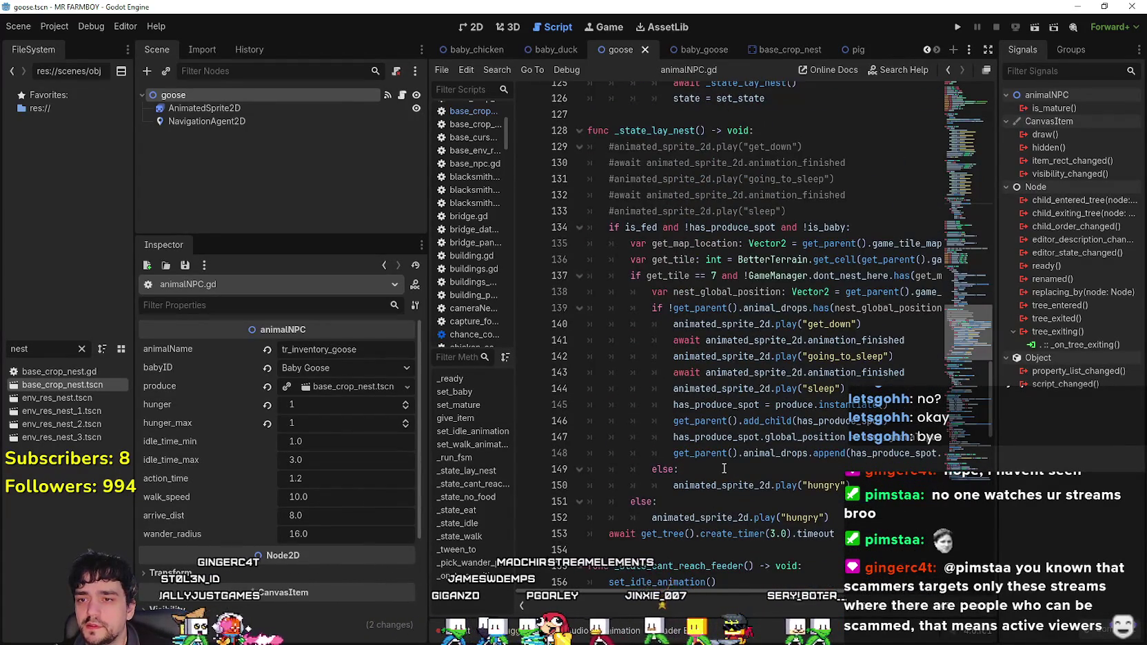
pyautogui.click(724, 472)
pyautogui.moveTo(427, 463); pyautogui.dragTo(323, 473)
pyautogui.click(780, 444)
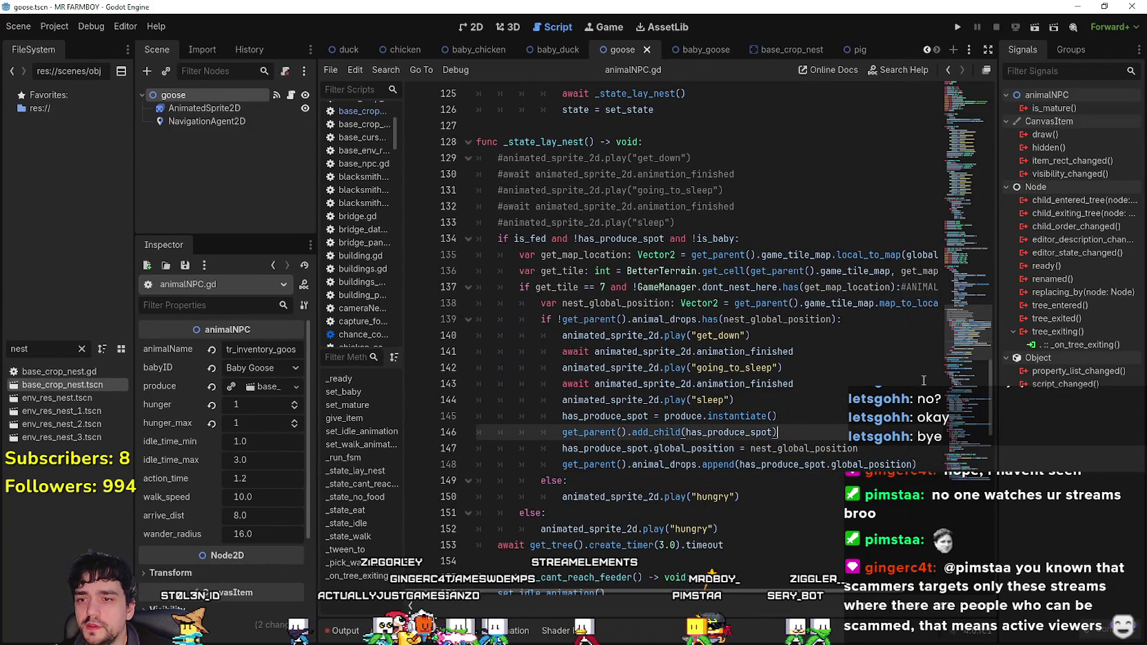
pyautogui.click(957, 82)
pyautogui.moveTo(957, 82); pyautogui.dragTo(946, 334)
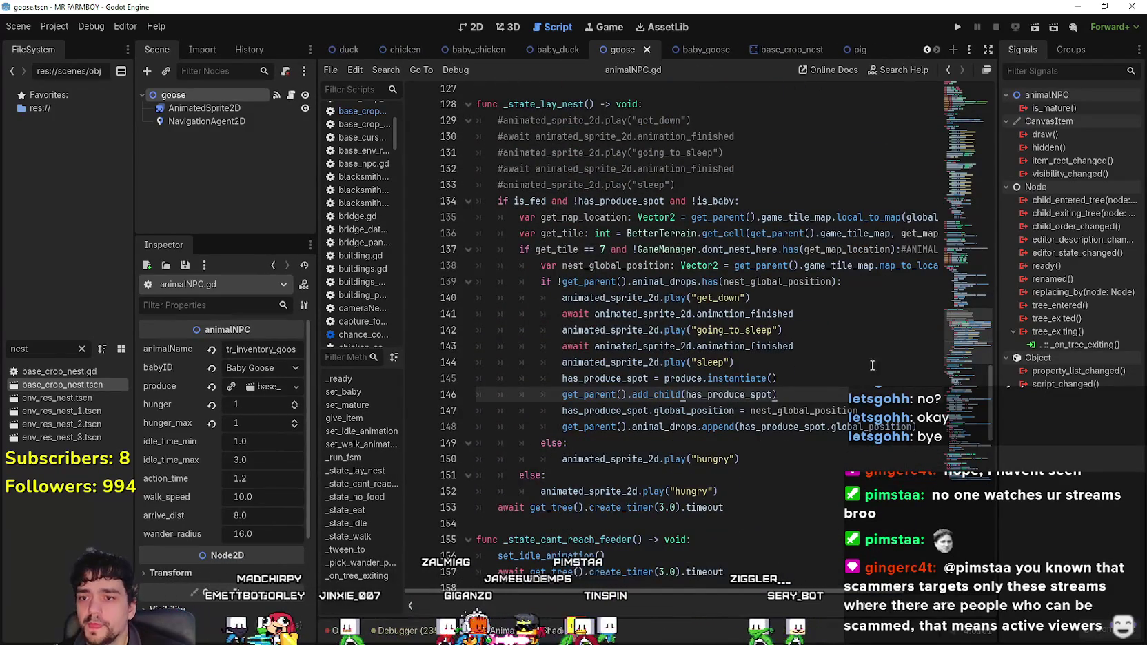
# - Check the uses of has_produce_spot and add a new line after the add_child call
pyautogui.click(825, 443)
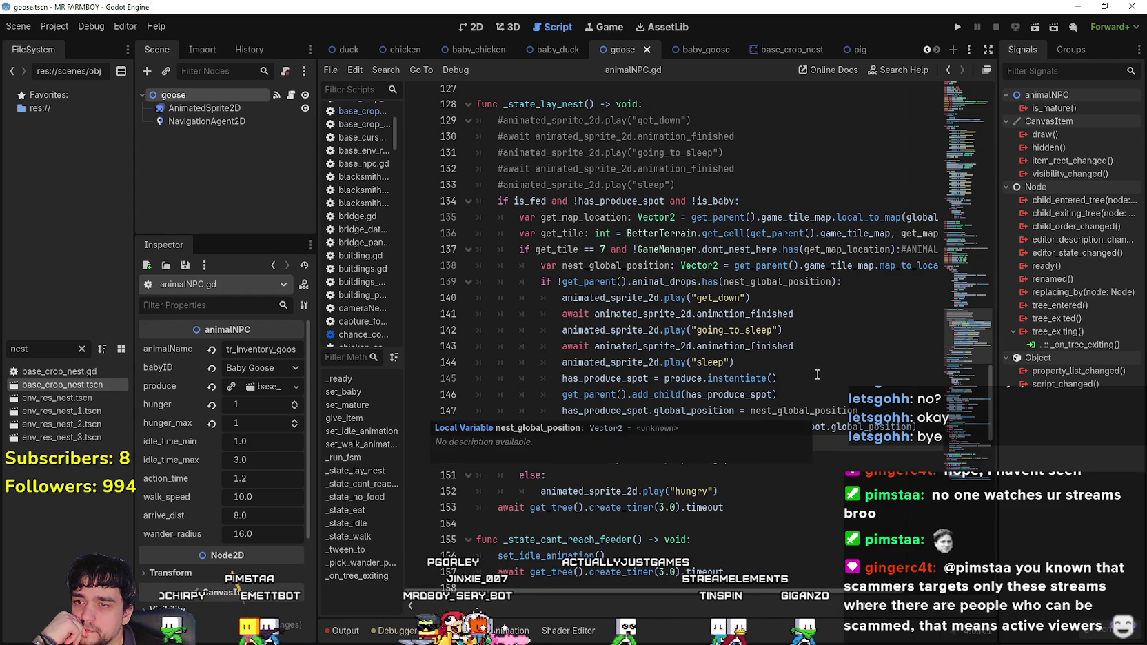
pyautogui.click(742, 395)
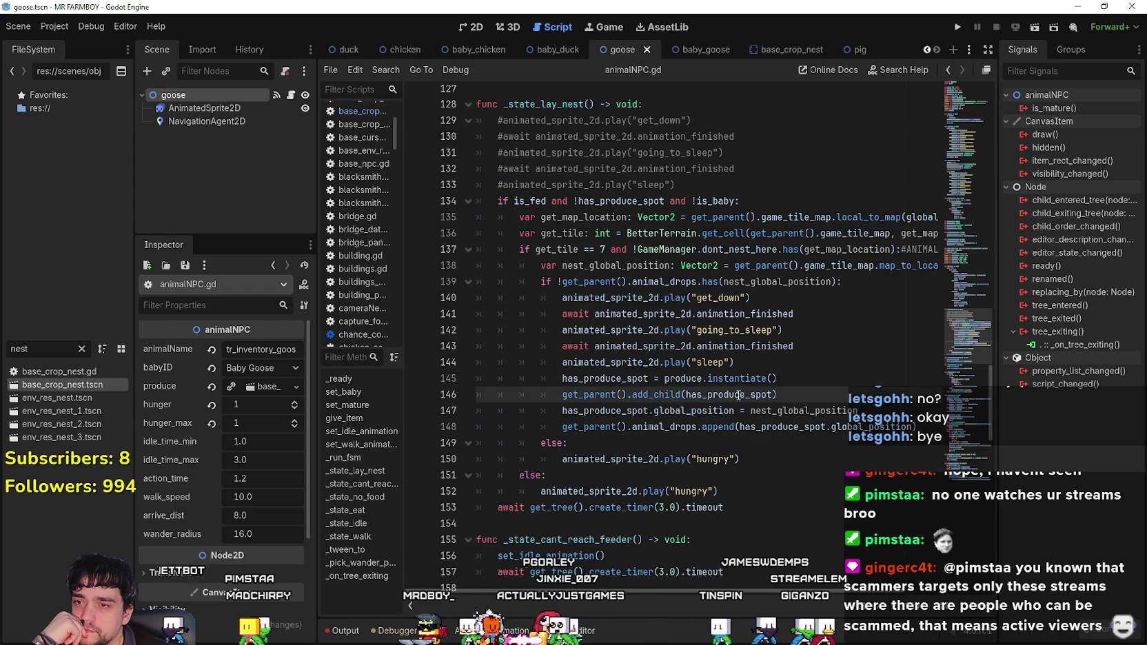
pyautogui.doubleClick(740, 395)
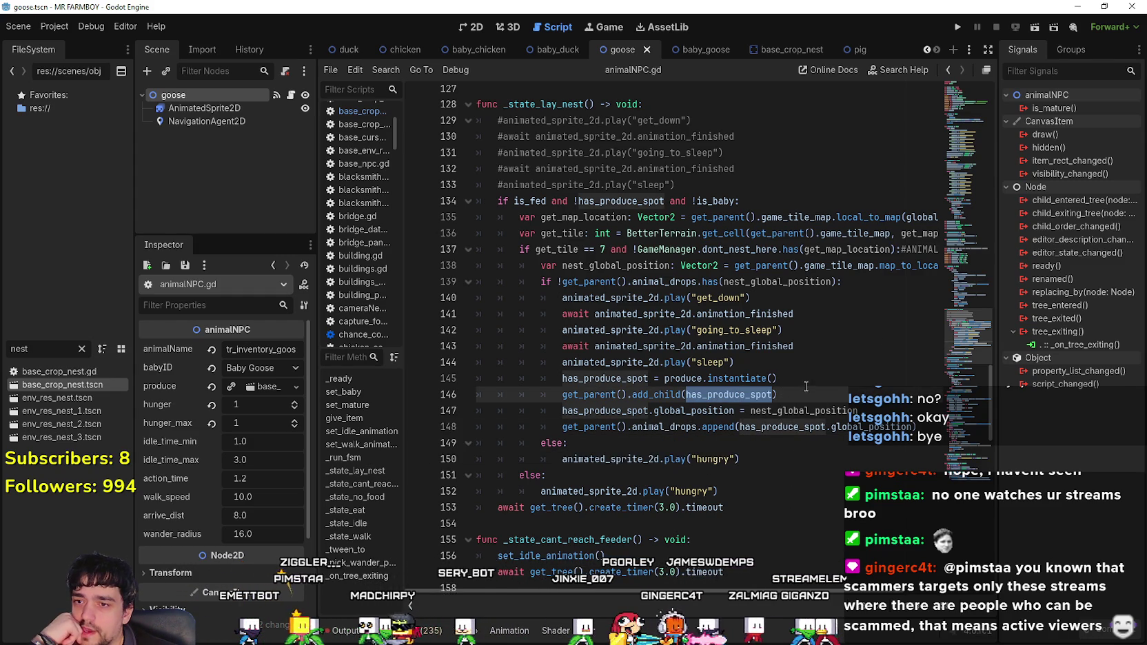
pyautogui.click(795, 398)
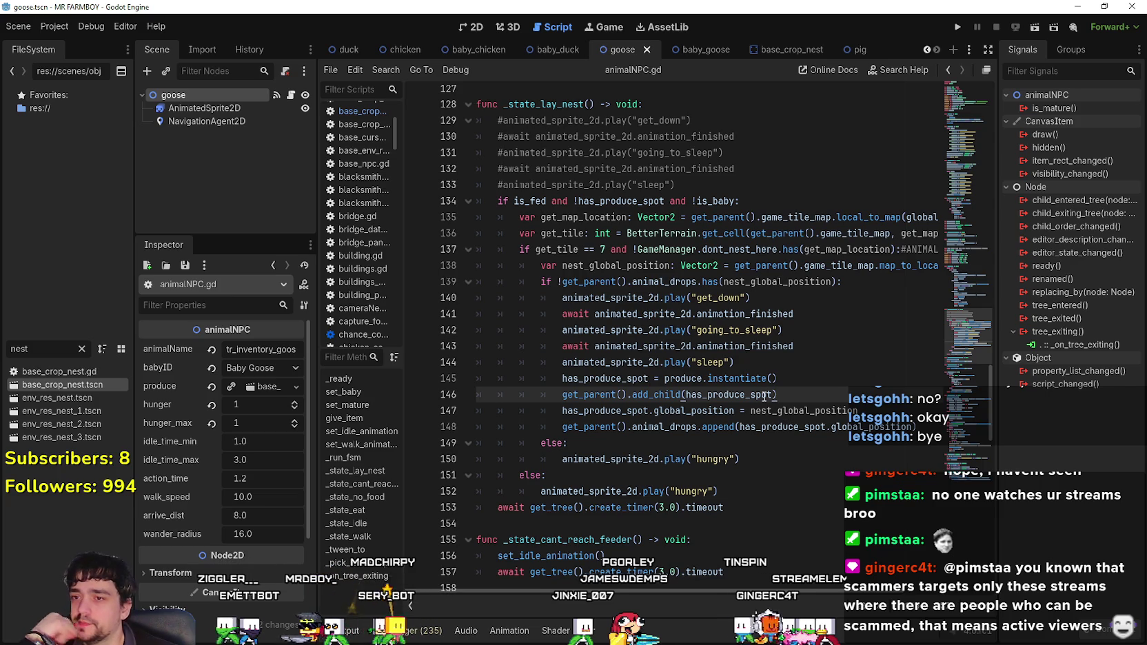
pyautogui.press('Return')
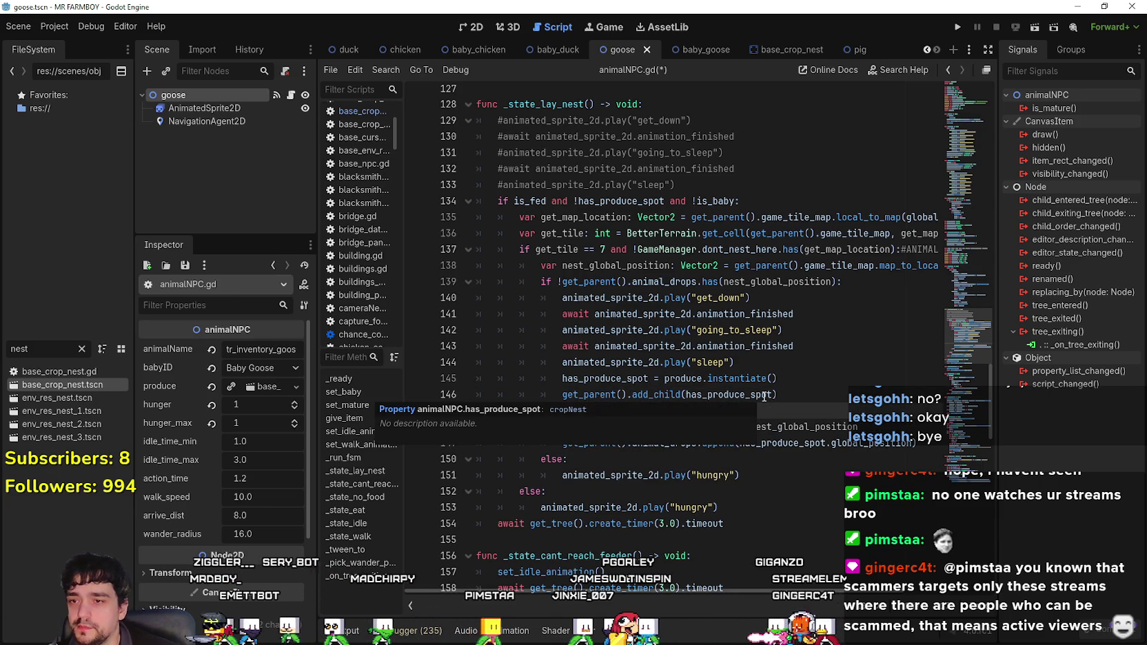
# - Below the has_produce_spot instantiate line, add a call with '.set_nest(' for set_nest()
pyautogui.click(762, 394)
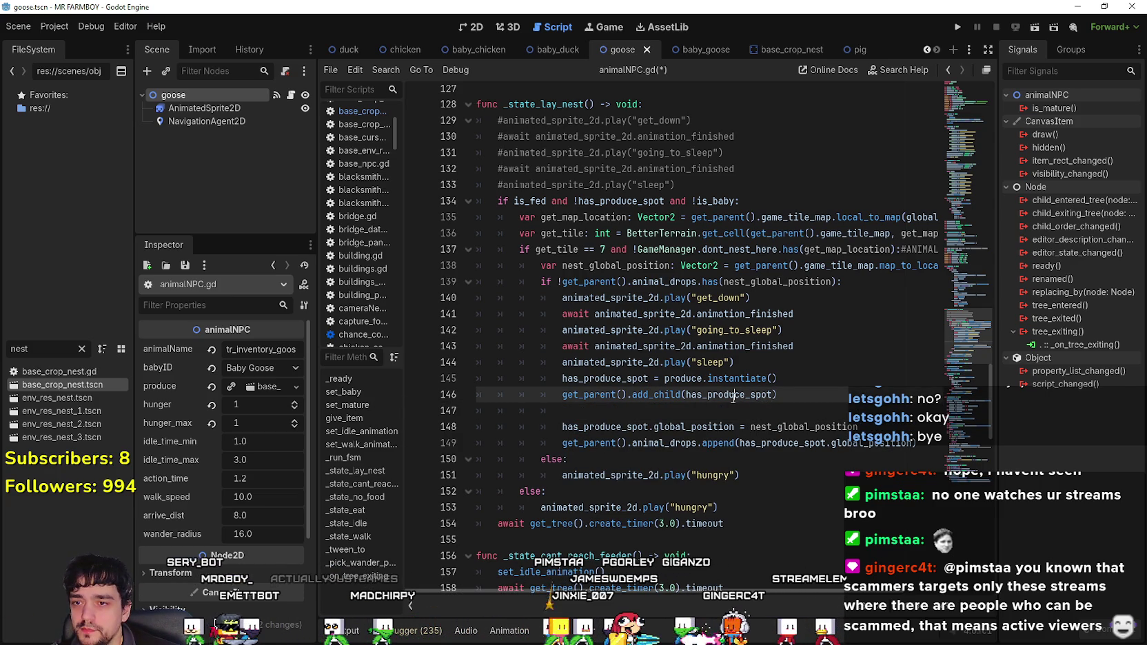
pyautogui.doubleClick(733, 396)
pyautogui.click(601, 411)
pyautogui.click(836, 386)
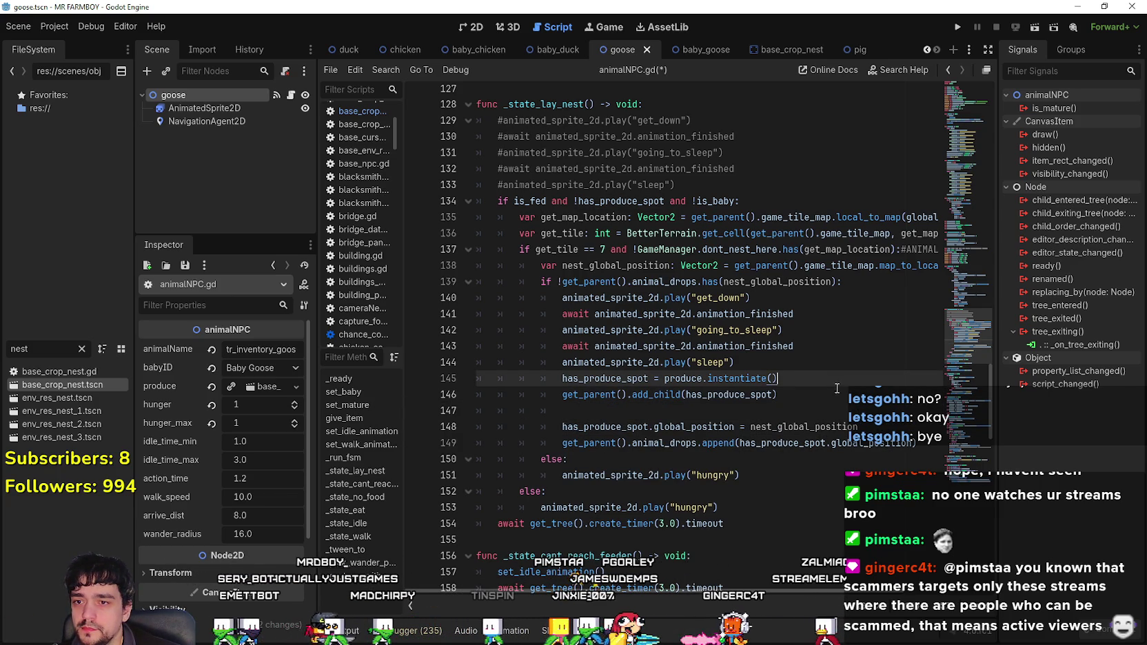
pyautogui.click(795, 414)
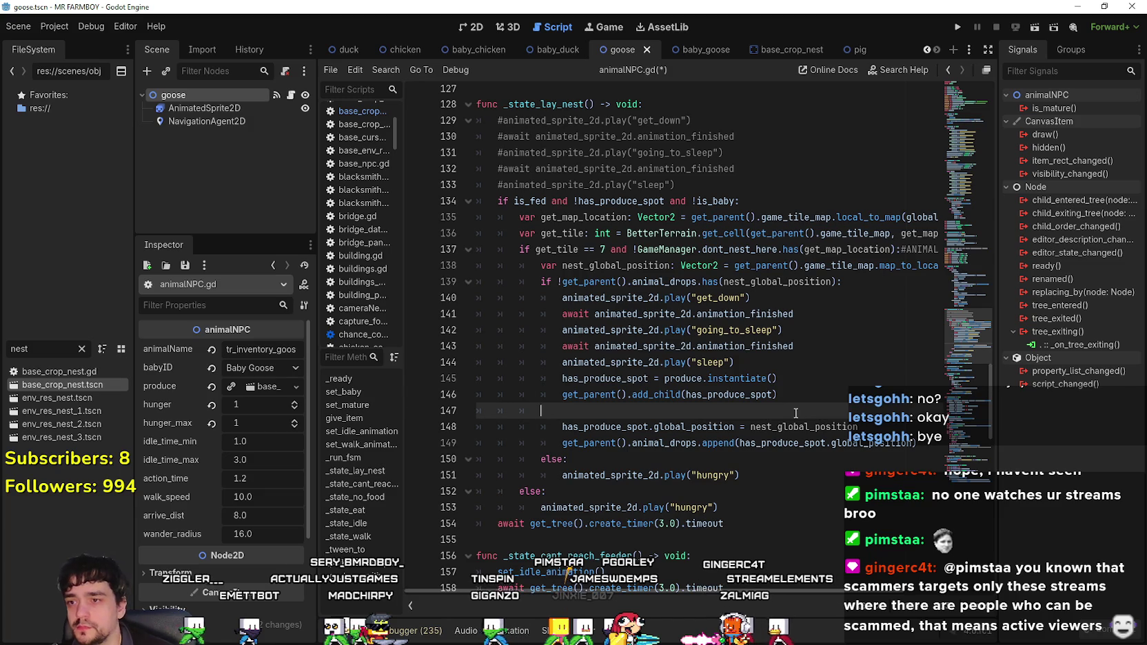
pyautogui.press('BackSpace')
pyautogui.click(807, 379)
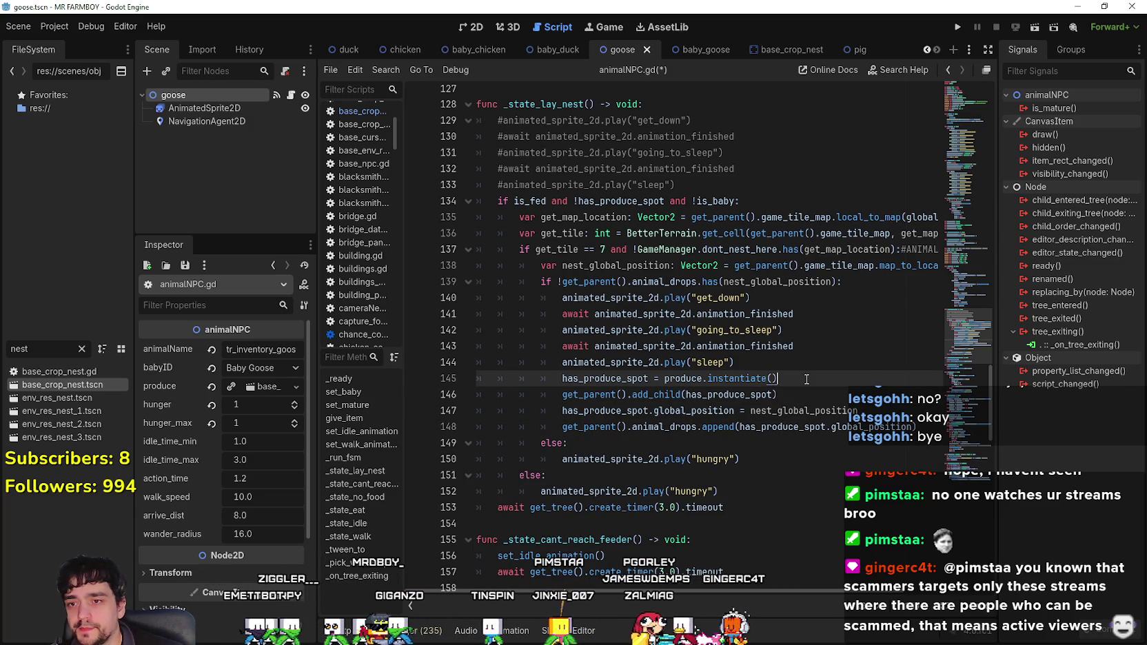
pyautogui.press('Return')
pyautogui.press('Return')
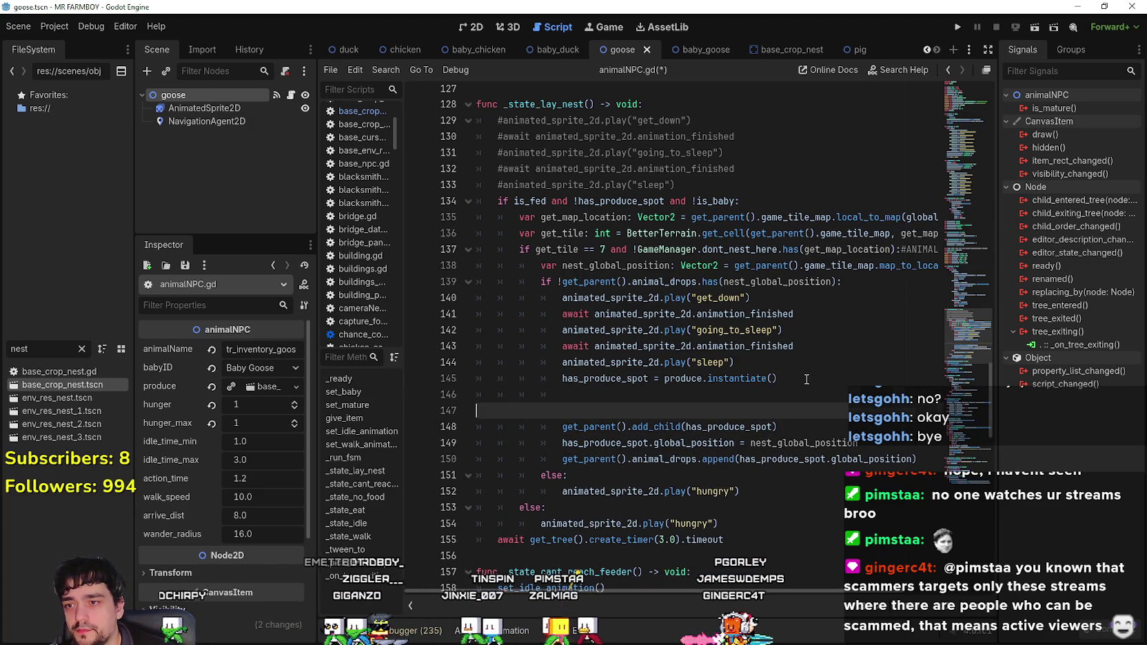
pyautogui.press('BackSpace')
pyautogui.write('.set_nest(')
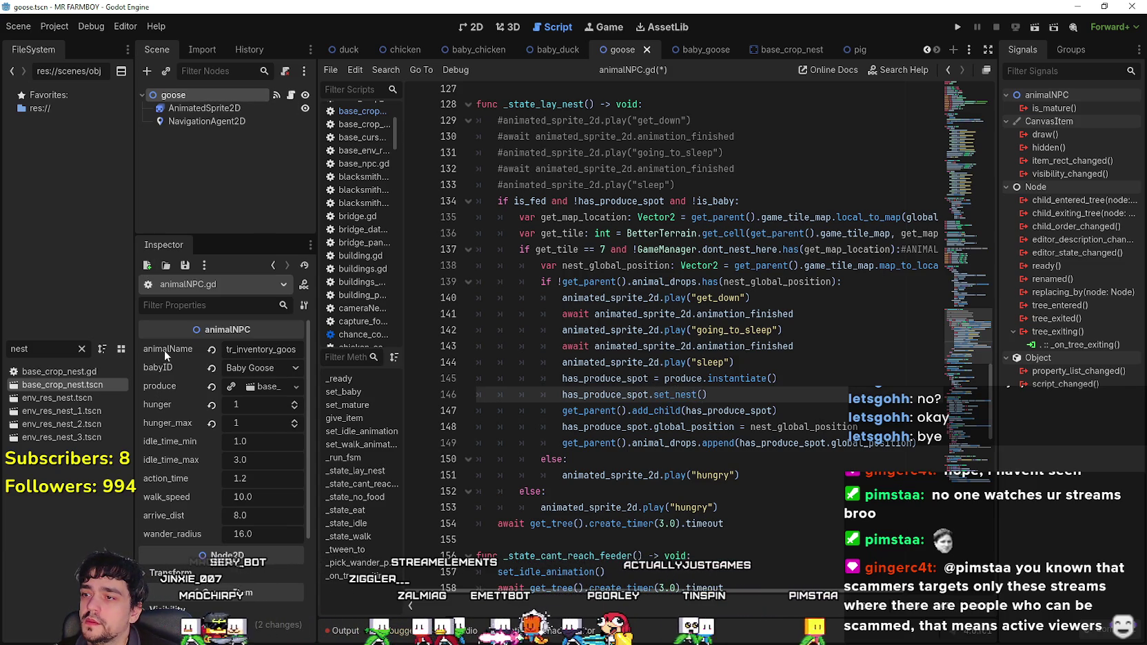
# - Widen the scene and property docks again and scroll the script back to the top
pyautogui.moveTo(310, 431); pyautogui.dragTo(413, 429)
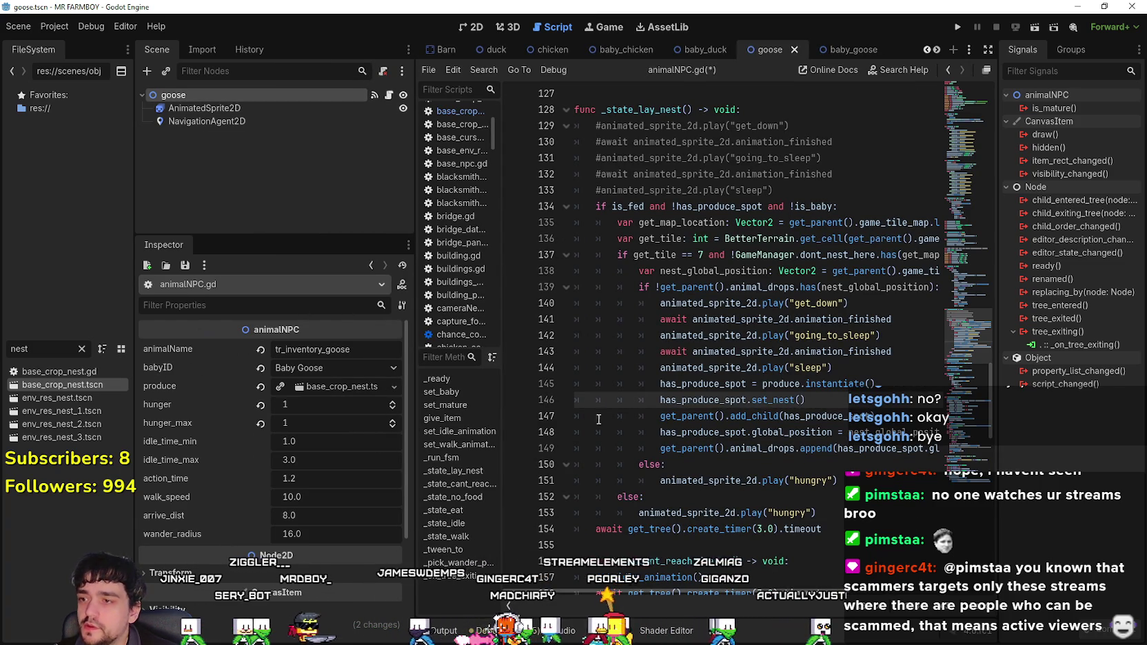
pyautogui.scroll(-2, 846, 399)
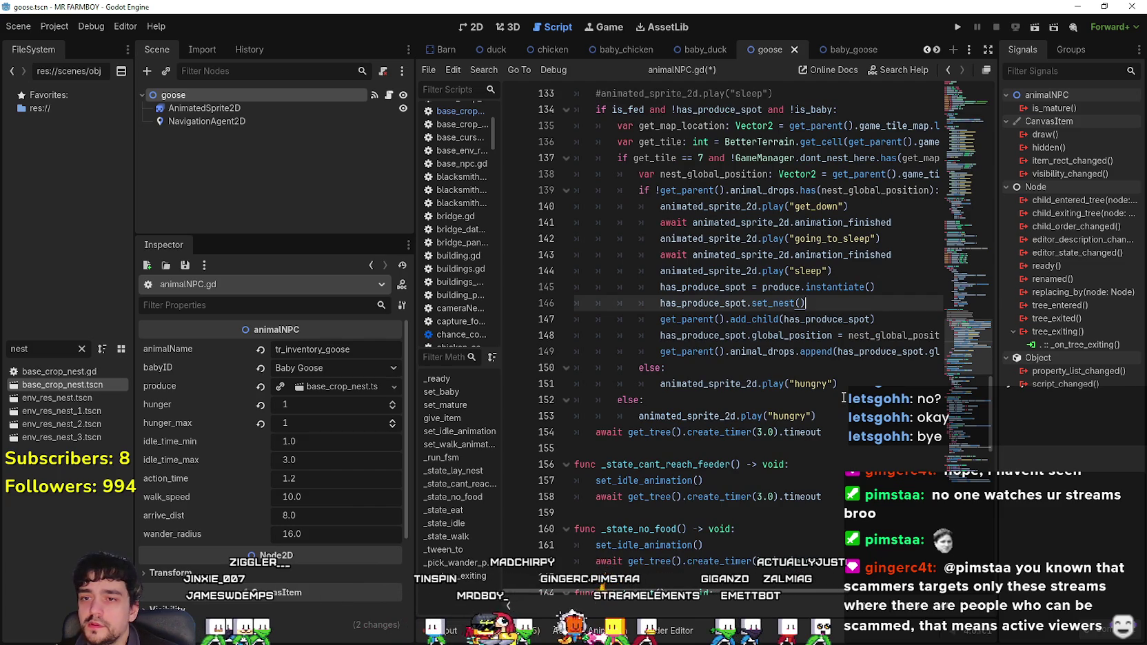
pyautogui.scroll(3, 843, 398)
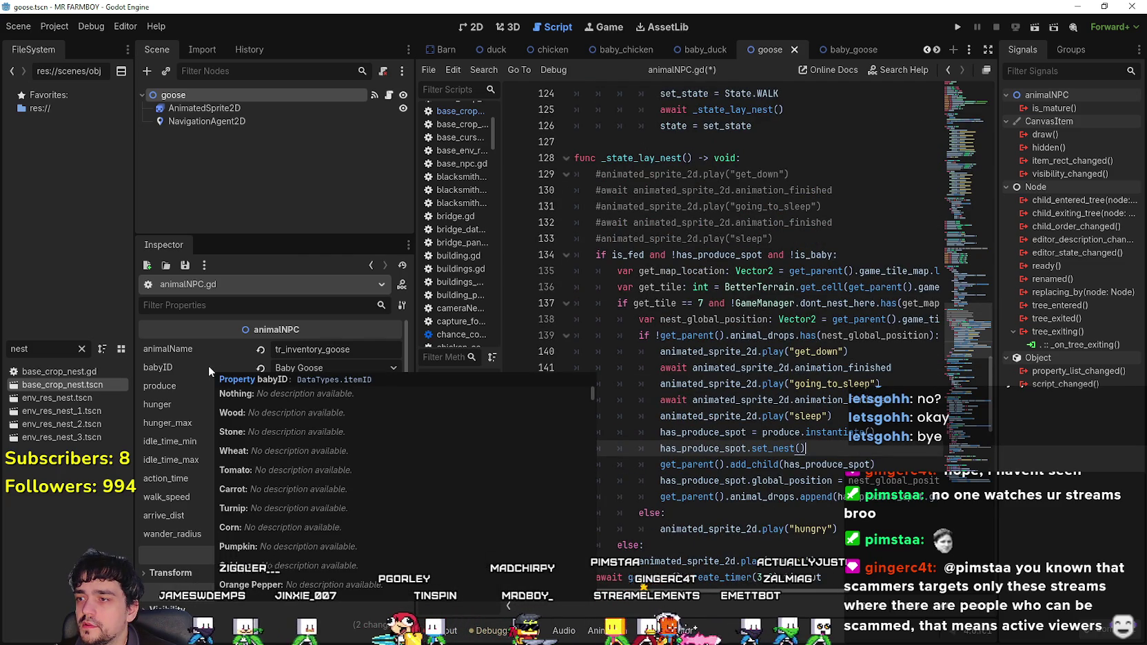
pyautogui.moveTo(952, 336); pyautogui.dragTo(957, 77)
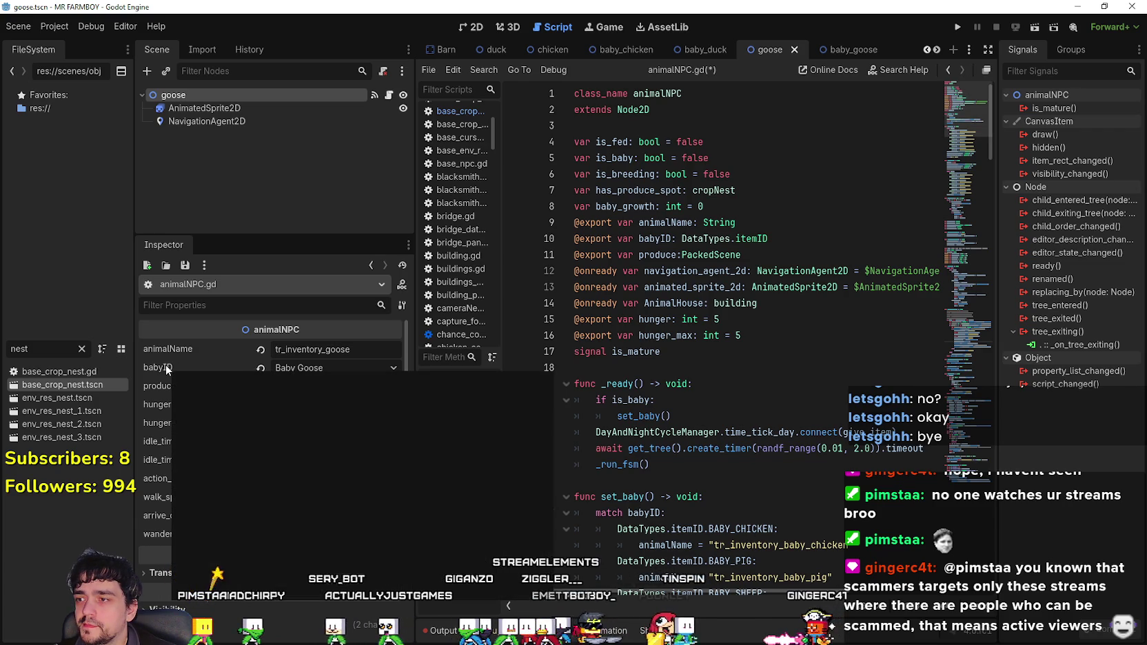
# - Expand and collapse the goose's produce scene resource in the Inspector
pyautogui.click(768, 222)
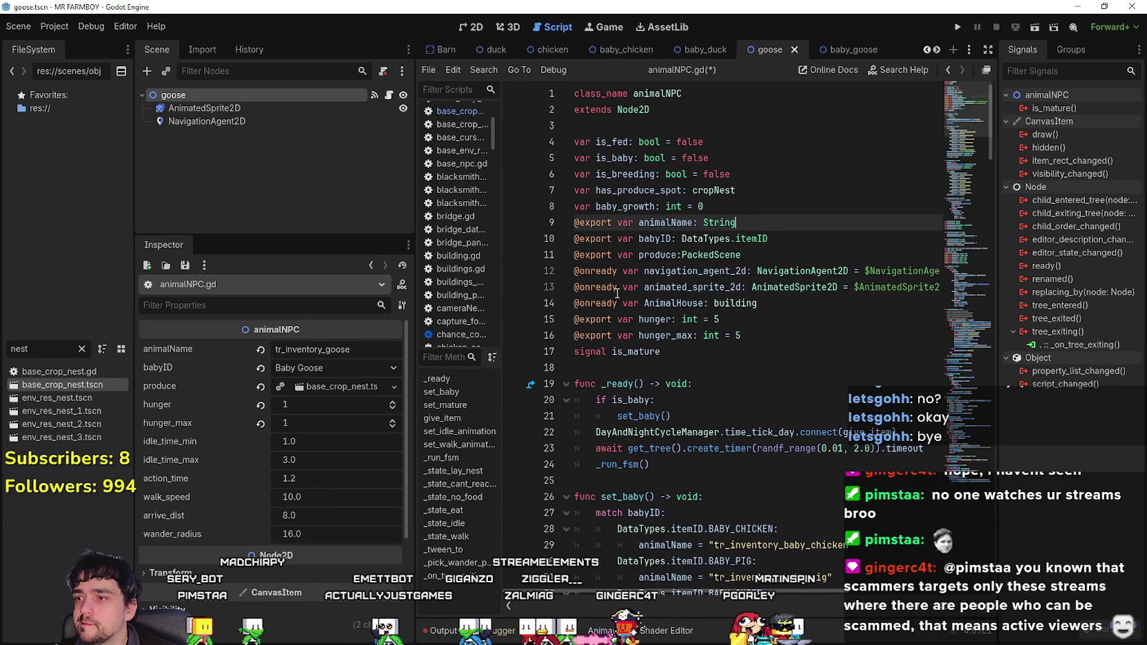
pyautogui.click(393, 385)
pyautogui.click(347, 387)
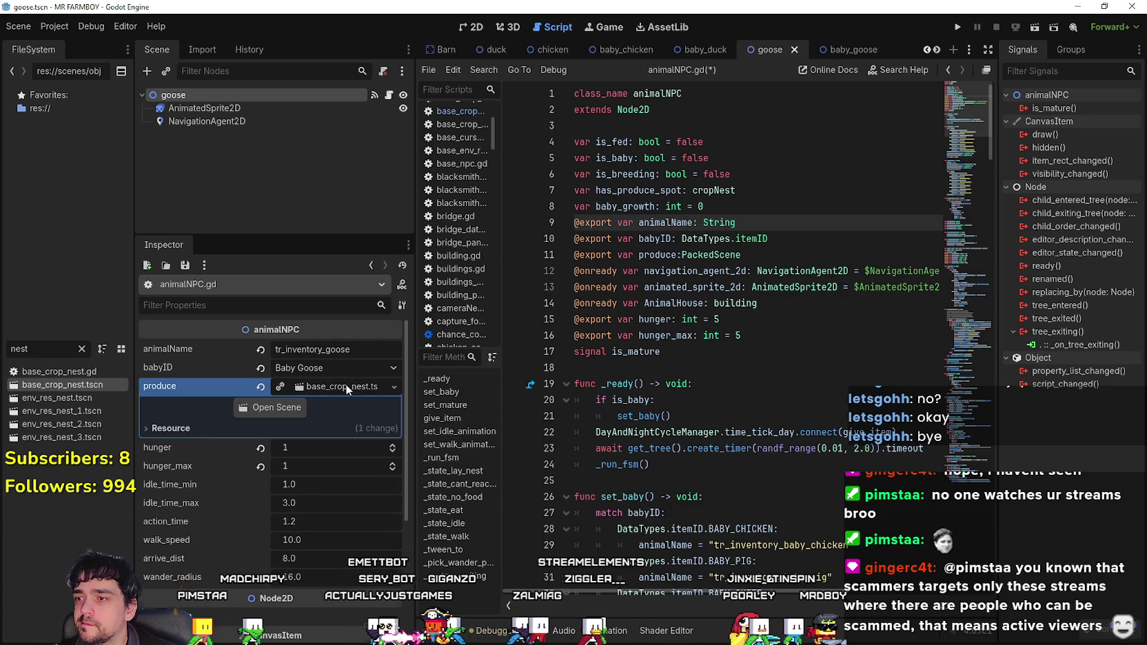
pyautogui.click(346, 387)
pyautogui.moveTo(995, 121)
pyautogui.mouseDown()
pyautogui.moveTo(926, 294)
pyautogui.moveTo(943, 370)
pyautogui.moveTo(940, 461)
pyautogui.moveTo(948, 283)
pyautogui.moveTo(950, 357)
pyautogui.mouseUp()
pyautogui.scroll(20, 773, 220)
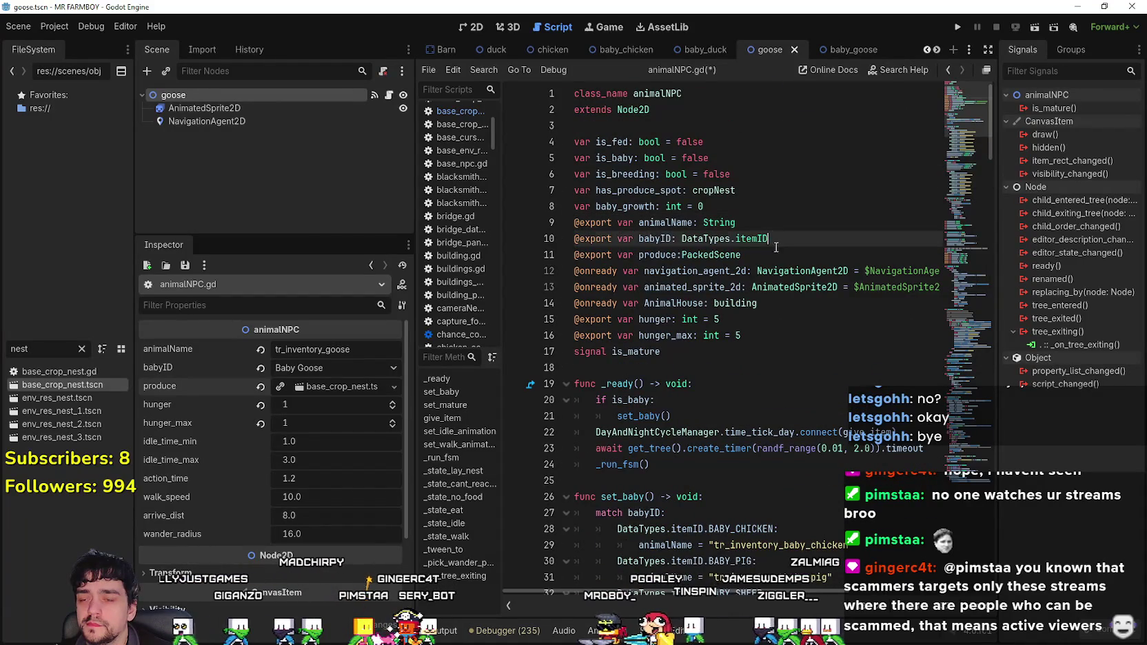
pyautogui.click(808, 250)
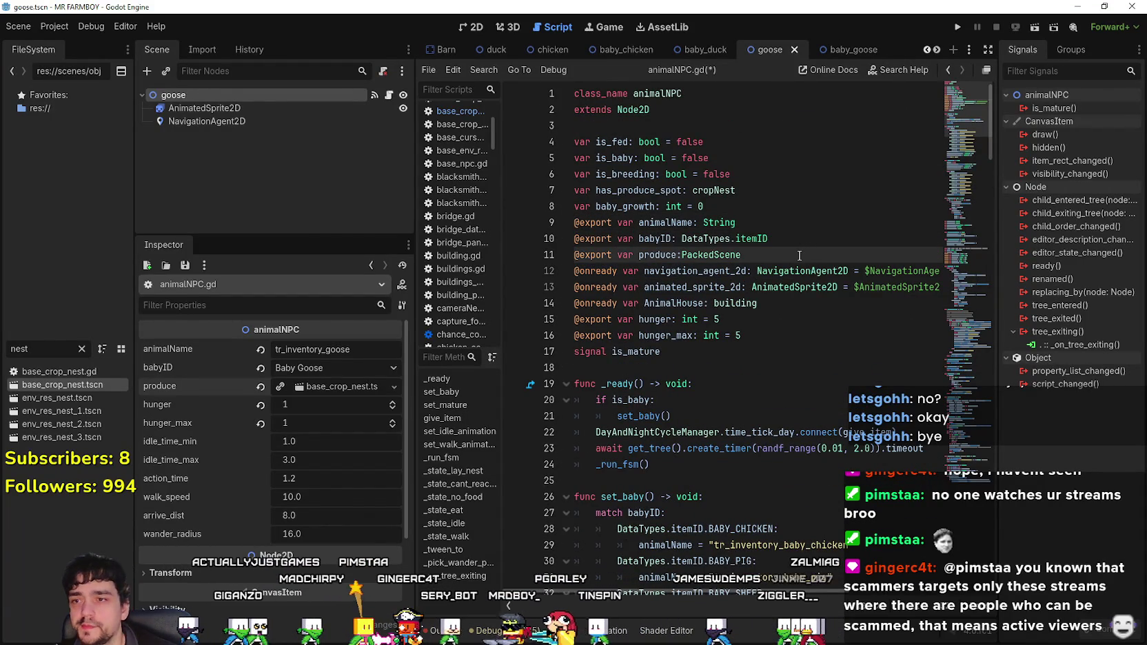
pyautogui.press('Return')
pyautogui.write('@export var produceID')
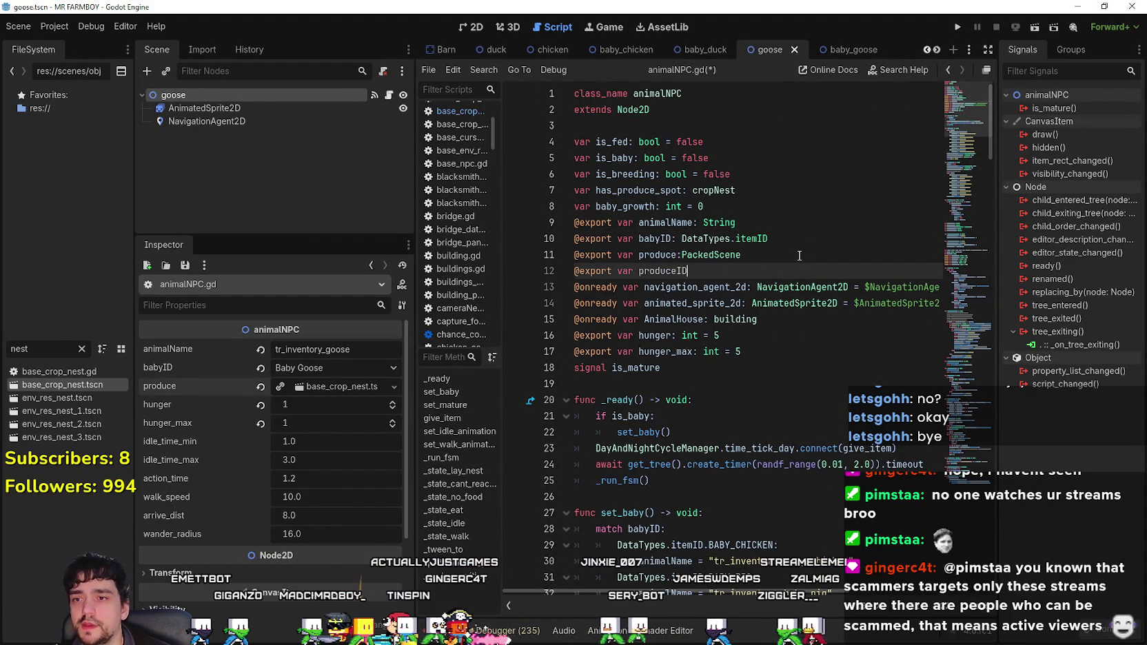
pyautogui.write(': Da')
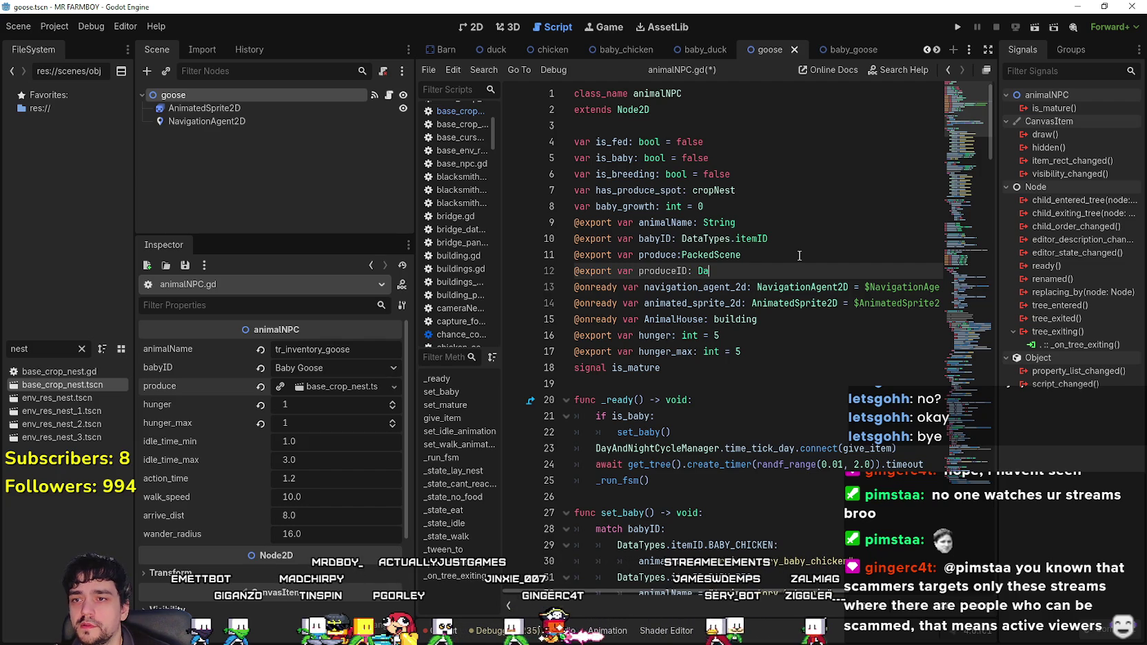
pyautogui.write('taTypes.itemID')
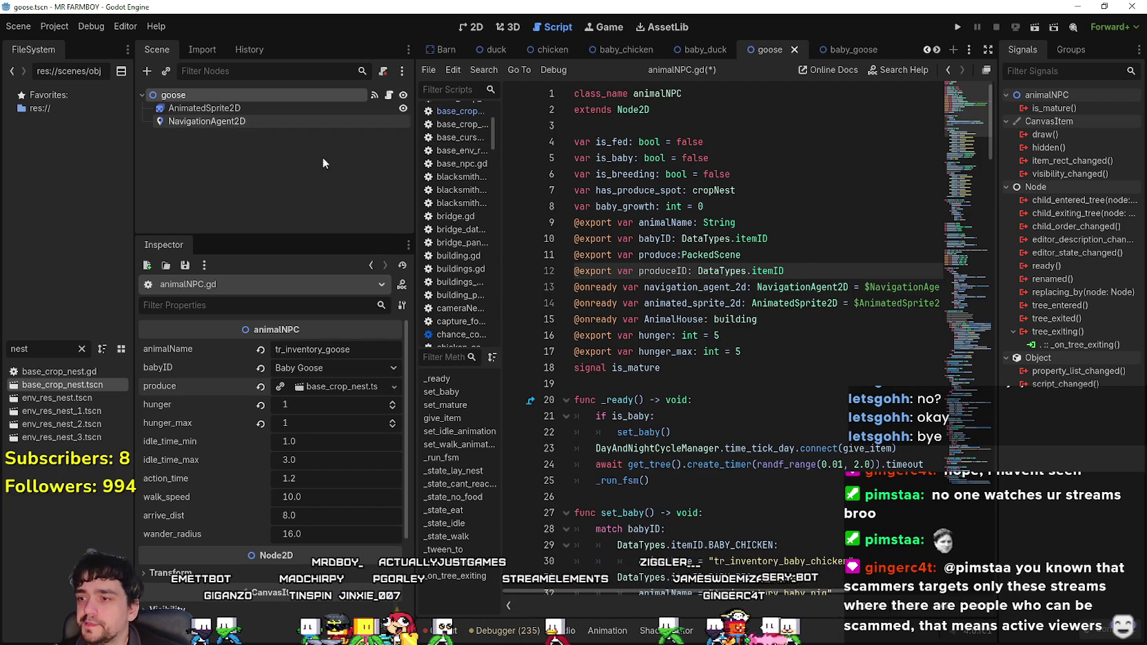
# - Set the goose's produceID to Goose Egg and save the scene
pyautogui.click(297, 407)
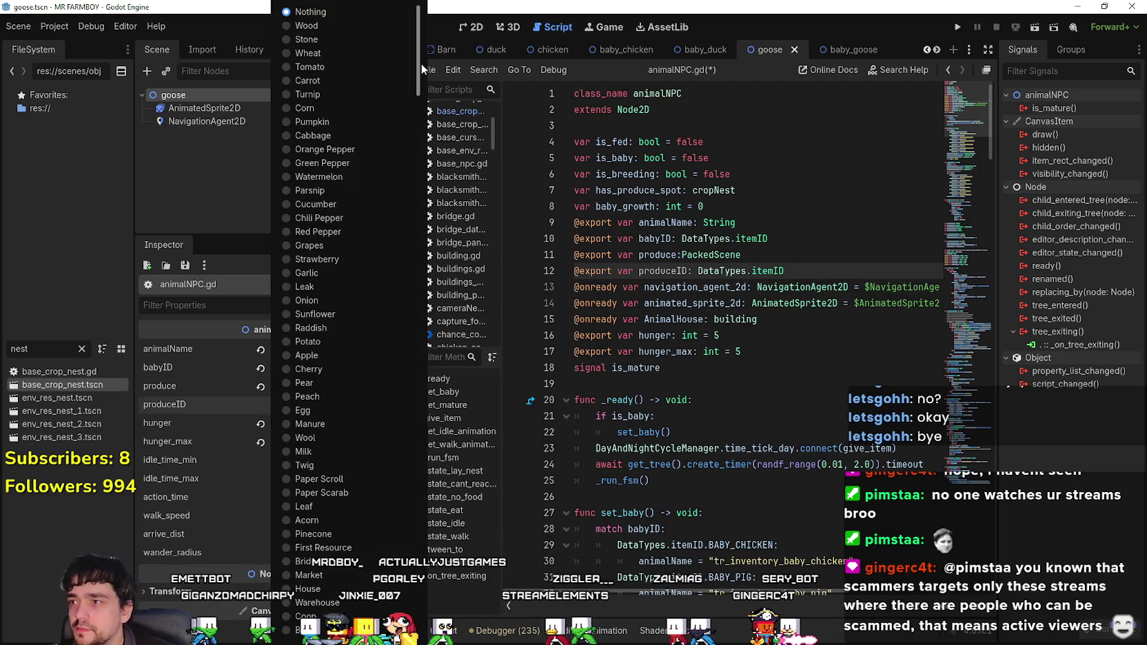
pyautogui.moveTo(420, 65); pyautogui.dragTo(421, 600)
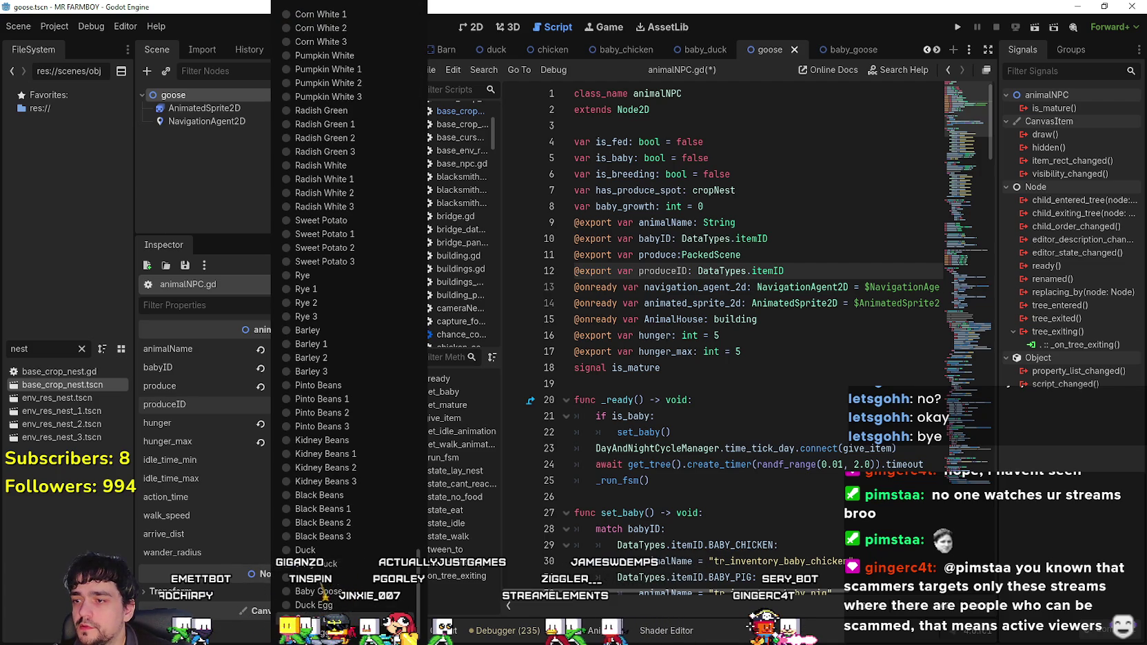
pyautogui.click(316, 619)
pyautogui.hotkey('ctrl', 's')
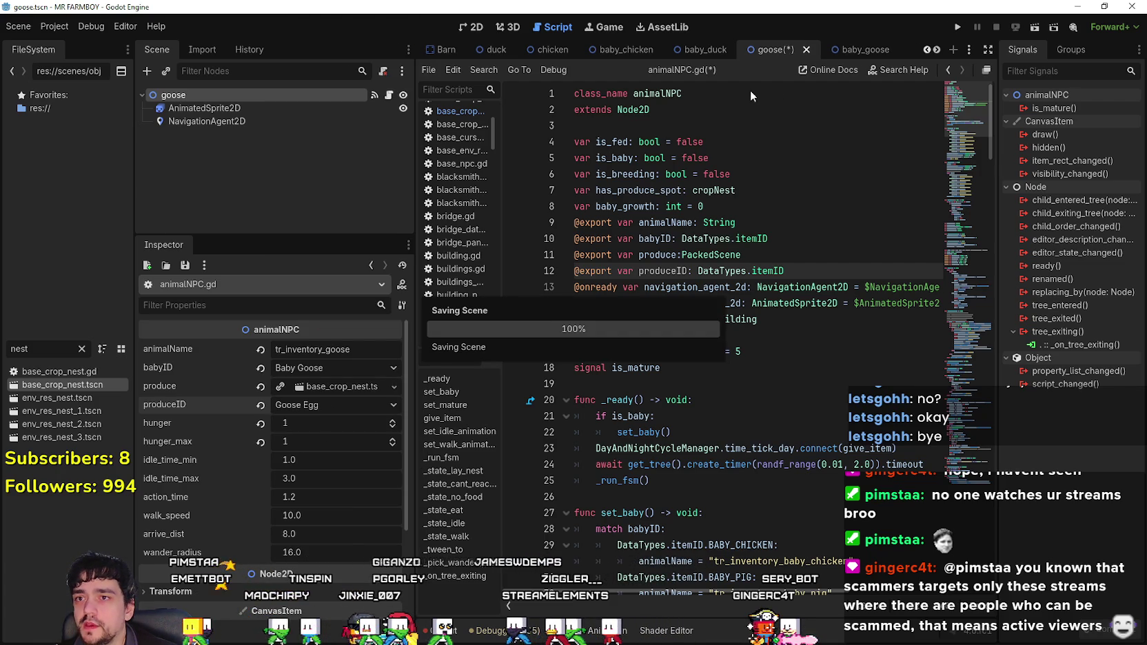
# - Set the baby_duck scene's produceID to Duck Egg and save it
pyautogui.click(693, 54)
pyautogui.click(303, 405)
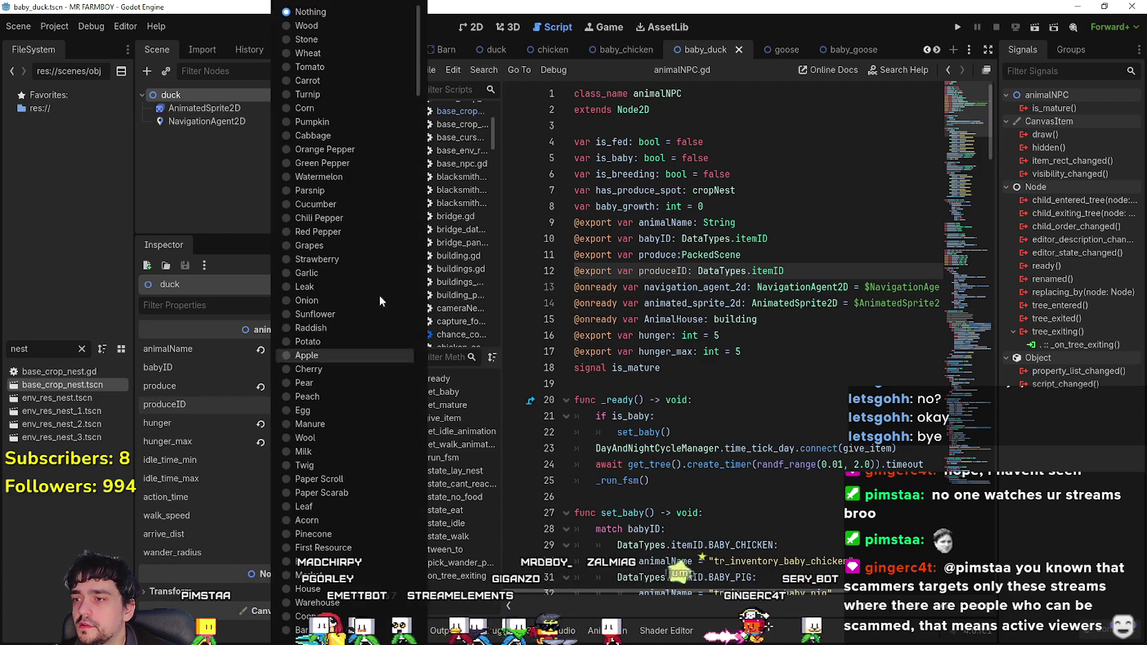
pyautogui.scroll(-20, 341, 366)
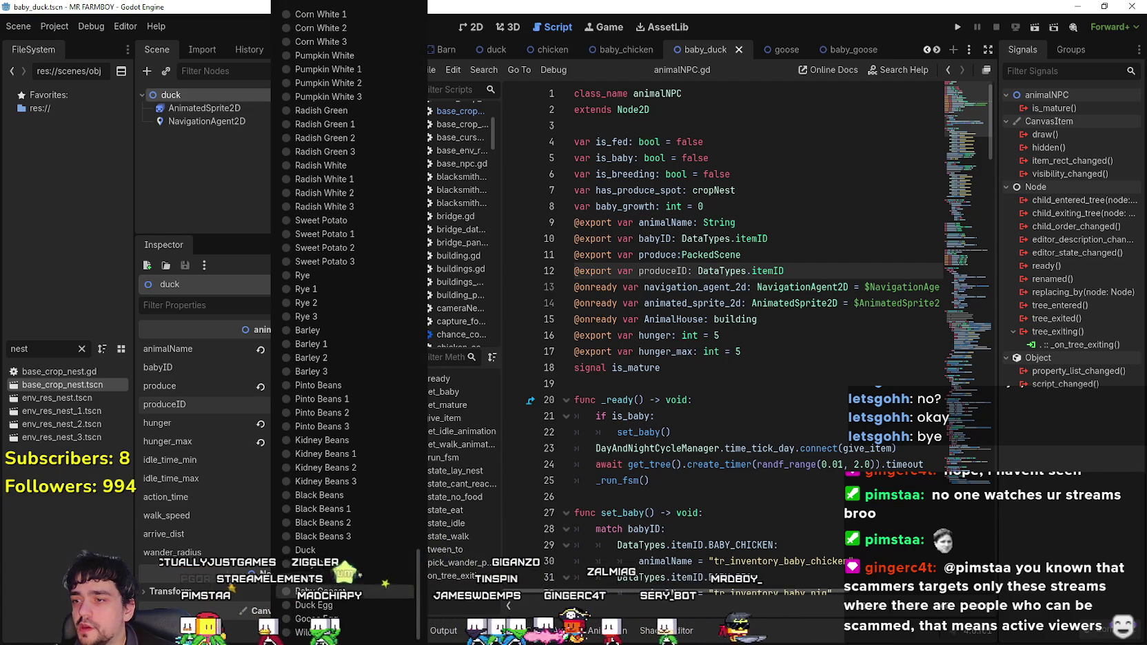
pyautogui.click(349, 606)
pyautogui.hotkey('ctrl', 's')
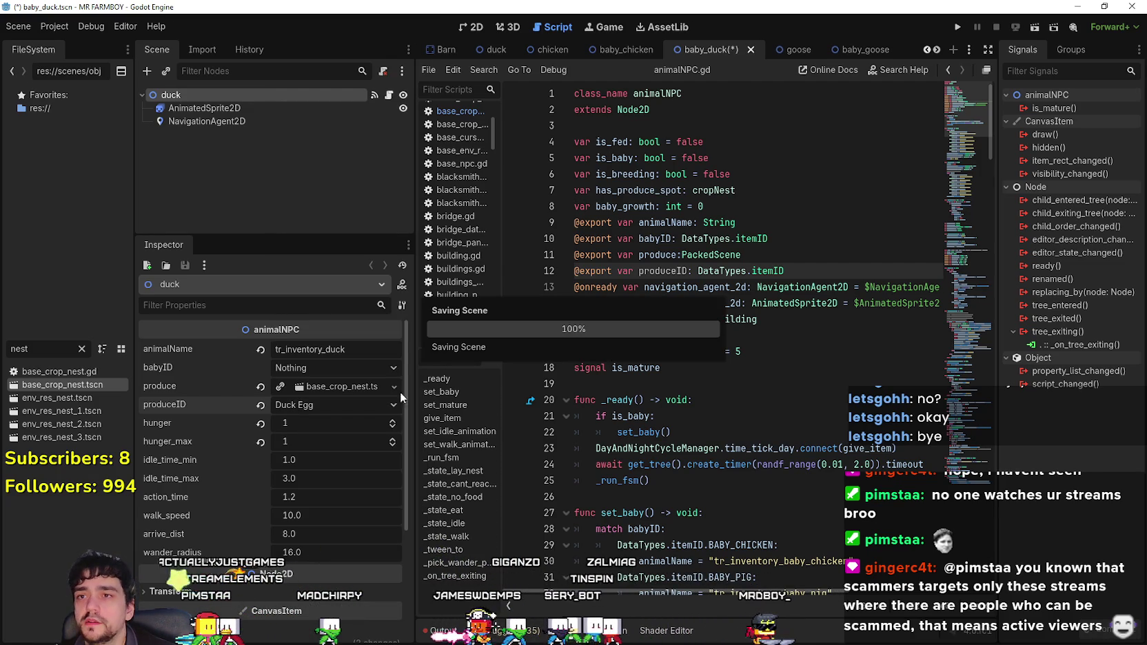
# - Set produceID to Egg in both the baby_chicken and chicken scenes, saving each
pyautogui.click(617, 50)
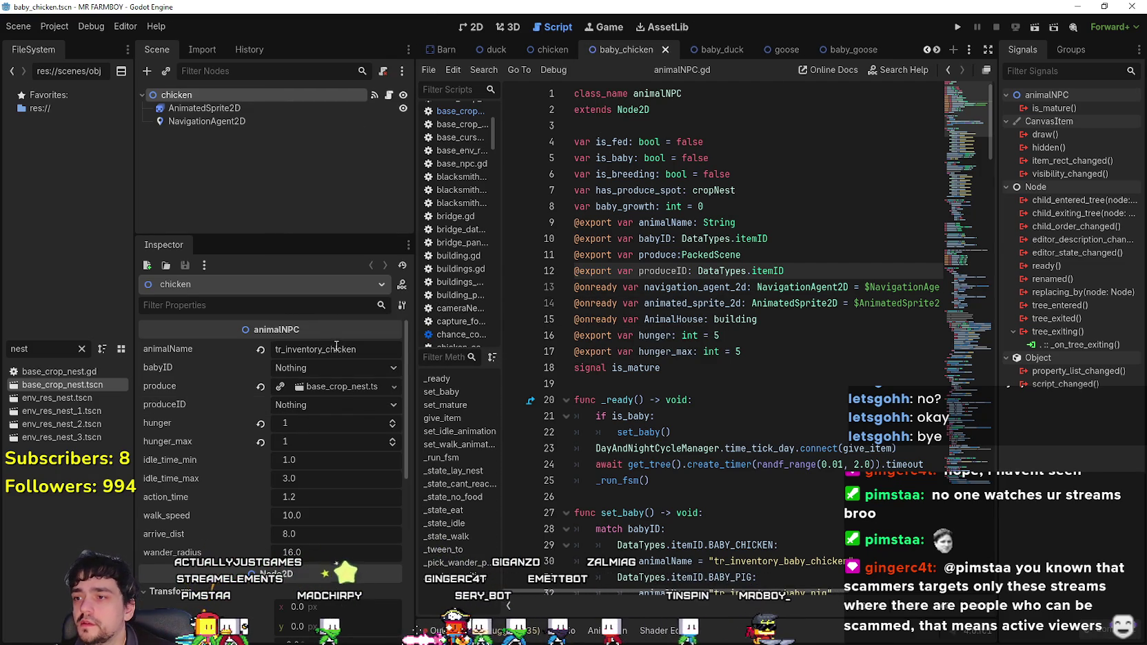
pyautogui.click(335, 405)
pyautogui.scroll(-5, 335, 405)
pyautogui.scroll(10, 329, 519)
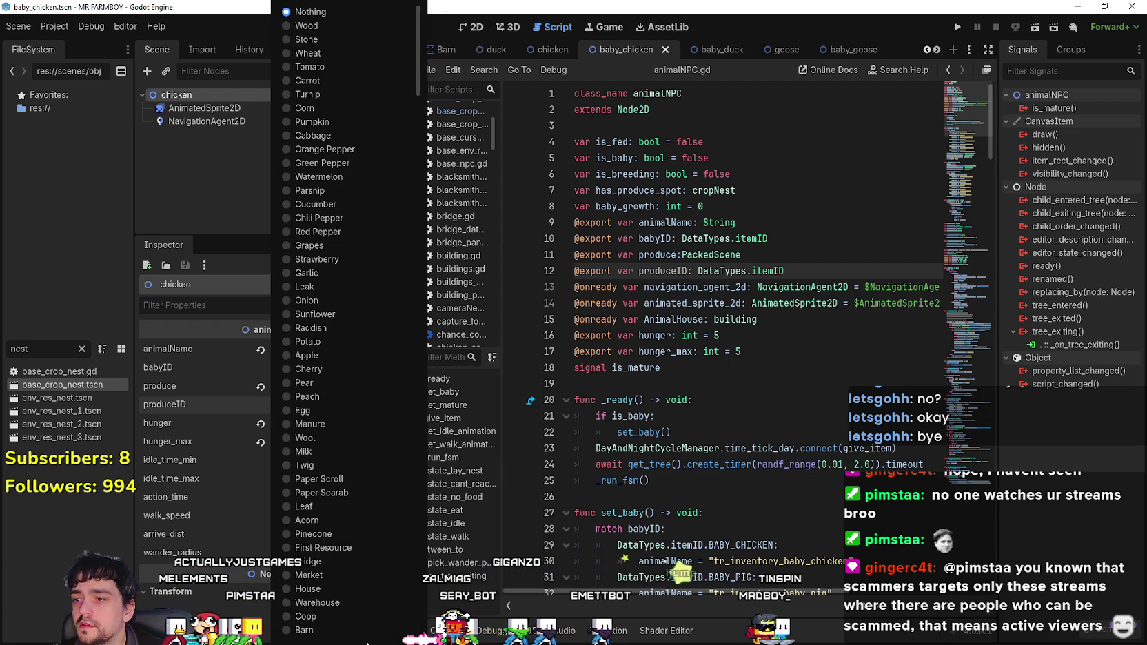
pyautogui.click(336, 413)
pyautogui.hotkey('ctrl', 's')
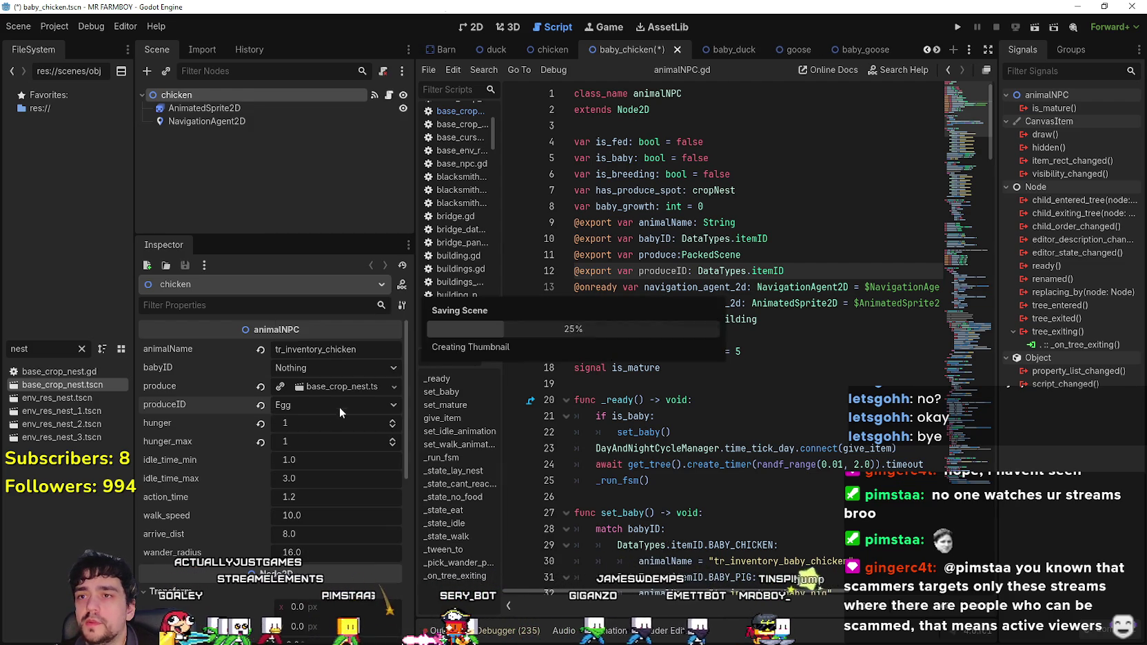
pyautogui.click(553, 49)
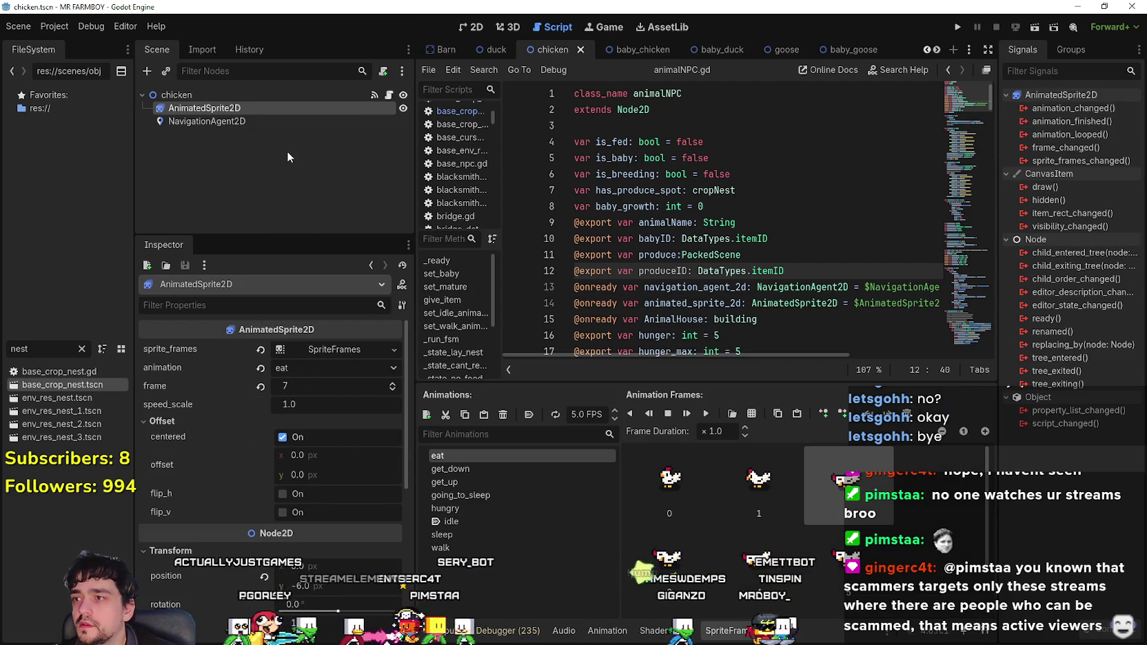
pyautogui.click(276, 95)
pyautogui.click(316, 403)
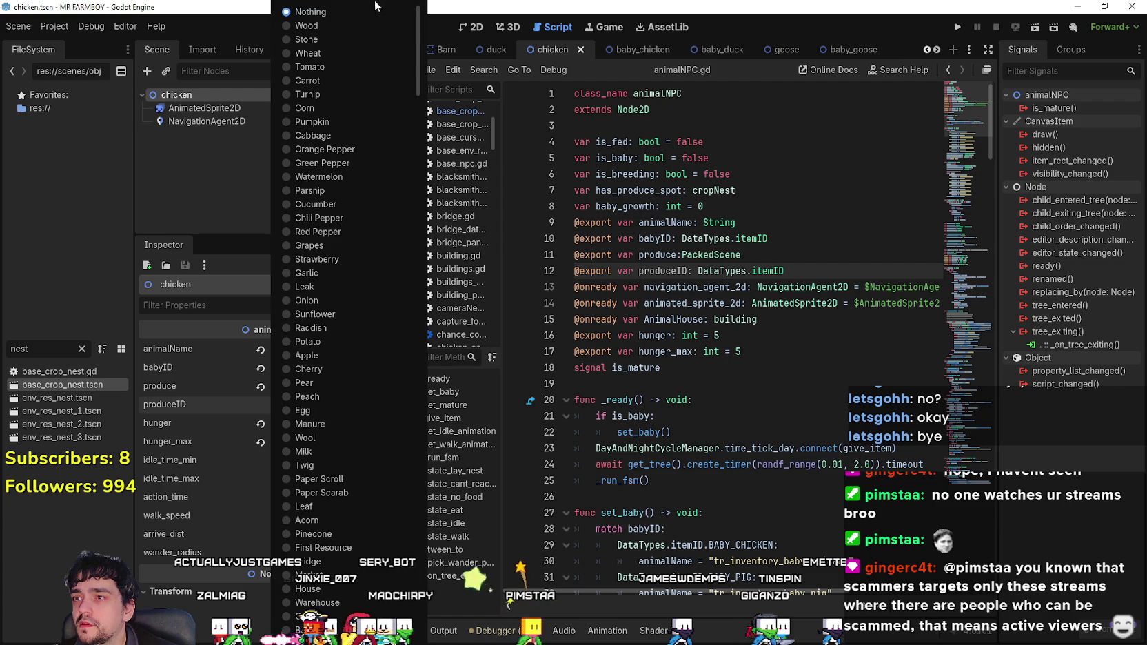
pyautogui.click(332, 409)
pyautogui.hotkey('ctrl', 's')
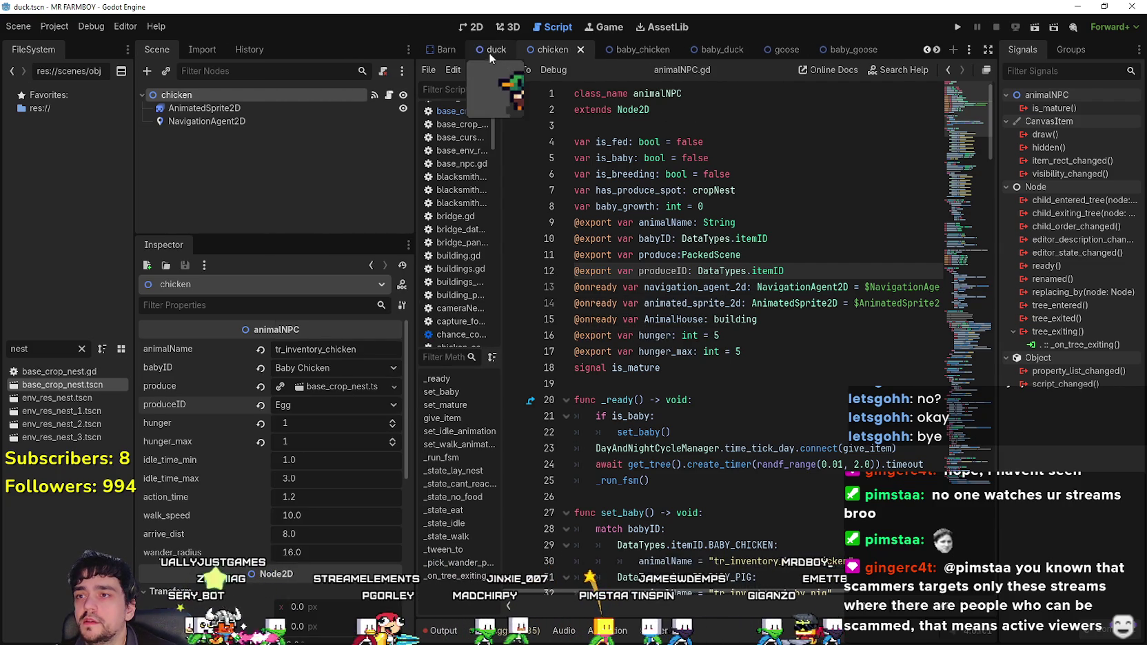
# - Set the duck's produceID to Duck Egg, leaving babyID unchanged, and save
pyautogui.click(491, 50)
pyautogui.click(248, 99)
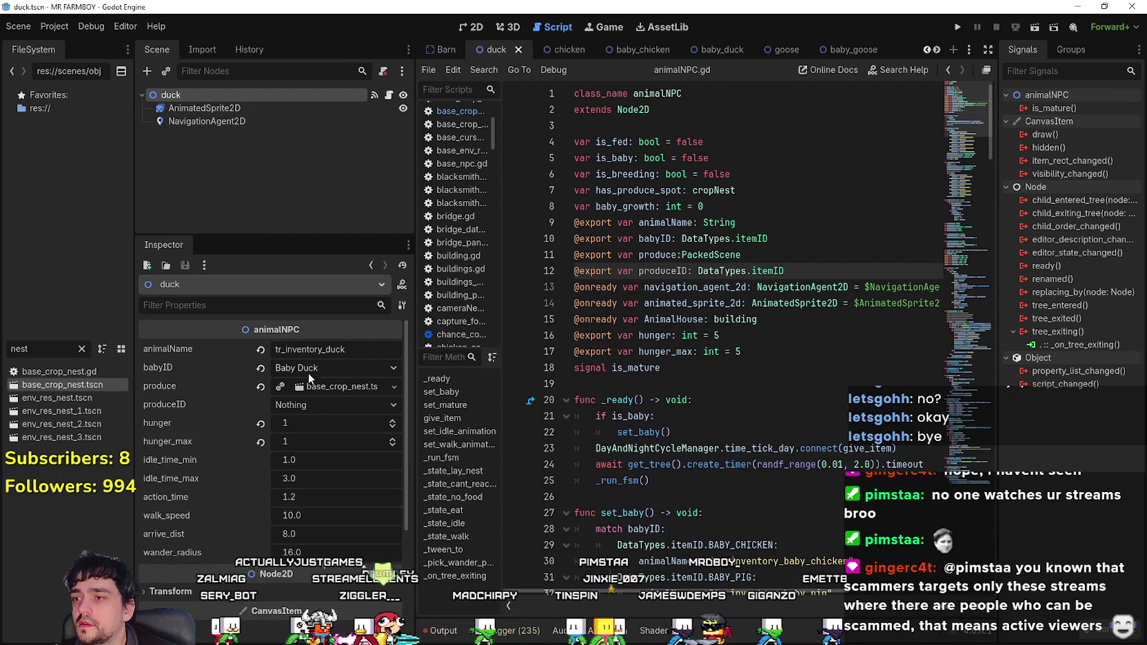
pyautogui.click(309, 368)
pyautogui.click(209, 363)
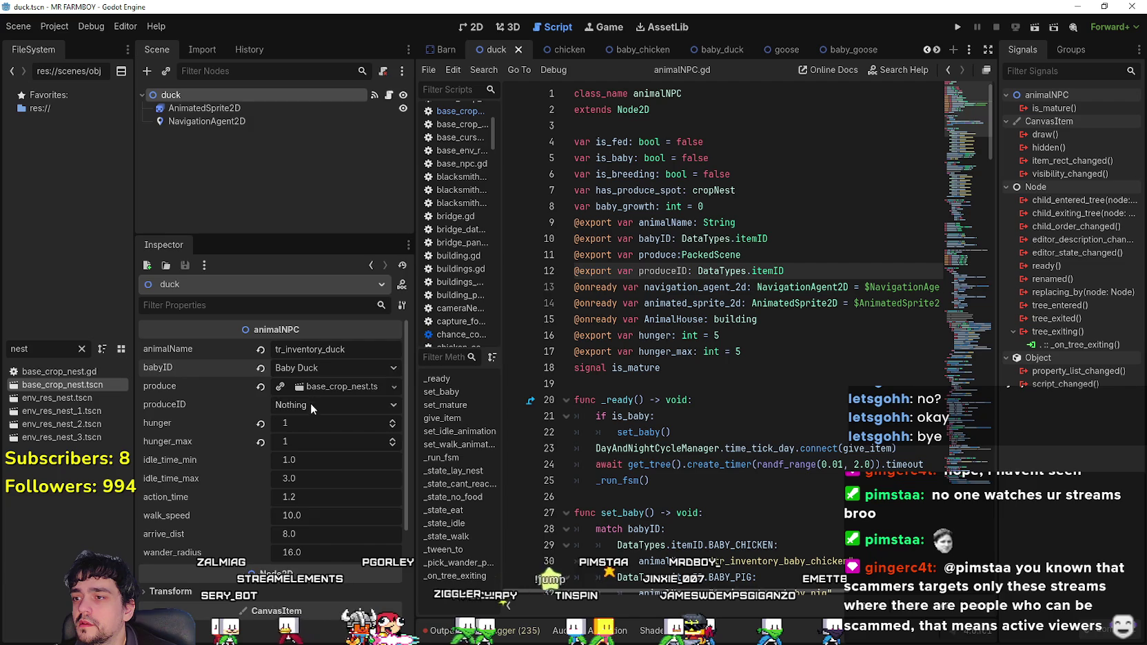
pyautogui.click(309, 403)
pyautogui.moveTo(422, 24); pyautogui.dragTo(420, 605)
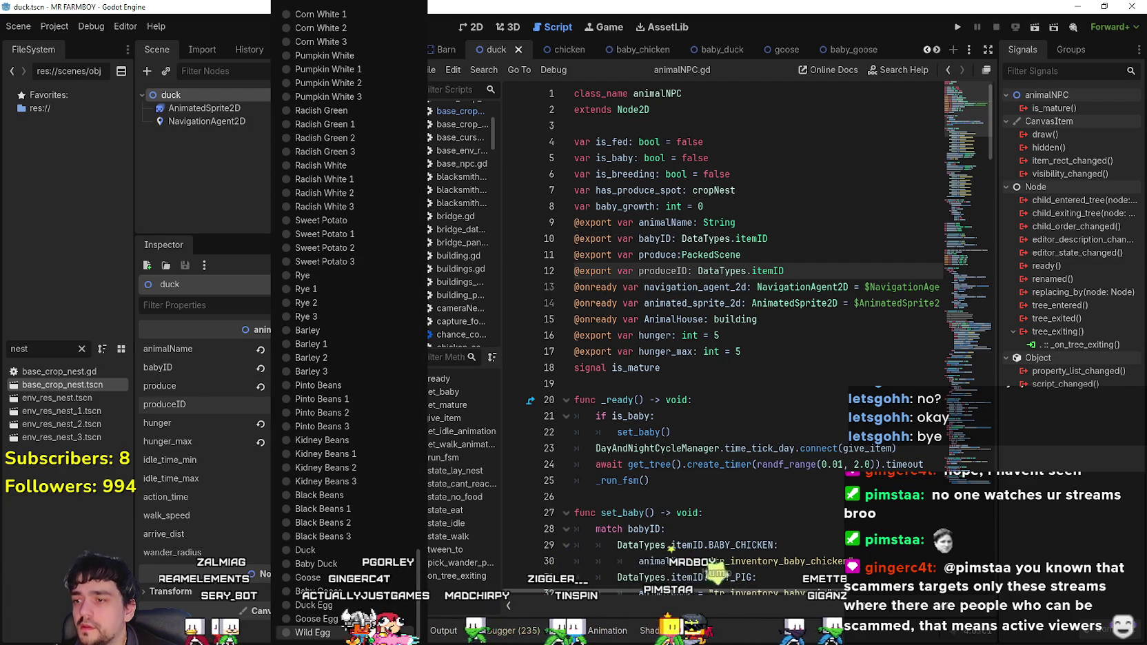
pyautogui.click(314, 605)
pyautogui.hotkey('ctrl', 's')
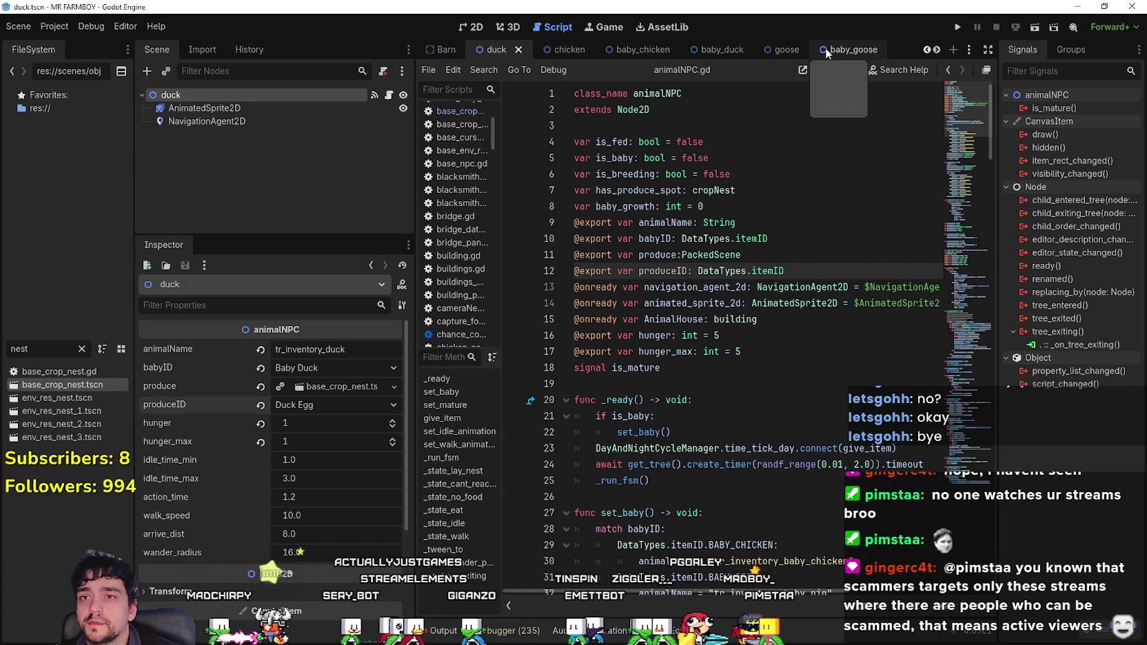
# - Filter the FileSystem for 'duc', open baby_duck and inspect its baby_duck_data.tres resource
pyautogui.click(936, 49)
pyautogui.click(937, 51)
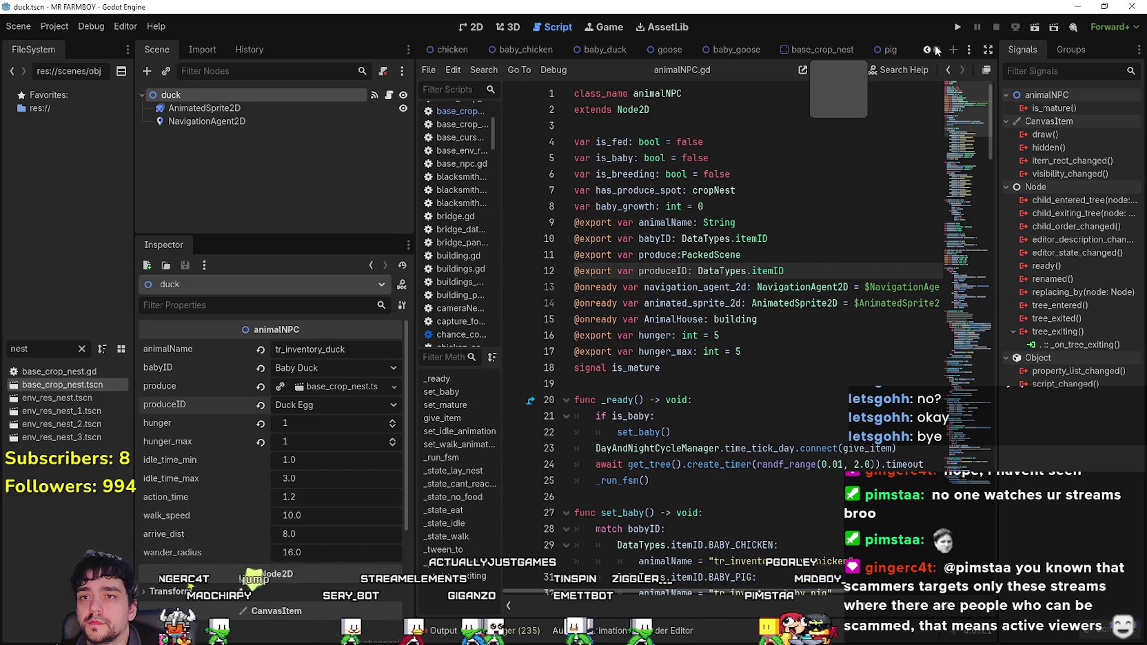
pyautogui.click(927, 50)
pyautogui.click(927, 49)
pyautogui.click(928, 50)
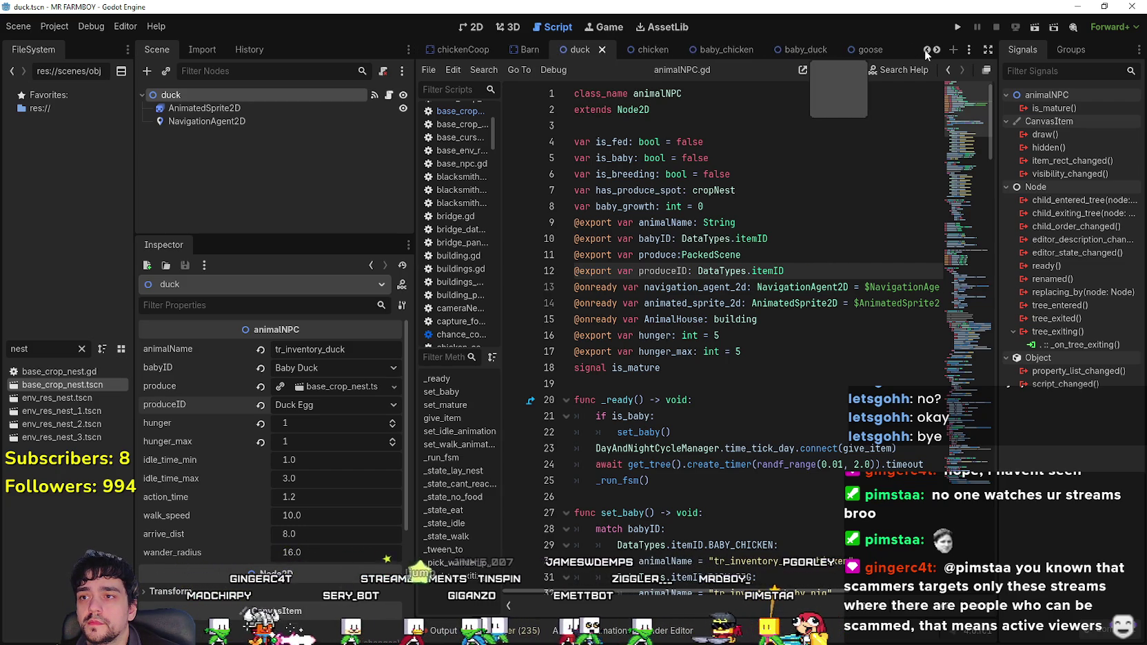
pyautogui.click(928, 50)
pyautogui.doubleClick(26, 353)
pyautogui.write('d')
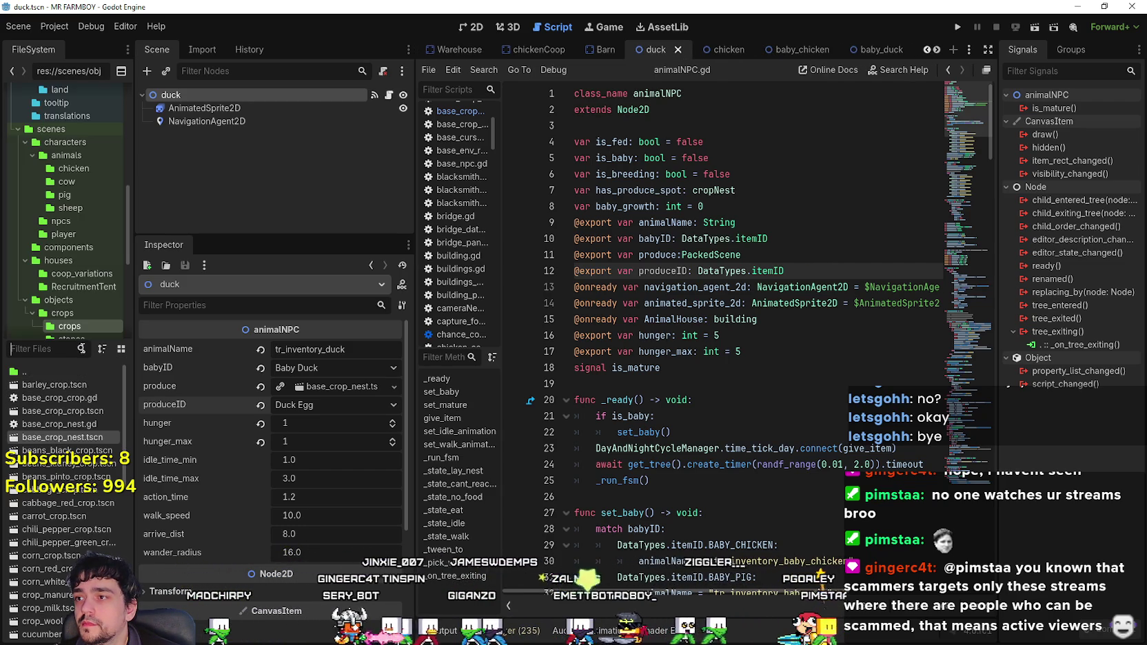
pyautogui.write('uc')
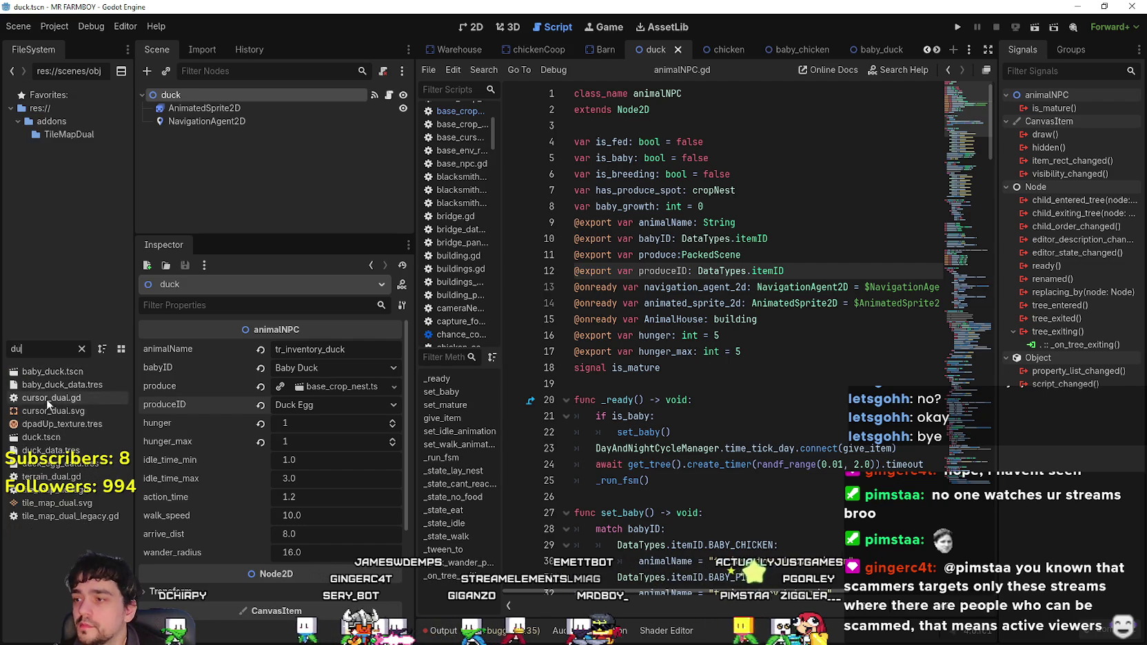
pyautogui.doubleClick(58, 372)
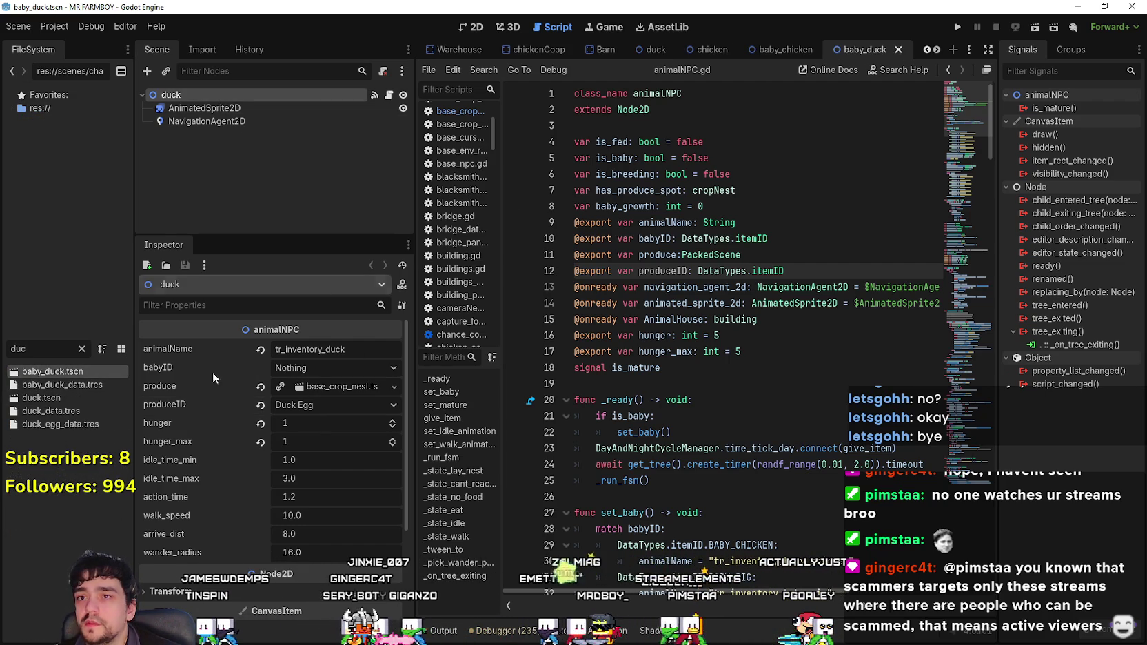
pyautogui.click(68, 391)
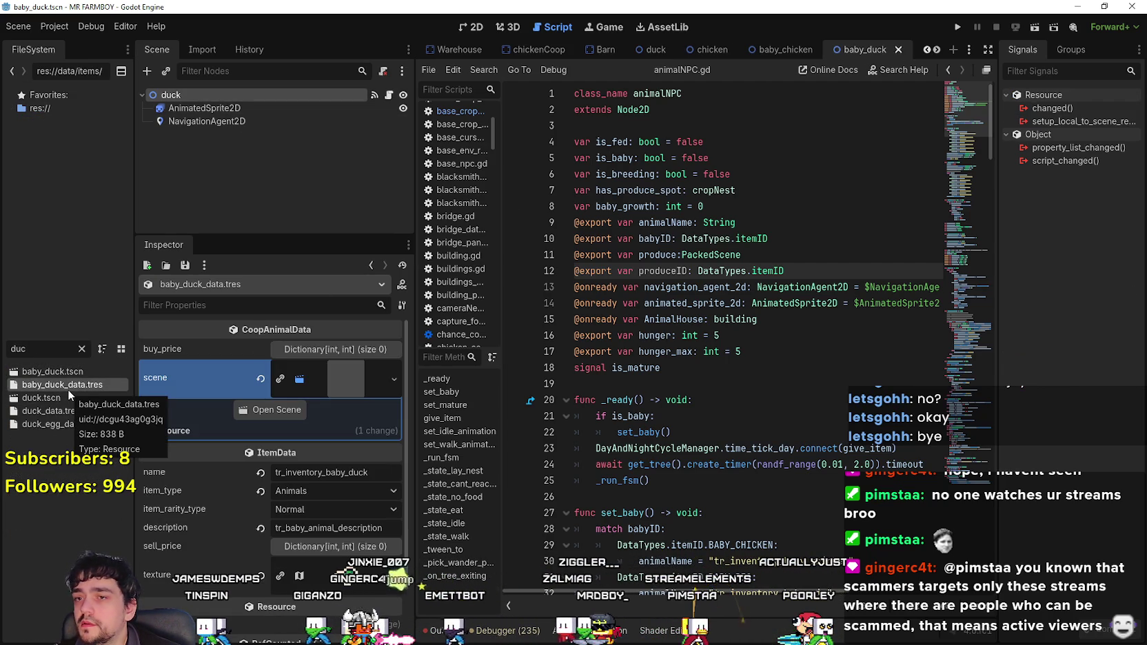
pyautogui.click(209, 95)
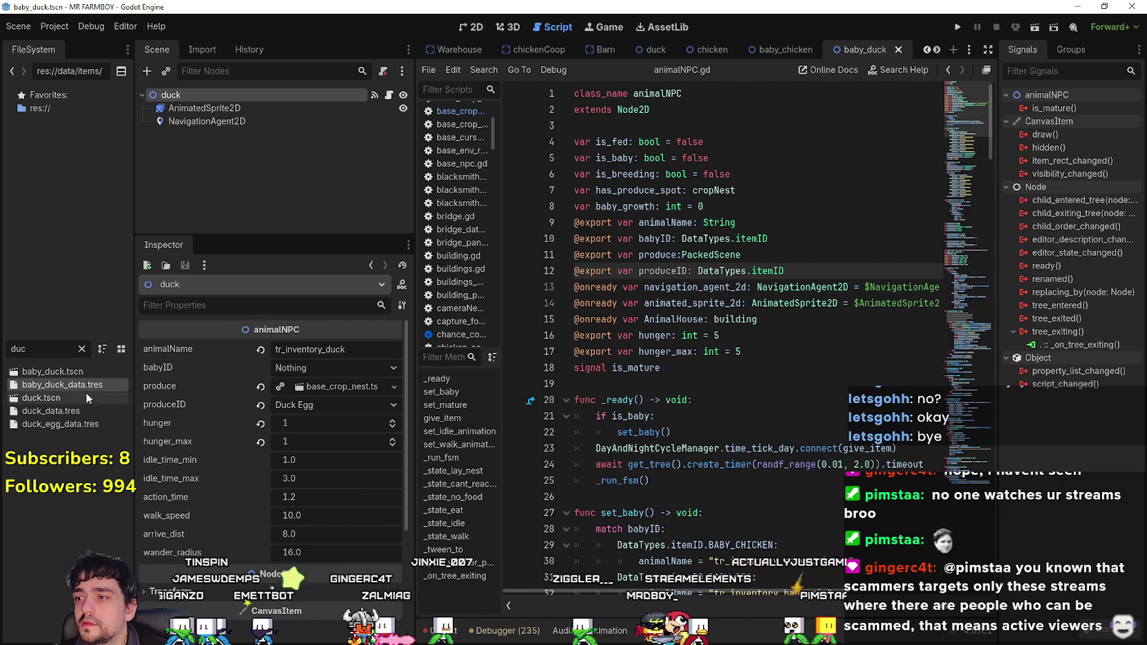
pyautogui.click(39, 398)
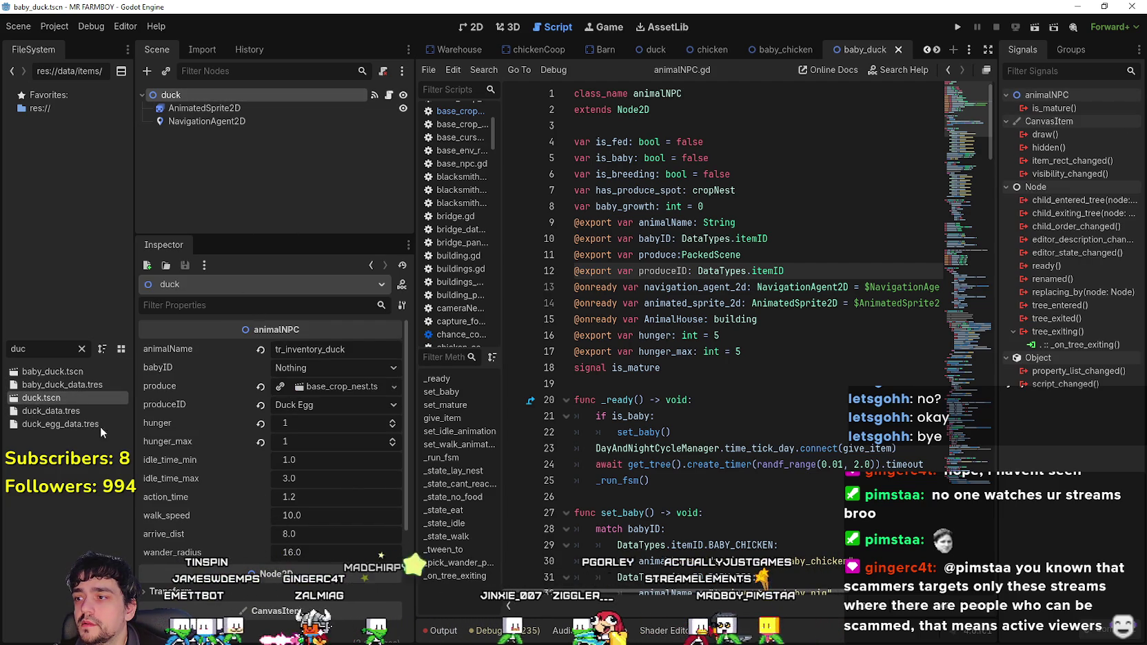
pyautogui.click(82, 349)
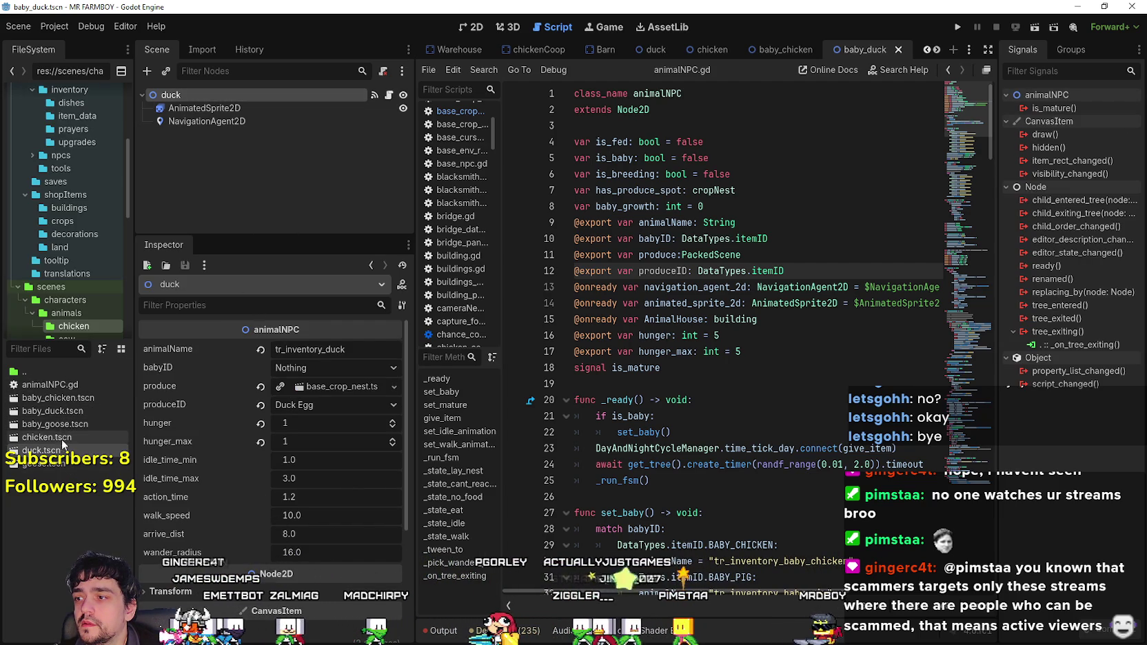
# - Open the goose and baby_goose scenes, set baby goose produceID to Goose Egg, and save
pyautogui.doubleClick(58, 468)
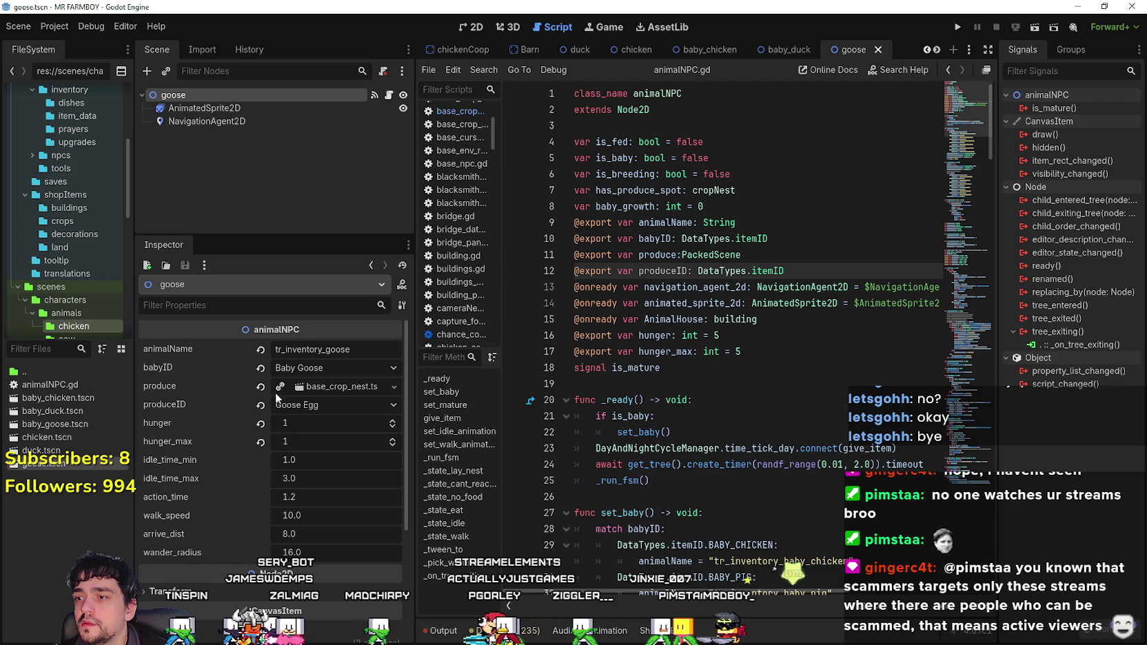
pyautogui.doubleClick(52, 425)
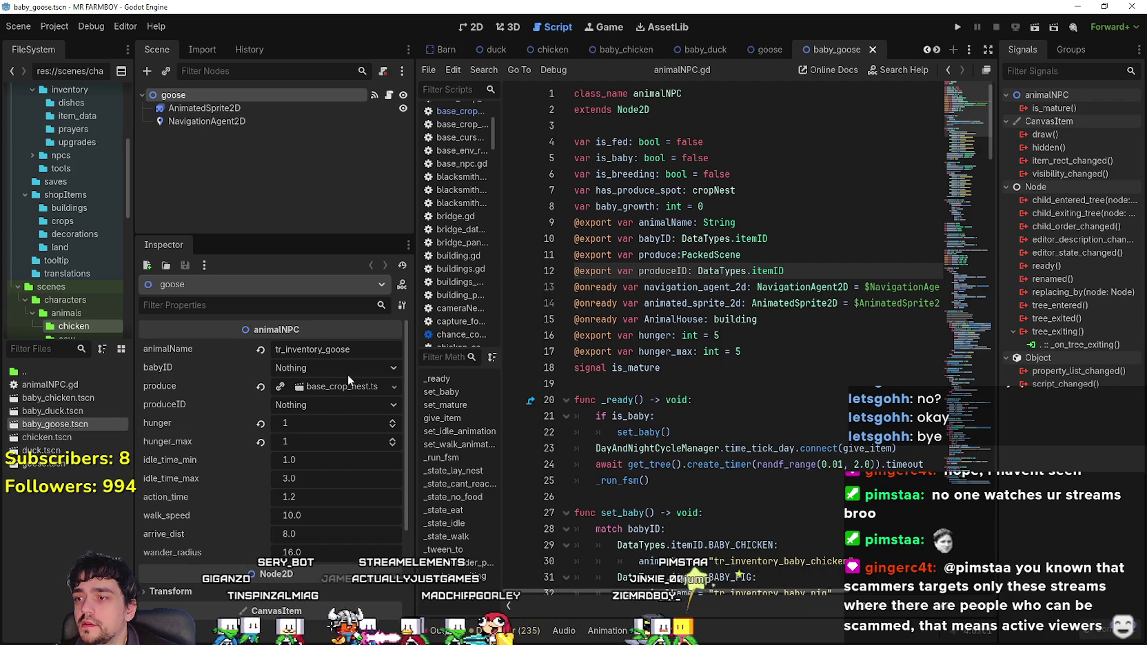
pyautogui.click(317, 408)
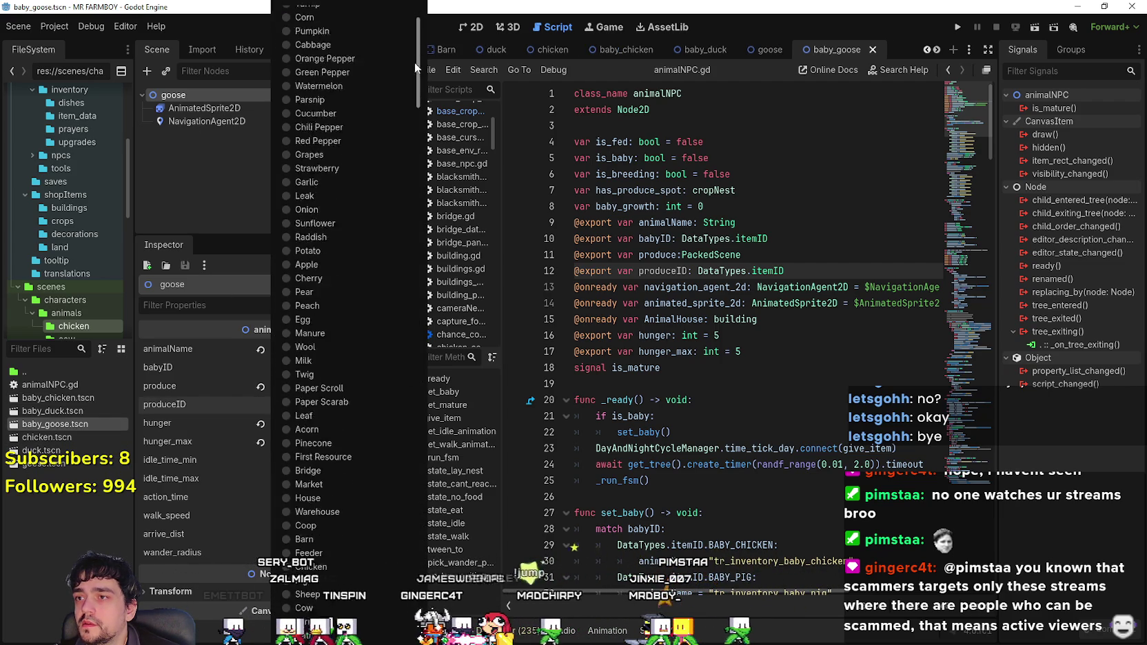
pyautogui.click(324, 619)
pyautogui.hotkey('ctrl', 's')
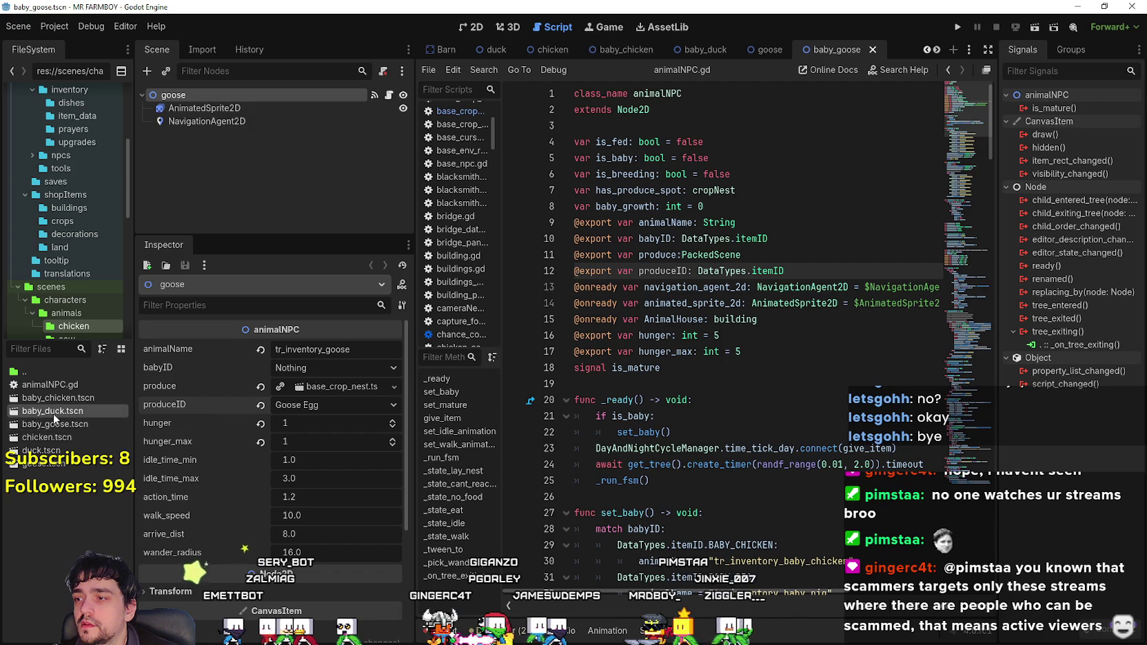
# - Open the chicken and baby chicken scenes and save the baby chicken scene
pyautogui.click(63, 439)
pyautogui.doubleClick(64, 439)
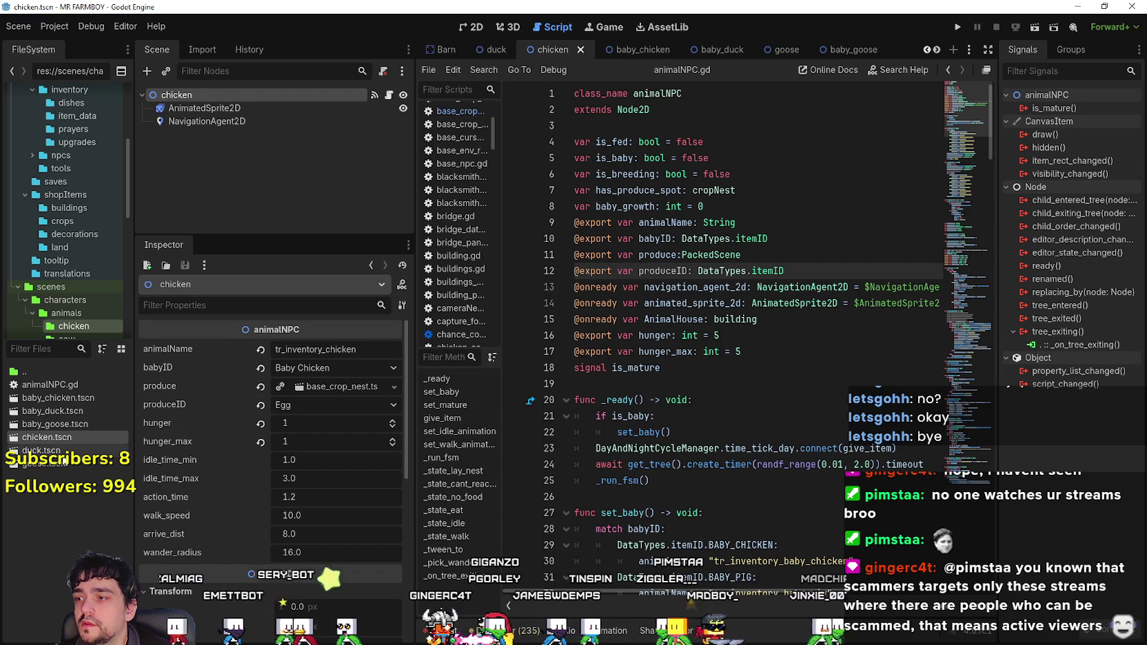
pyautogui.doubleClick(59, 399)
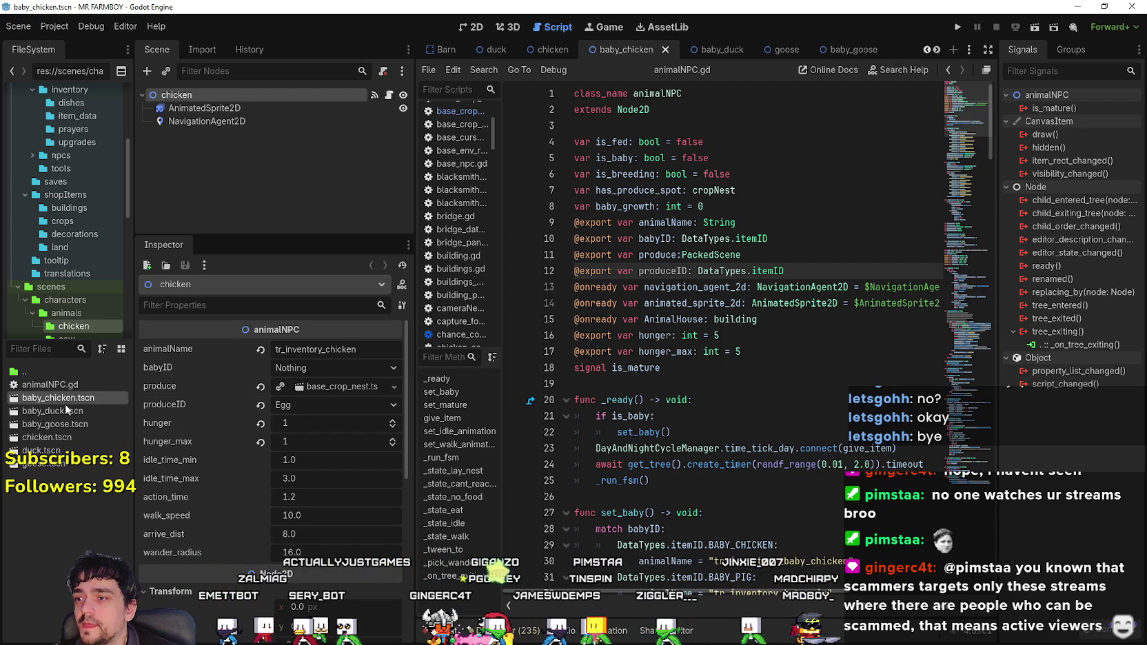
pyautogui.hotkey('ctrl', 's')
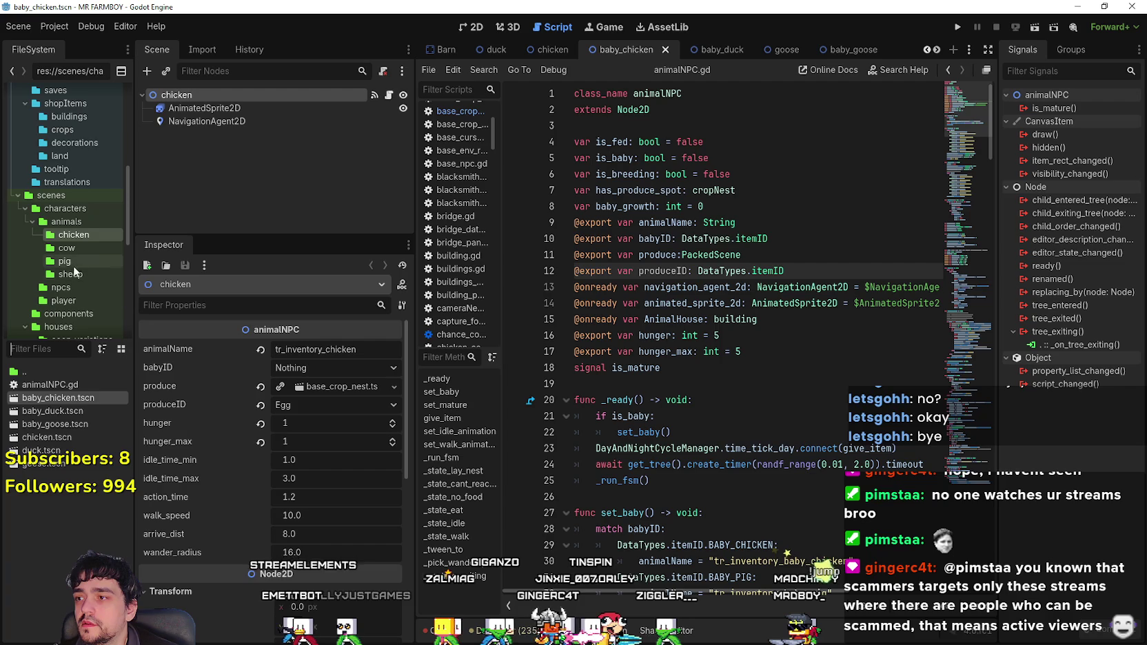
pyautogui.click(79, 250)
# - Set the cow's produceID to Milk and save cow.tscn
pyautogui.doubleClick(41, 386)
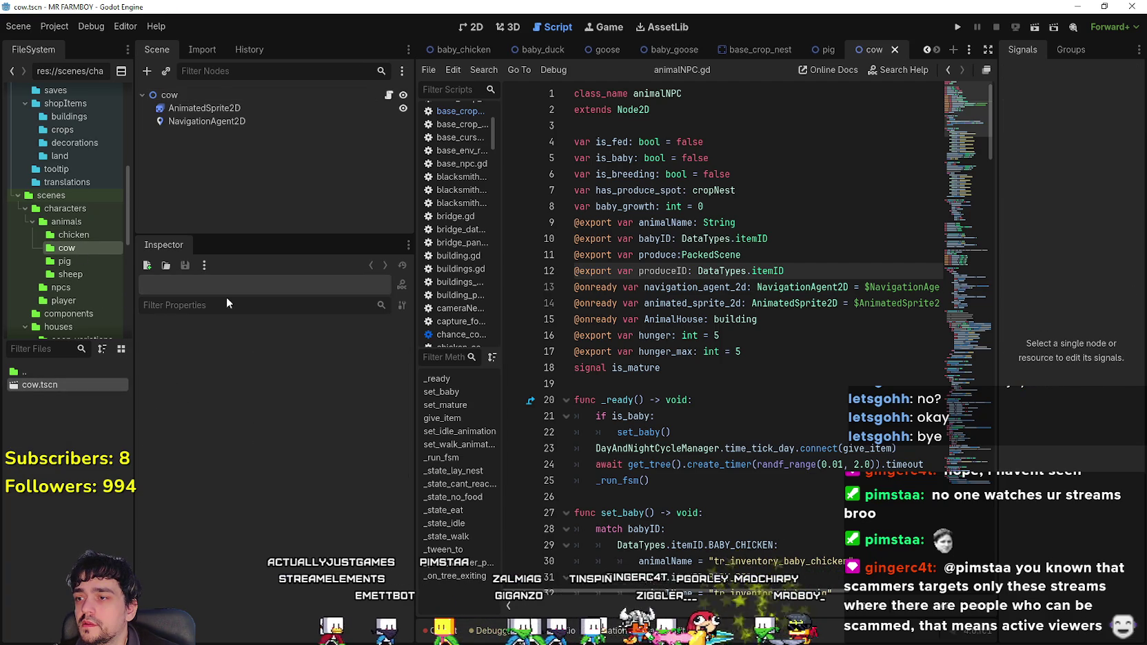
pyautogui.click(170, 95)
pyautogui.click(322, 404)
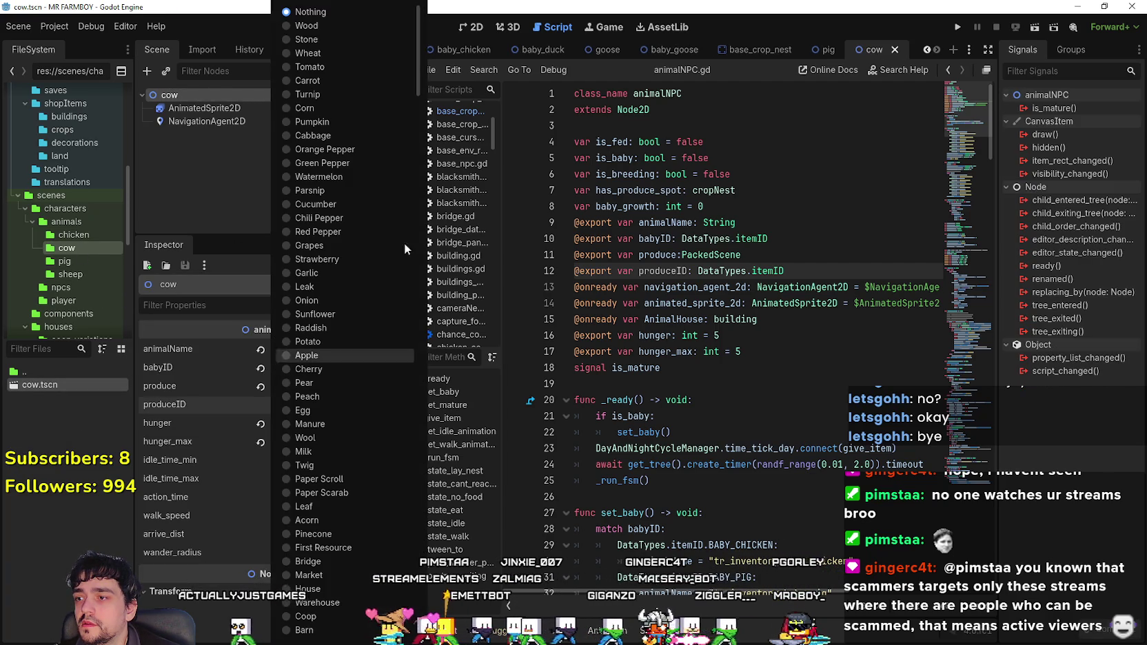
pyautogui.moveTo(421, 52)
pyautogui.mouseDown()
pyautogui.moveTo(418, 87)
pyautogui.moveTo(410, 68)
pyautogui.moveTo(415, 129)
pyautogui.moveTo(411, 5)
pyautogui.mouseUp()
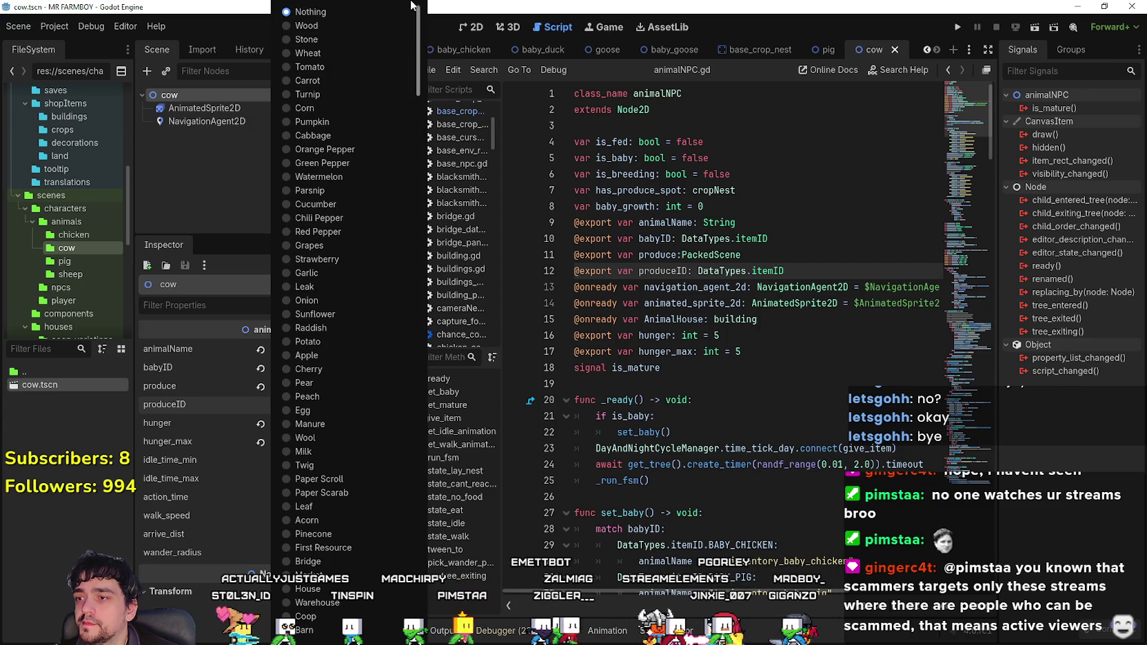
pyautogui.click(336, 452)
pyautogui.hotkey('ctrl', 's')
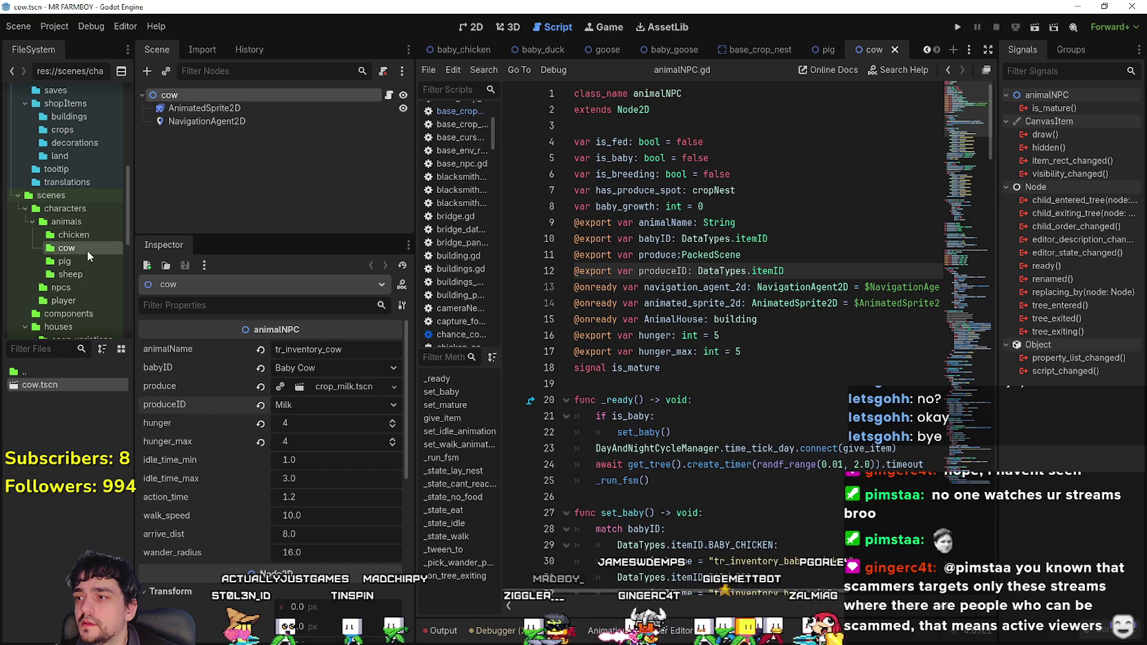
# - Set the pig's produceID to Manure and save pig.tscn
pyautogui.doubleClick(54, 379)
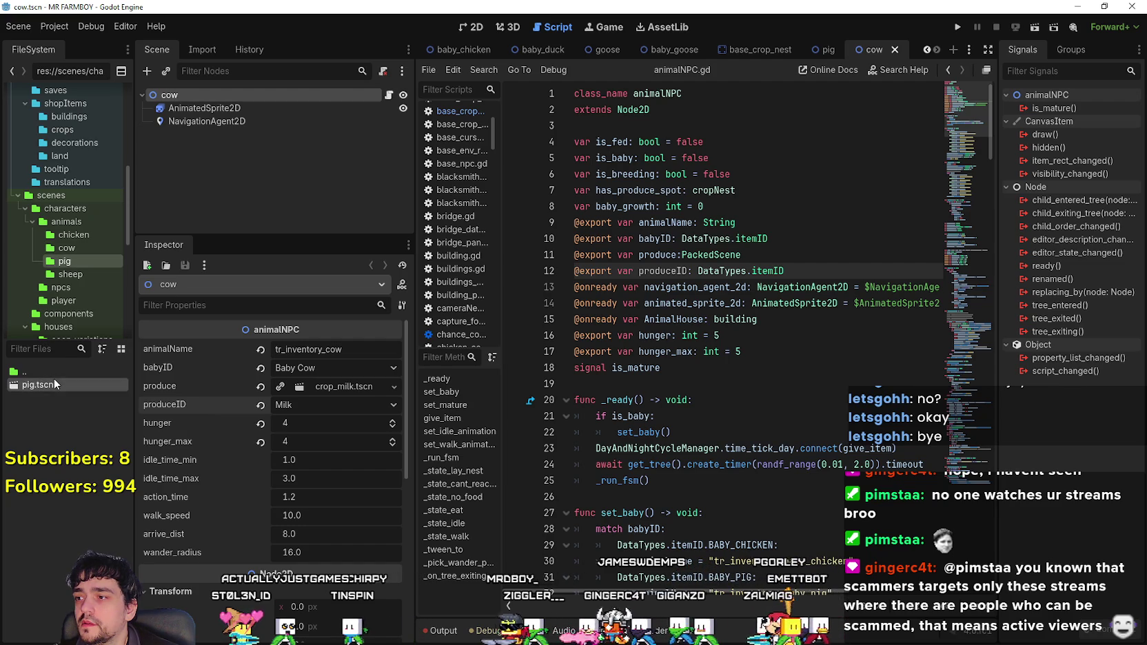
pyautogui.click(330, 403)
pyautogui.scroll(-5, 405, 233)
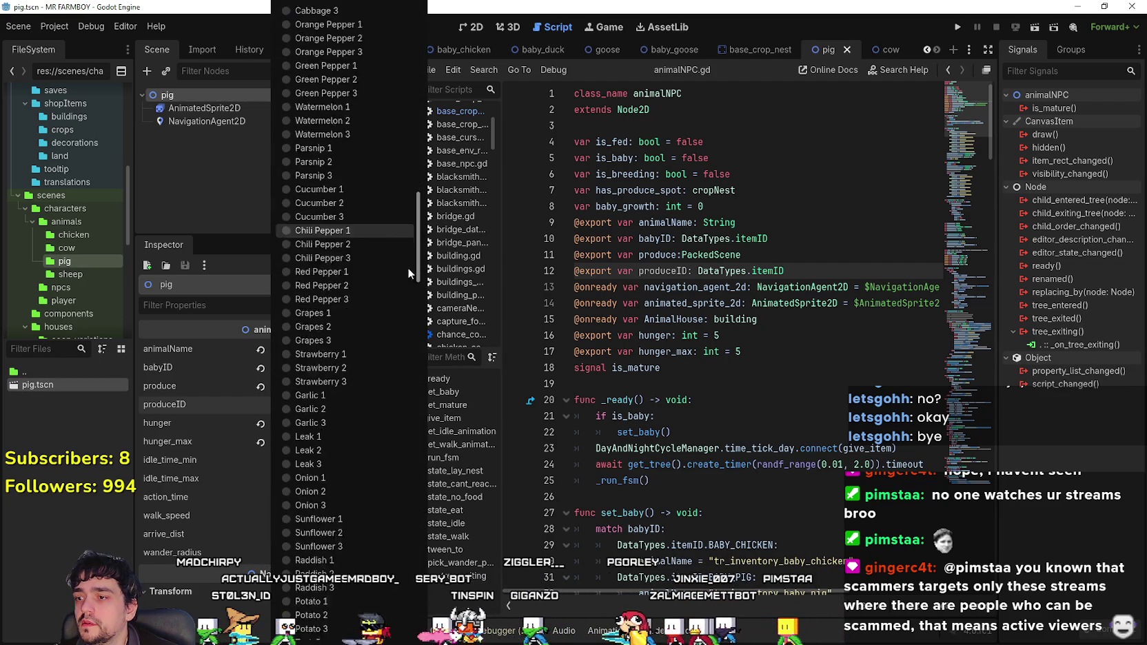
pyautogui.scroll(-15, 415, 345)
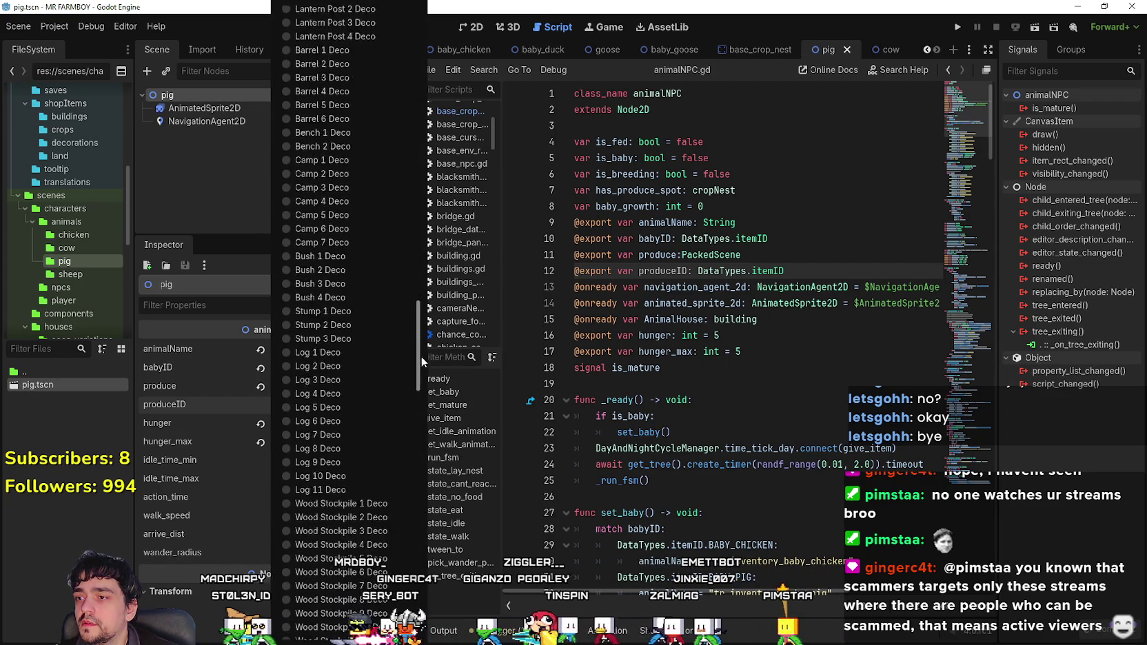
pyautogui.moveTo(420, 360); pyautogui.dragTo(423, 254)
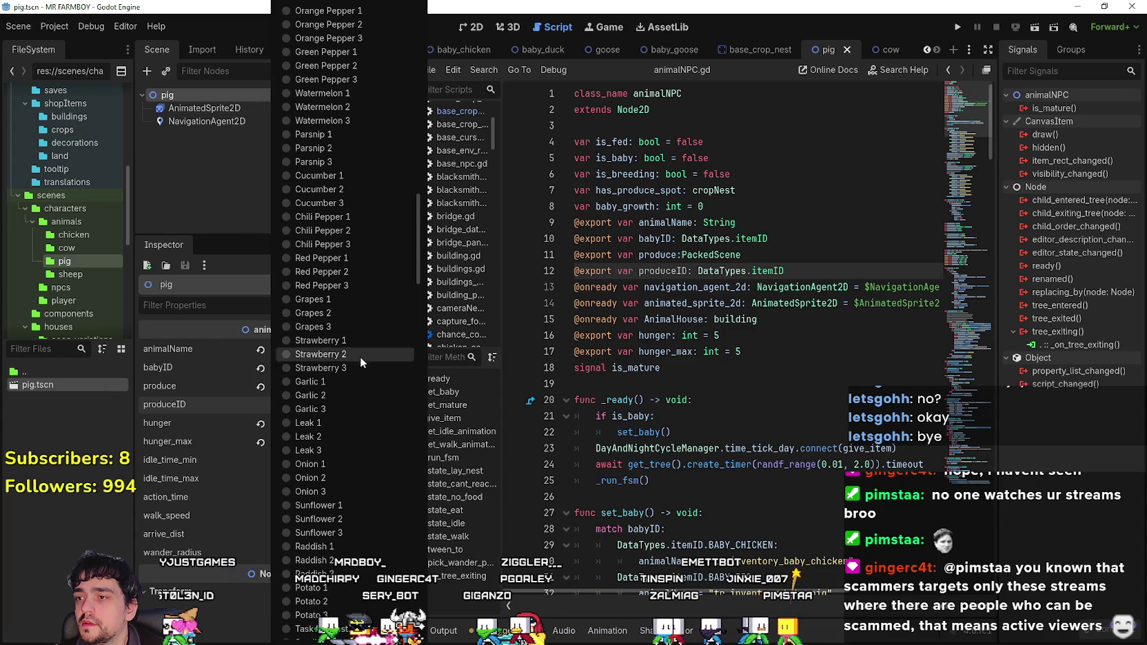
pyautogui.scroll(8, 347, 280)
pyautogui.scroll(10, 344, 277)
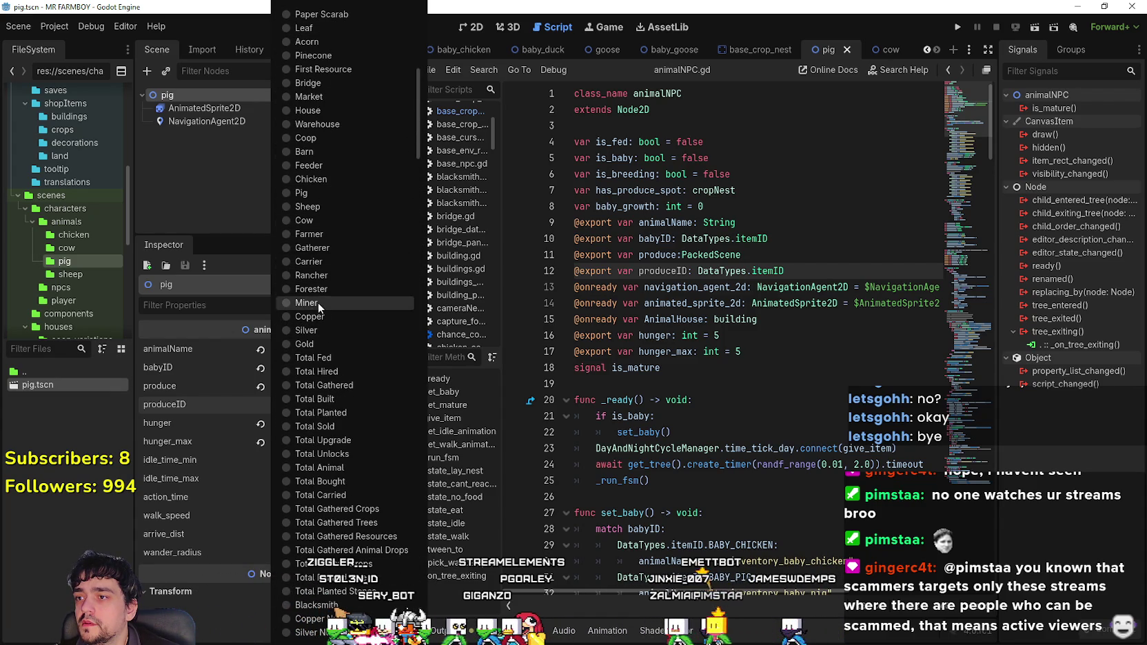
pyautogui.scroll(8, 331, 289)
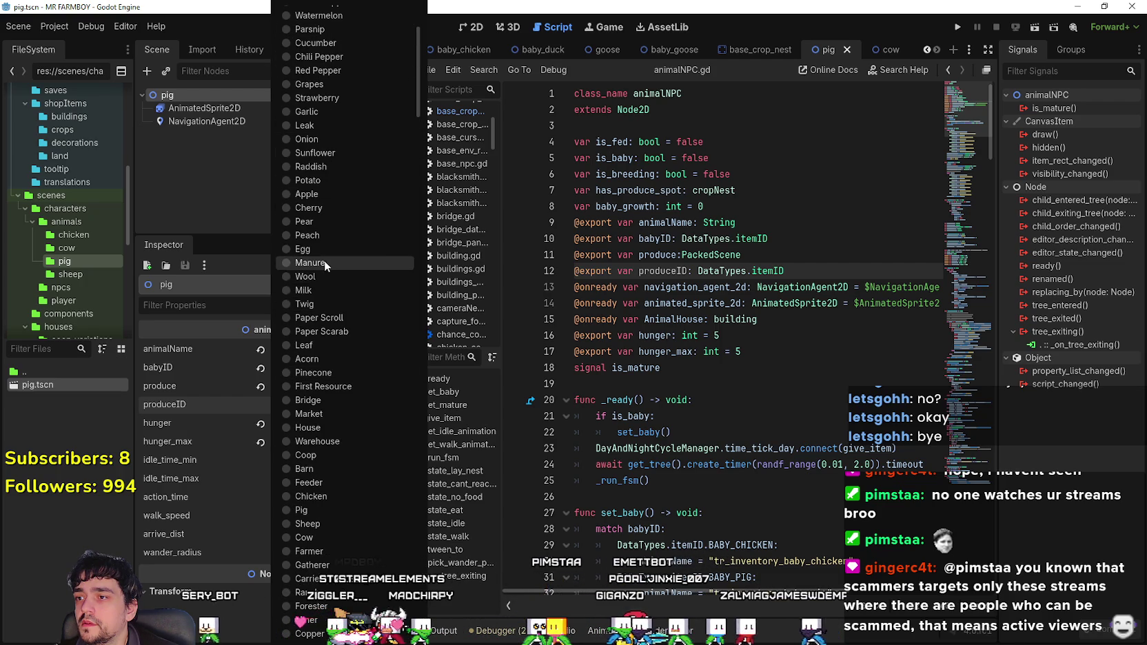
pyautogui.click(324, 262)
pyautogui.hotkey('ctrl', 's')
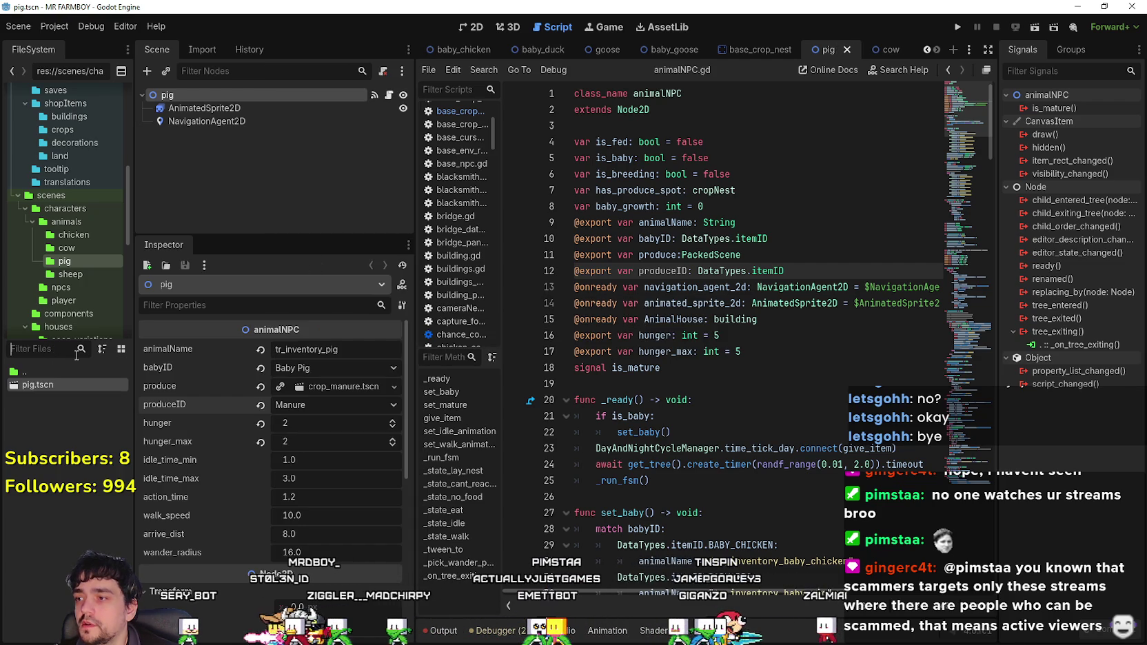
# - Filter files for 'she', open the sheep scene, set produceID to Wool and save
pyautogui.click(69, 348)
pyautogui.write('she')
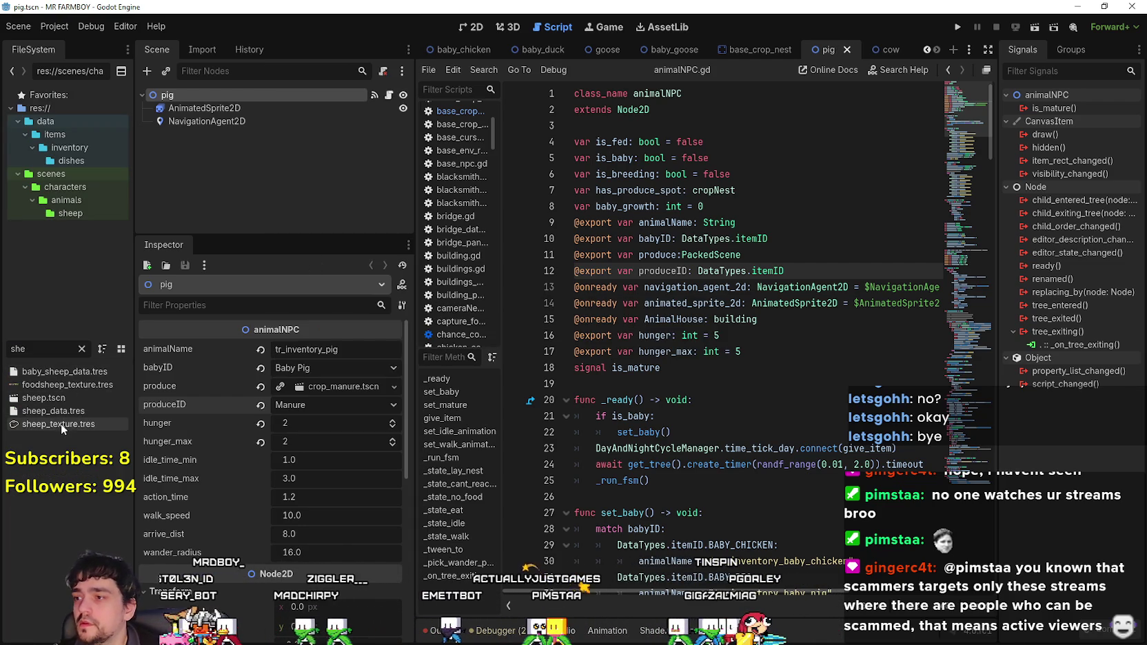
pyautogui.doubleClick(66, 397)
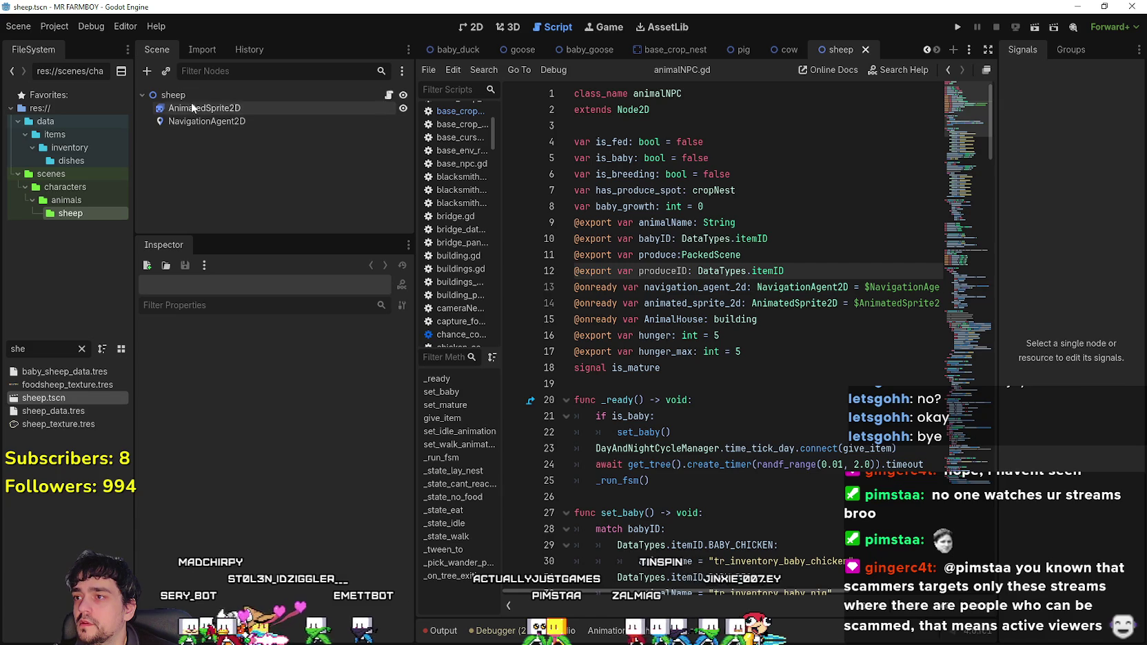
pyautogui.click(327, 406)
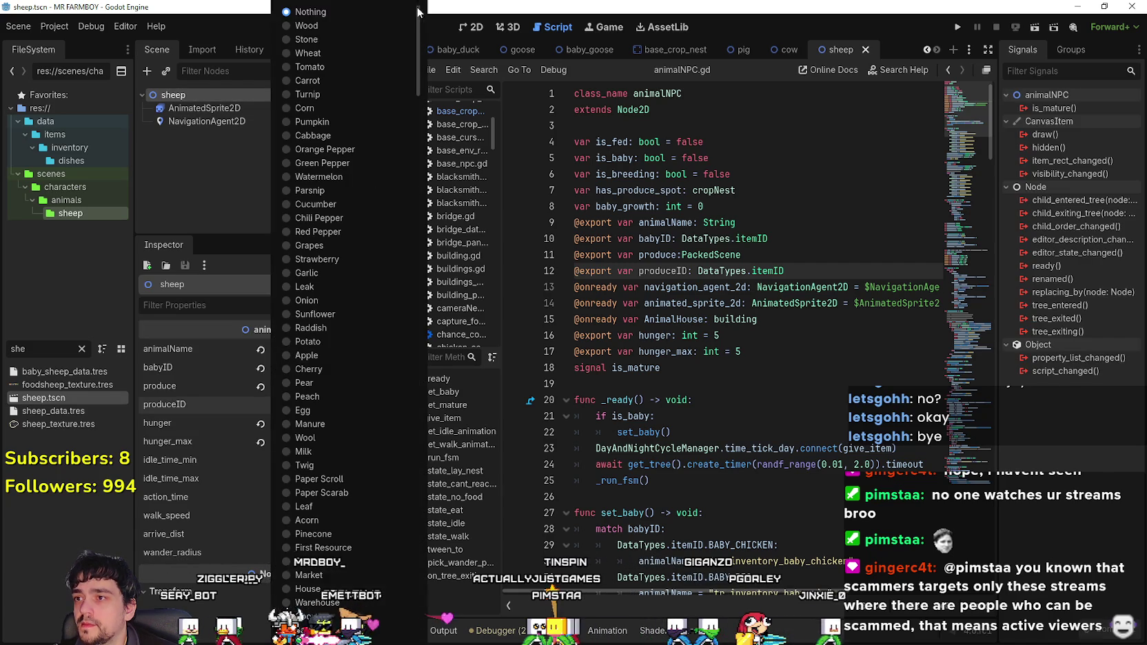
pyautogui.click(333, 438)
pyautogui.hotkey('ctrl', 's')
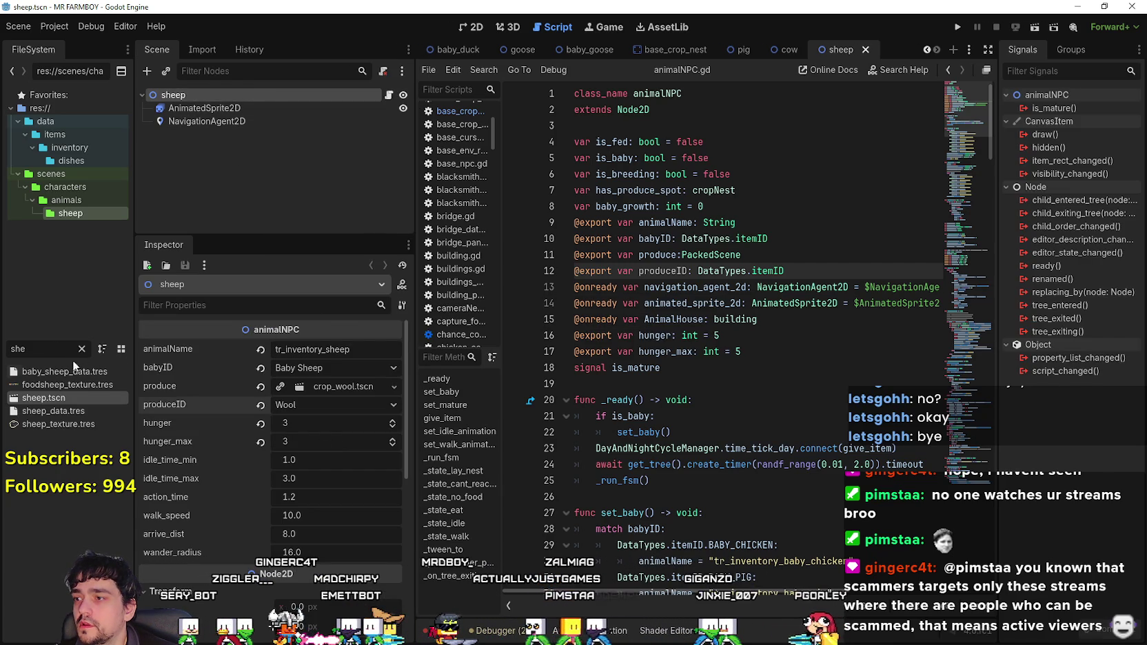
# - Inspect the baby sheep data resource, then return to the sheep node's properties
pyautogui.click(64, 372)
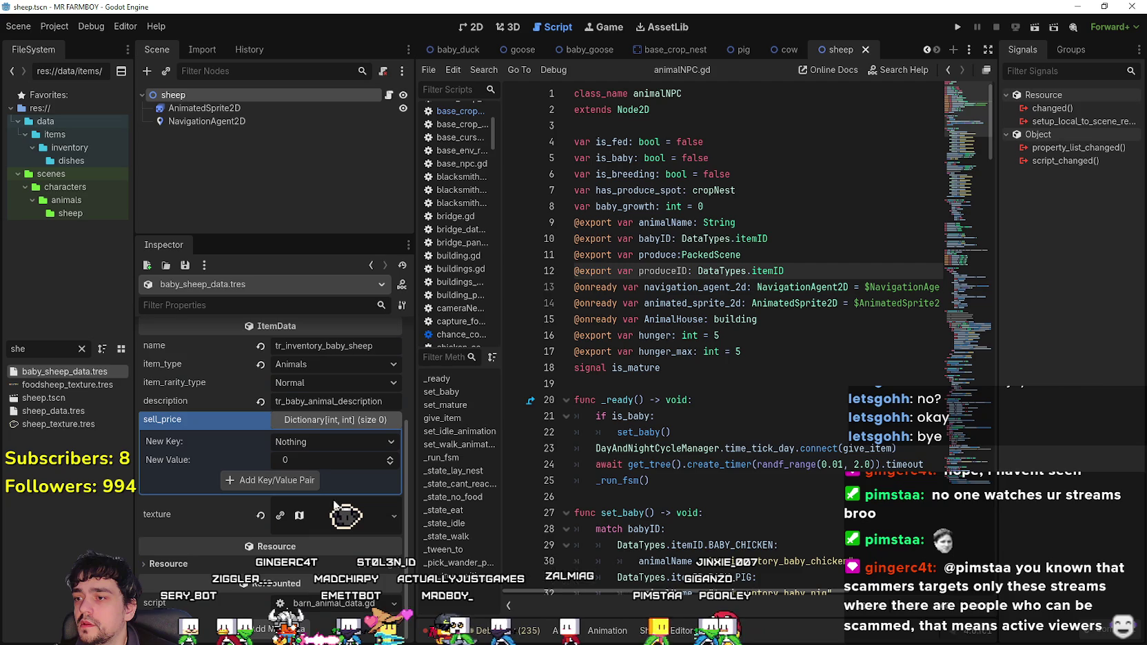
pyautogui.scroll(3, 314, 524)
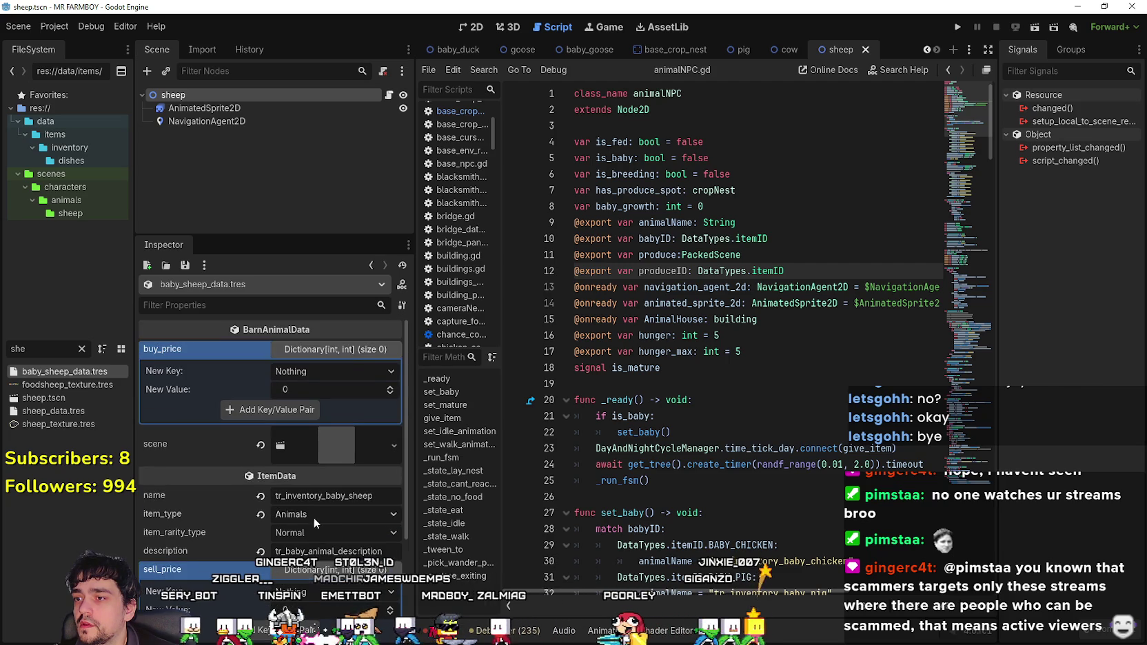
pyautogui.click(174, 95)
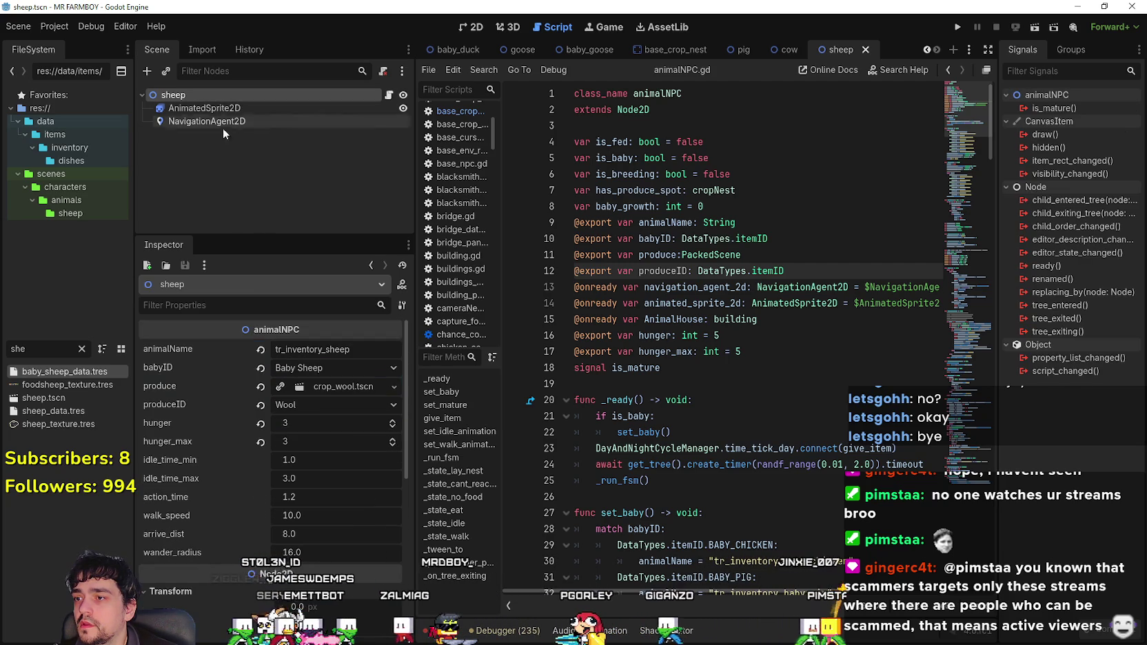
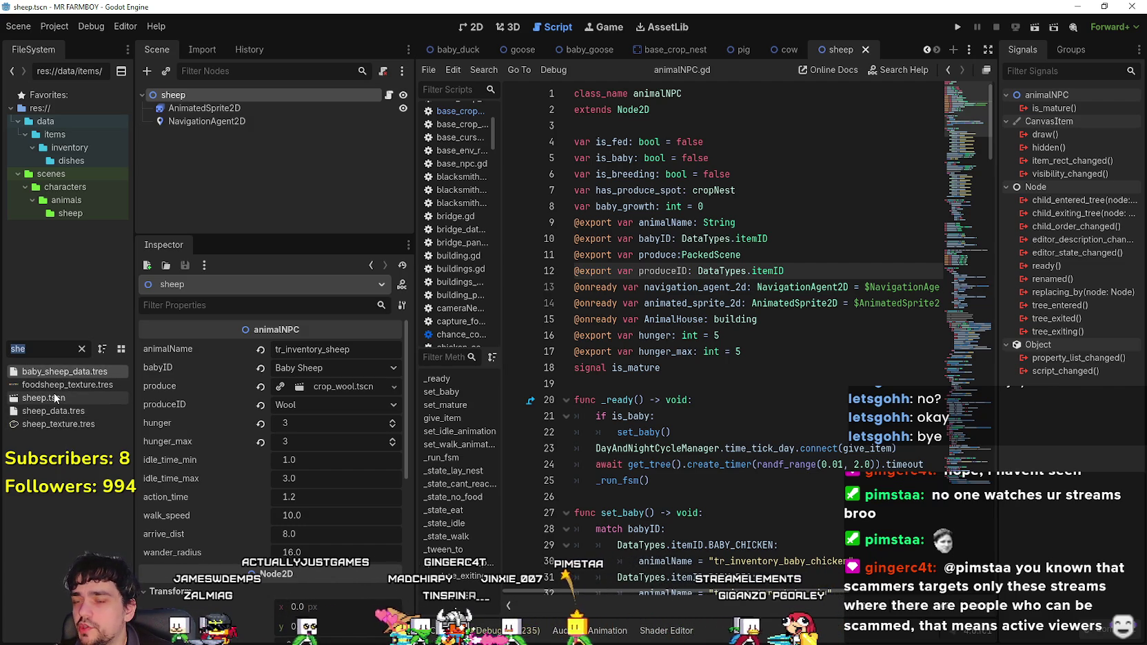
# - Inspect baby_sheep_data.tres, collapse its sell_price dictionary, and save
pyautogui.click(62, 372)
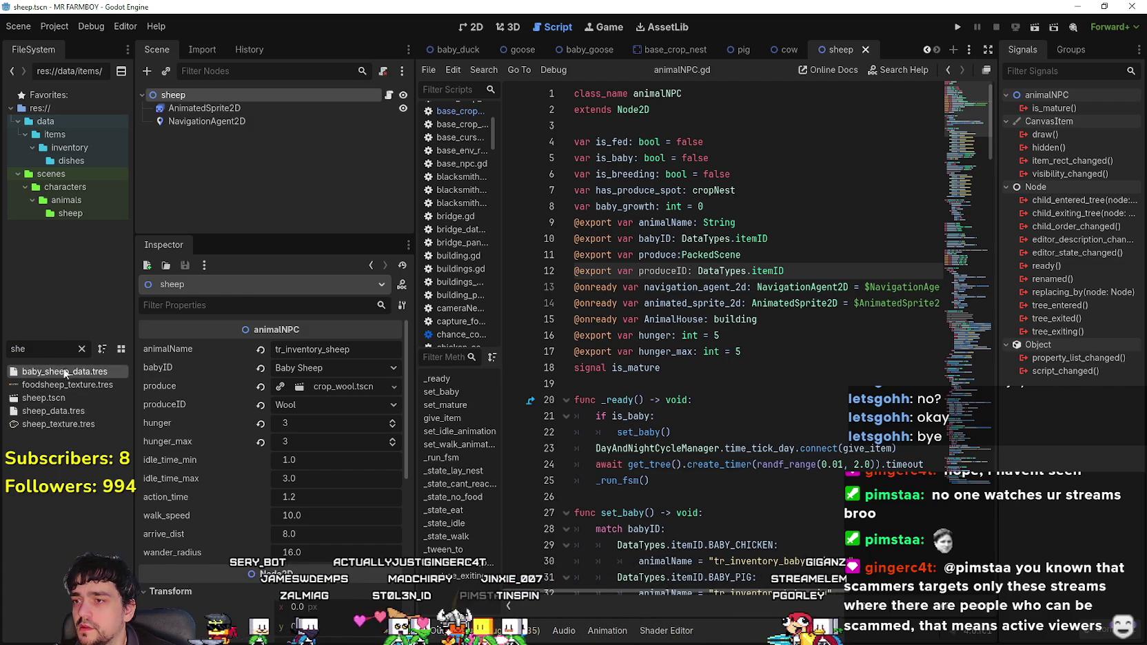
pyautogui.doubleClick(62, 372)
pyautogui.scroll(-3, 331, 482)
pyautogui.scroll(3, 330, 546)
pyautogui.scroll(-3, 347, 534)
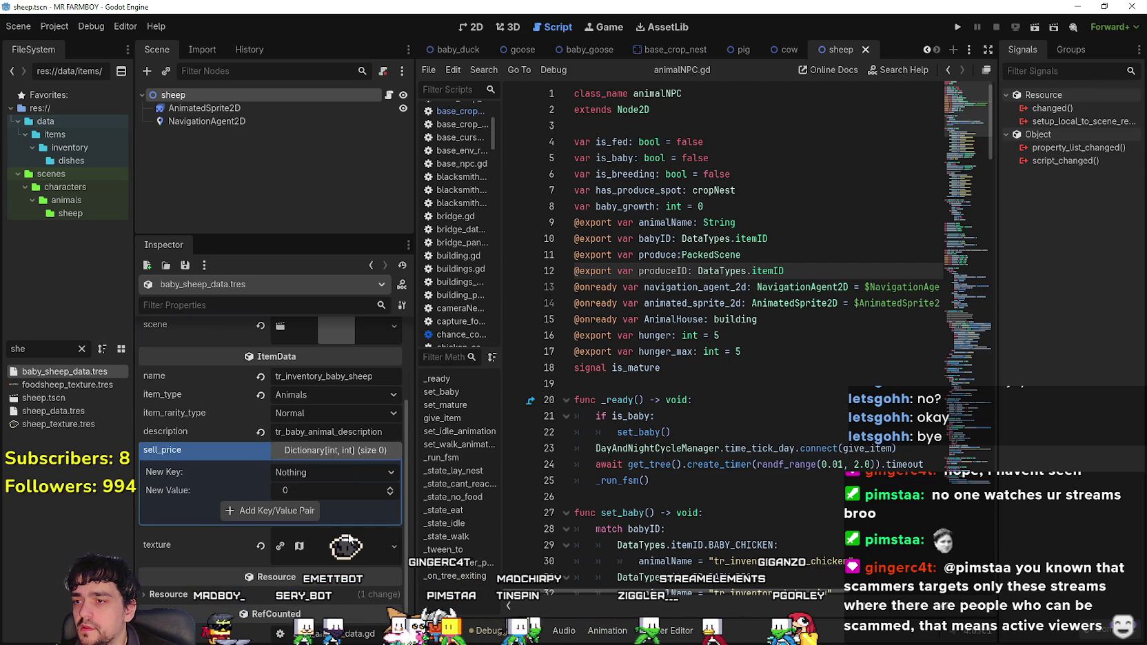
pyautogui.click(334, 448)
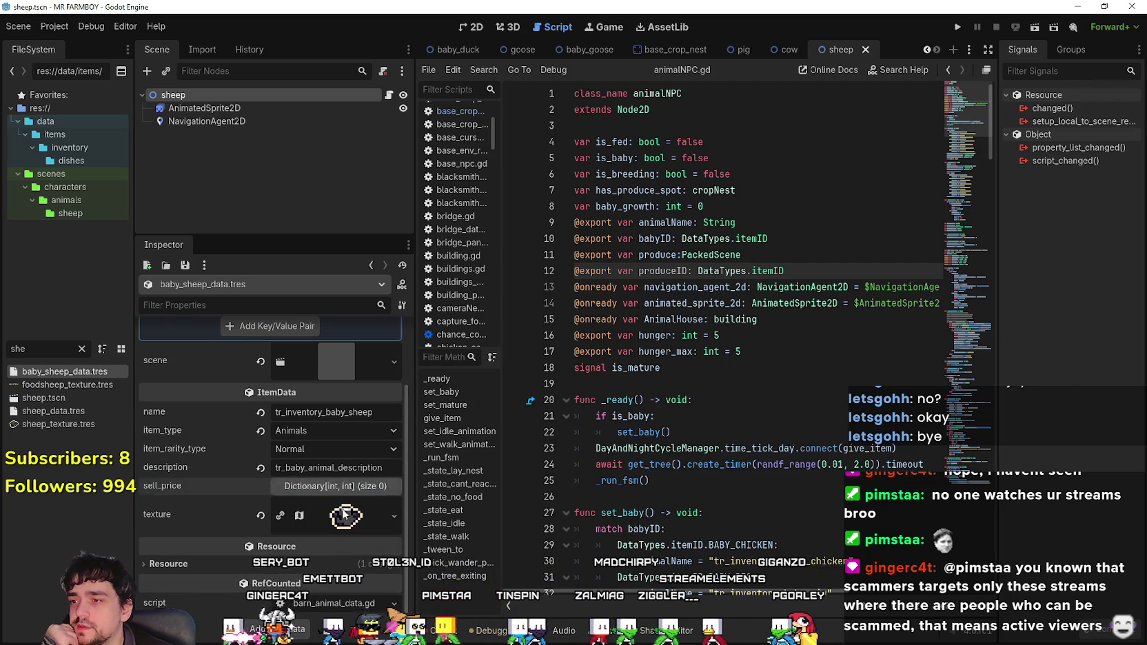
pyautogui.hotkey('ctrl', 's')
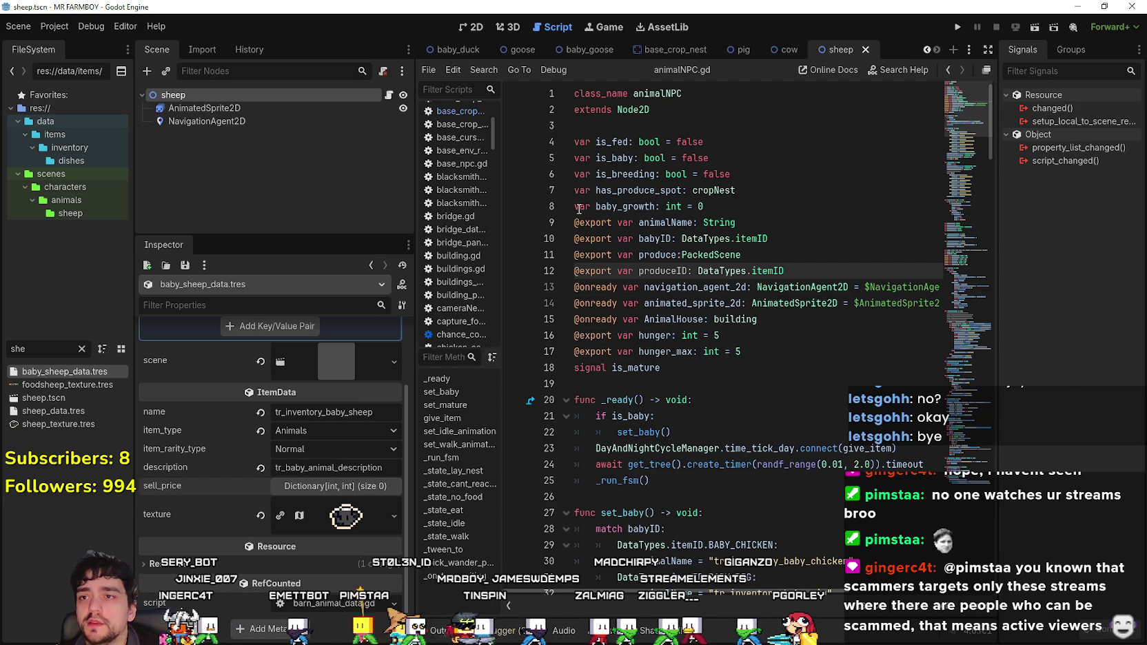
pyautogui.press('Down')
pyautogui.press('Down')
pyautogui.press('Down')
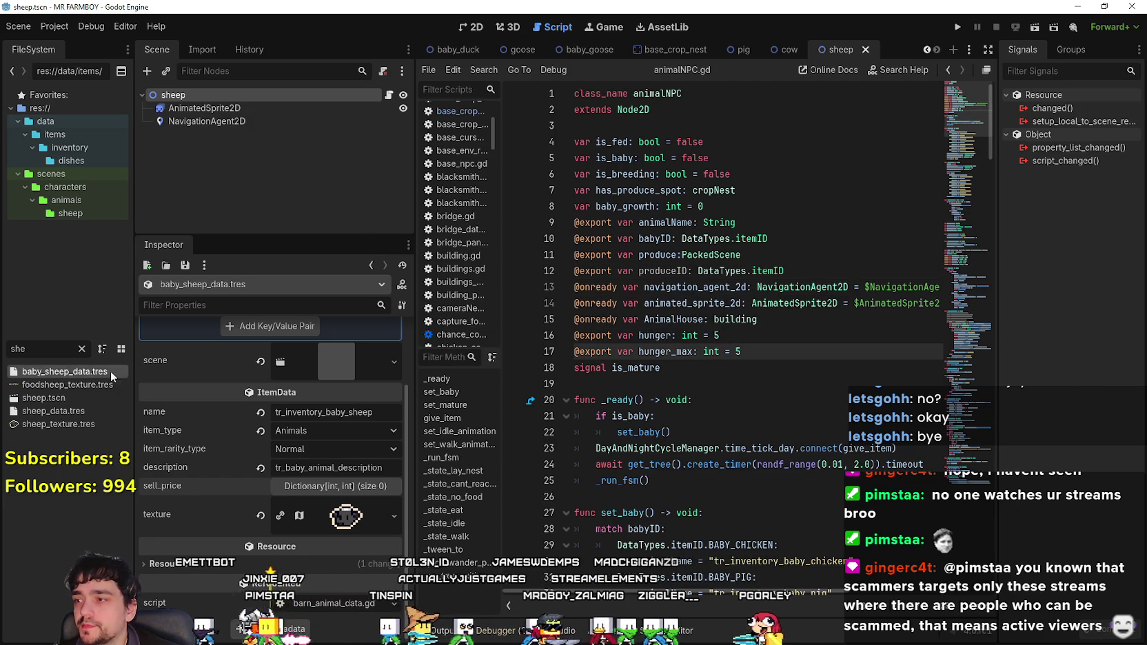
# - Check the sheep node's produce scene property and line 19 of animalNPC.gd
pyautogui.click(49, 398)
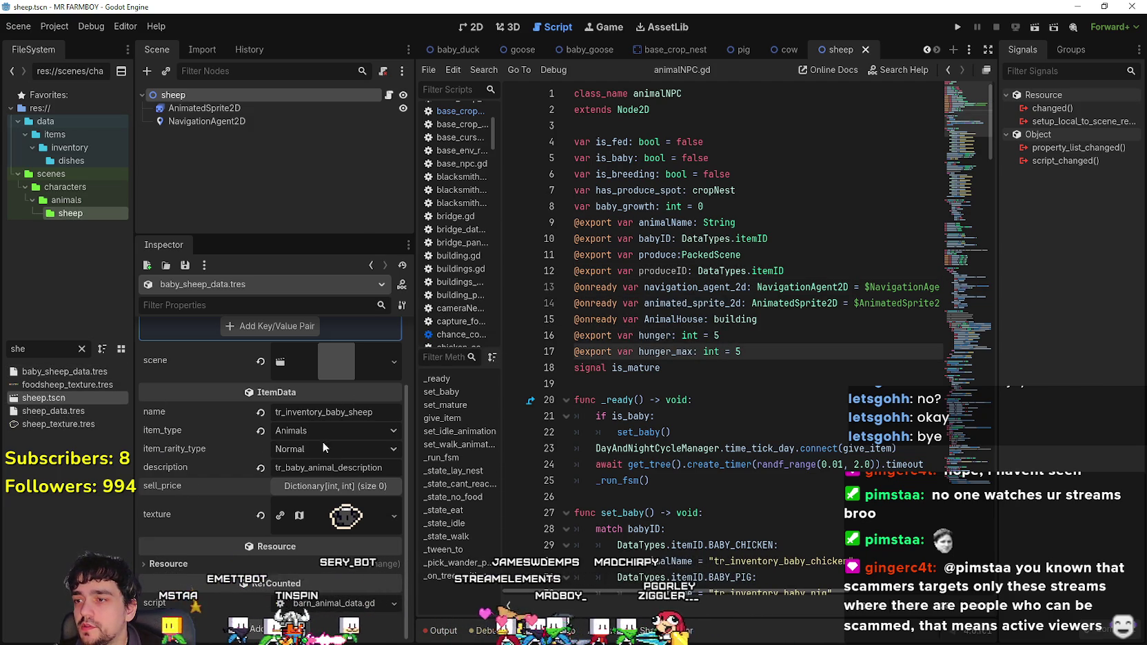
pyautogui.scroll(3, 314, 448)
pyautogui.click(330, 355)
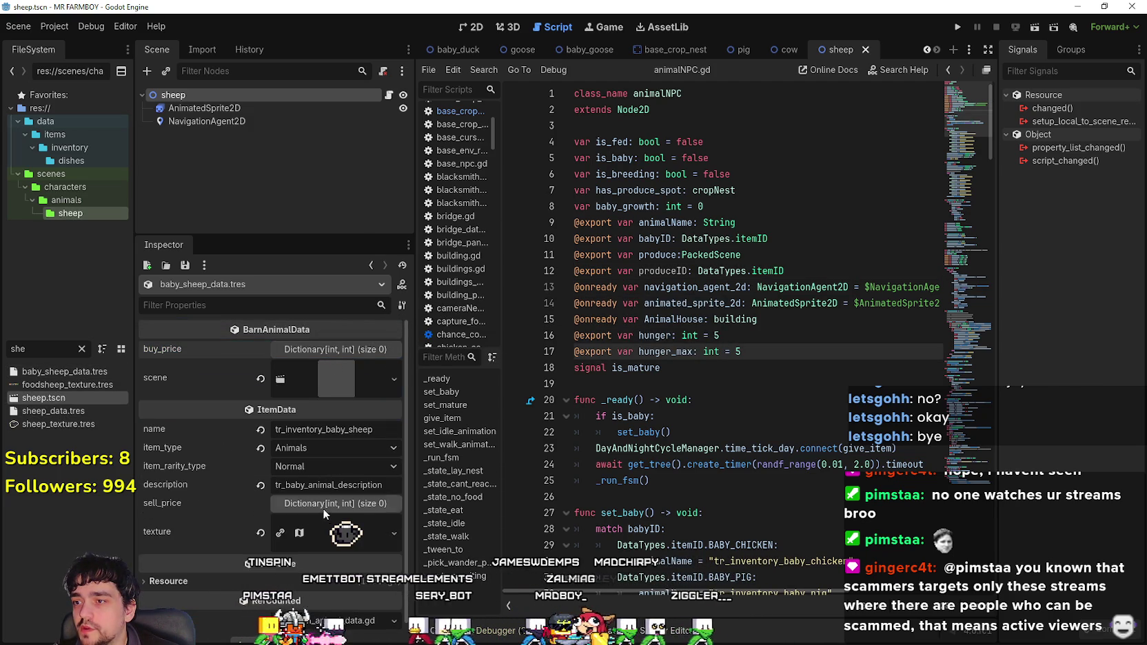
pyautogui.click(199, 90)
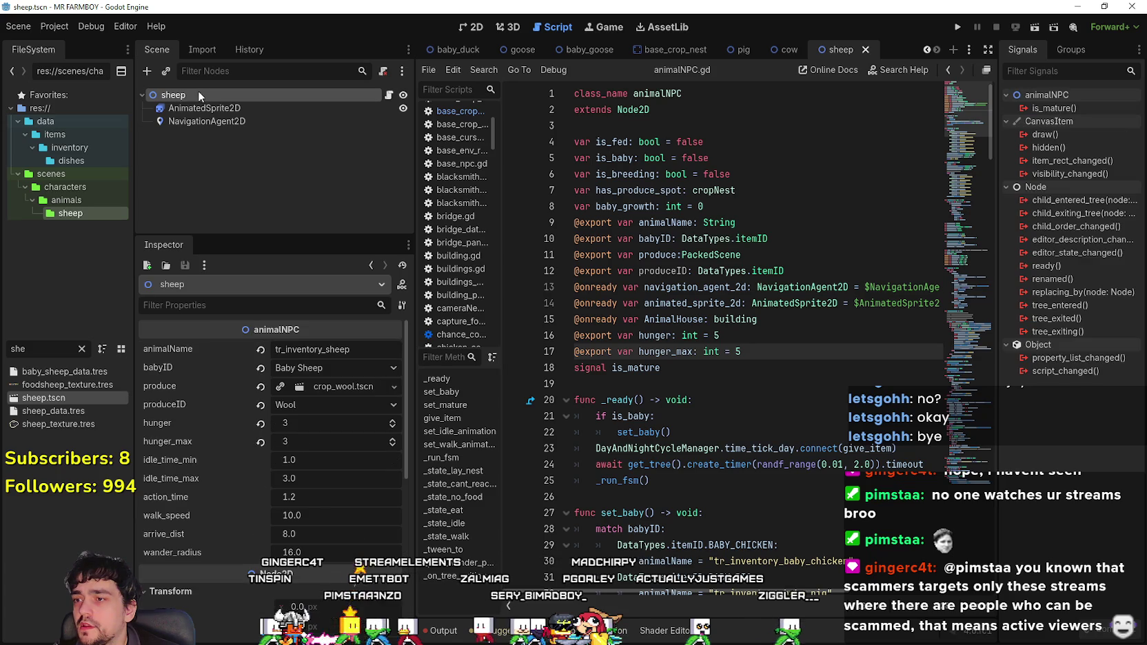
pyautogui.click(322, 388)
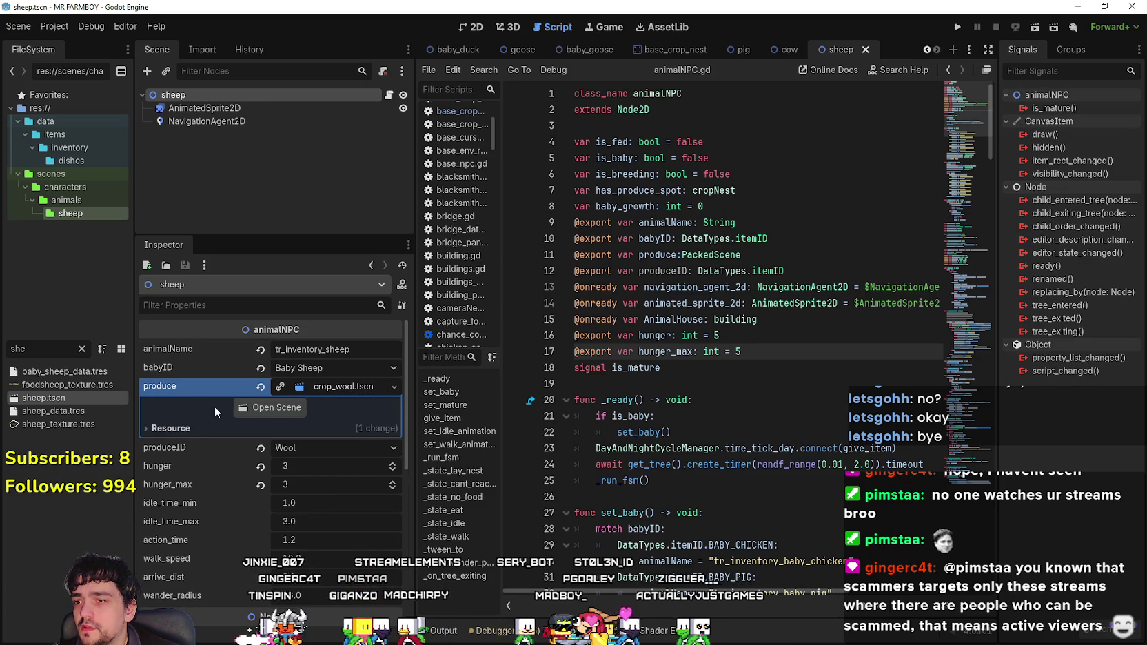
pyautogui.click(836, 388)
pyautogui.scroll(-6, 730, 303)
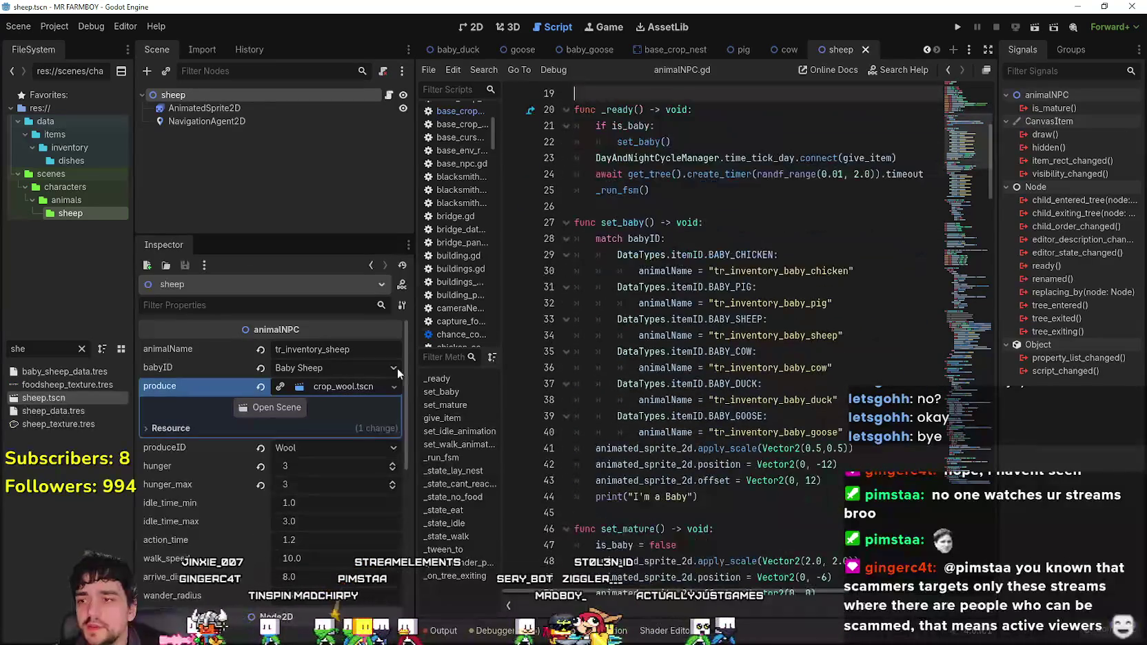
pyautogui.scroll(5, 730, 304)
pyautogui.scroll(1, 742, 264)
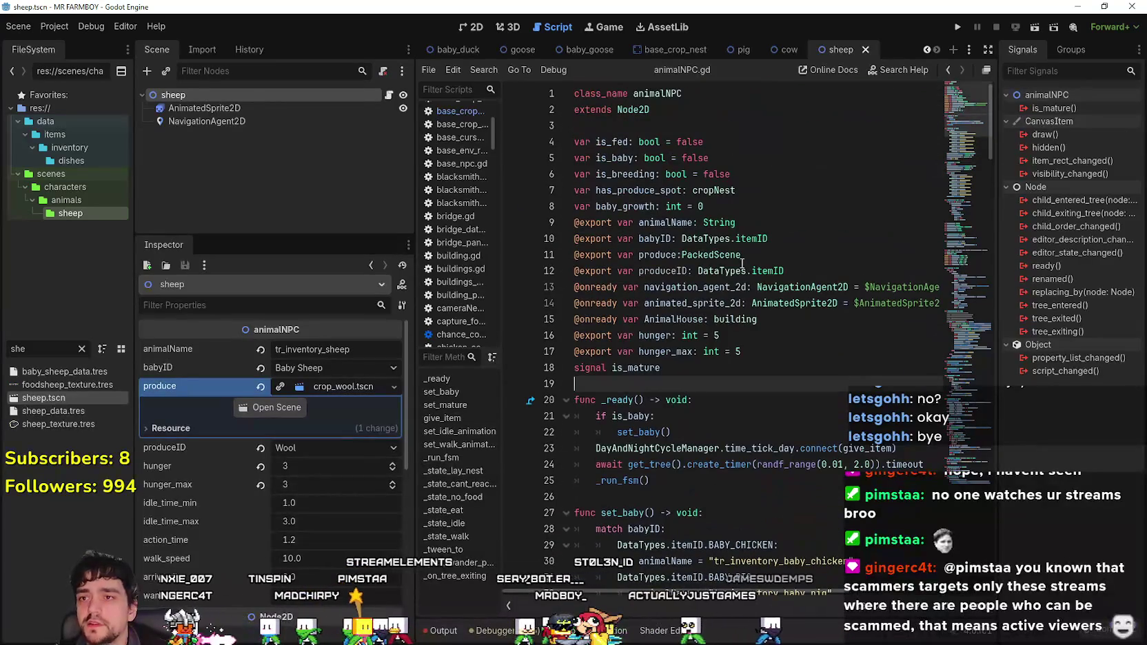
# - Switch to the goose scene, filter the FileSystem by 'nest', and open base_crop_nest.tscn
pyautogui.click(562, 55)
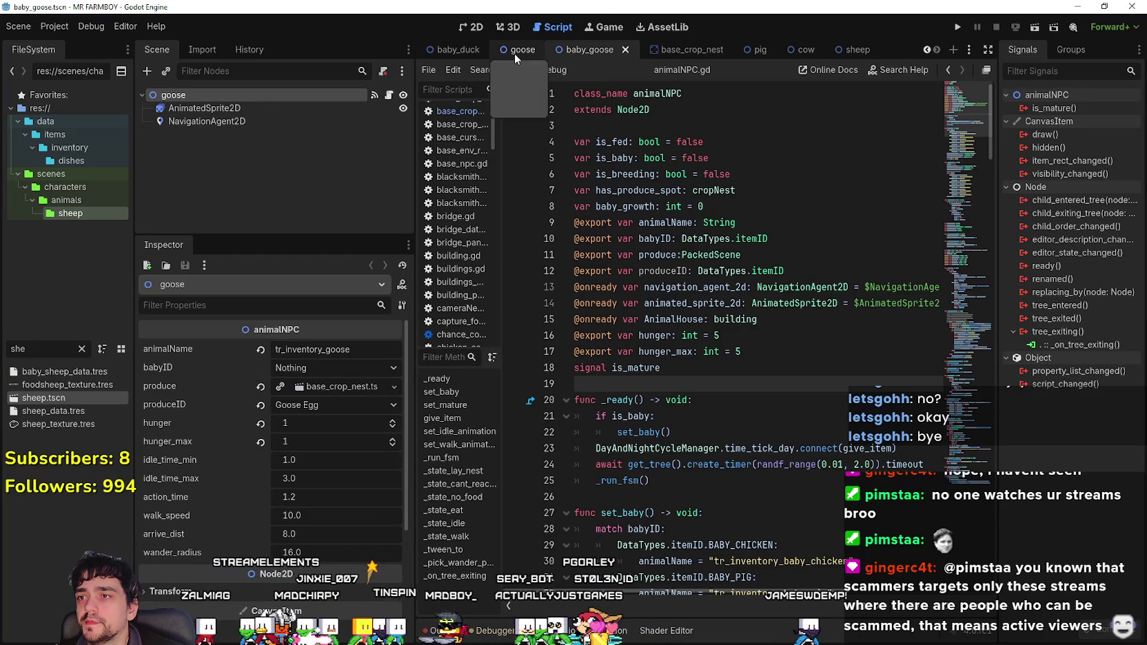
pyautogui.click(514, 53)
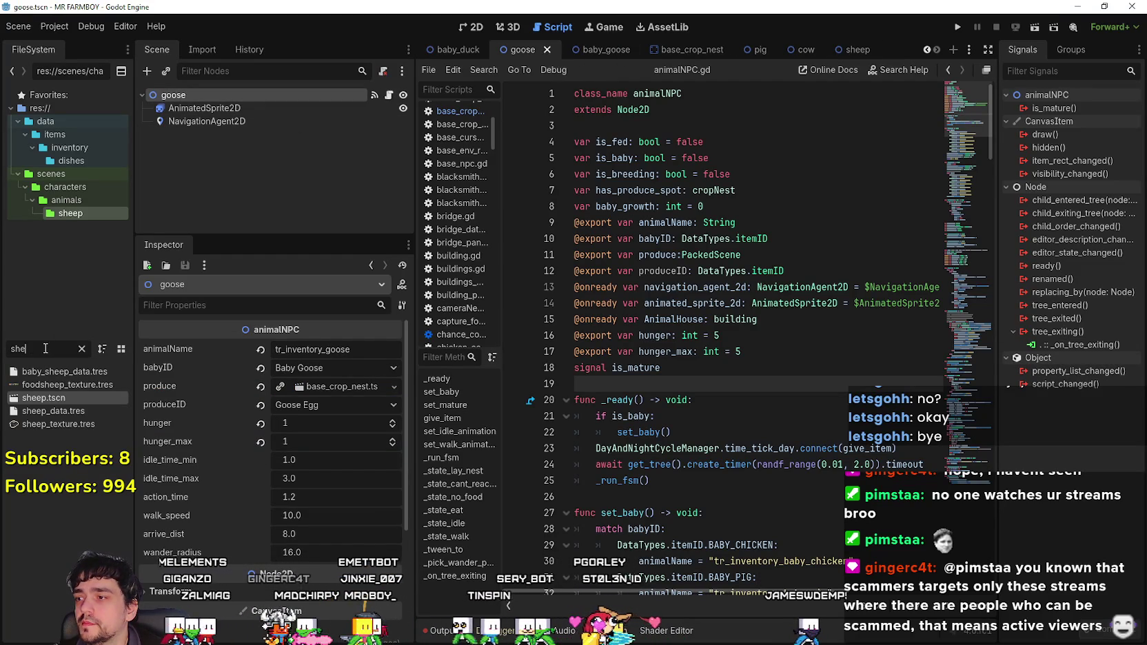
pyautogui.write('nest')
pyautogui.doubleClick(71, 388)
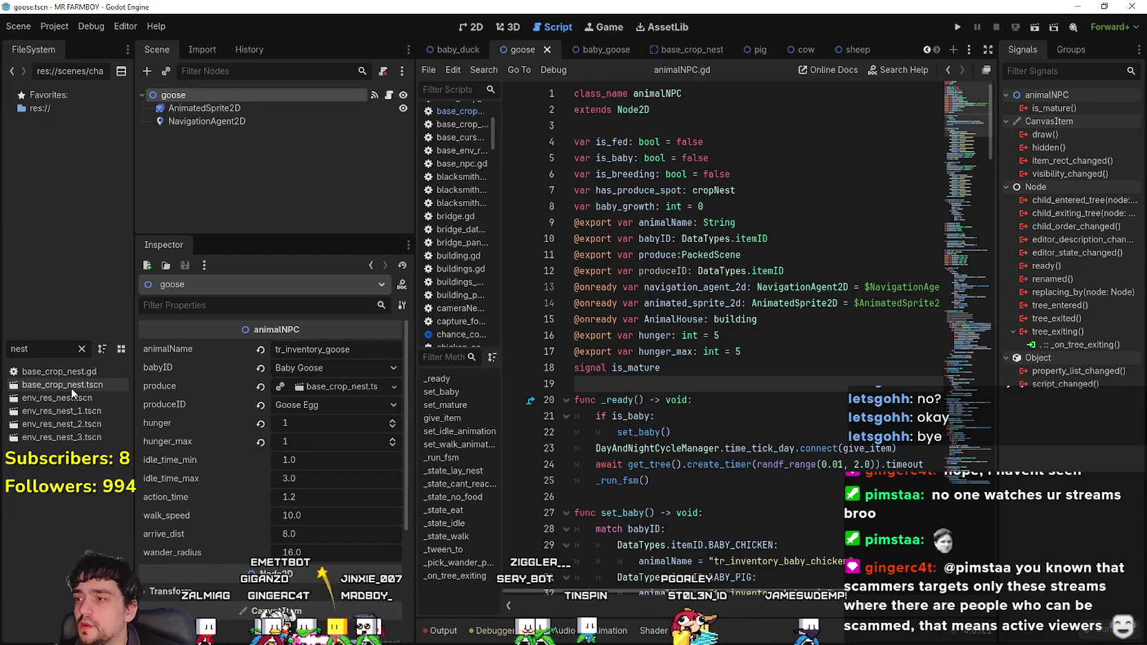
# - Open base_crop_nest.gd and review the nests array and _ready setup code
pyautogui.click(391, 95)
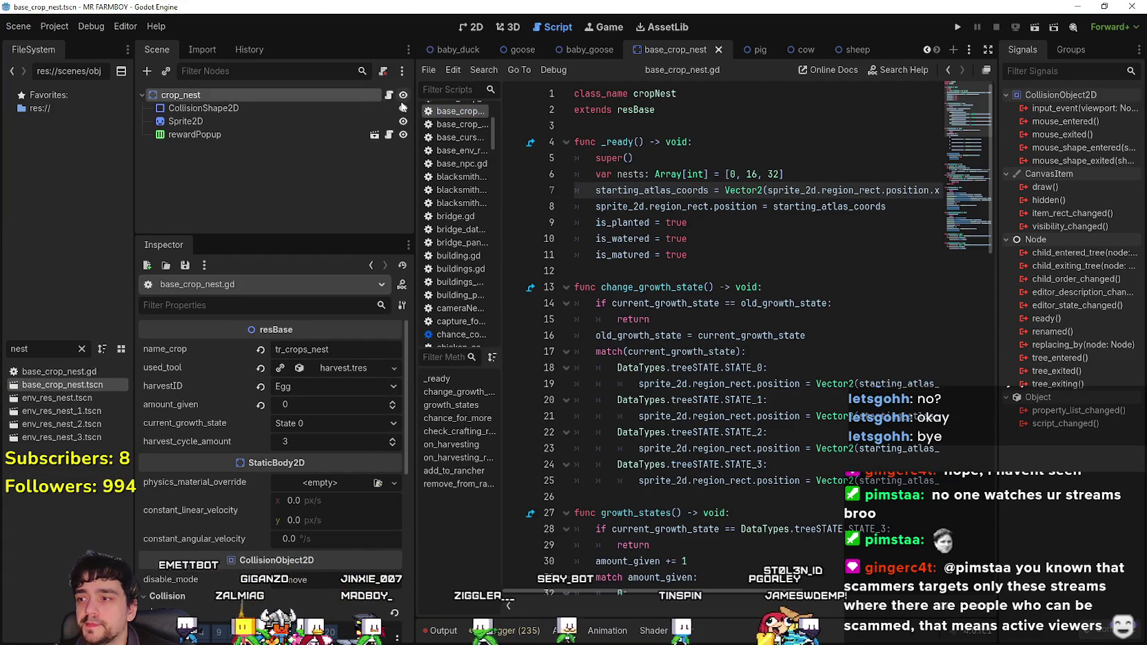
pyautogui.scroll(-6, 804, 337)
pyautogui.scroll(6, 803, 334)
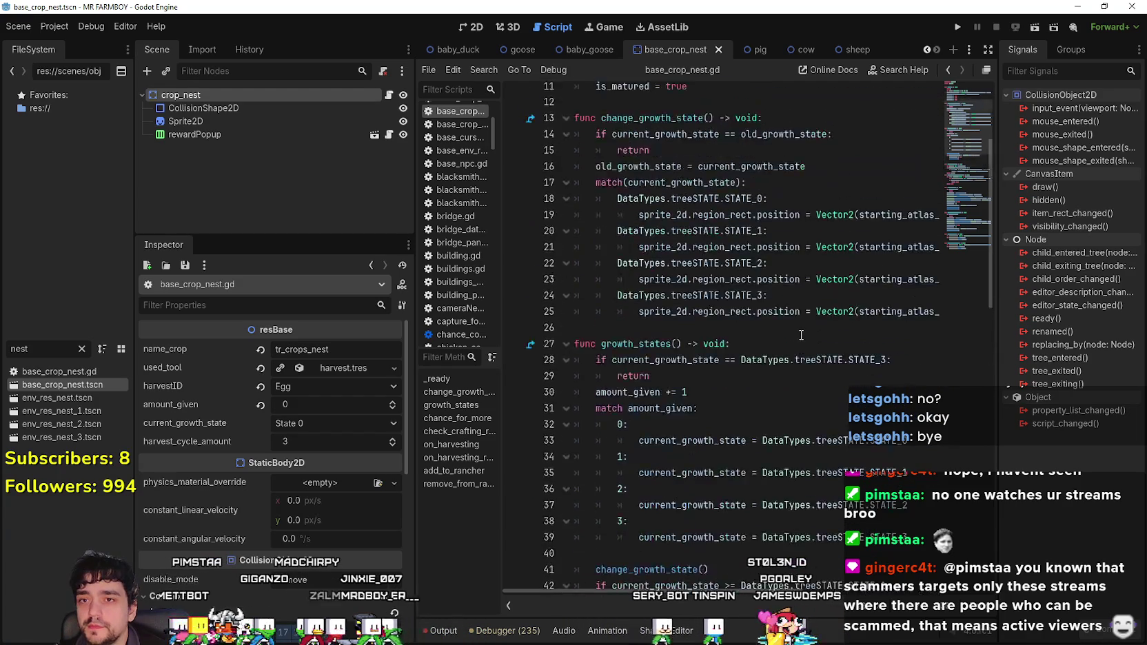
pyautogui.moveTo(786, 171); pyautogui.dragTo(608, 171)
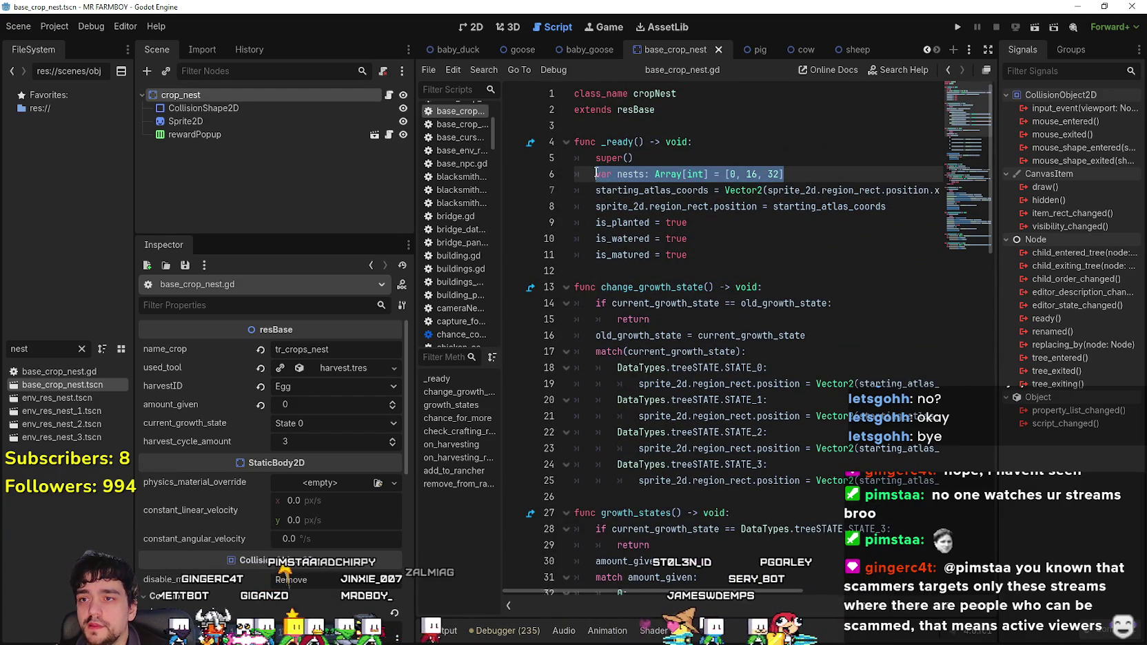
pyautogui.scroll(-1, 782, 281)
pyautogui.click(779, 222)
pyautogui.scroll(1, 779, 222)
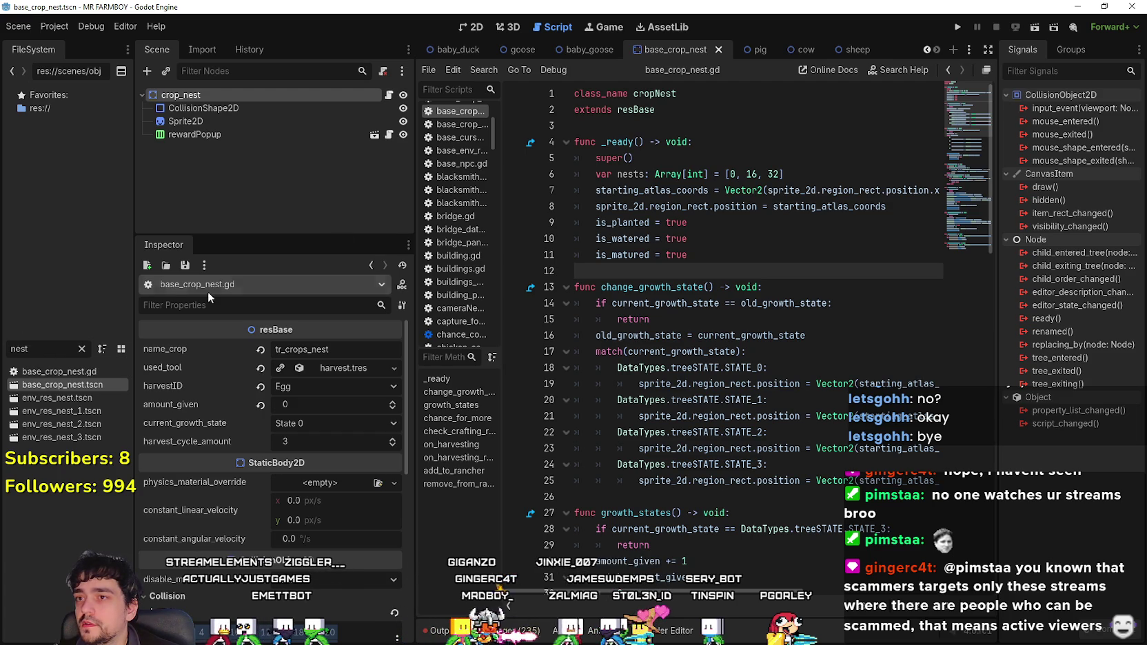
# - In the baby_goose scene's animalNPC.gd, check the set_nest() call on line 147
pyautogui.click(572, 54)
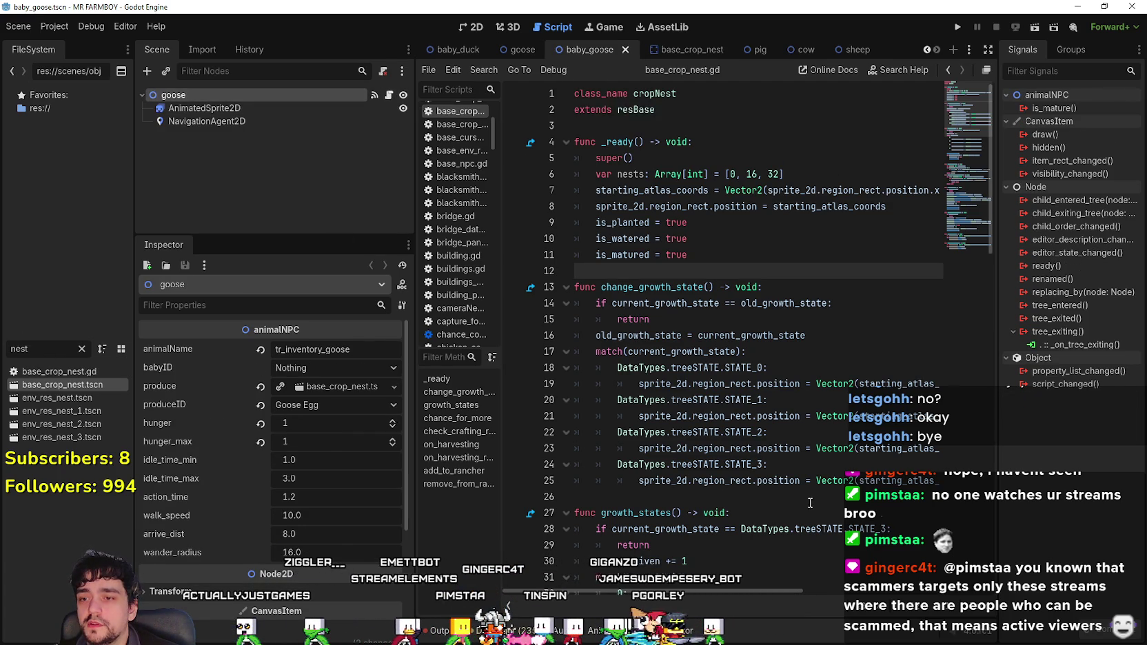
pyautogui.scroll(-5, 785, 481)
pyautogui.scroll(-6, 786, 481)
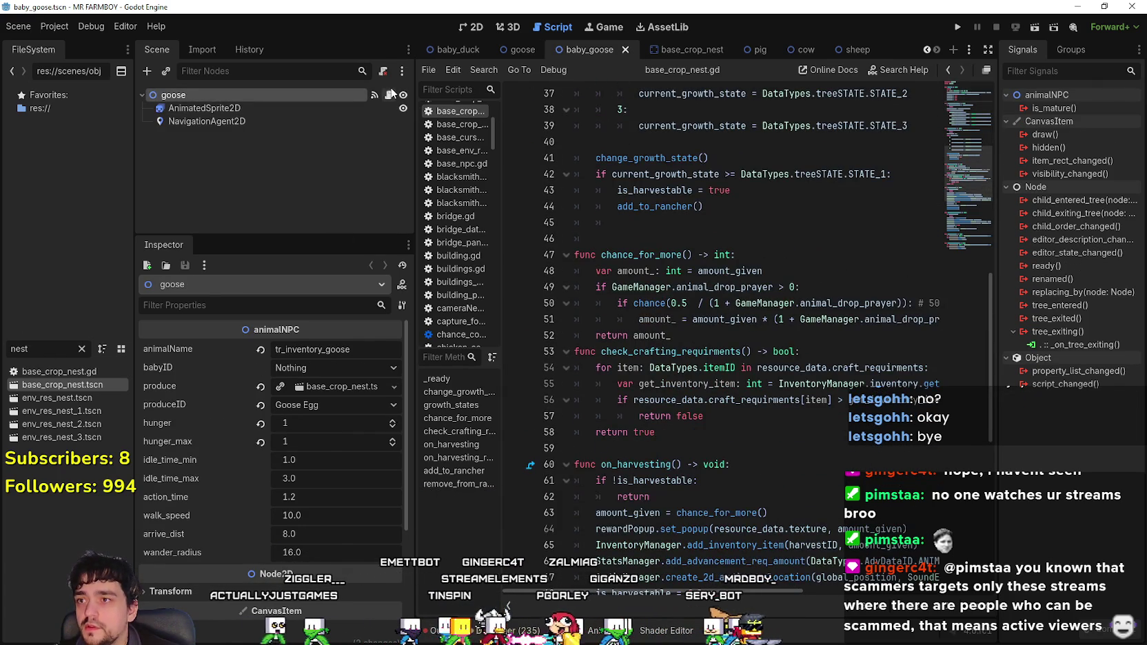
pyautogui.click(389, 95)
pyautogui.scroll(-12, 767, 446)
pyautogui.scroll(-20, 766, 446)
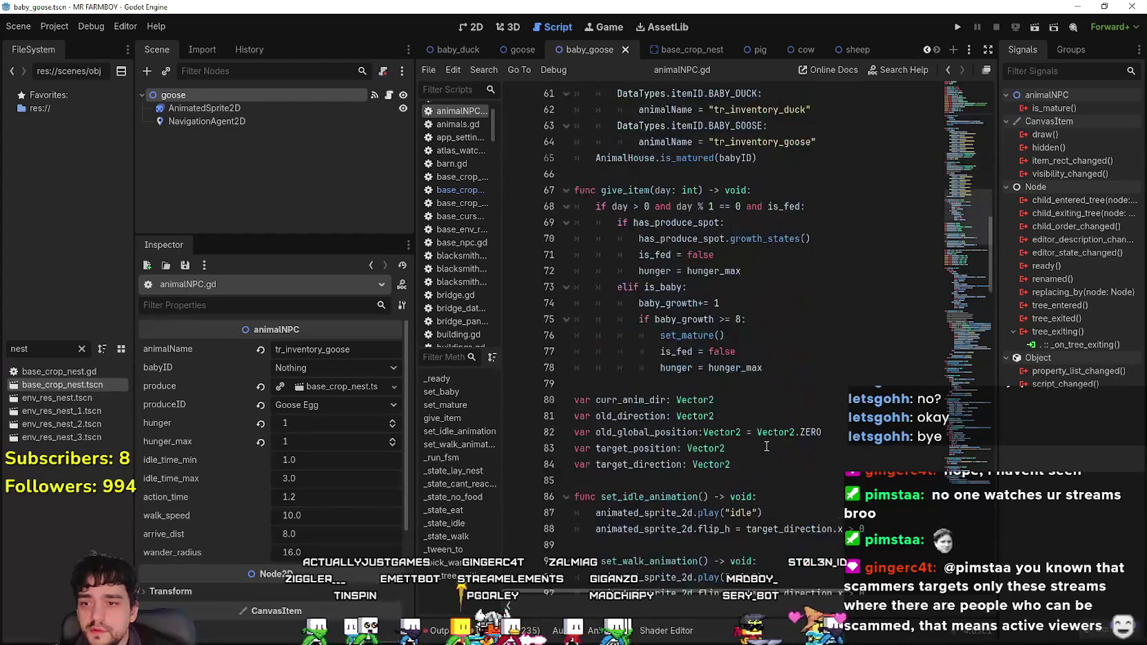
pyautogui.scroll(-5, 763, 448)
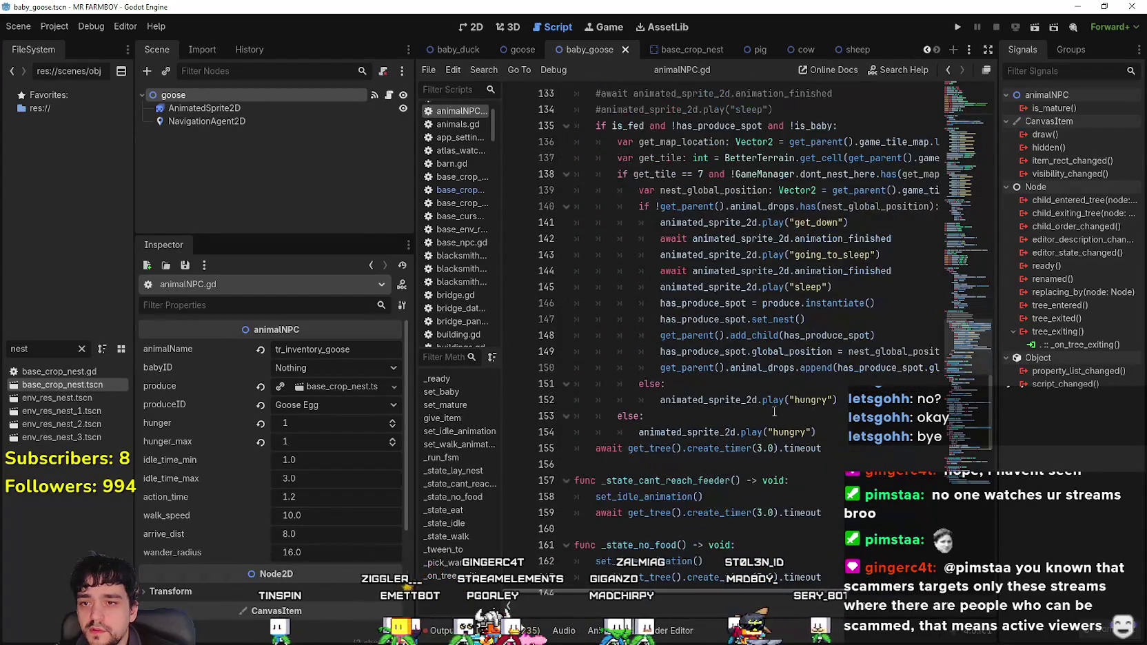
pyautogui.click(774, 321)
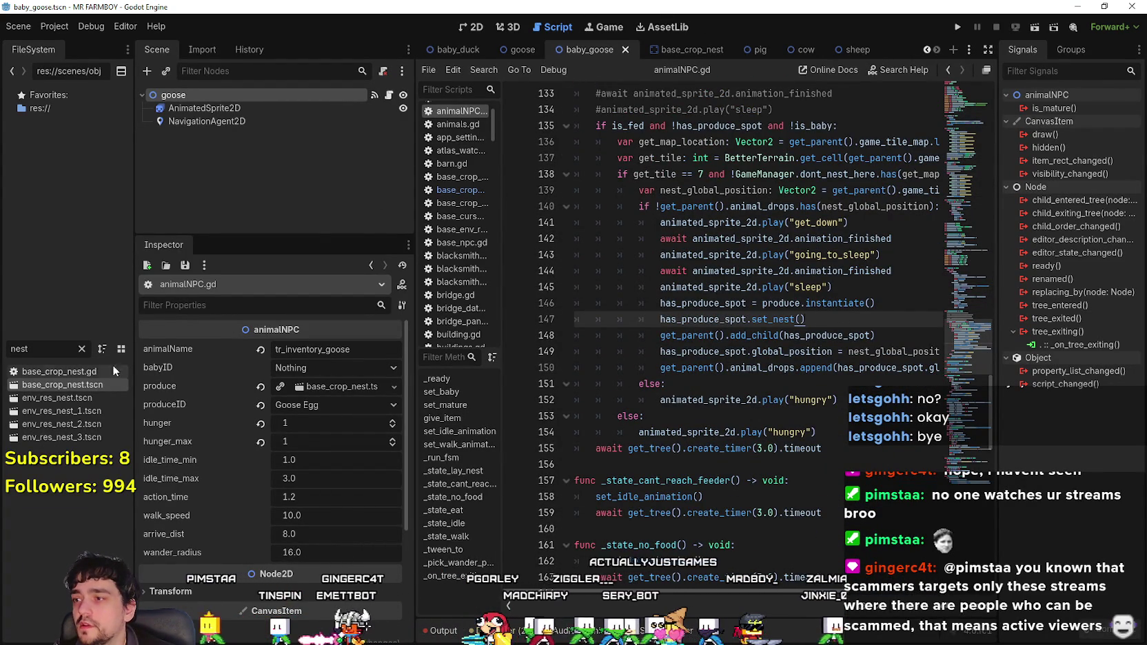
pyautogui.click(324, 387)
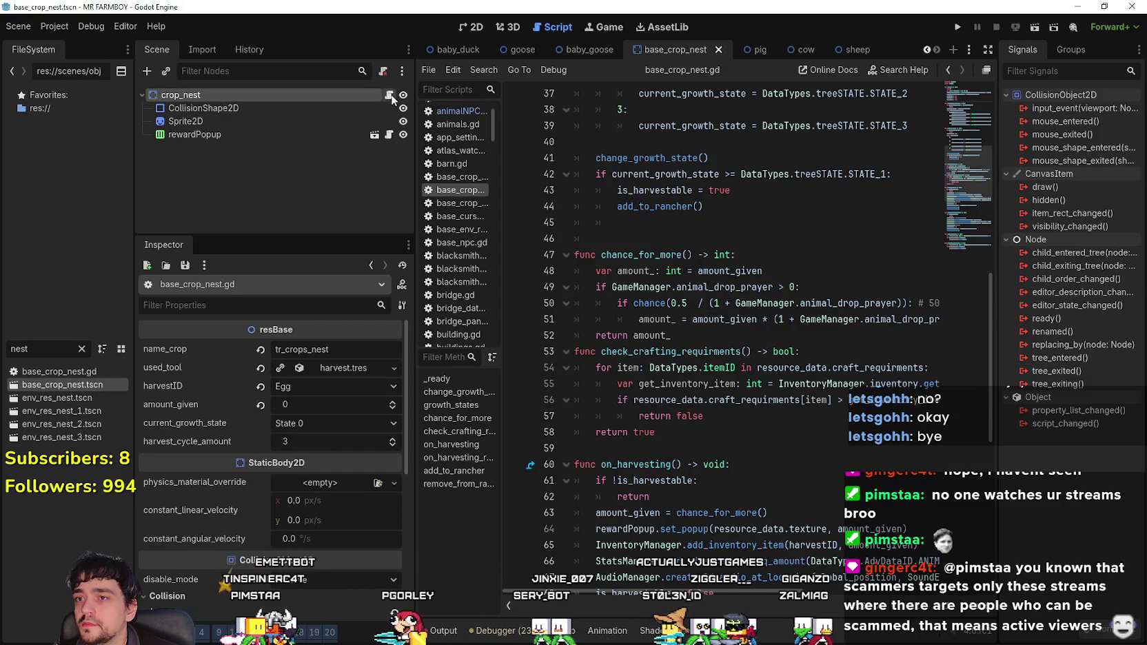
# - Back in base_crop_nest.gd, select the stray whitespace on line 45
pyautogui.scroll(12, 744, 301)
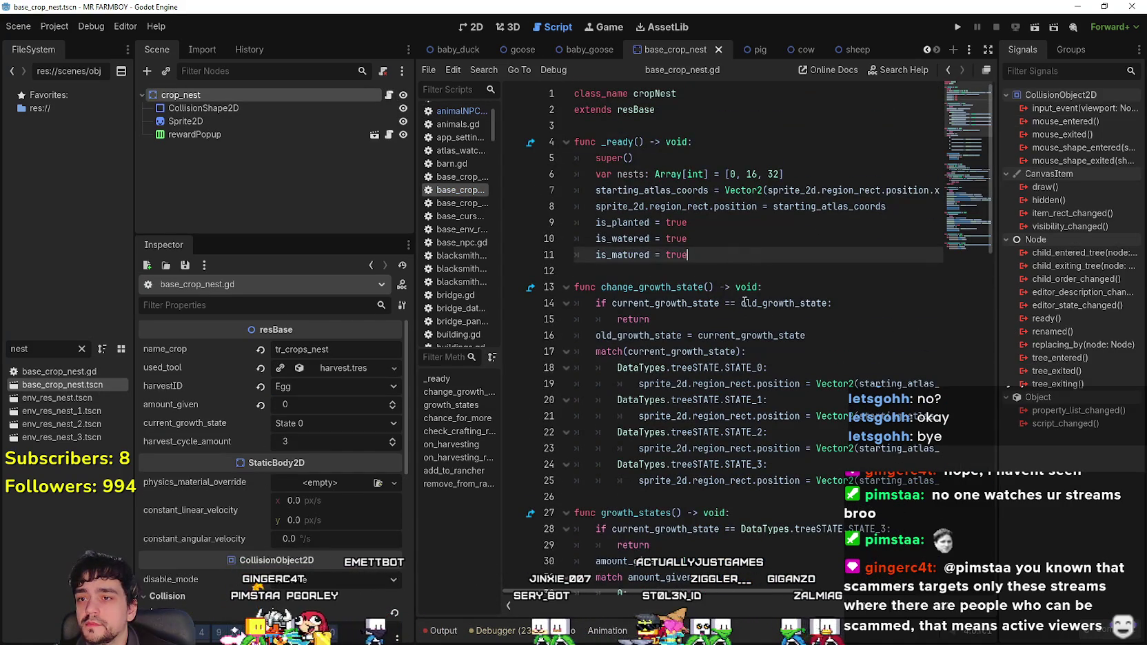
pyautogui.click(702, 264)
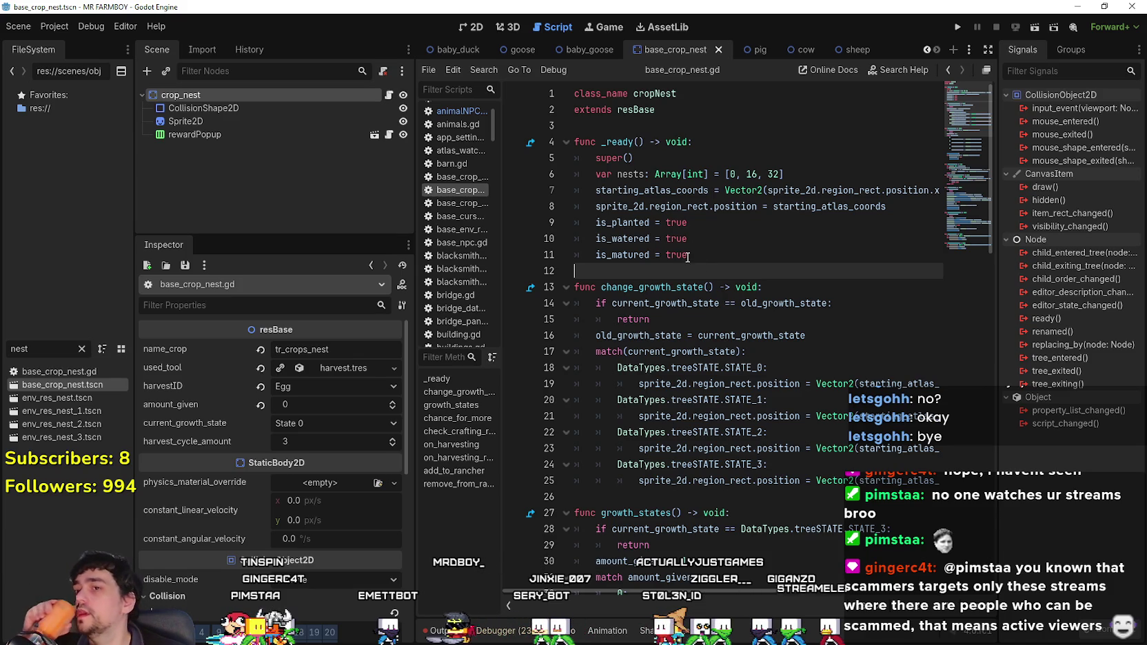
pyautogui.scroll(-10, 692, 351)
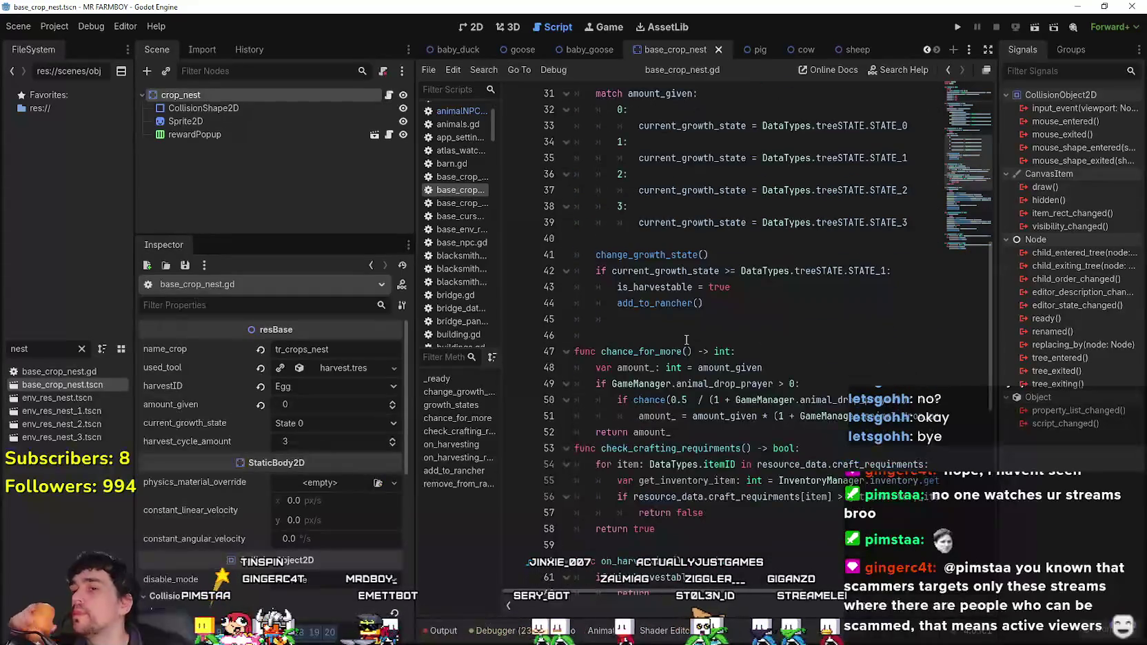
pyautogui.click(686, 334)
pyautogui.scroll(2, 631, 400)
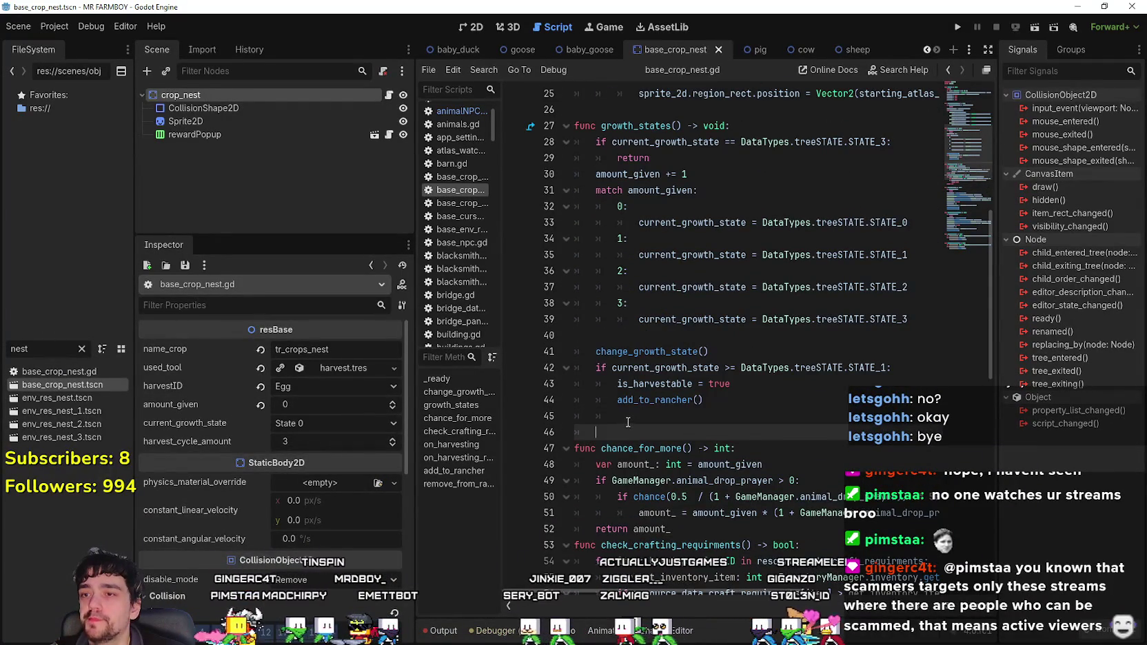
pyautogui.moveTo(628, 422); pyautogui.dragTo(532, 409)
# - Replace the stray whitespace with a new 'func set_nest() -> void:' function
pyautogui.press('BackSpace')
pyautogui.press('Return')
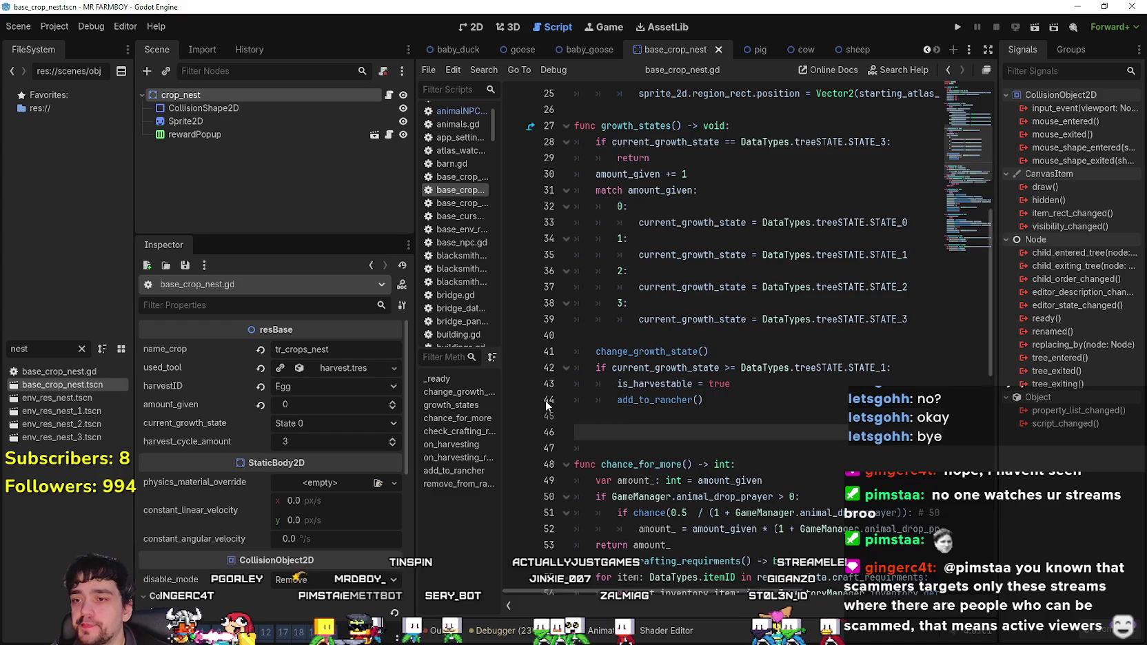
pyautogui.write('func ')
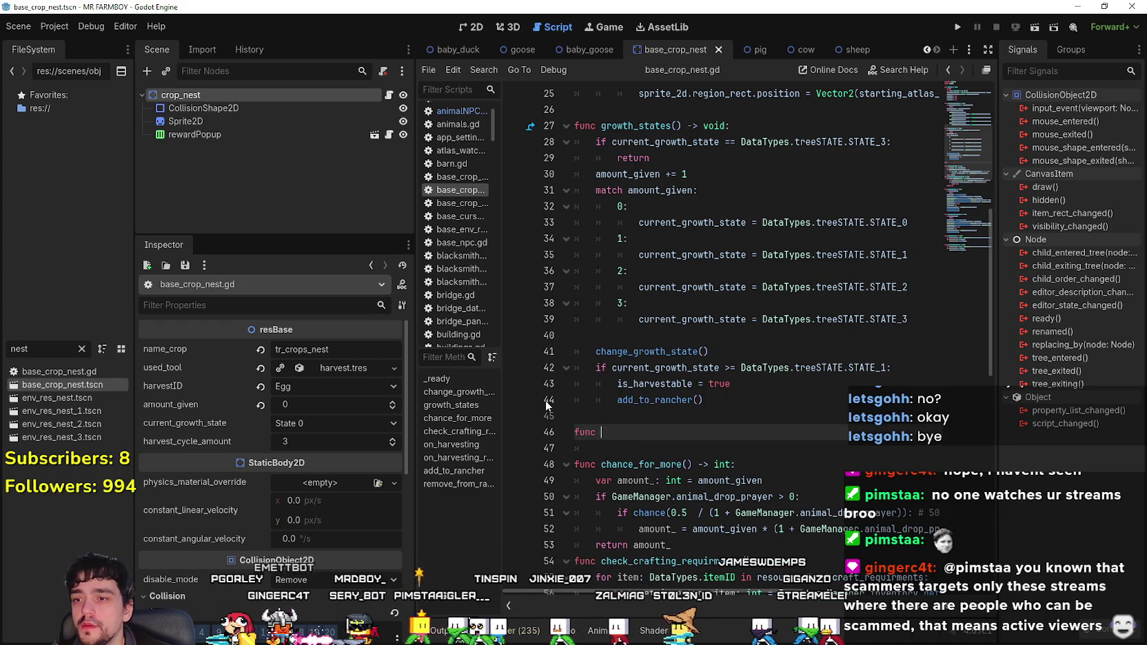
pyautogui.write('set_nest() -')
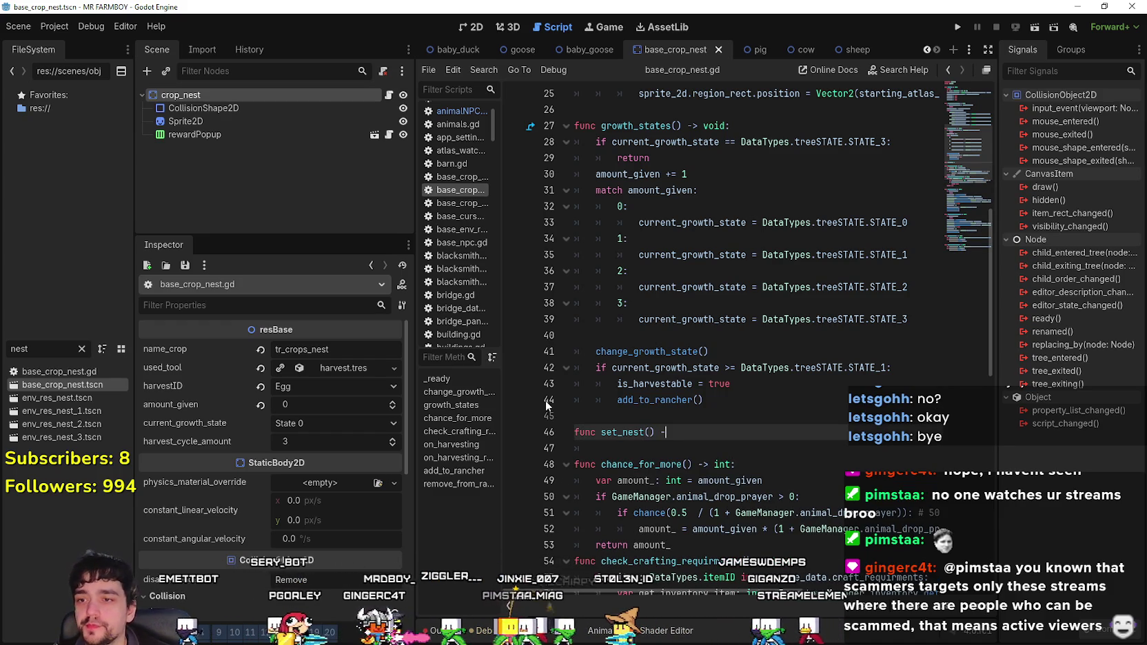
pyautogui.write('> void:')
pyautogui.press('Return')
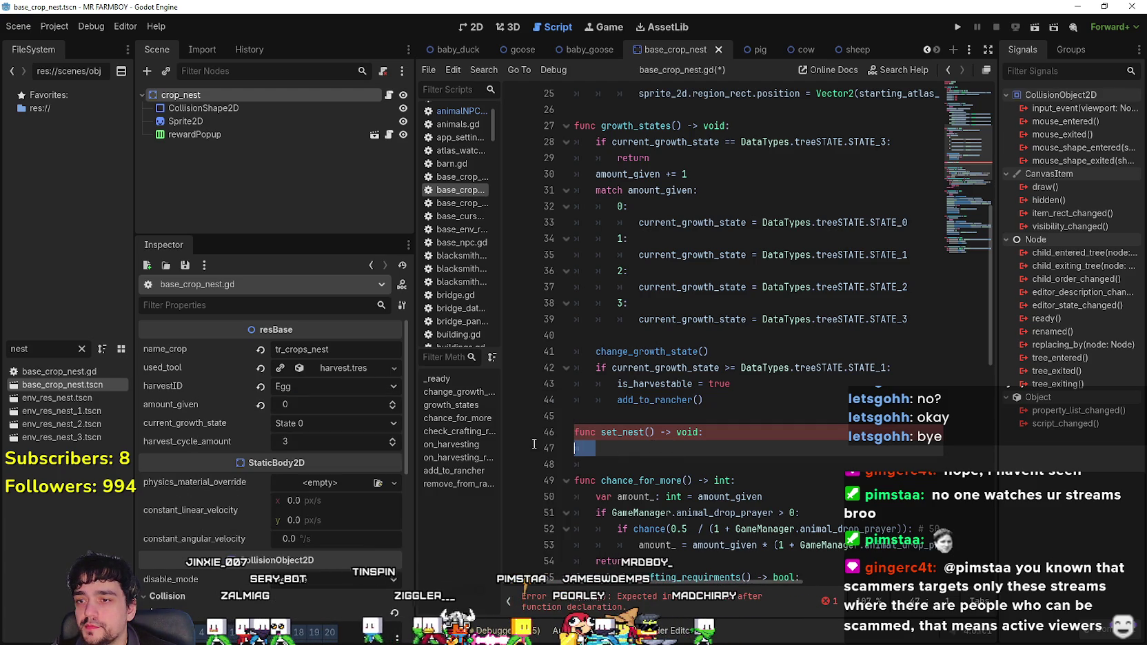
pyautogui.moveTo(616, 463); pyautogui.dragTo(554, 442)
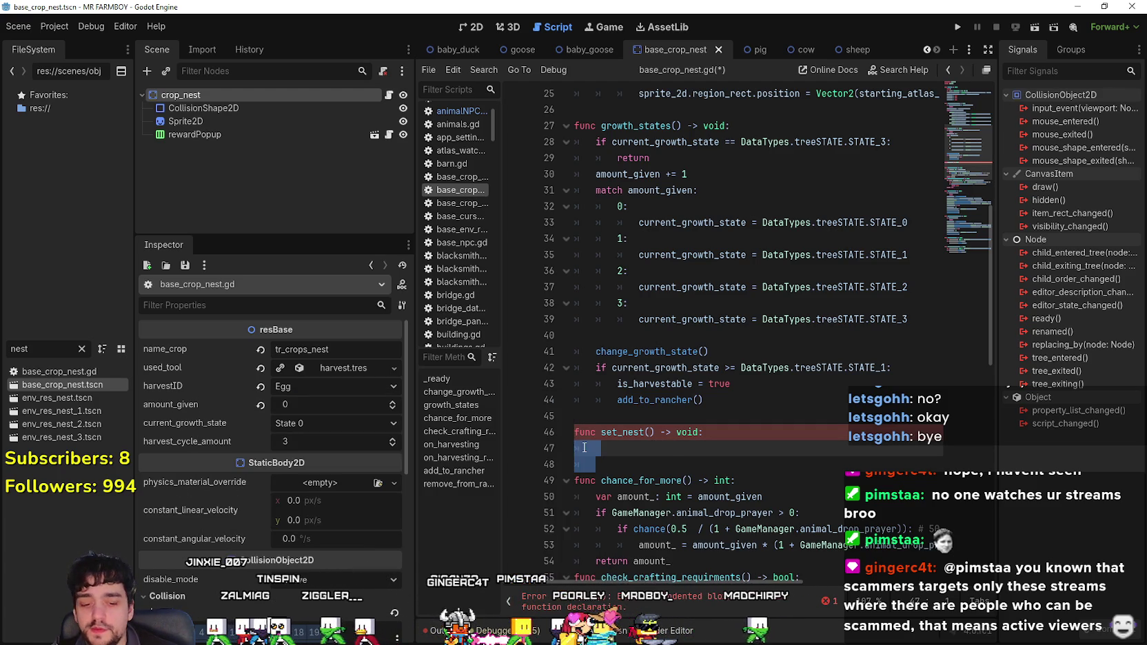
pyautogui.press('BackSpace')
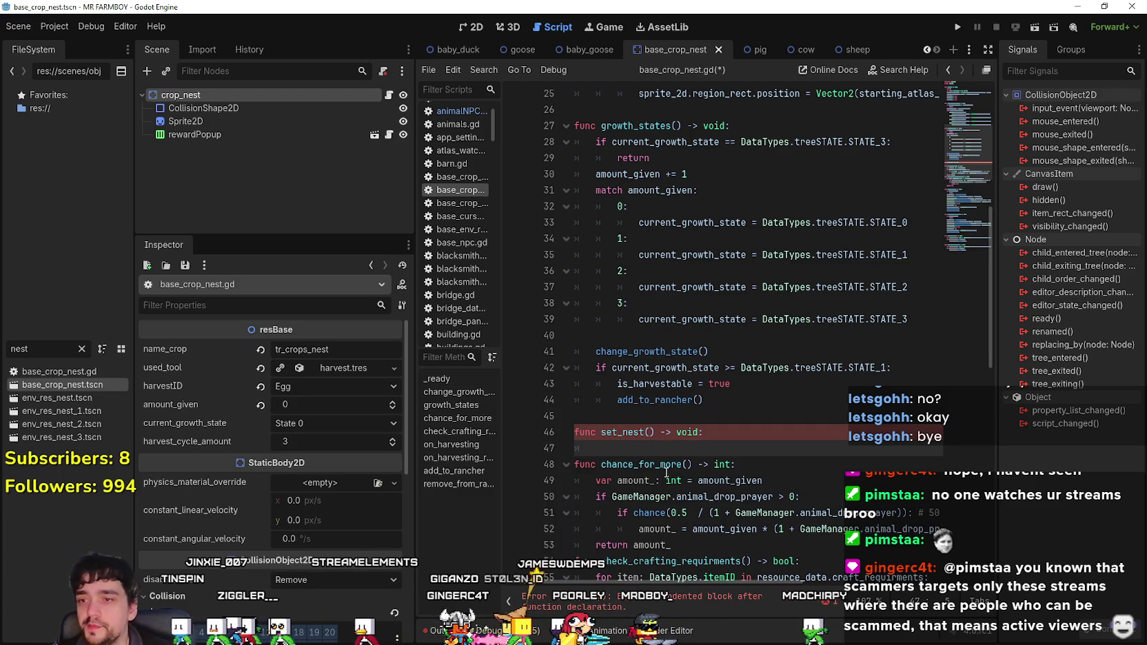
# - Give set_nest a harvestID_: DataTypes.itemID parameter and assign harvestID = harvestID_
pyautogui.click(651, 432)
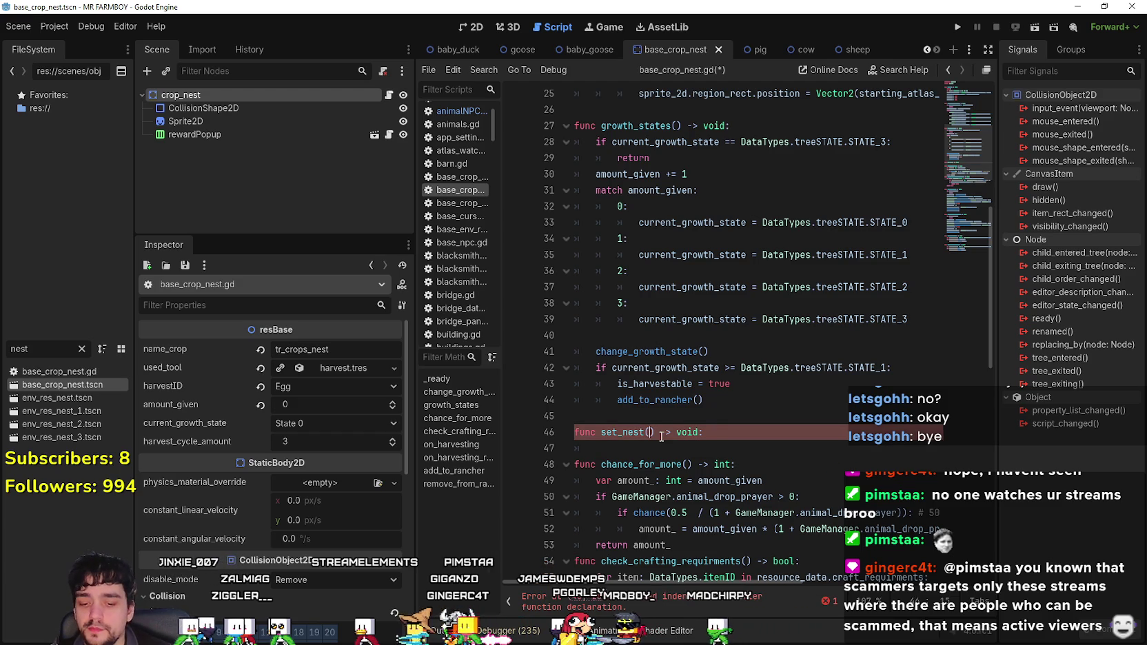
pyautogui.write('harvestID_: Data')
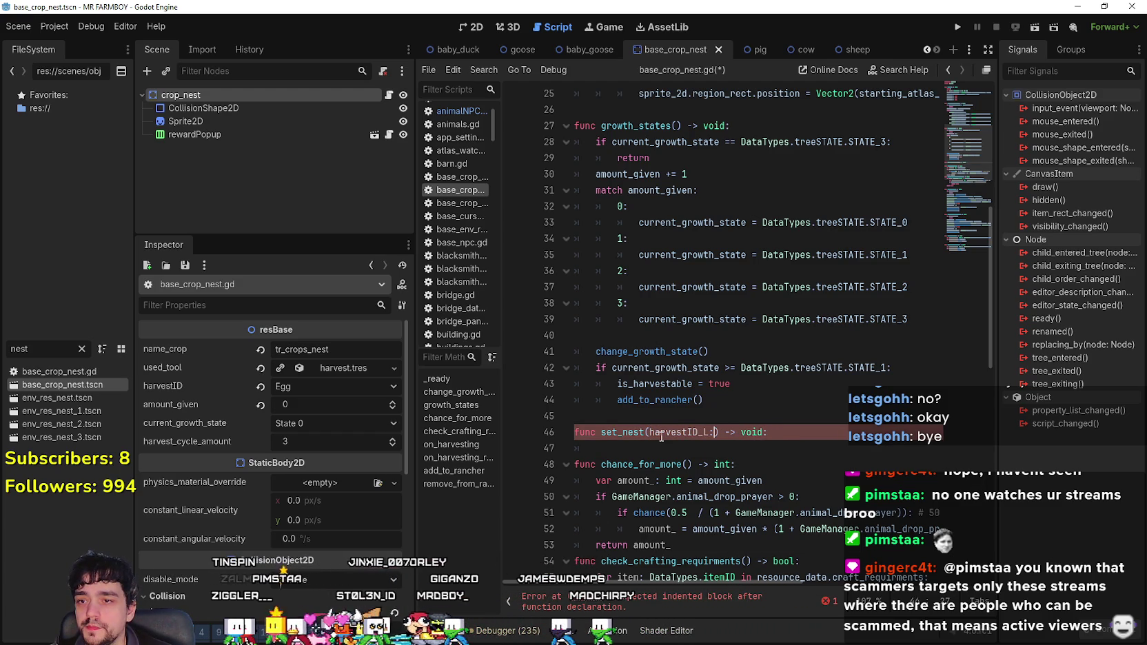
pyautogui.write('Types.itemID')
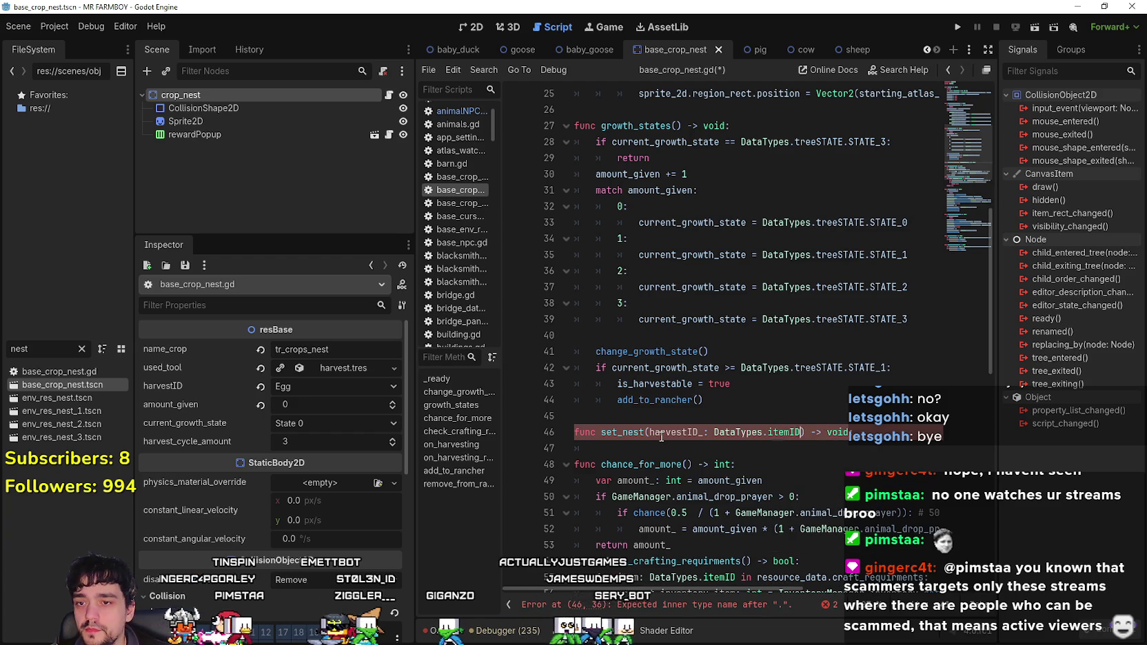
pyautogui.press('Return')
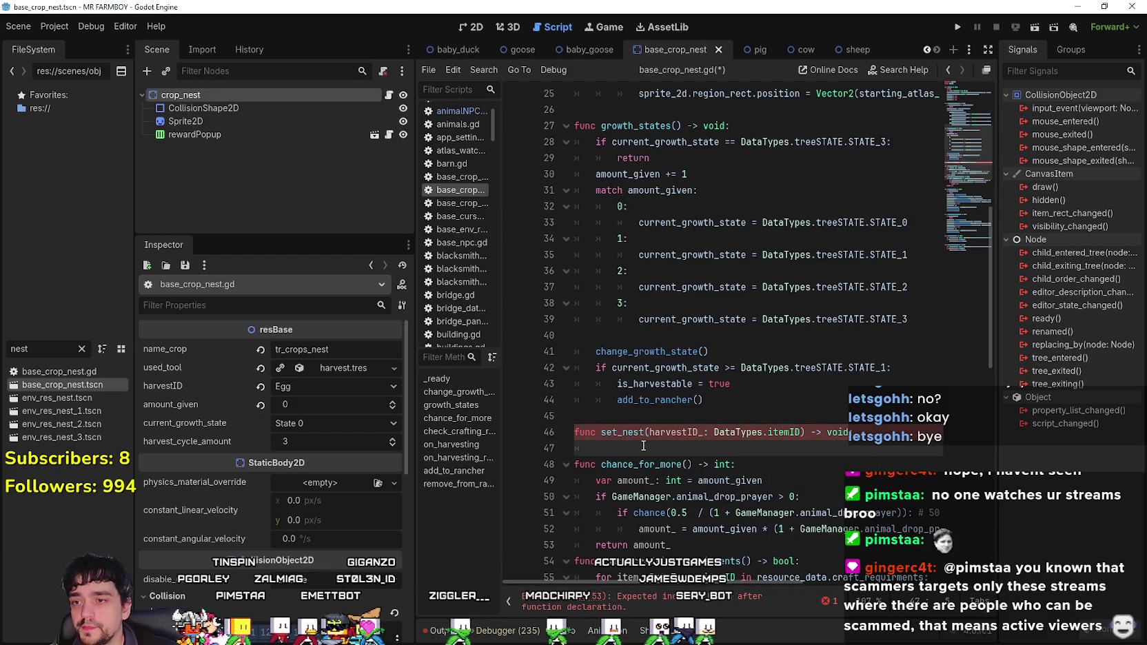
pyautogui.write('set_nest')
pyautogui.hotkey('ctrl', 'v')
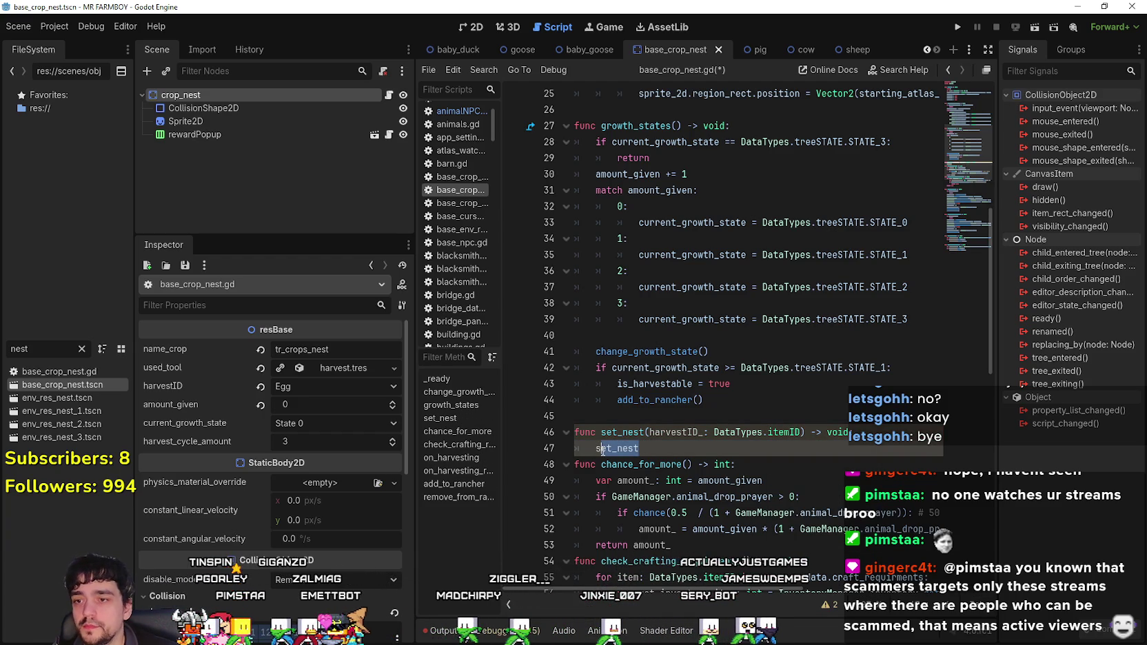
pyautogui.write('H')
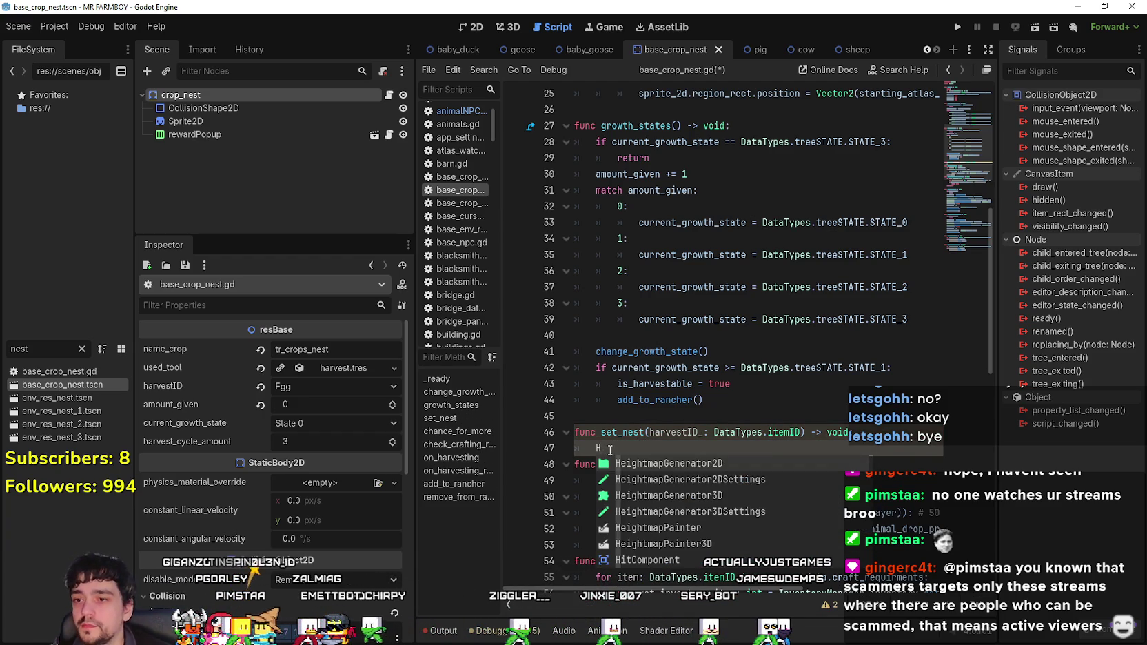
pyautogui.write('arvest')
pyautogui.press('Return')
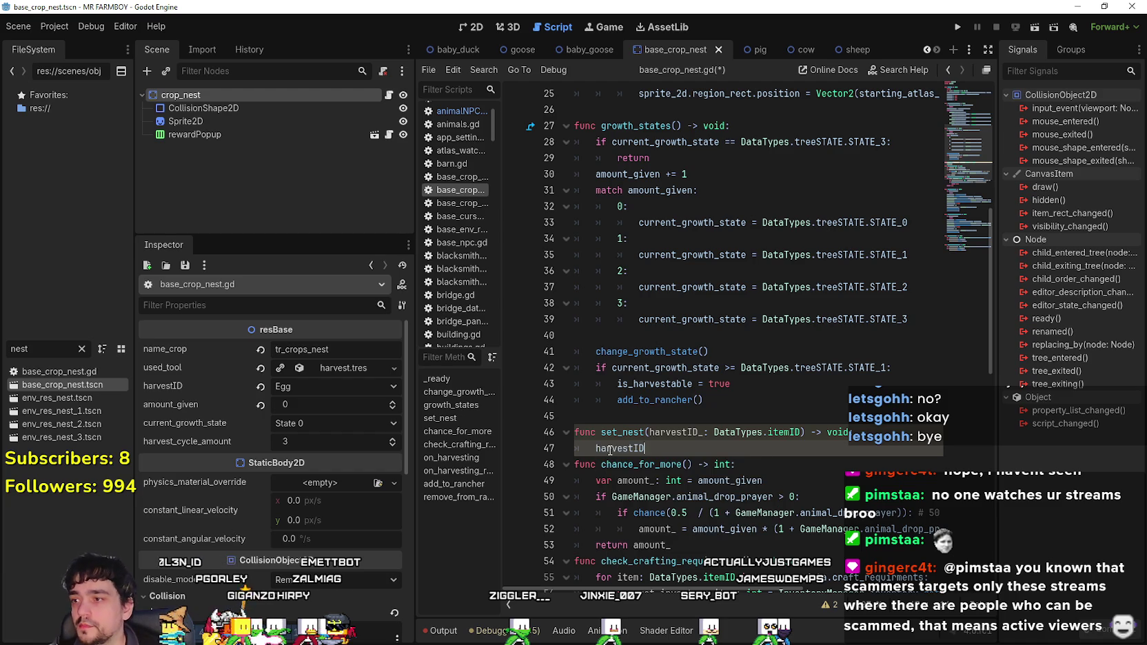
pyautogui.write(' = harv')
pyautogui.press('Return')
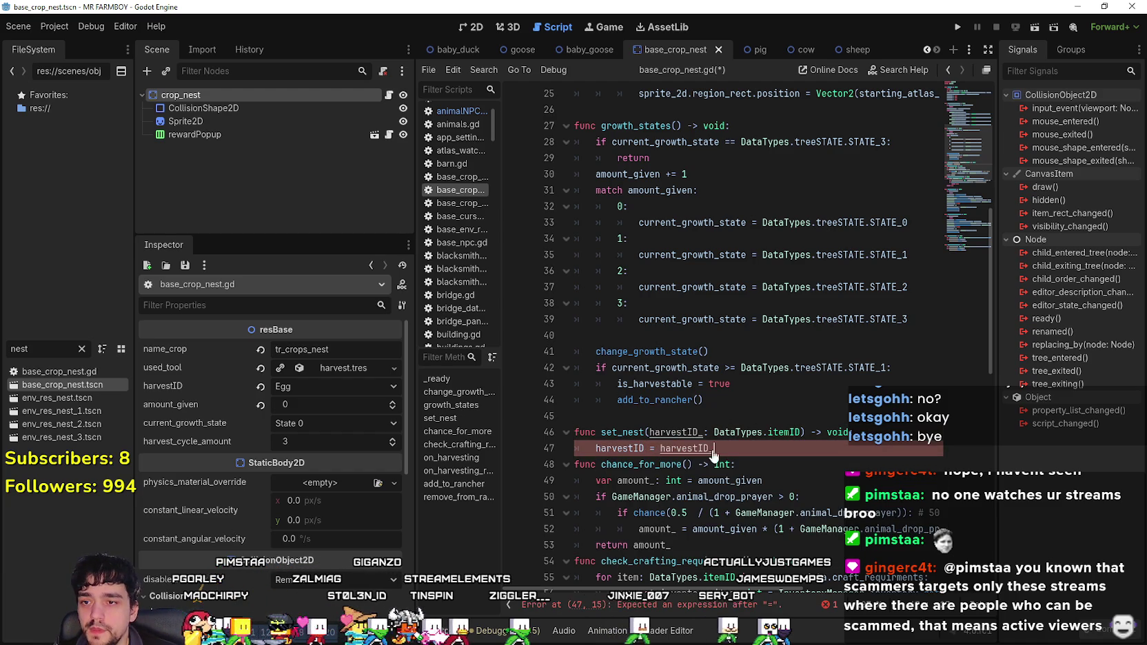
# - Comment out _ready's nests array, atlas coordinates and planted/watered/matured lines
pyautogui.scroll(5, 848, 393)
pyautogui.scroll(3, 847, 393)
pyautogui.moveTo(845, 178)
pyautogui.mouseDown()
pyautogui.moveTo(839, 190)
pyautogui.moveTo(786, 174)
pyautogui.moveTo(607, 174)
pyautogui.mouseUp()
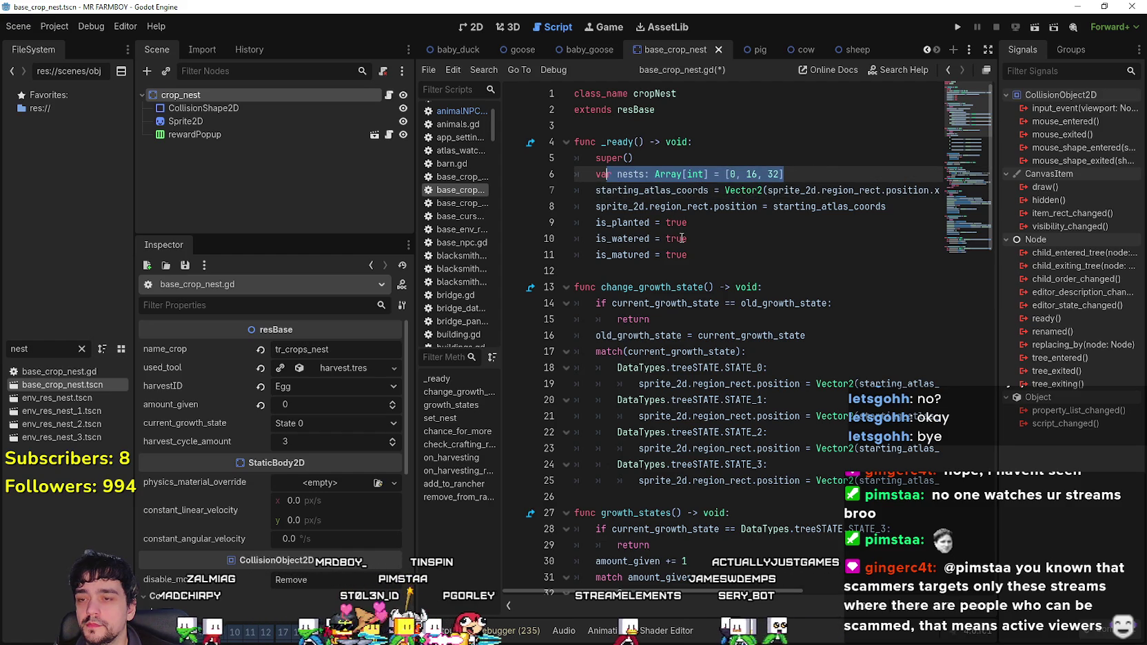
pyautogui.click(700, 245)
pyautogui.moveTo(715, 597)
pyautogui.mouseDown()
pyautogui.moveTo(938, 616)
pyautogui.moveTo(755, 607)
pyautogui.mouseUp()
pyautogui.click(691, 256)
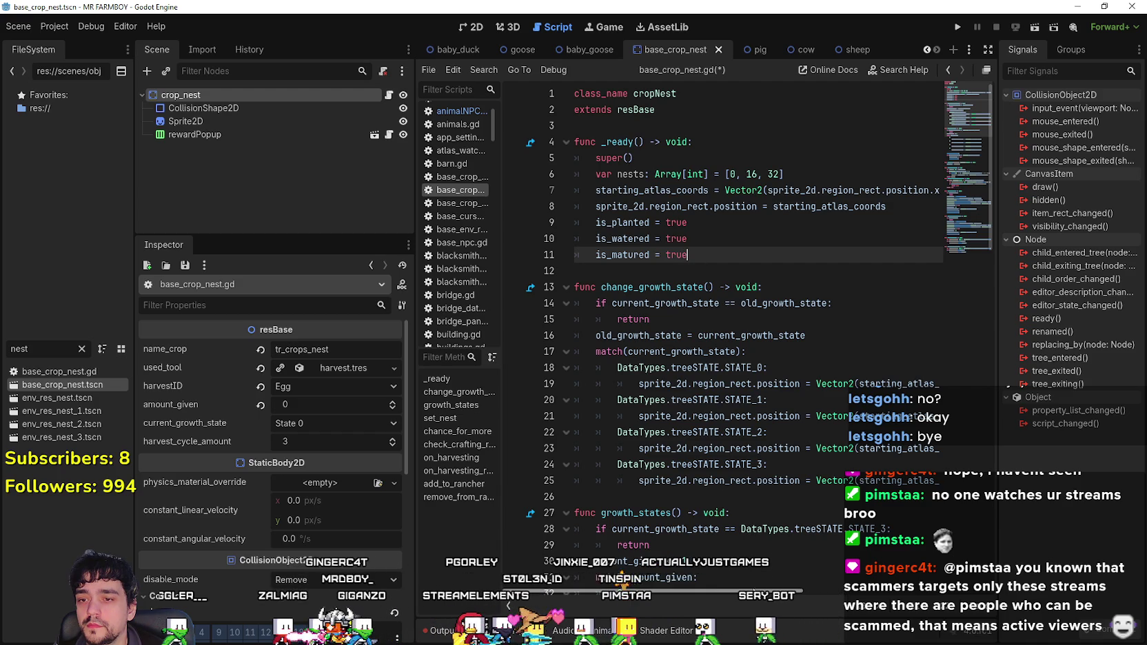
pyautogui.hscroll(10, 793, 589)
pyautogui.hscroll(-10, 586, 535)
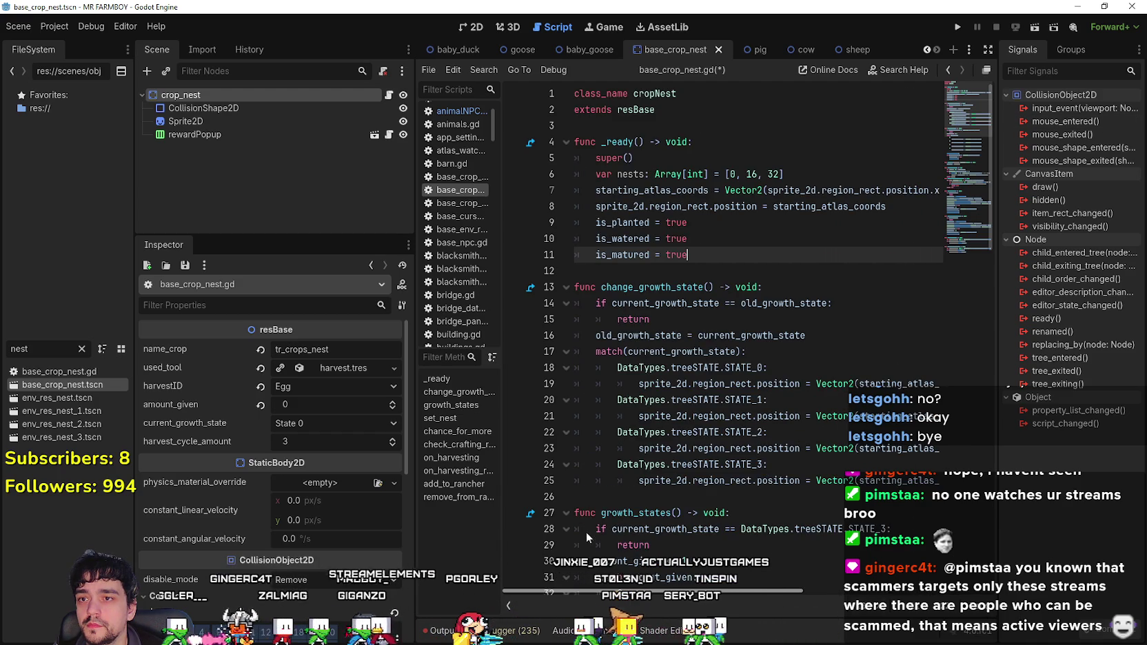
pyautogui.moveTo(688, 255)
pyautogui.mouseDown()
pyautogui.moveTo(599, 210)
pyautogui.moveTo(594, 158)
pyautogui.moveTo(575, 142)
pyautogui.mouseUp()
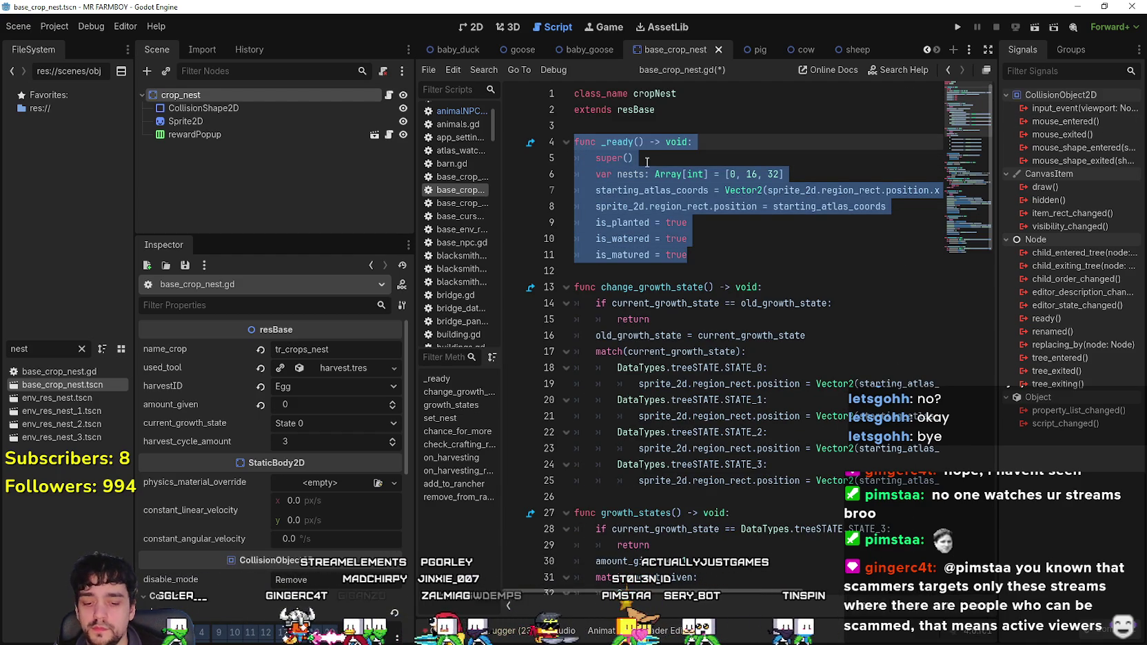
pyautogui.hotkey('ctrl', 'k')
pyautogui.click(707, 243)
pyautogui.moveTo(697, 255); pyautogui.dragTo(595, 158)
pyautogui.hotkey('ctrl', 'c')
# - Paste those setup lines into set_nest, uncomment them with Ctrl+K, and save
pyautogui.scroll(-7, 677, 266)
pyautogui.scroll(-5, 677, 266)
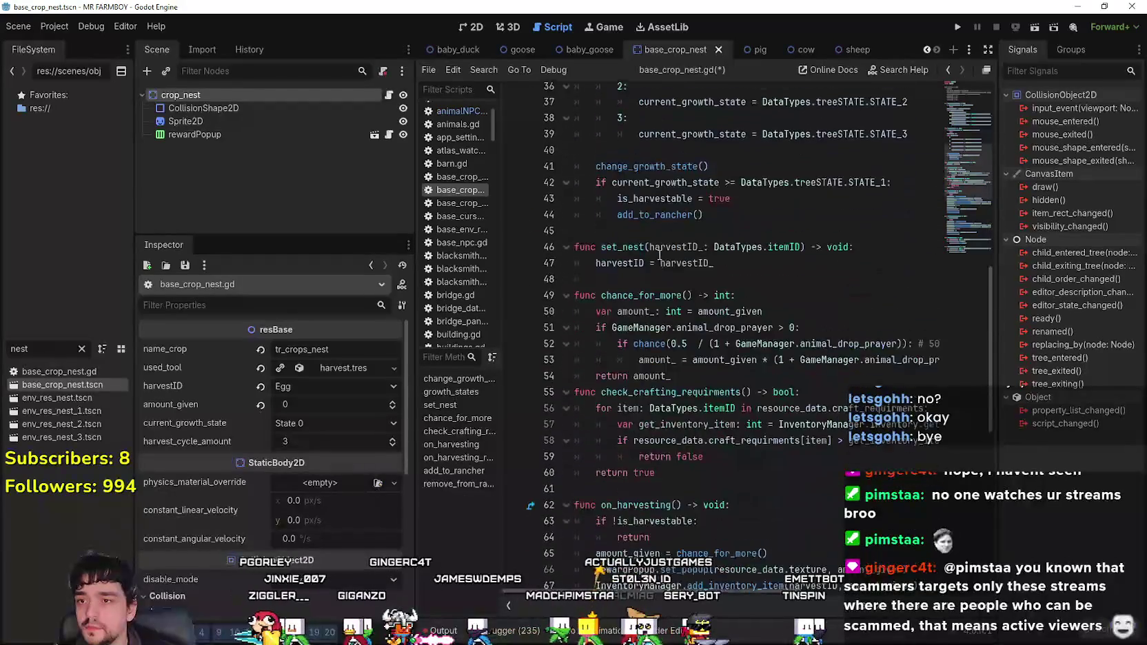
pyautogui.scroll(3, 641, 290)
pyautogui.scroll(-3, 613, 318)
pyautogui.click(696, 270)
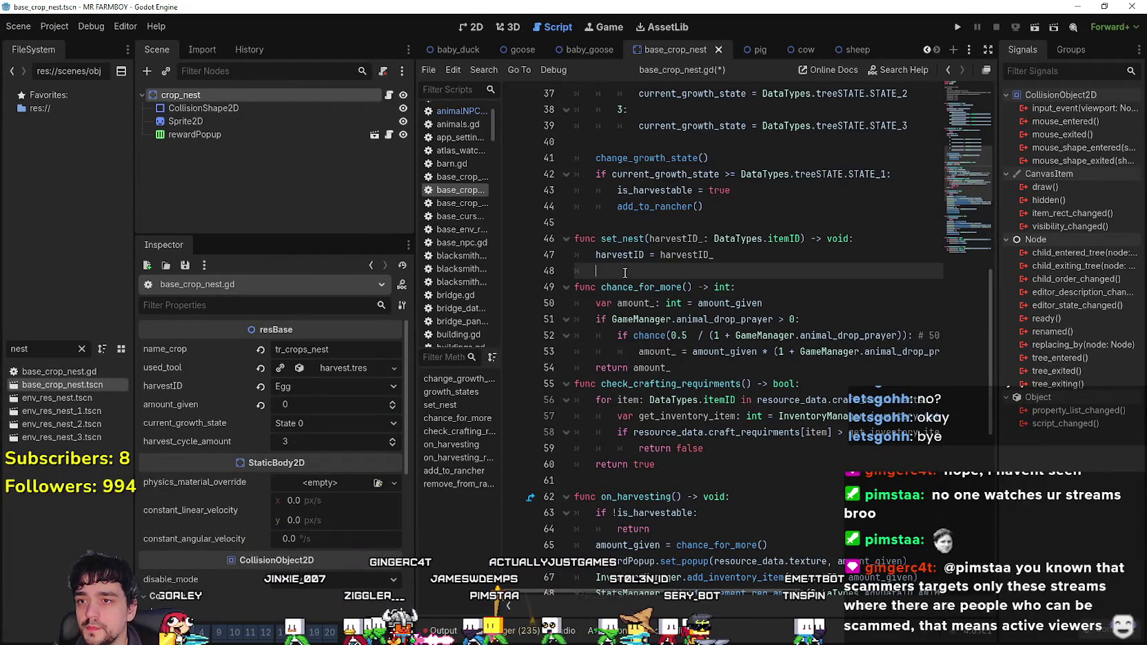
pyautogui.hotkey('ctrl', 'v')
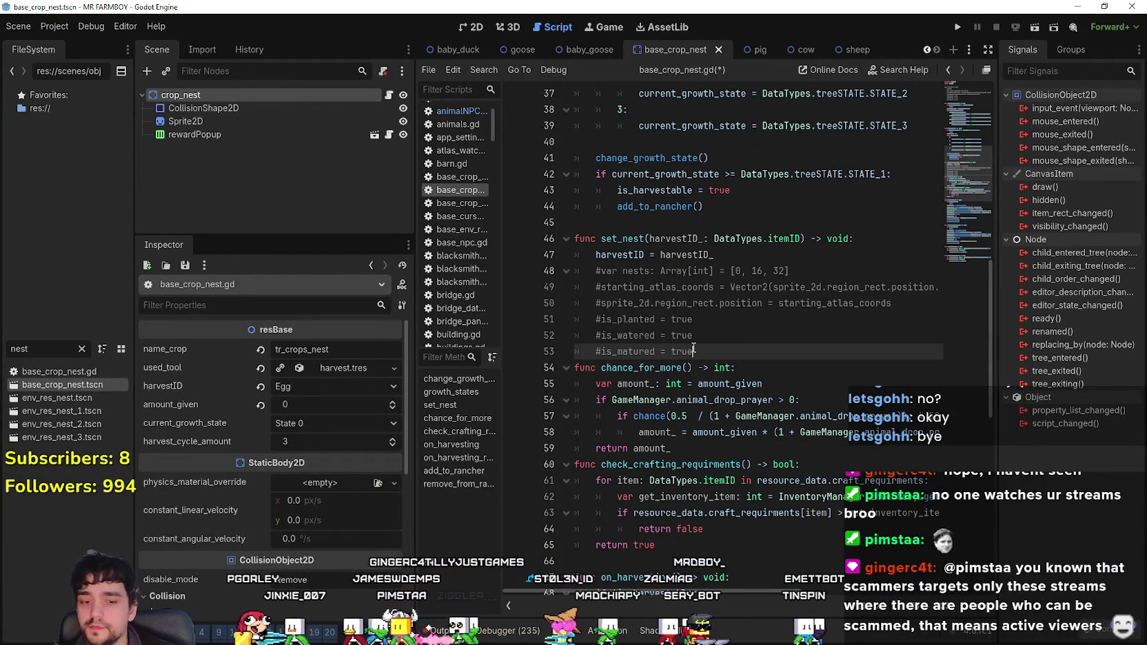
pyautogui.press('Return')
pyautogui.moveTo(736, 350)
pyautogui.mouseDown()
pyautogui.moveTo(579, 335)
pyautogui.moveTo(555, 276)
pyautogui.mouseUp()
pyautogui.hotkey('ctrl', 'k')
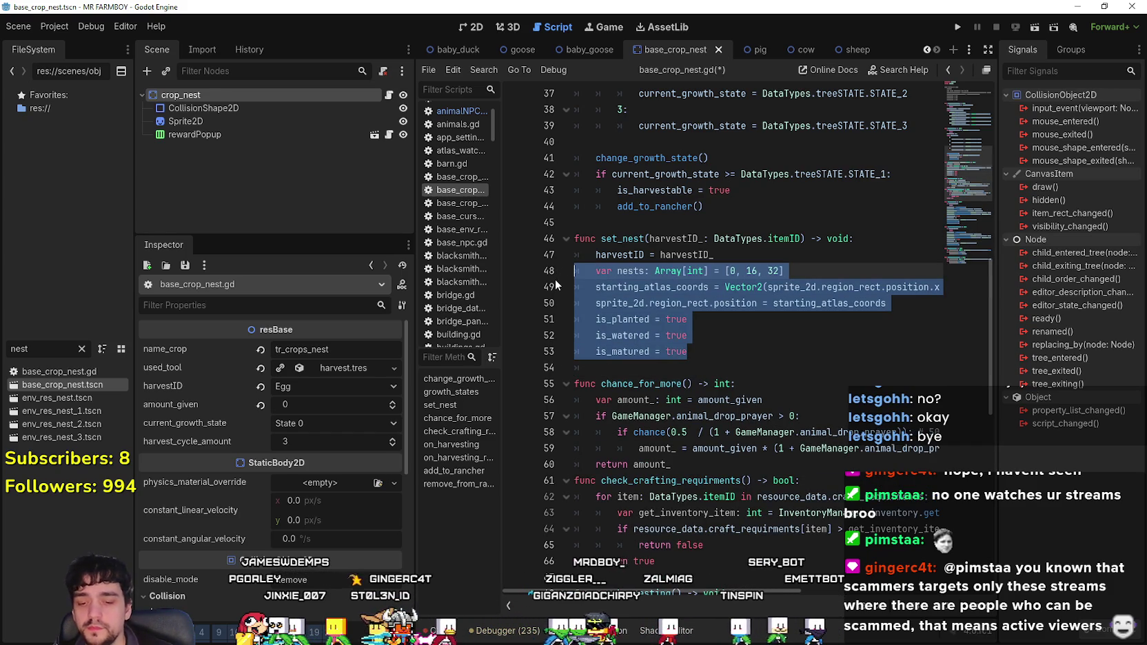
pyautogui.click(621, 316)
pyautogui.click(748, 351)
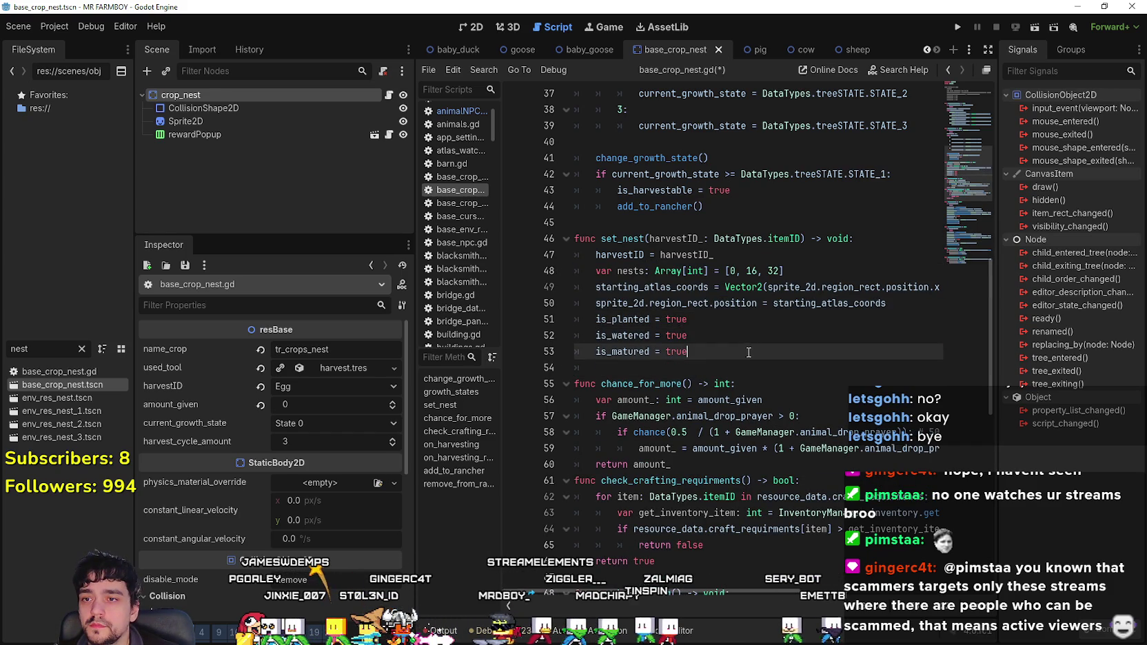
pyautogui.hotkey('ctrl', 's')
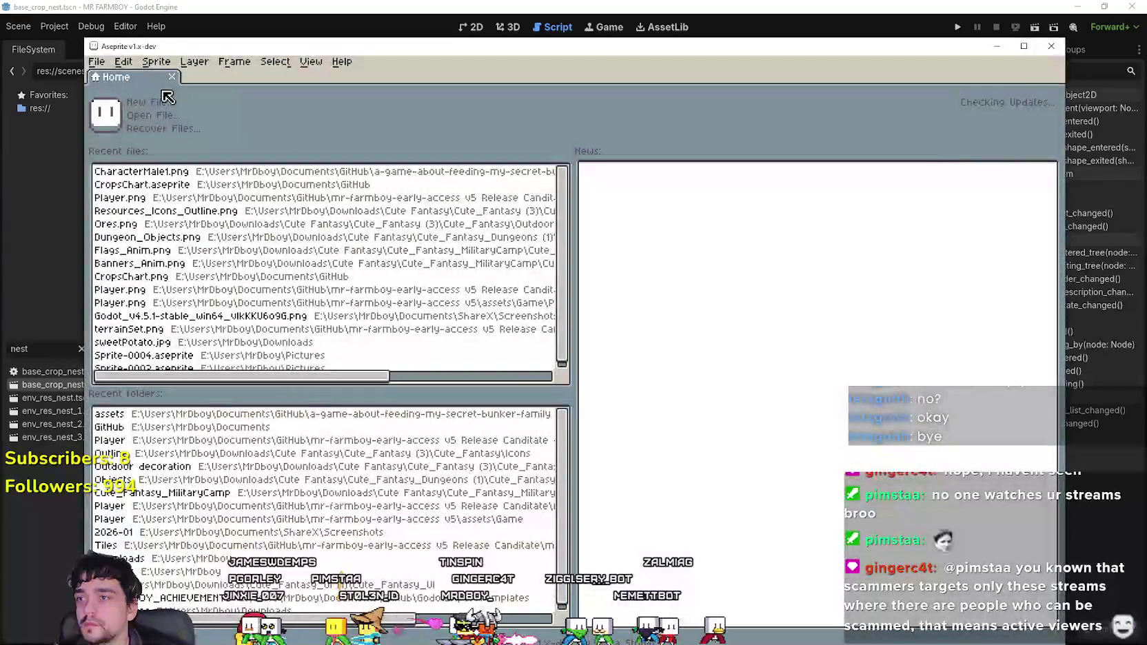
# - In Aseprite's File > Open, browse Documents/GitHub into the mr-farmboy-v5.RC project folder
pyautogui.click(128, 62)
pyautogui.moveTo(96, 61)
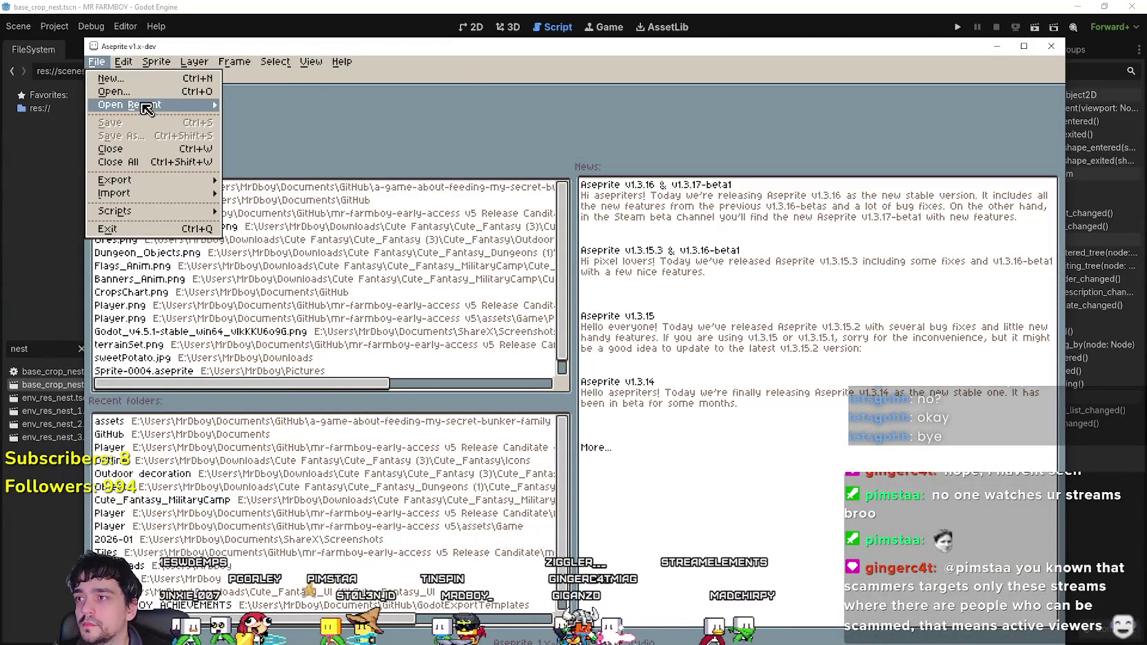
pyautogui.moveTo(138, 105)
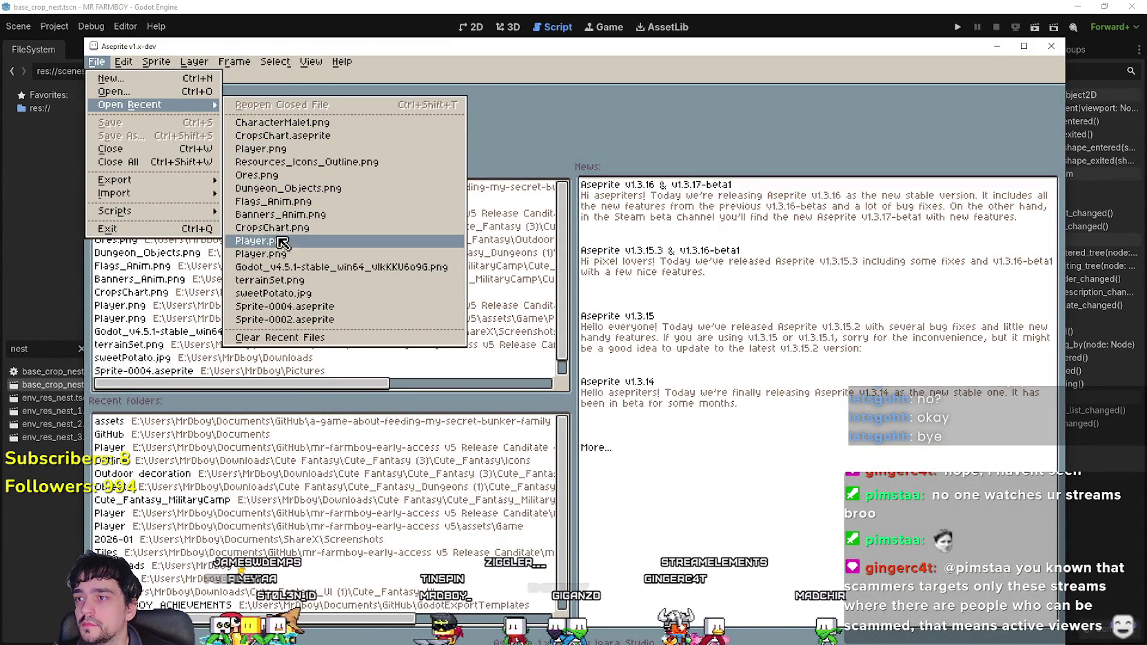
pyautogui.click(148, 94)
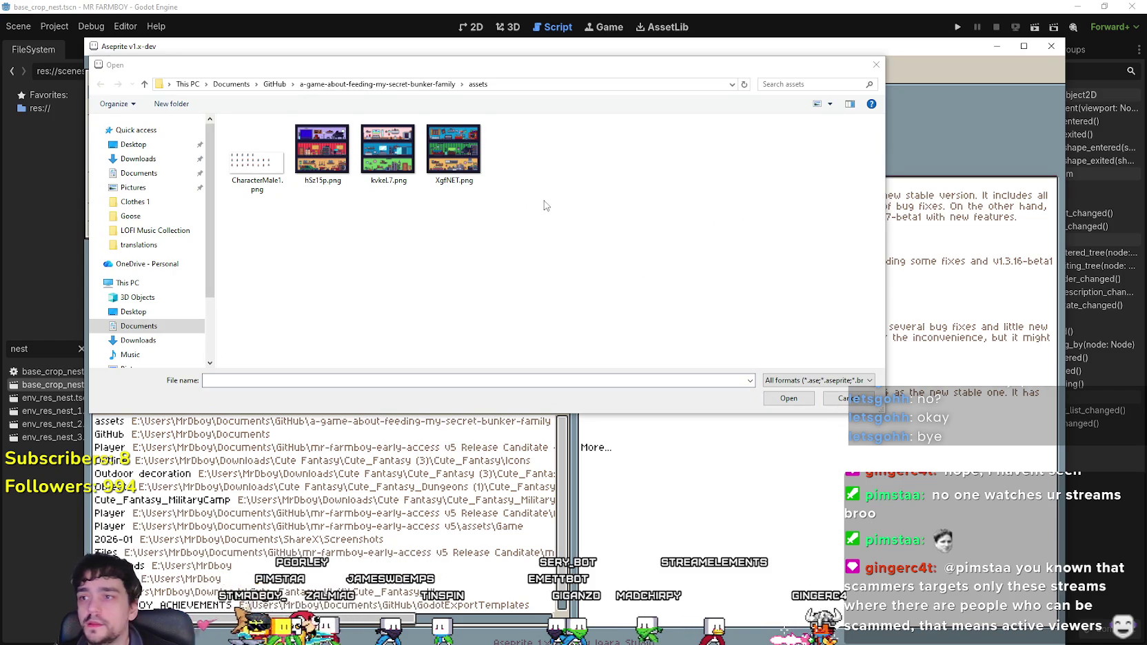
pyautogui.moveTo(397, 66); pyautogui.dragTo(551, 107)
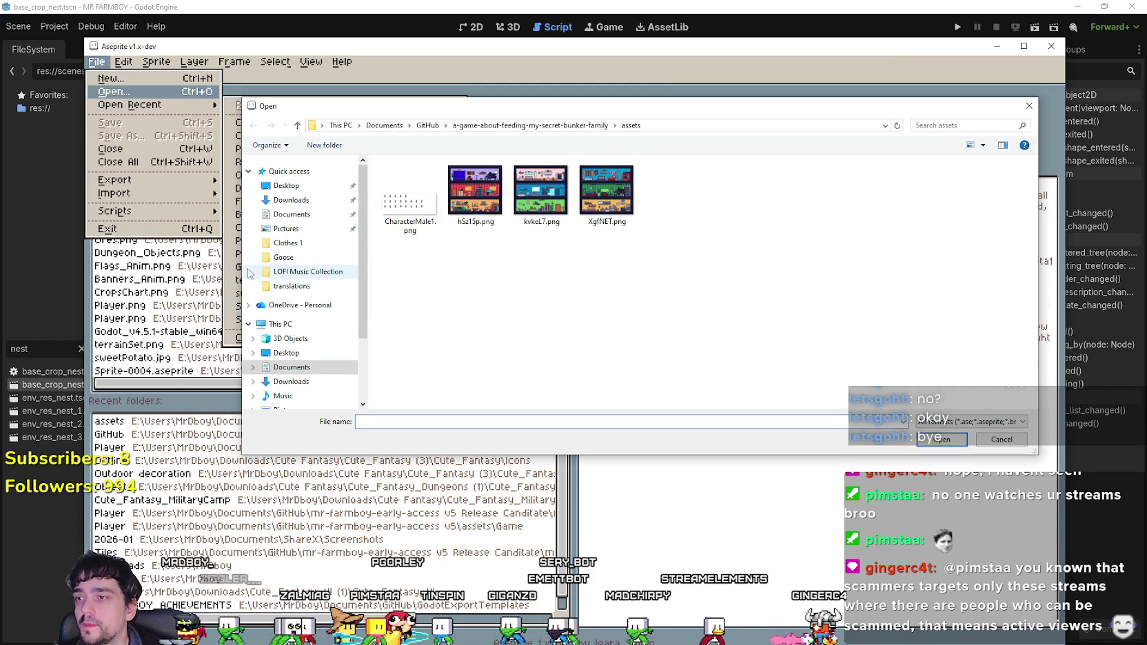
pyautogui.click(310, 215)
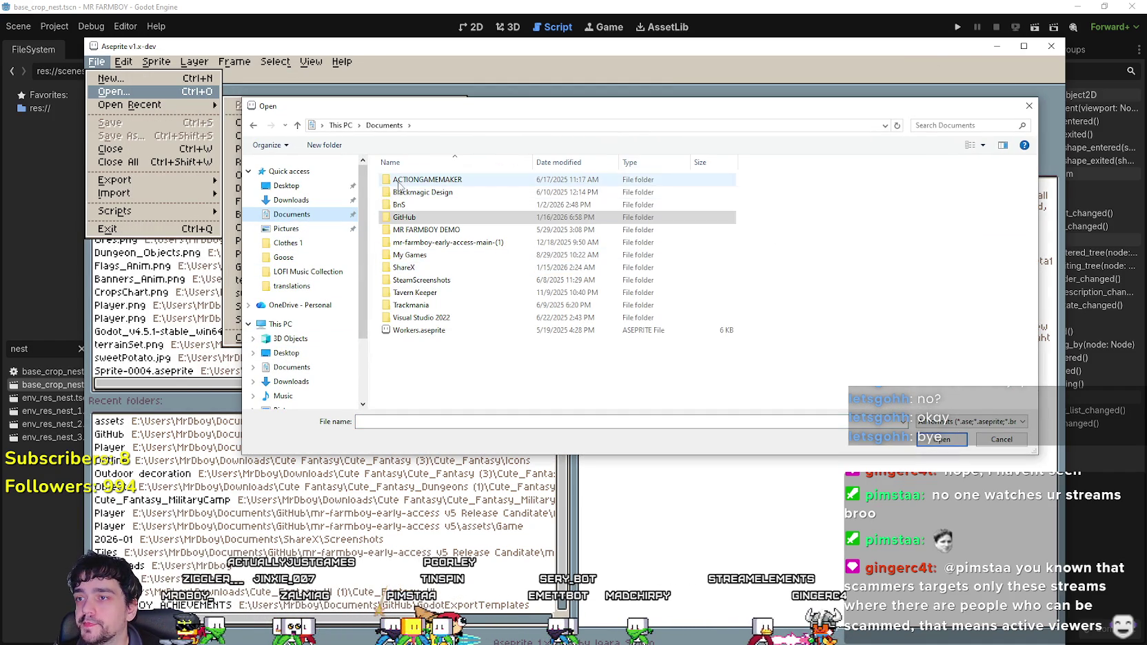
pyautogui.doubleClick(407, 218)
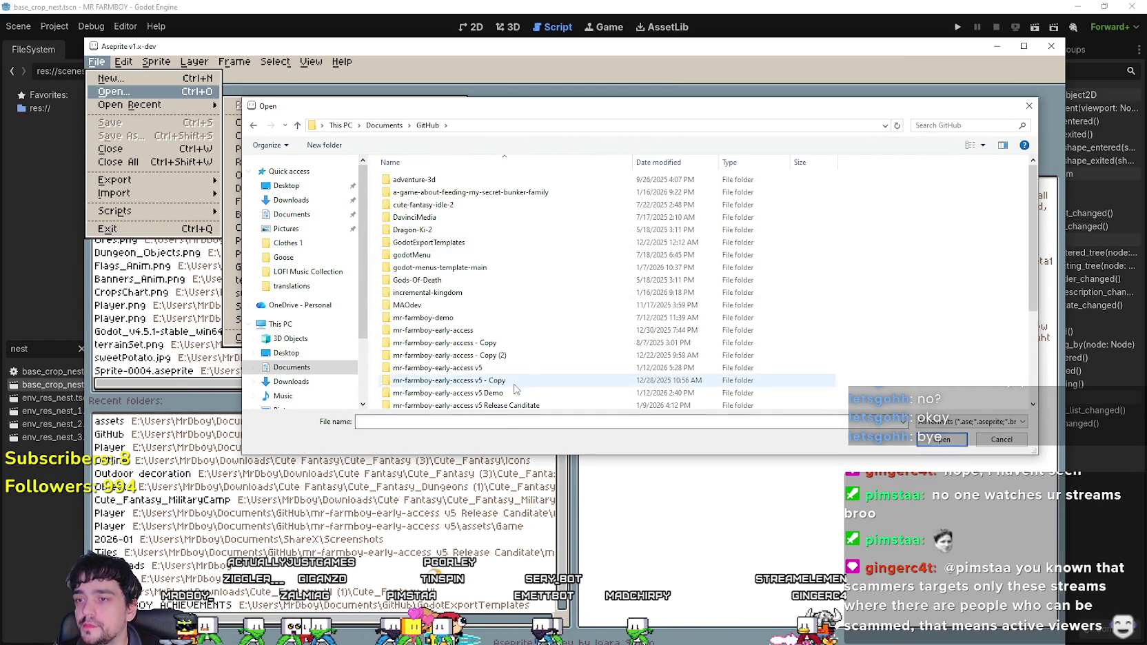
pyautogui.scroll(-5, 483, 310)
pyautogui.doubleClick(495, 352)
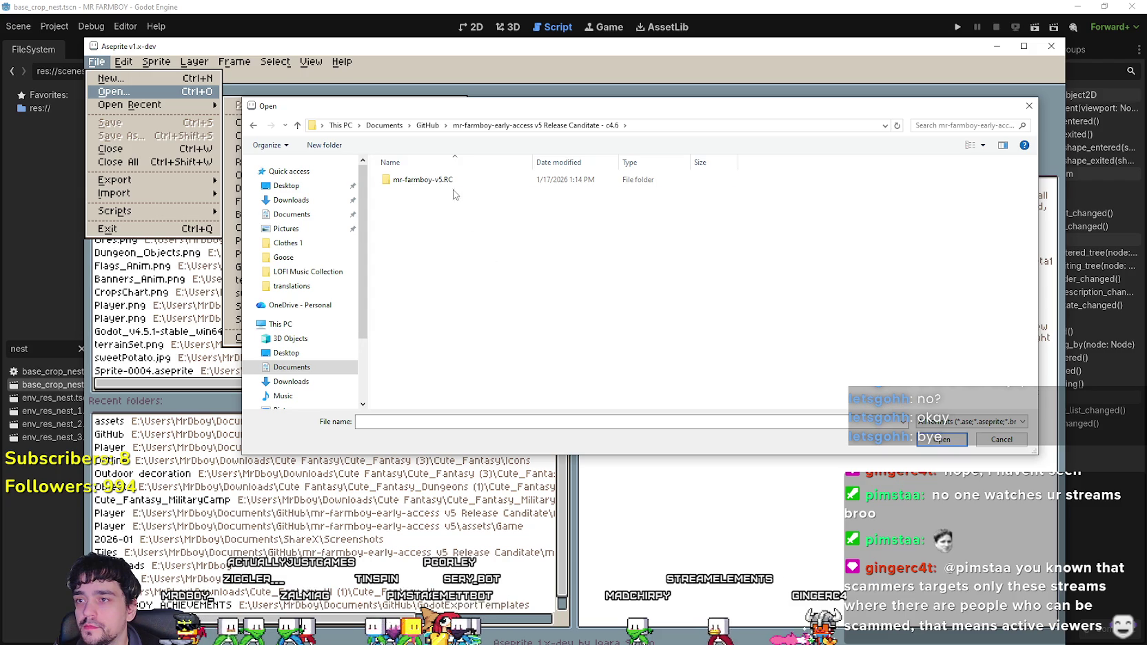
pyautogui.doubleClick(422, 180)
# - Look through addons, .godot and data, then open Player.png from assets/Game/Player
pyautogui.doubleClick(426, 205)
pyautogui.hotkey('alt', 'Left')
pyautogui.click(402, 193)
pyautogui.doubleClick(402, 193)
pyautogui.hotkey('alt', 'Left')
pyautogui.click(412, 234)
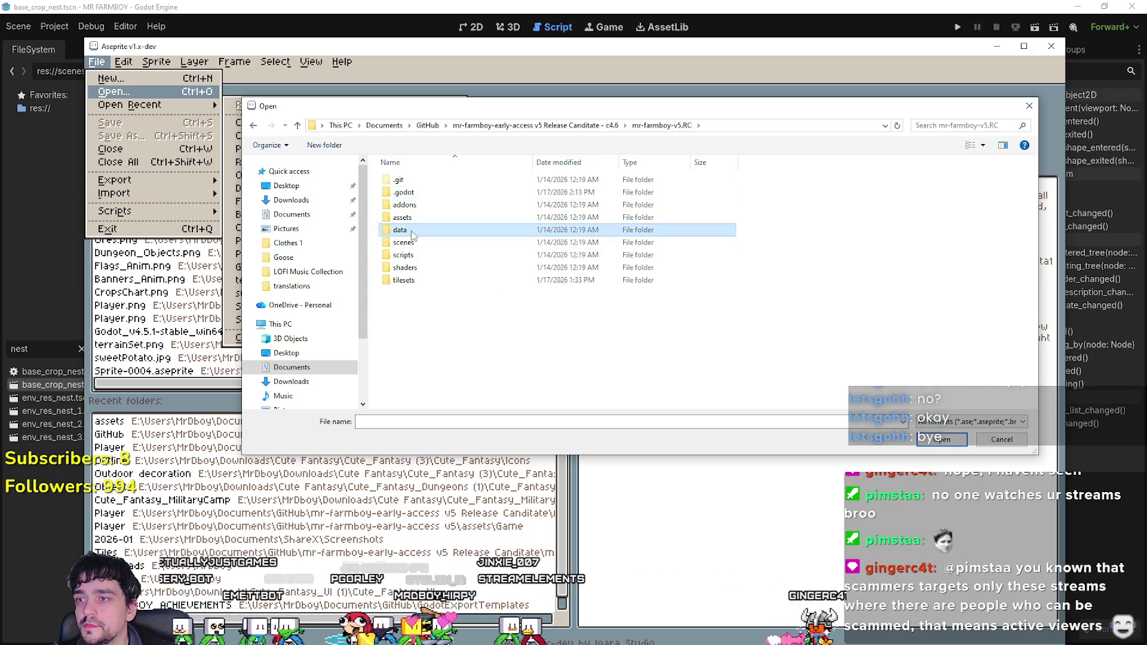
pyautogui.doubleClick(411, 234)
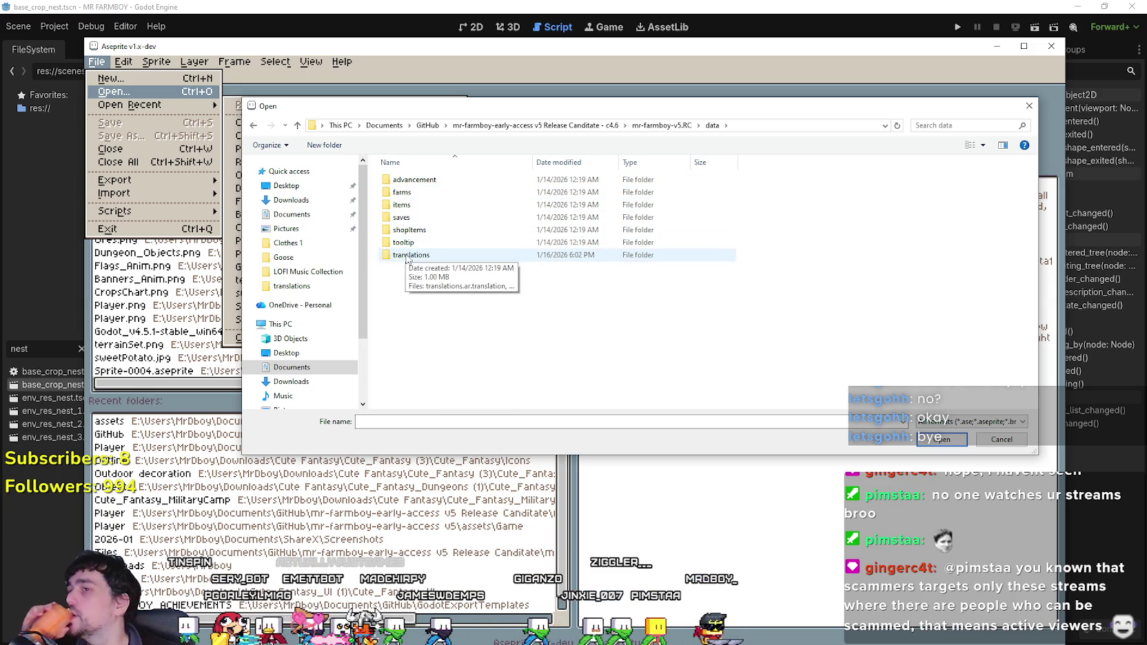
pyautogui.click(650, 129)
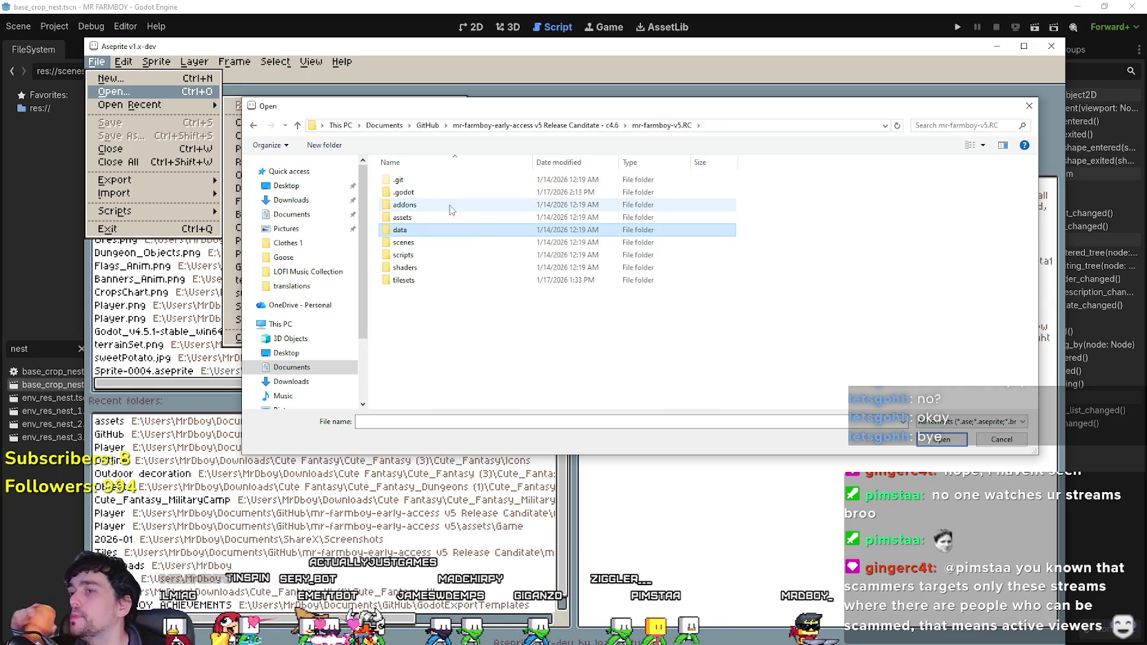
pyautogui.doubleClick(419, 189)
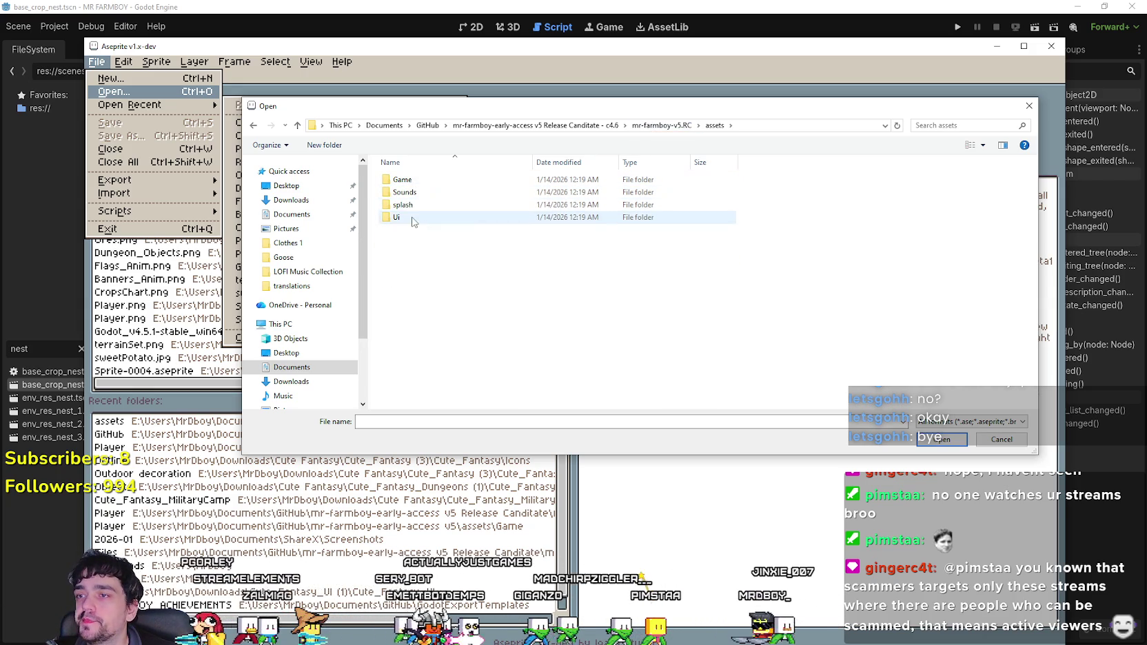
pyautogui.doubleClick(402, 182)
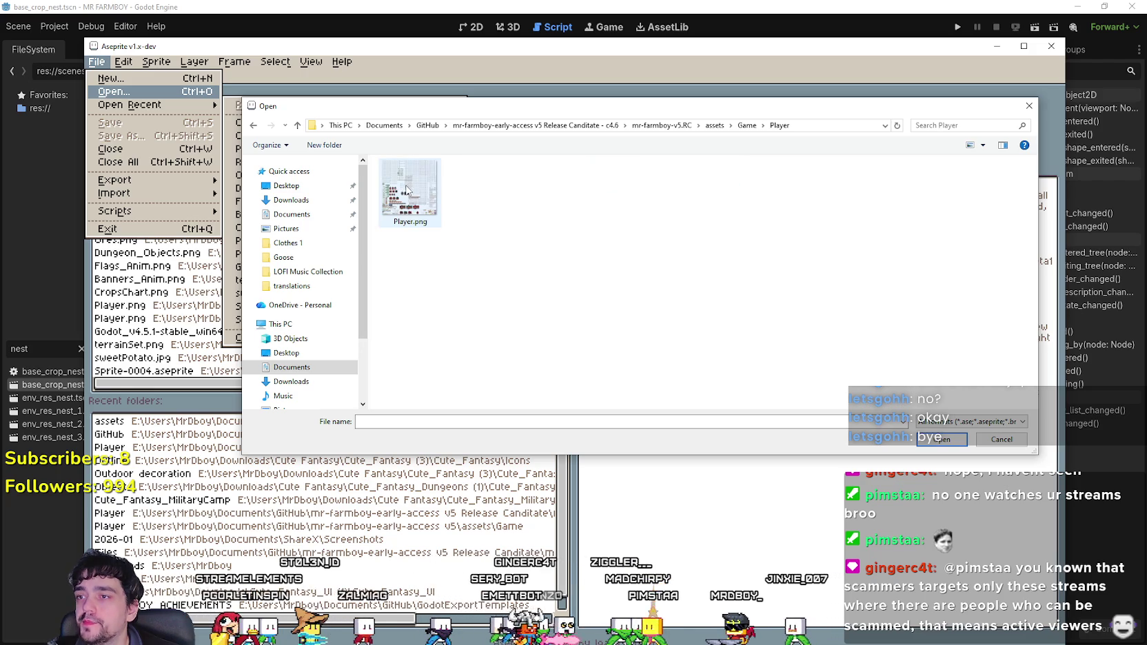
pyautogui.doubleClick(407, 190)
pyautogui.moveTo(496, 331)
pyautogui.mouseDown()
pyautogui.moveTo(511, 210)
pyautogui.moveTo(600, 172)
pyautogui.mouseUp()
# - Zoom and pan across the sheet's character, house, barn and crop rows
pyautogui.scroll(3, 600, 172)
pyautogui.scroll(-3, 600, 172)
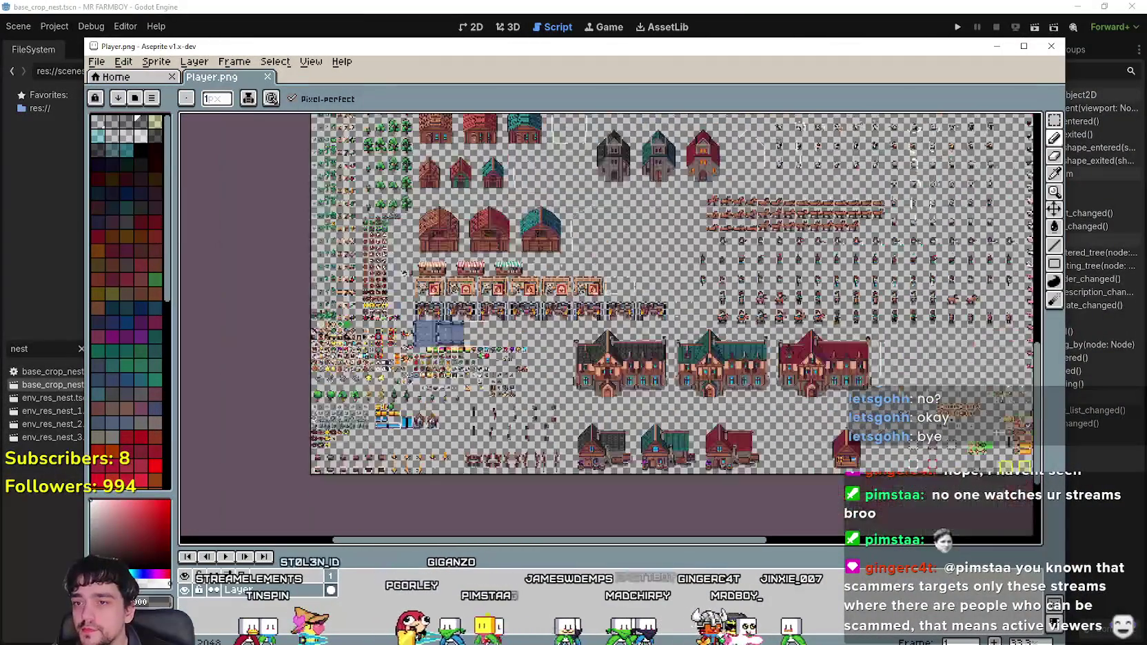
pyautogui.scroll(3, 422, 455)
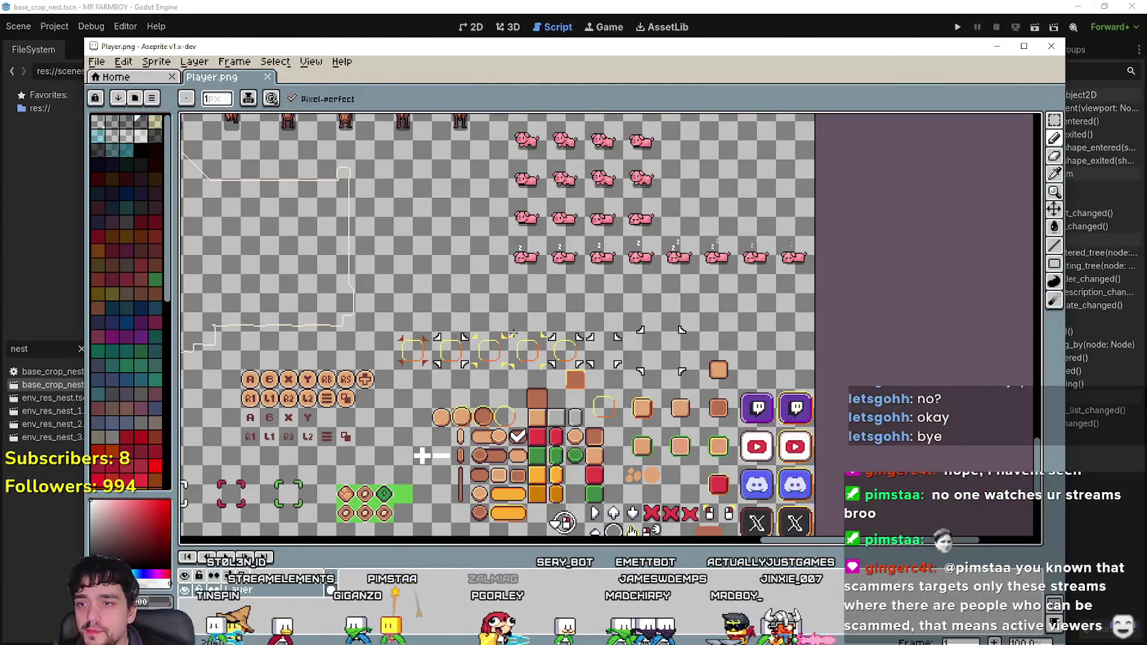
pyautogui.moveTo(422, 455)
pyautogui.mouseDown()
pyautogui.moveTo(597, 300)
pyautogui.moveTo(743, 397)
pyautogui.mouseUp()
pyautogui.scroll(-1, 729, 379)
pyautogui.scroll(-1, 657, 324)
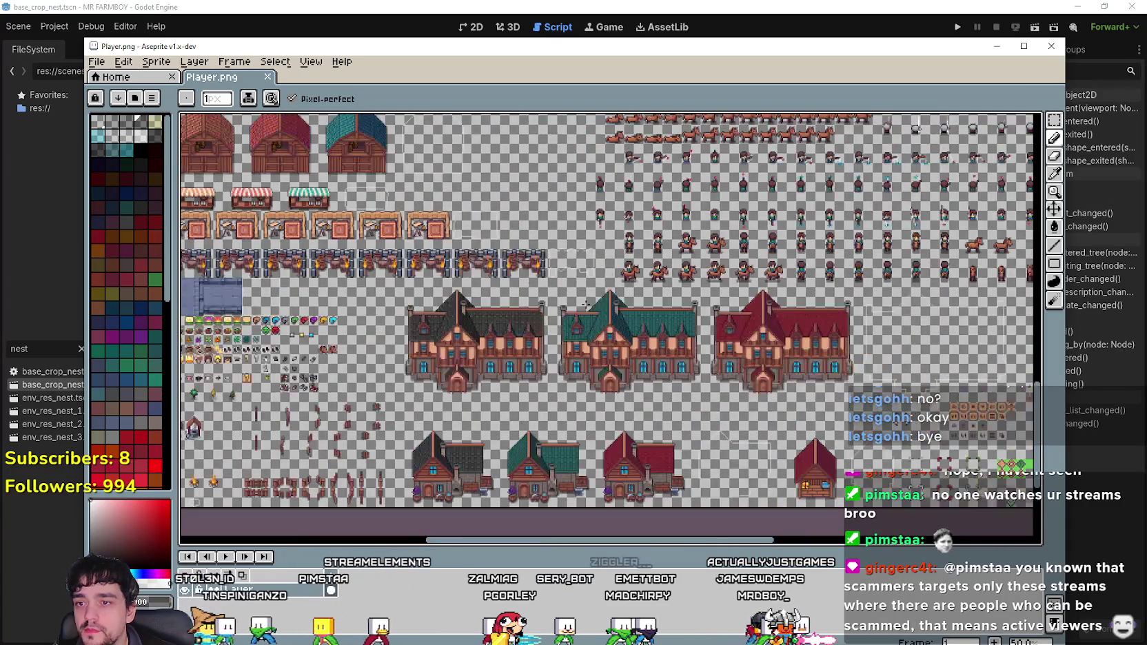
pyautogui.scroll(-1, 657, 324)
pyautogui.scroll(1, 620, 359)
pyautogui.moveTo(621, 359)
pyautogui.mouseDown()
pyautogui.moveTo(507, 433)
pyautogui.moveTo(545, 179)
pyautogui.moveTo(585, 114)
pyautogui.moveTo(791, 205)
pyautogui.mouseUp()
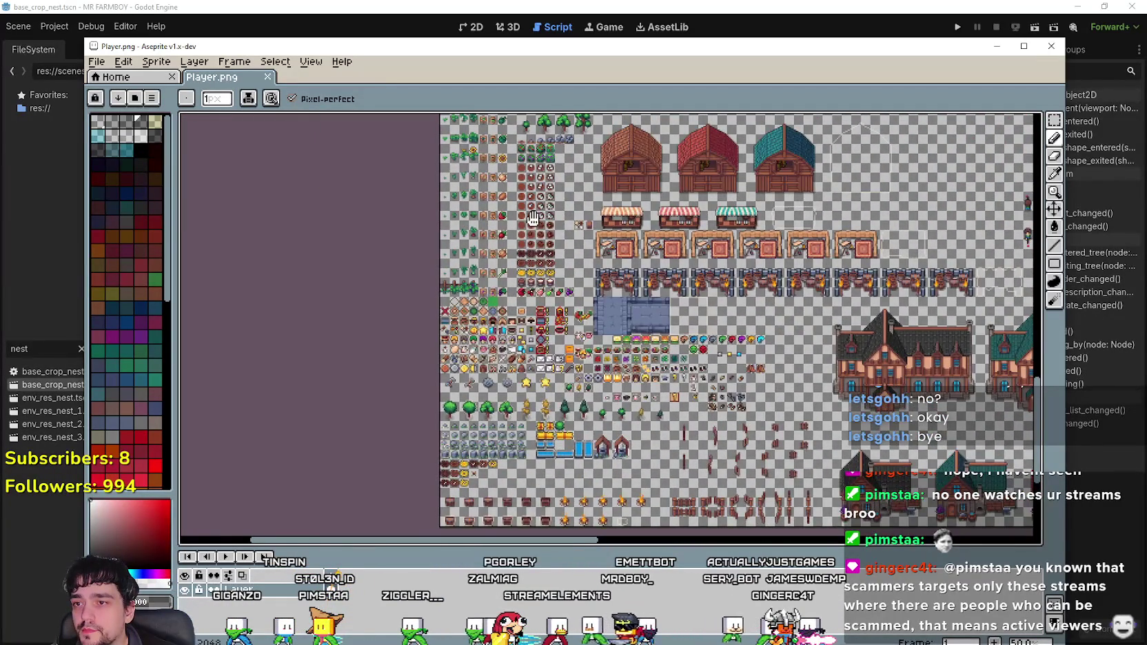
pyautogui.scroll(3, 524, 200)
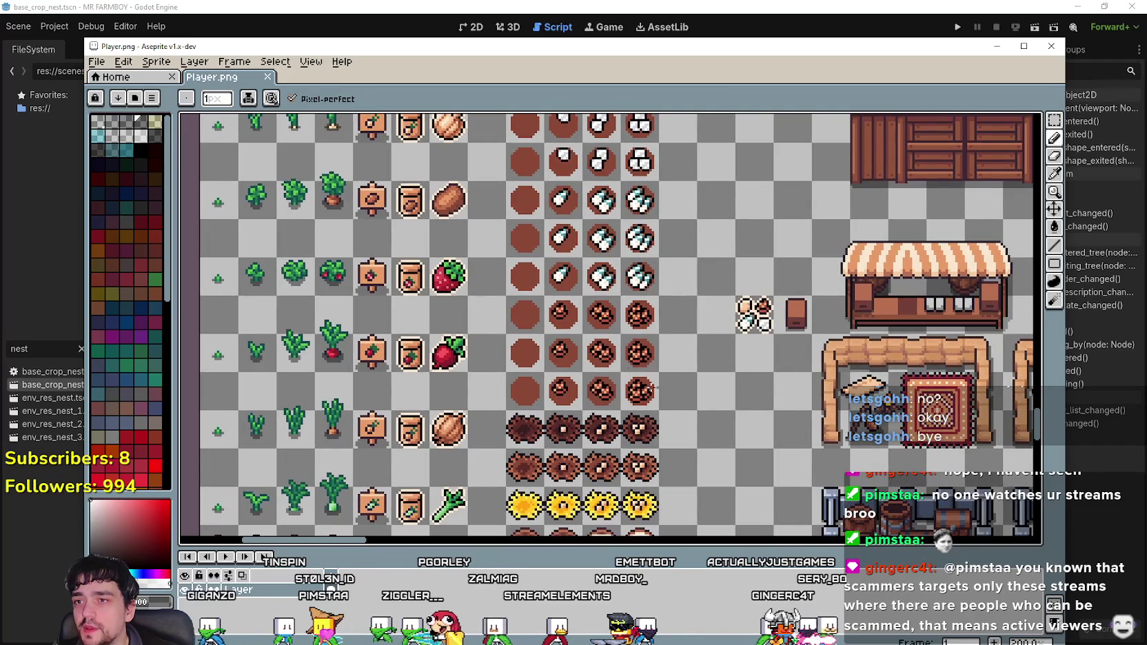
pyautogui.moveTo(669, 369); pyautogui.dragTo(638, 445)
pyautogui.moveTo(590, 390); pyautogui.dragTo(575, 183)
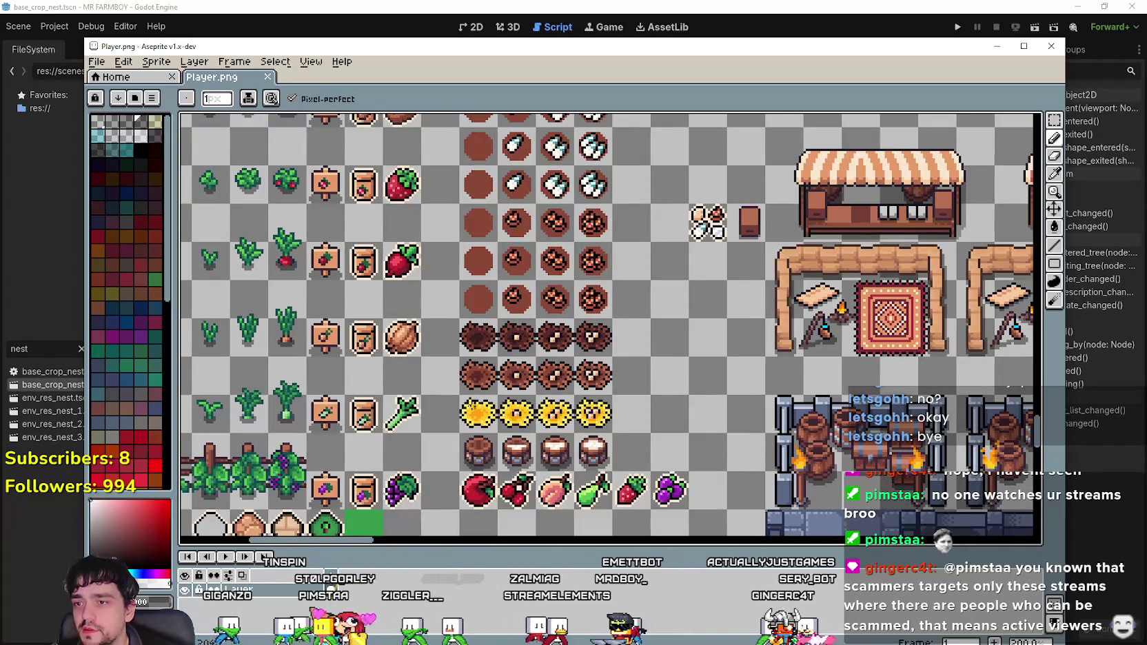
pyautogui.moveTo(399, 283); pyautogui.dragTo(423, 381)
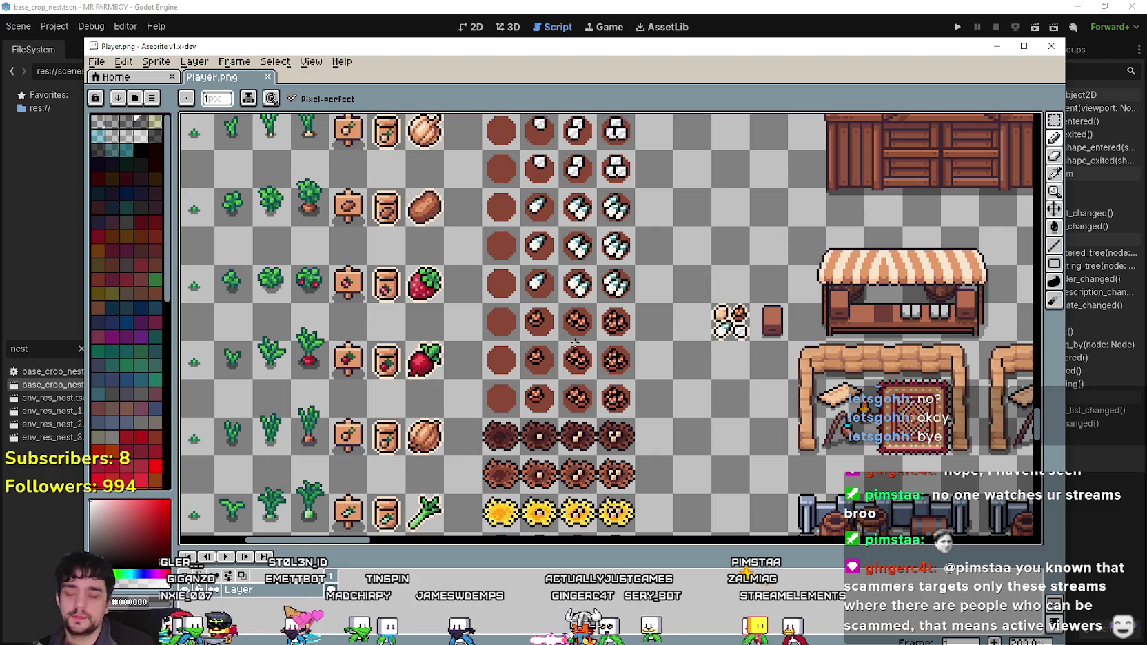
pyautogui.scroll(-2, 582, 366)
pyautogui.scroll(1, 759, 276)
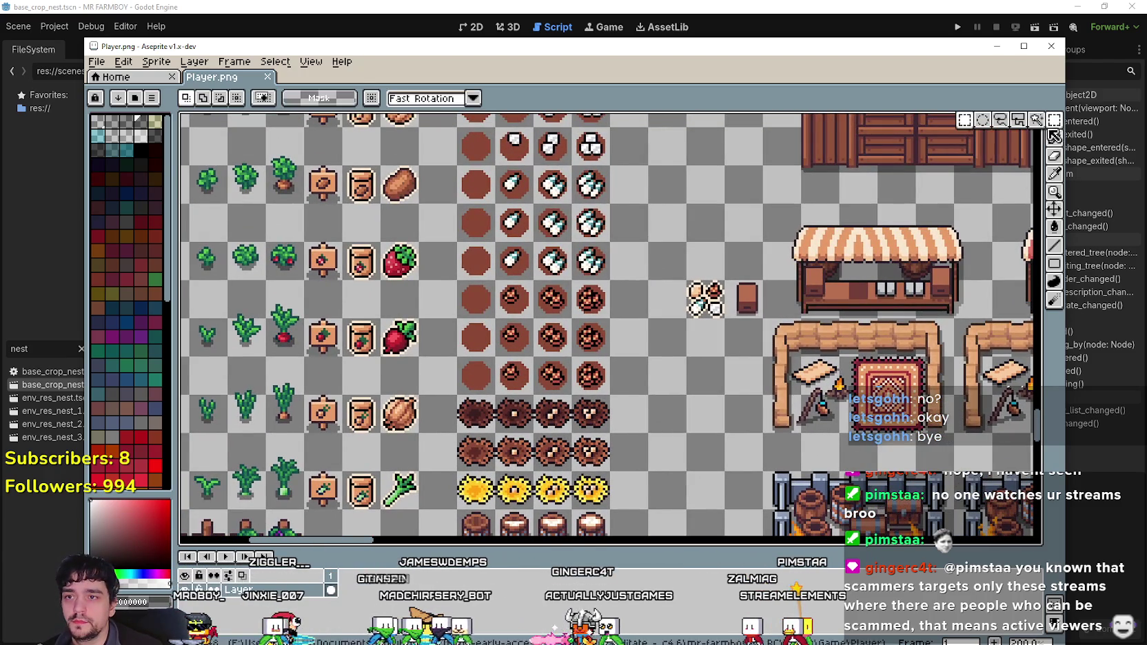
# - Marquee-select the nest sprite rows to inspect them, then move Aseprite aside for Godot
pyautogui.click(1054, 120)
pyautogui.scroll(2, 560, 354)
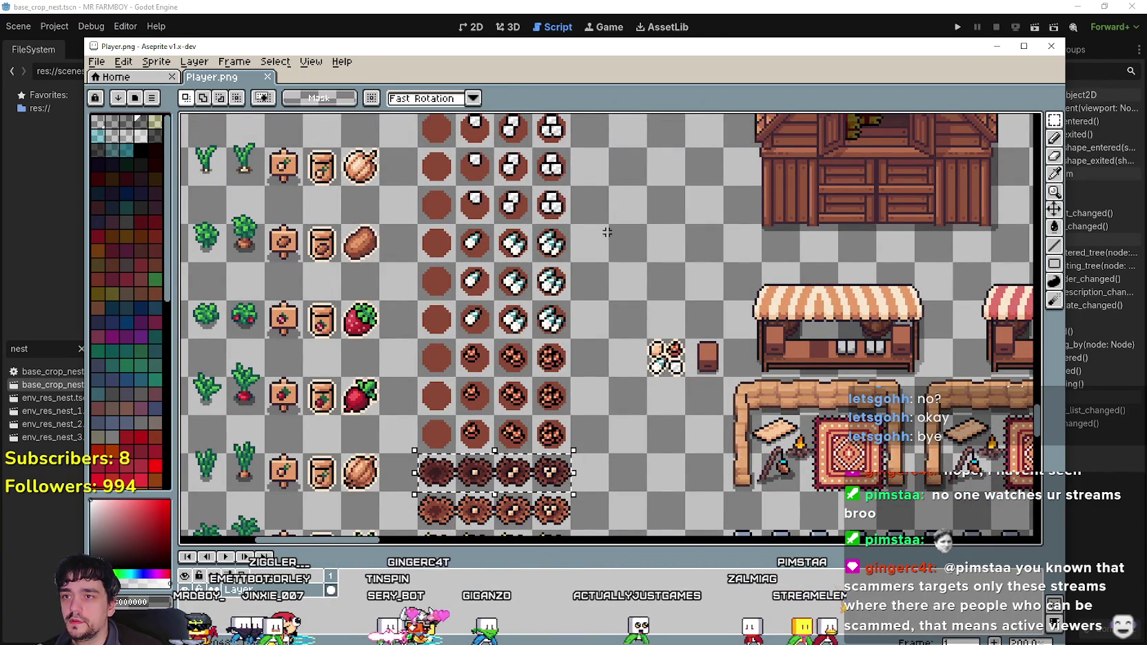
pyautogui.scroll(-2, 508, 315)
pyautogui.moveTo(504, 428); pyautogui.dragTo(504, 465)
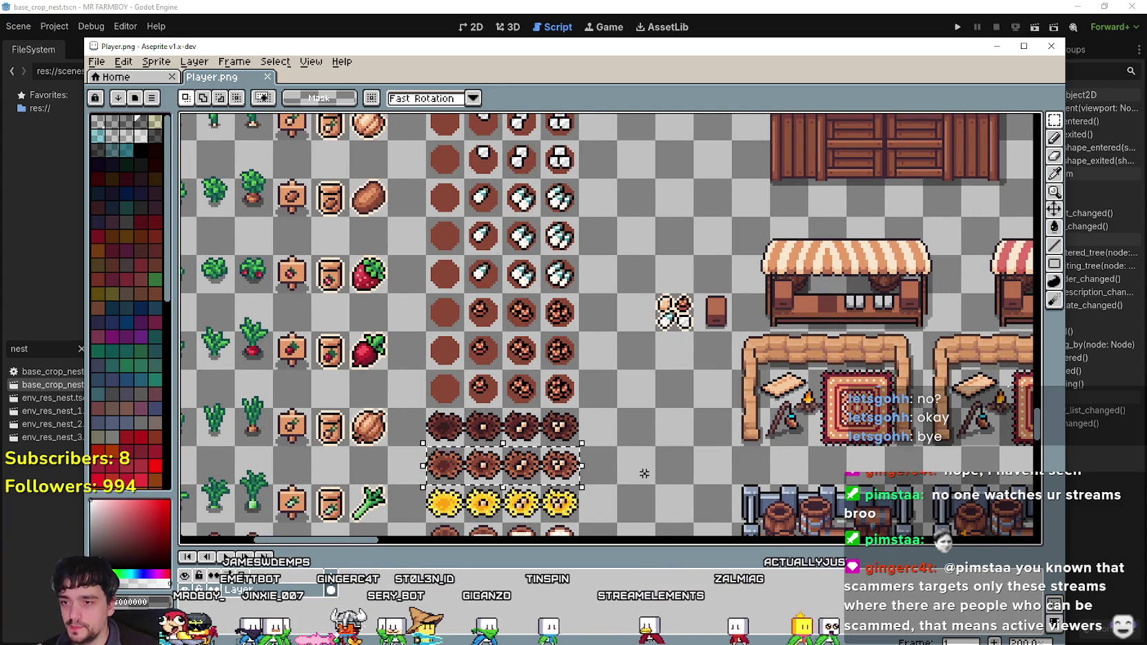
pyautogui.click(505, 502)
pyautogui.scroll(-4, 505, 502)
pyautogui.scroll(3, 511, 427)
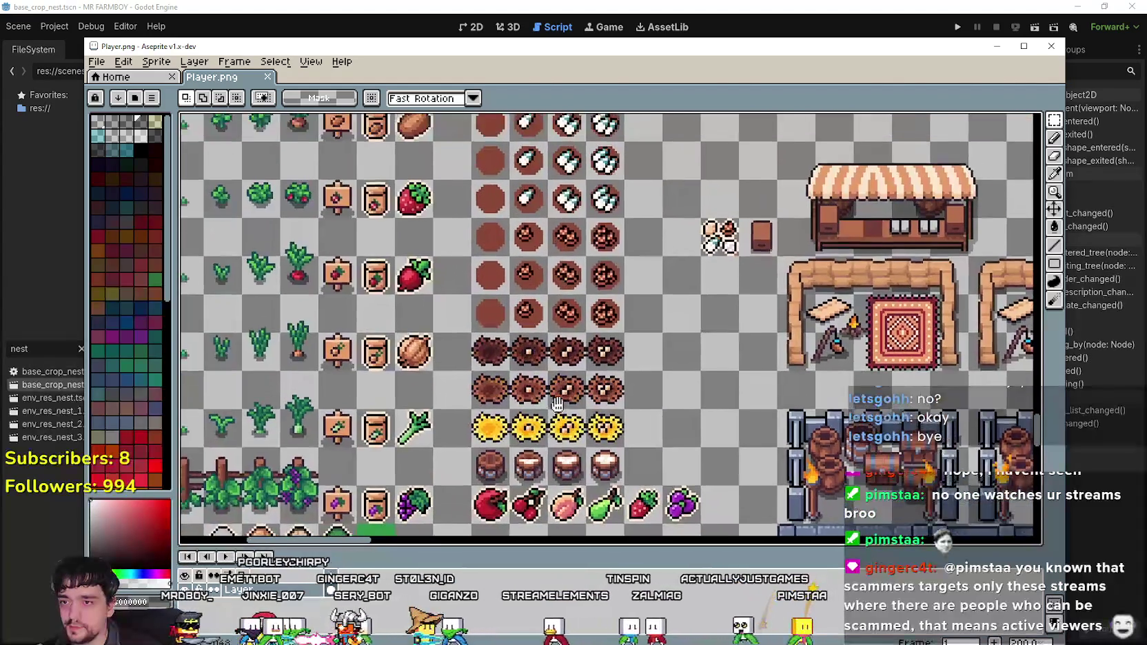
pyautogui.moveTo(575, 311); pyautogui.dragTo(557, 320)
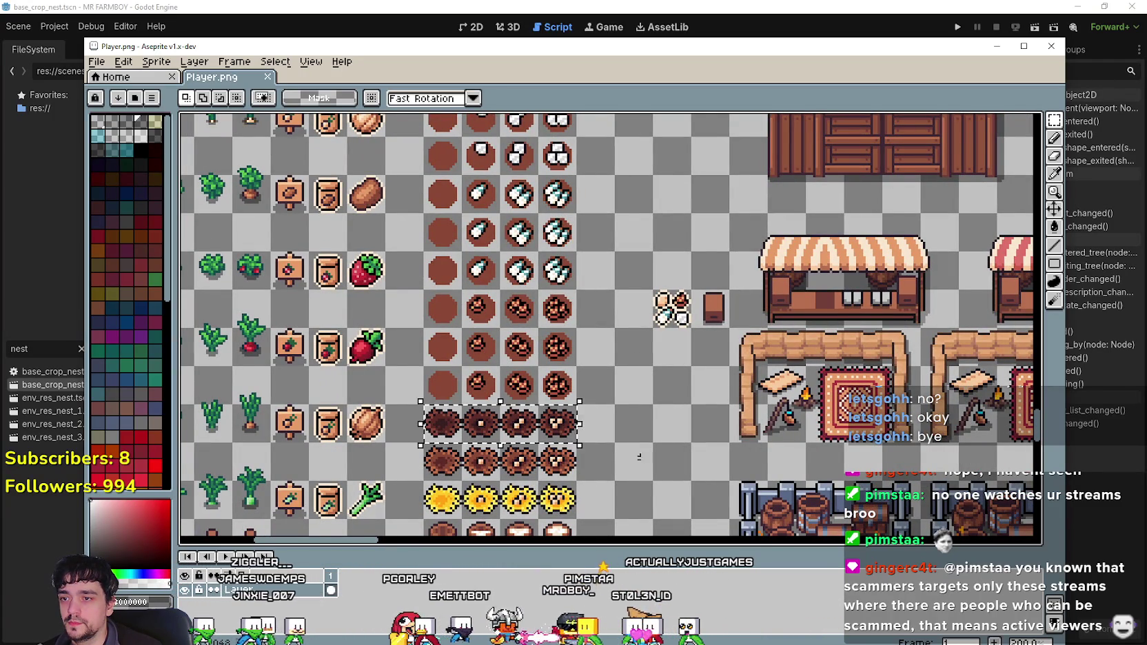
pyautogui.click(434, 463)
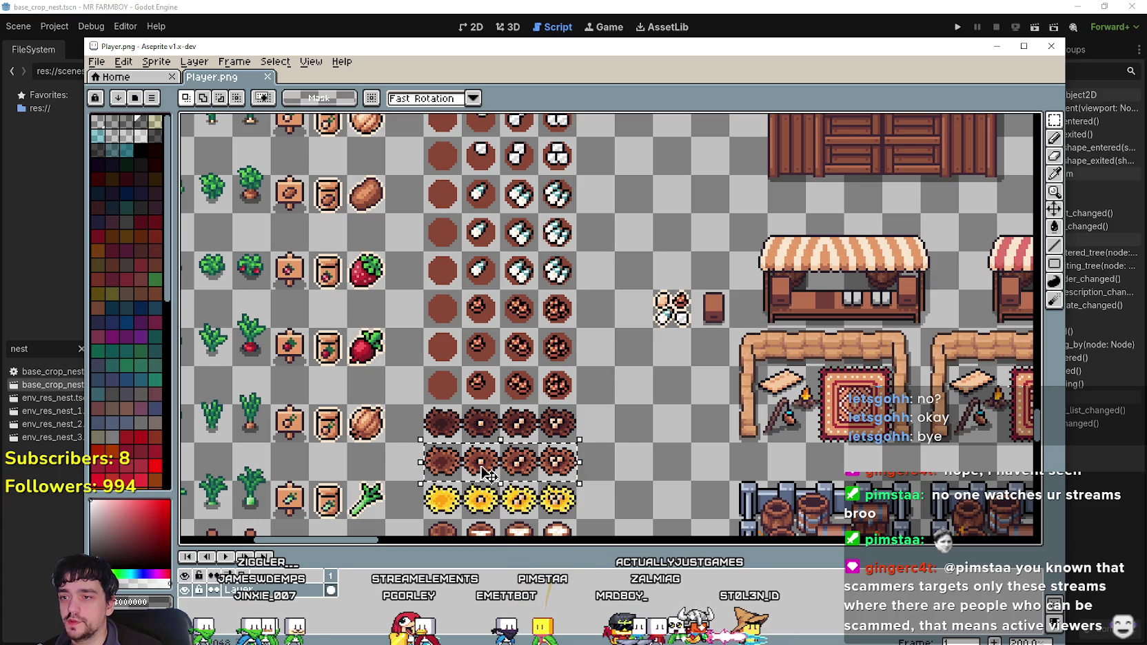
pyautogui.scroll(-2, 611, 431)
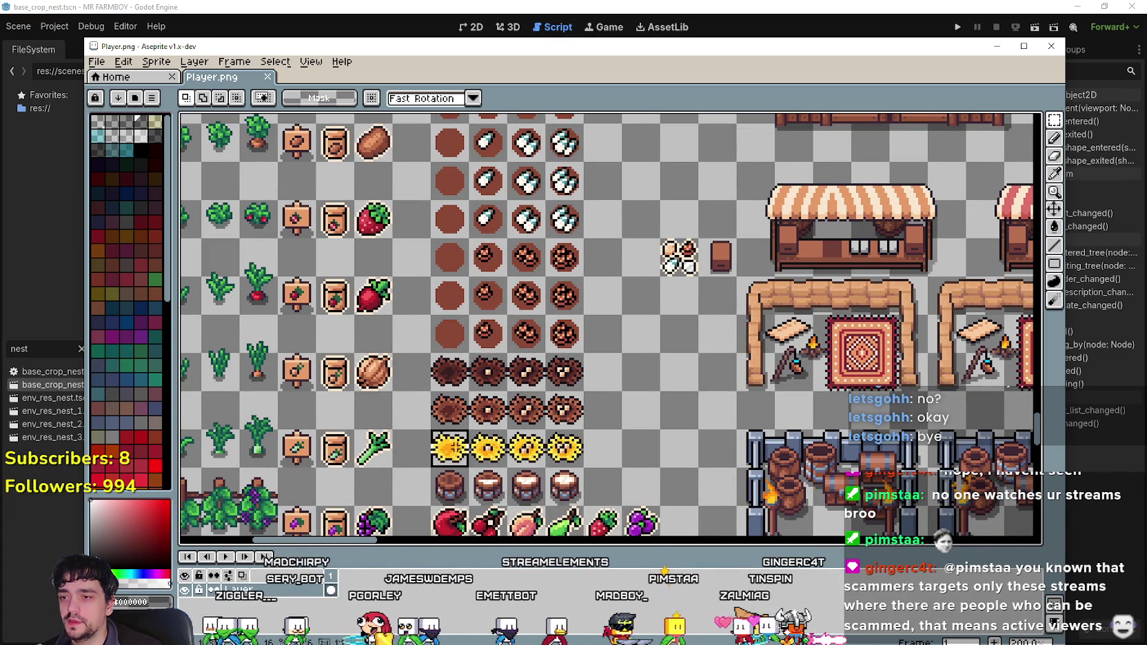
pyautogui.moveTo(666, 451)
pyautogui.mouseDown()
pyautogui.moveTo(572, 336)
pyautogui.moveTo(510, 408)
pyautogui.mouseUp()
pyautogui.moveTo(445, 278)
pyautogui.mouseDown()
pyautogui.moveTo(580, 282)
pyautogui.moveTo(535, 230)
pyautogui.mouseUp()
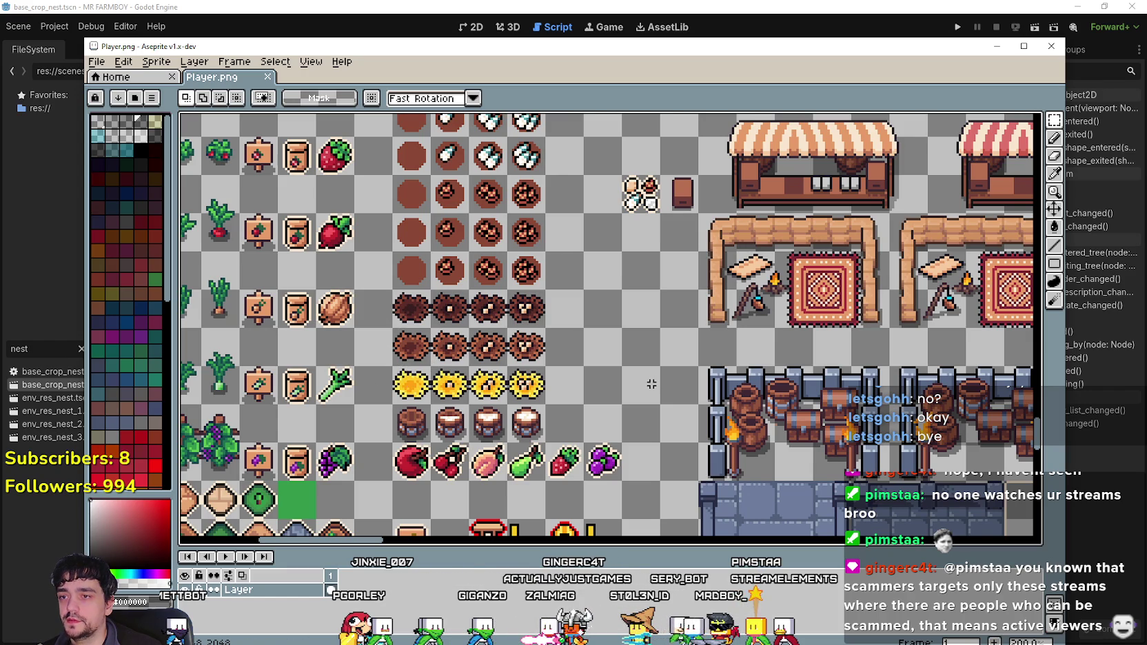
pyautogui.moveTo(331, 50); pyautogui.dragTo(1048, 227)
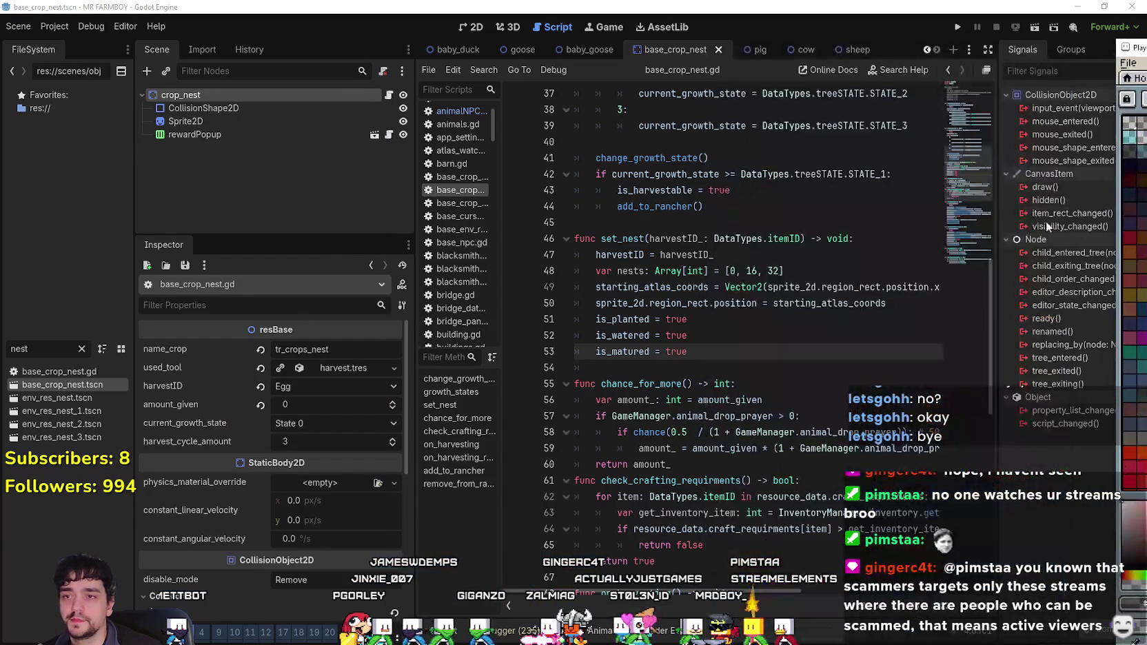
# - View the crop_nest scene's nest sprite in Godot's 2D view
pyautogui.click(701, 347)
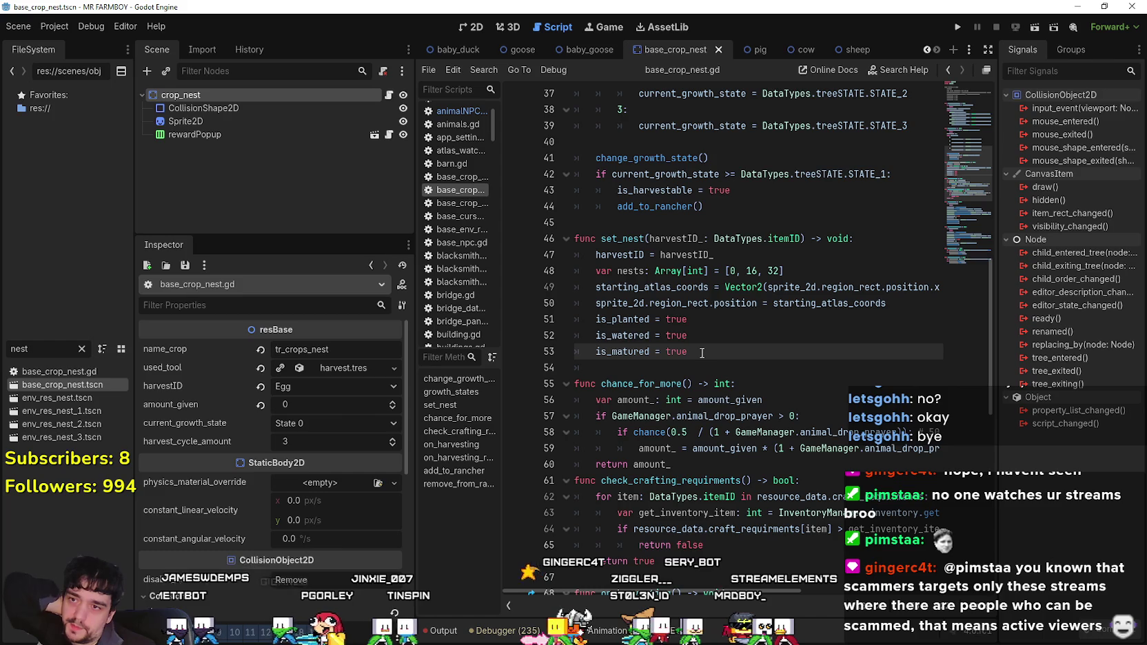
pyautogui.moveTo(724, 593)
pyautogui.mouseDown()
pyautogui.moveTo(917, 584)
pyautogui.moveTo(560, 514)
pyautogui.mouseUp()
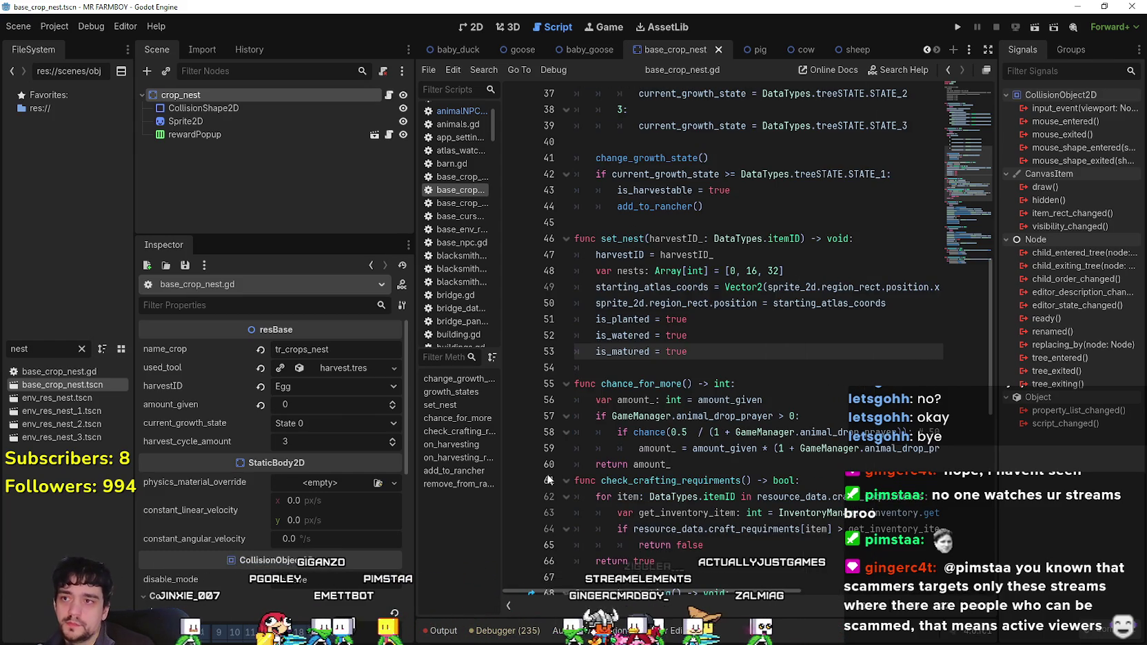
pyautogui.click(458, 29)
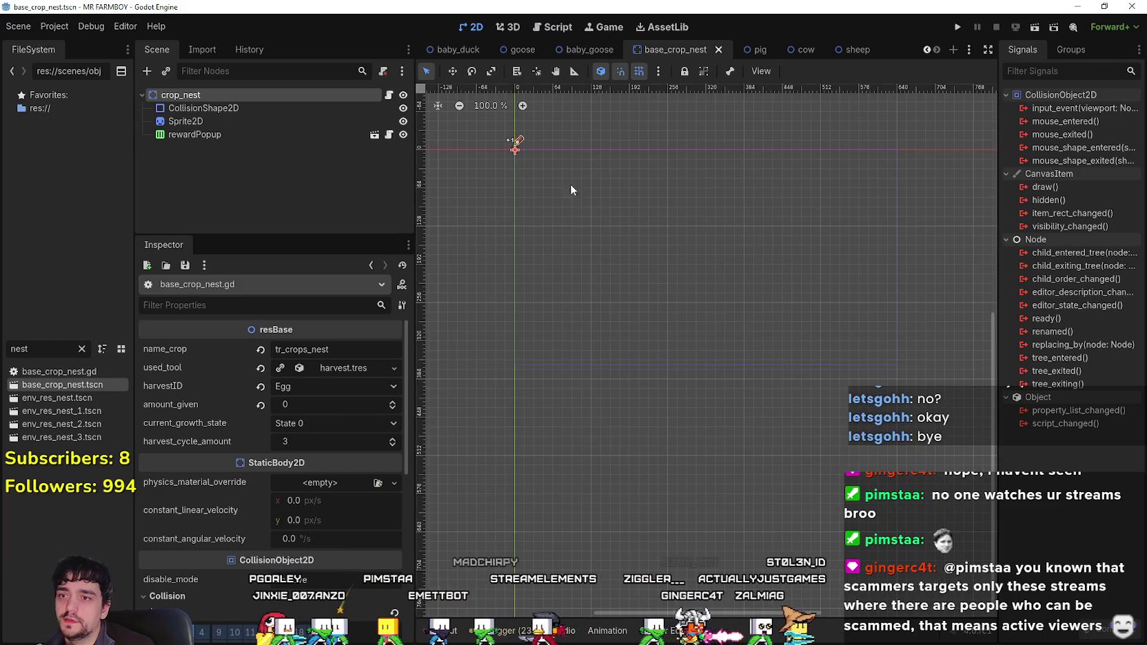
pyautogui.scroll(5, 506, 148)
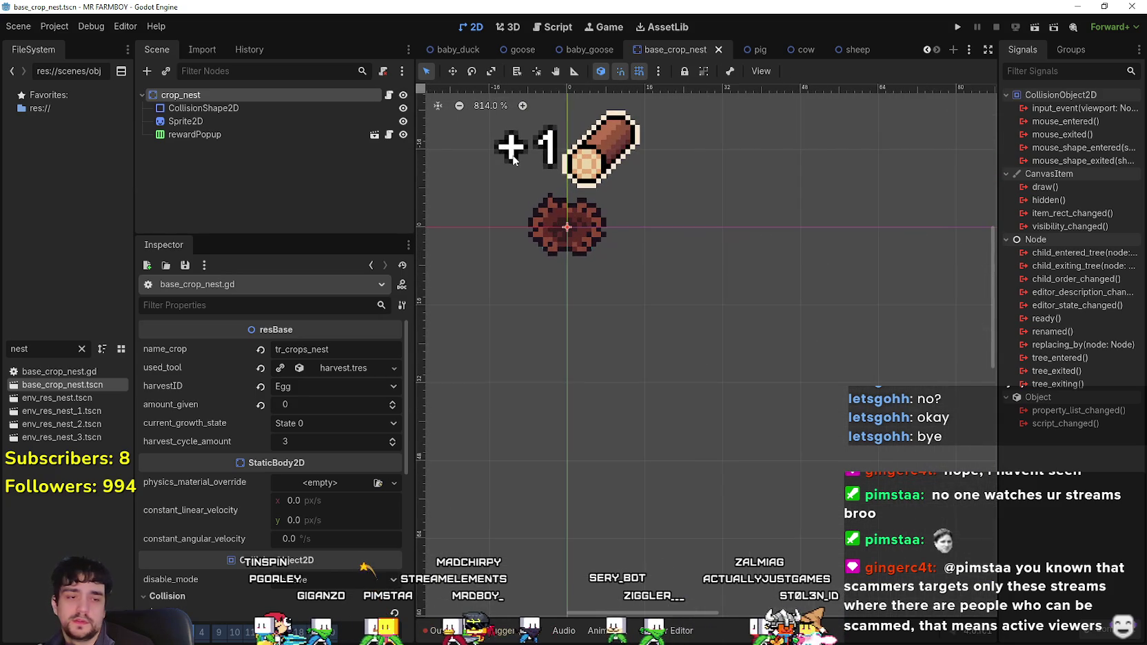
pyautogui.scroll(-3, 550, 214)
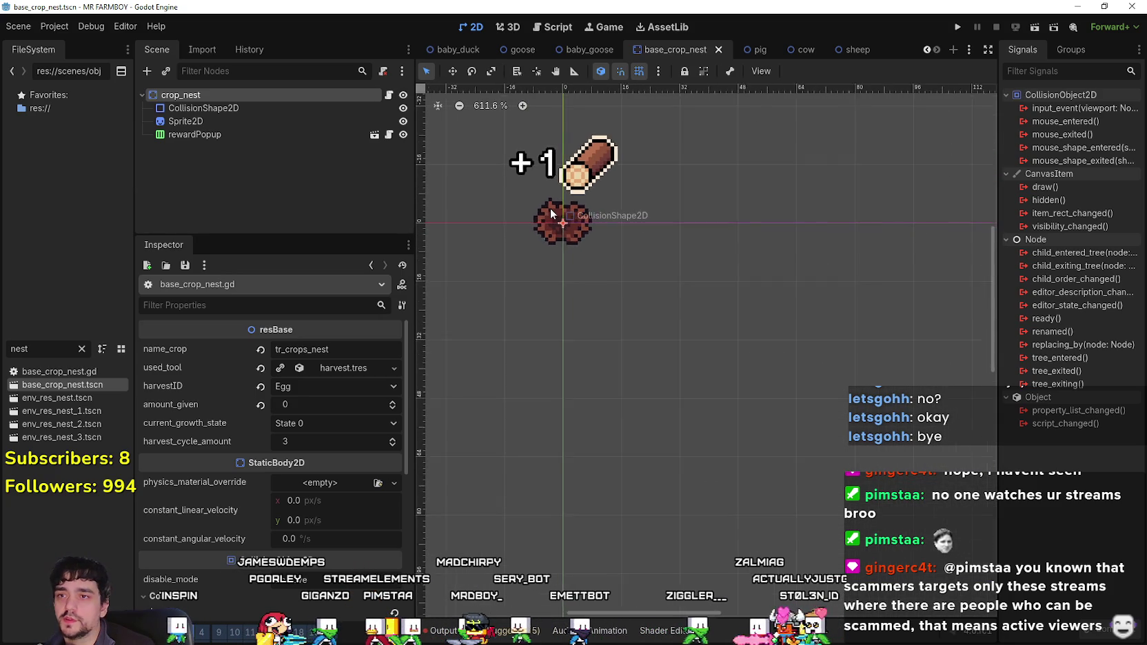
# - Check that set_nest's nests array reads [0, 16, 32], then bring Player.png back in Aseprite
pyautogui.click(389, 95)
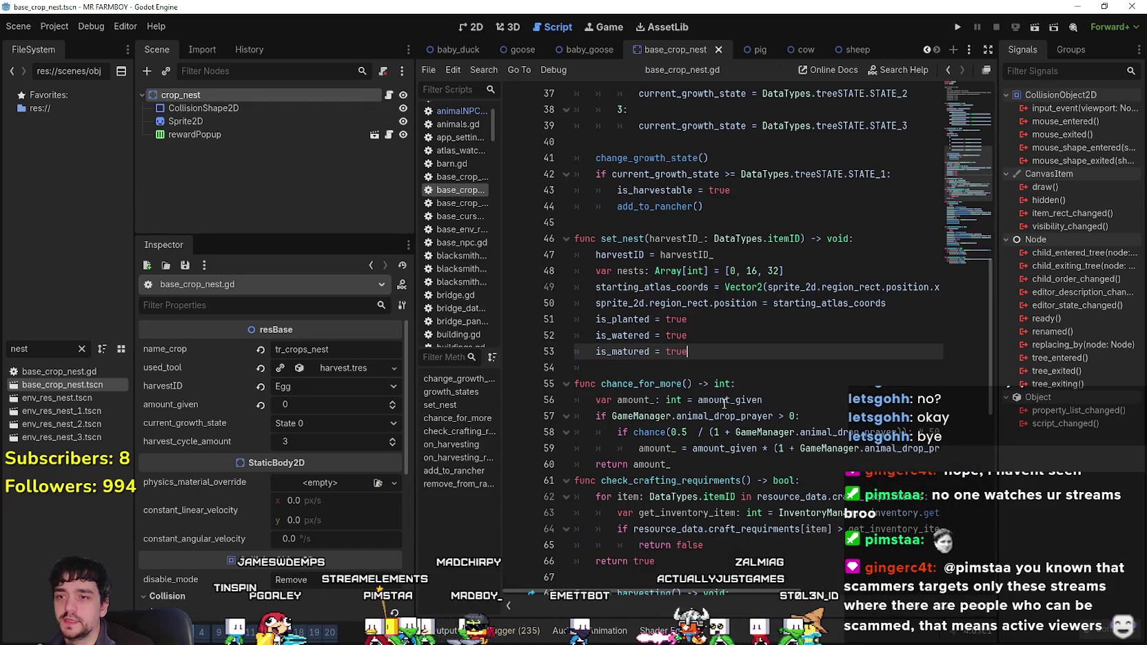
pyautogui.click(722, 324)
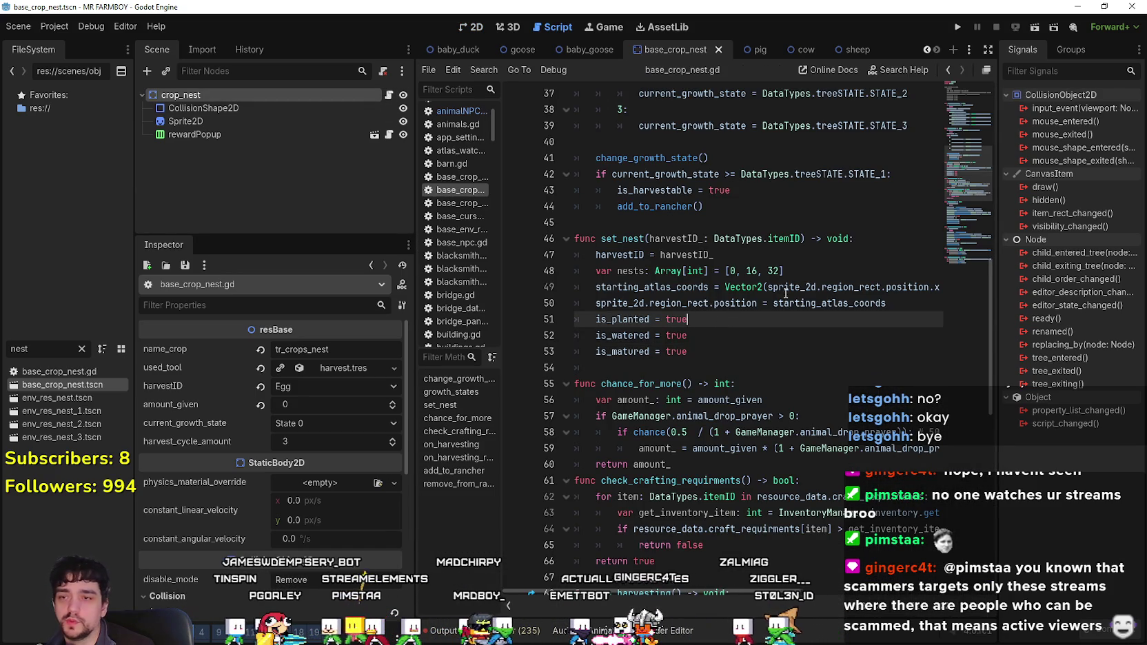
pyautogui.click(834, 270)
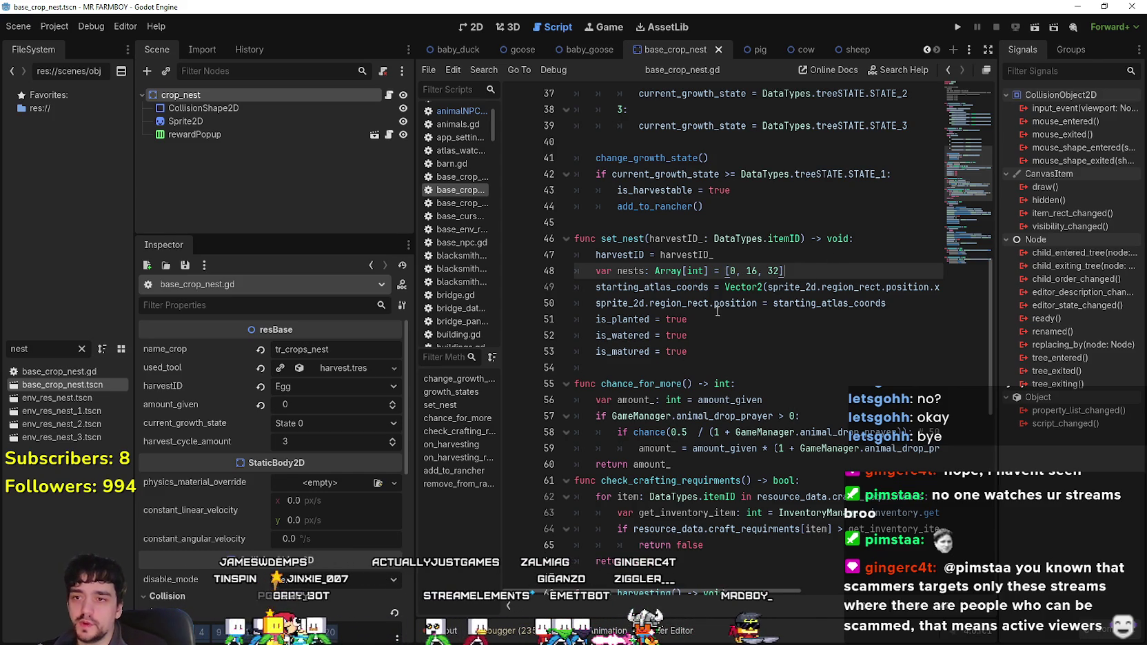
pyautogui.hotkey('alt', 'Tab')
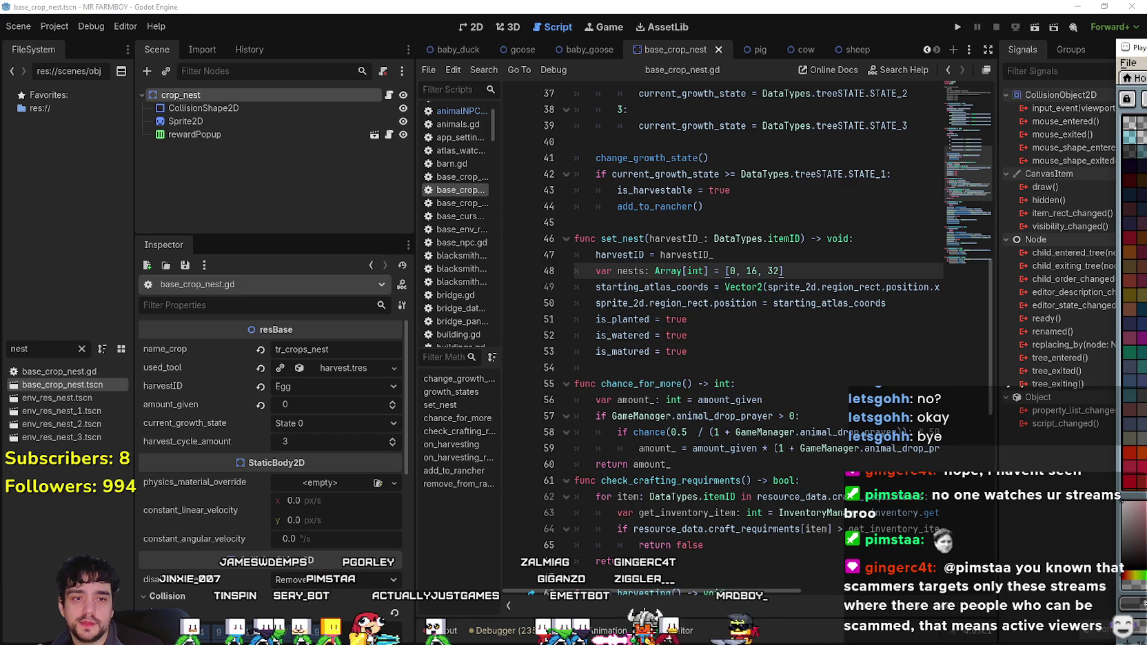
pyautogui.press('super+shift+Left')
# - Frame the nest and crop rows of Player.png and select the rows above the nests
pyautogui.moveTo(515, 322)
pyautogui.mouseDown()
pyautogui.moveTo(521, 482)
pyautogui.moveTo(522, 371)
pyautogui.mouseUp()
pyautogui.moveTo(449, 180)
pyautogui.mouseDown()
pyautogui.moveTo(450, 114)
pyautogui.moveTo(490, 202)
pyautogui.moveTo(503, 197)
pyautogui.moveTo(509, 132)
pyautogui.mouseUp()
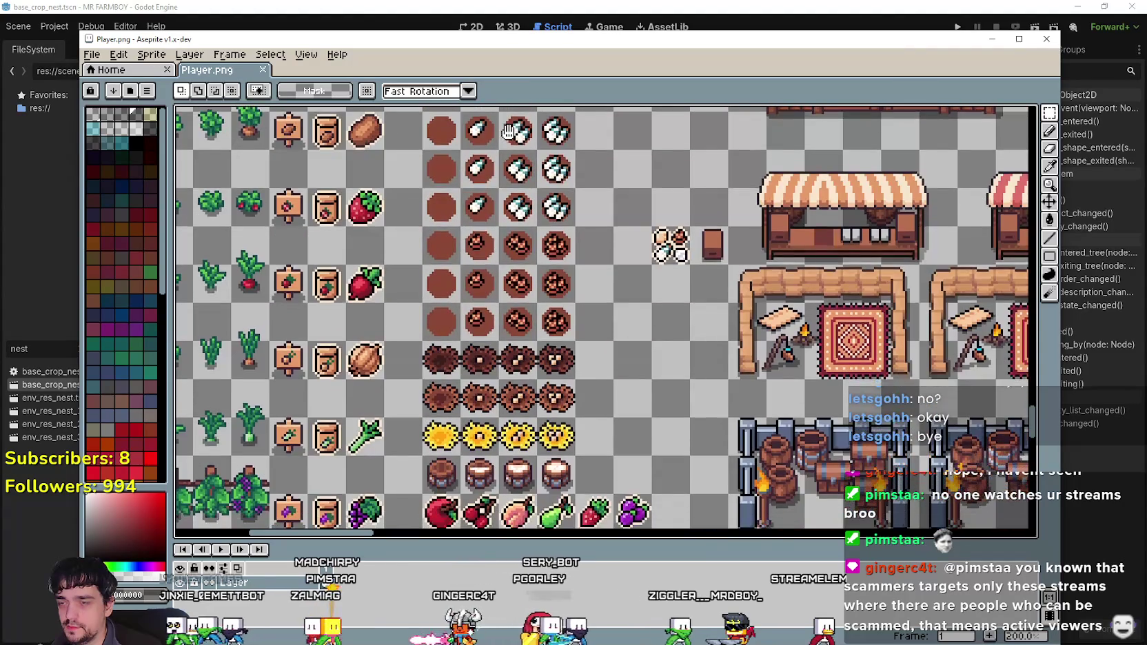
pyautogui.moveTo(508, 303)
pyautogui.mouseDown()
pyautogui.moveTo(508, 403)
pyautogui.moveTo(483, 273)
pyautogui.moveTo(468, 481)
pyautogui.moveTo(470, 269)
pyautogui.moveTo(472, 335)
pyautogui.mouseUp()
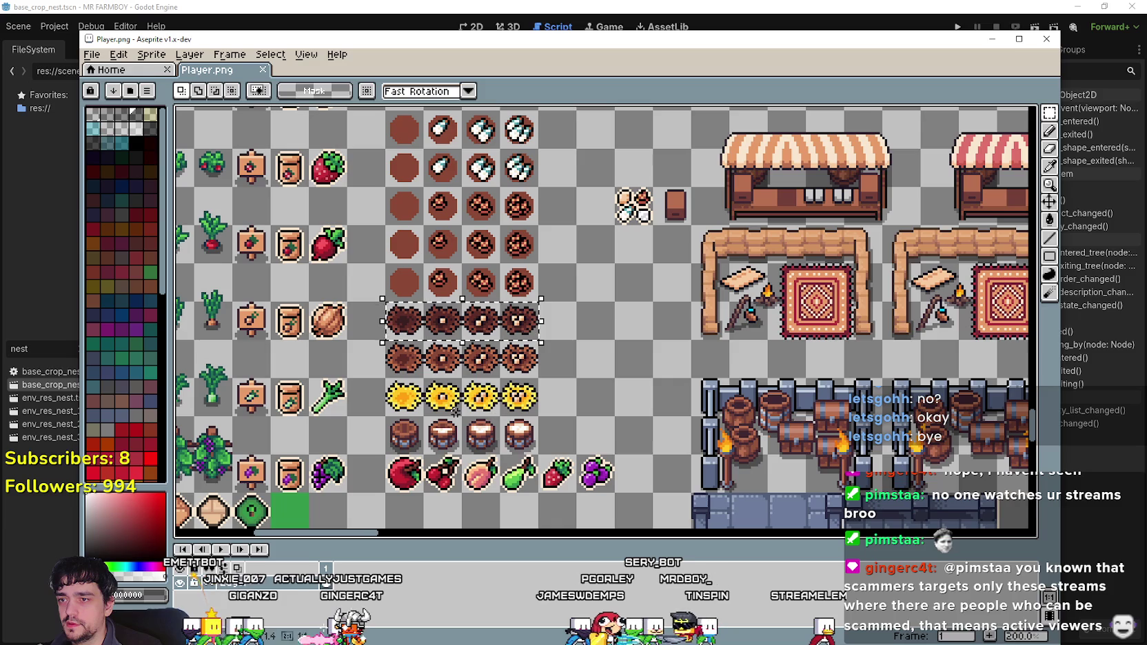
pyautogui.moveTo(386, 417); pyautogui.dragTo(538, 318)
pyautogui.moveTo(624, 343); pyautogui.dragTo(637, 415)
pyautogui.hotkey('ctrl', 'd')
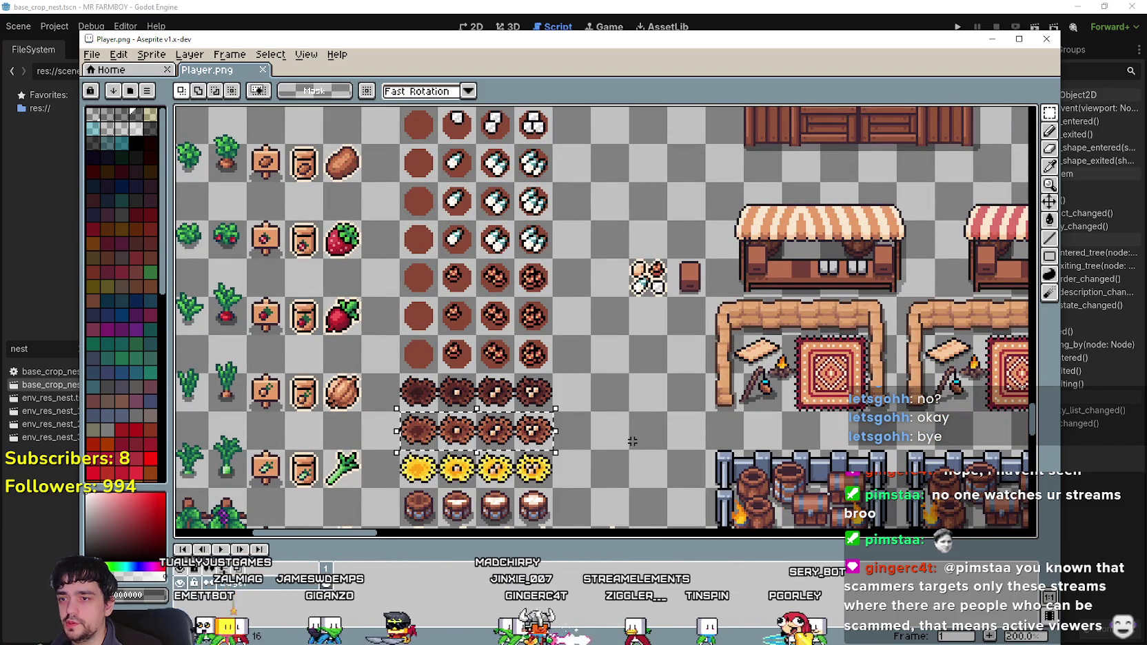
pyautogui.moveTo(535, 399); pyautogui.dragTo(483, 309)
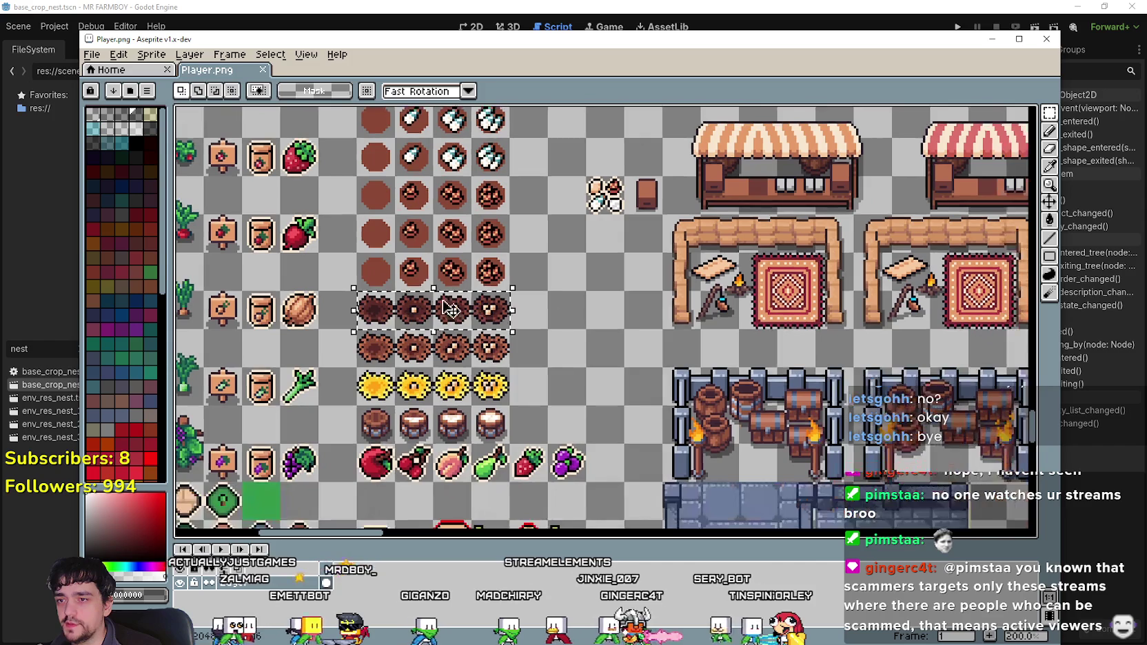
pyautogui.moveTo(386, 314); pyautogui.dragTo(402, 378)
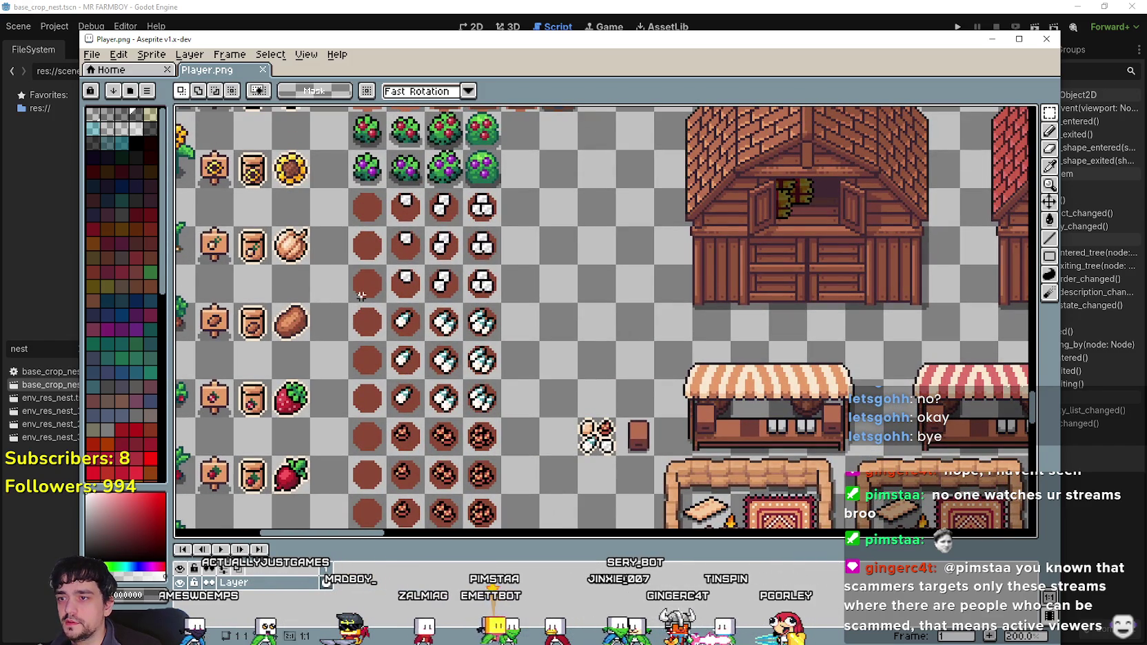
# - Move the cookie row up into the pill row, undoing the duplicated paste
pyautogui.hotkey('ctrl', 'x')
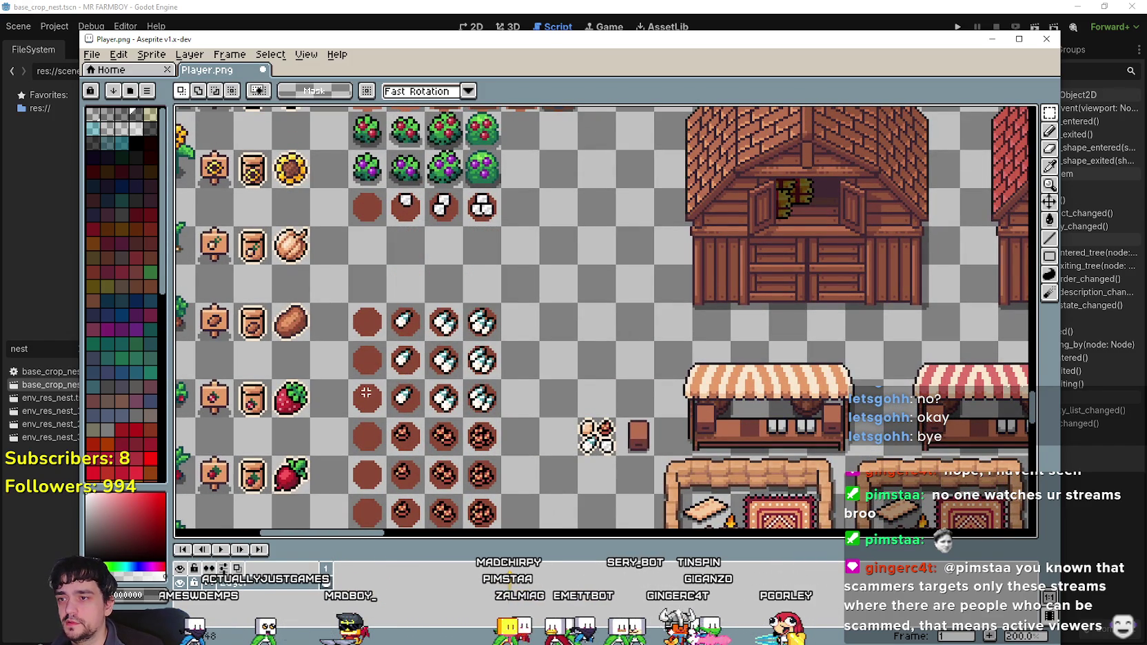
pyautogui.hotkey('ctrl', 'x')
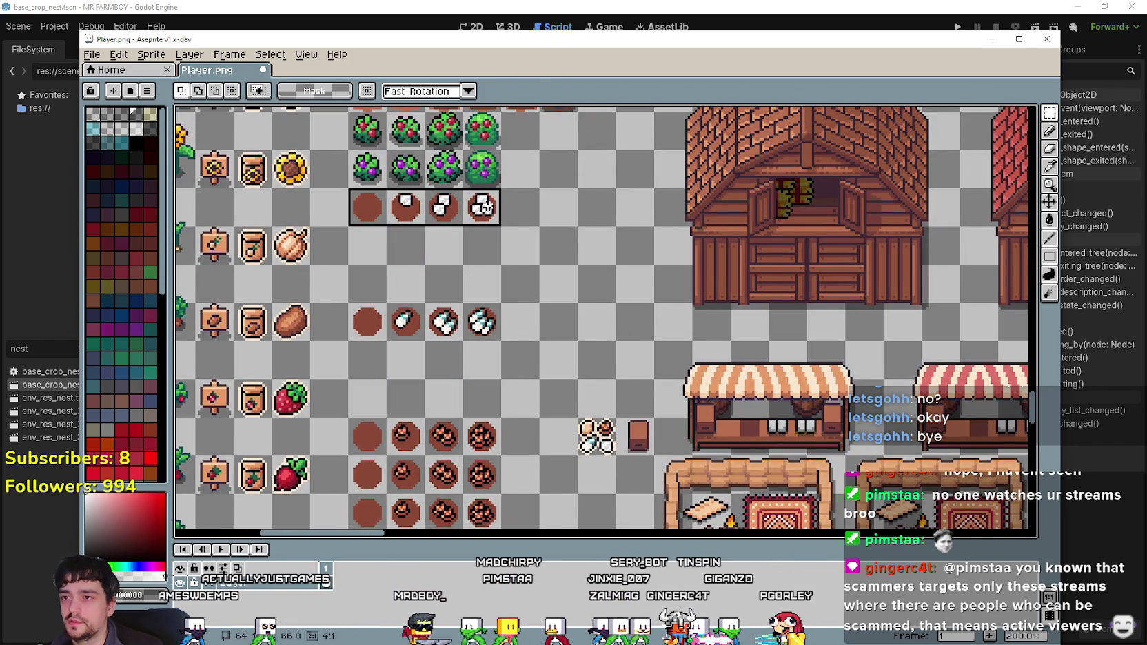
pyautogui.hotkey('ctrl', 'v')
pyautogui.moveTo(475, 231); pyautogui.dragTo(480, 304)
pyautogui.scroll(-2, 460, 298)
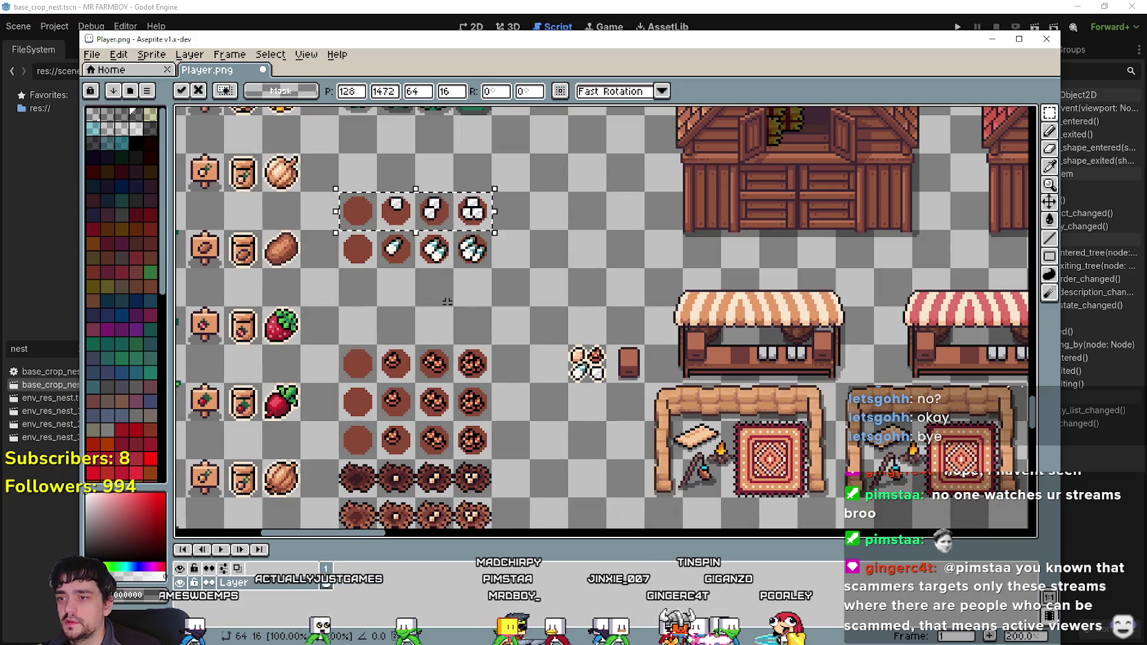
pyautogui.press('Escape')
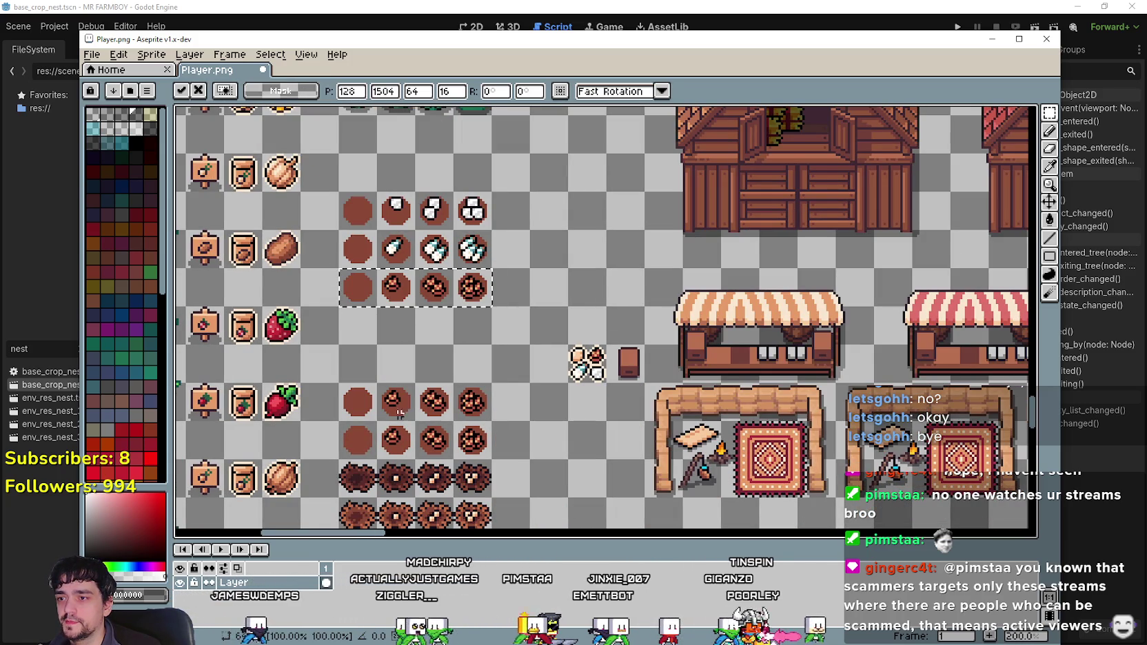
pyautogui.hotkey('ctrl', 'z')
pyautogui.hotkey('ctrl', 'z')
pyautogui.scroll(-2, 368, 436)
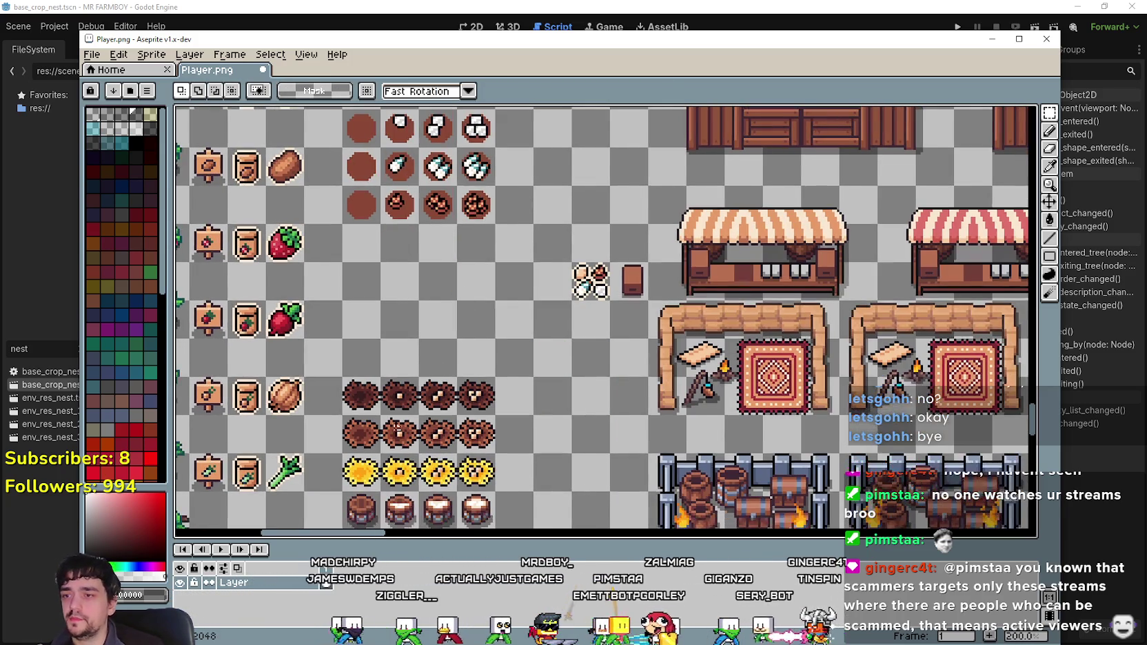
pyautogui.moveTo(378, 437); pyautogui.dragTo(412, 178)
pyautogui.scroll(5, 444, 360)
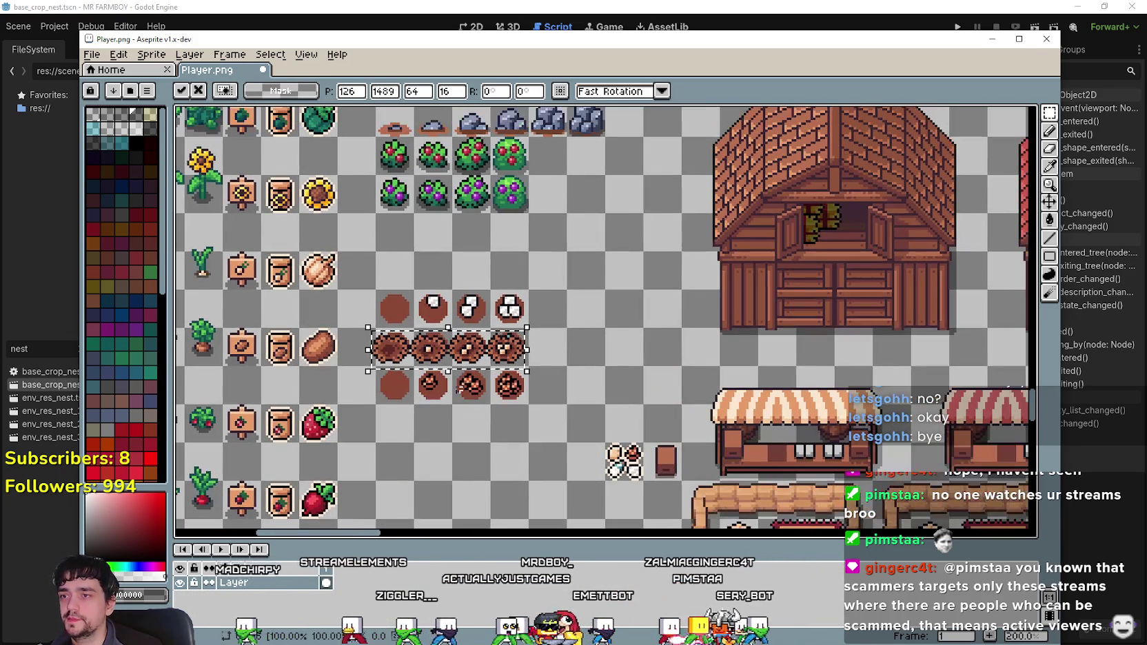
pyautogui.moveTo(445, 360); pyautogui.dragTo(448, 247)
pyautogui.scroll(-4, 449, 247)
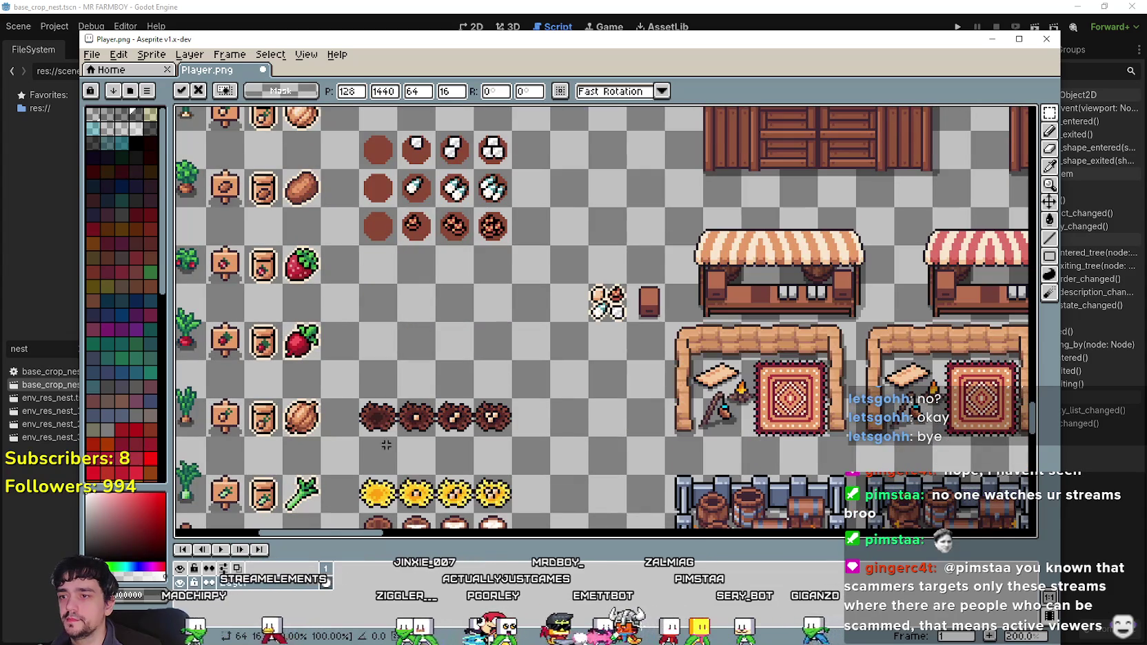
pyautogui.press('Return')
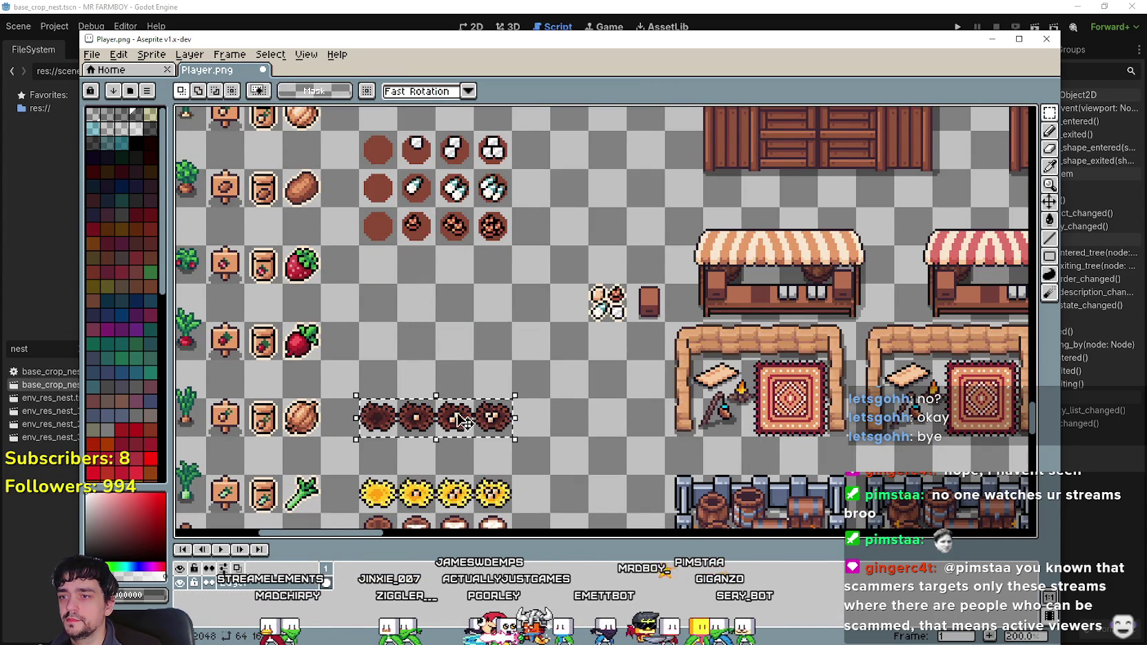
# - Move the sunflower row up so it sits below the plates
pyautogui.scroll(2, 445, 399)
pyautogui.moveTo(412, 507); pyautogui.dragTo(414, 200)
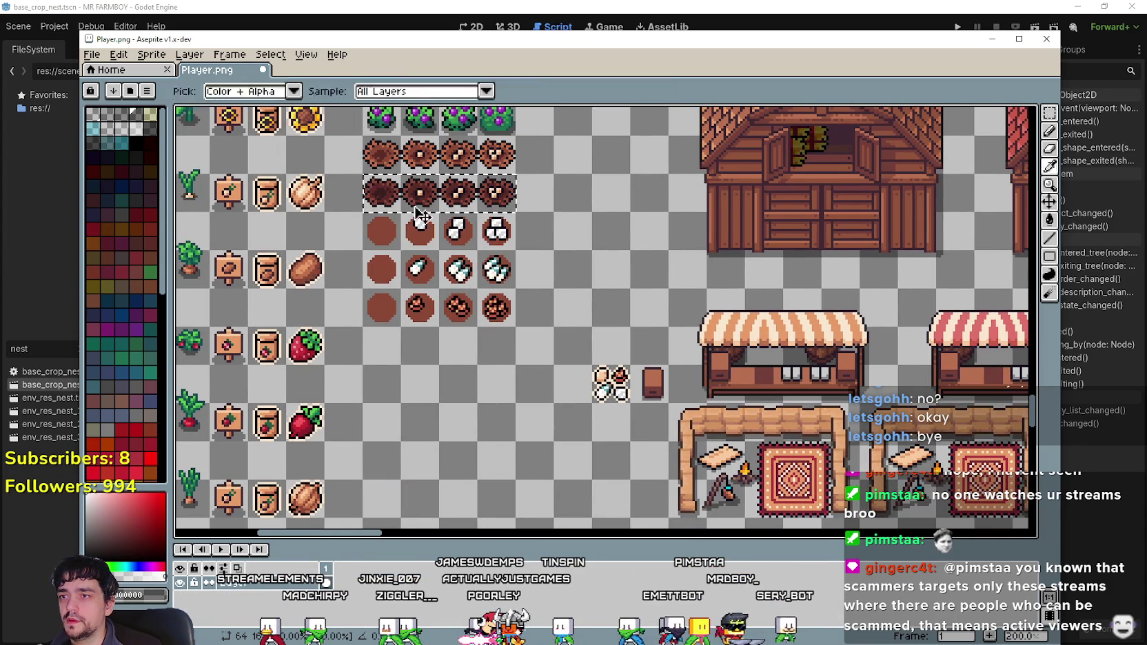
pyautogui.scroll(-3, 416, 249)
pyautogui.moveTo(460, 455); pyautogui.dragTo(461, 227)
pyautogui.scroll(3, 459, 320)
pyautogui.click(453, 440)
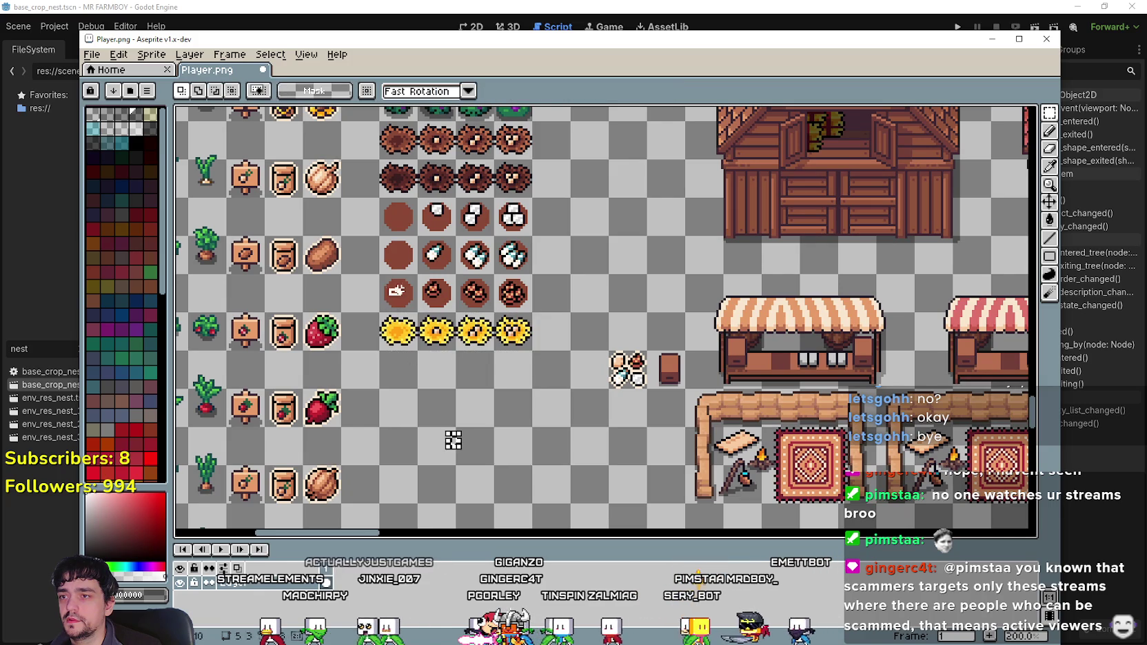
# - Move the three plate rows below the sunflower row and clear the selection
pyautogui.moveTo(404, 295); pyautogui.dragTo(528, 203)
pyautogui.moveTo(441, 255); pyautogui.dragTo(441, 406)
pyautogui.click(399, 304)
pyautogui.moveTo(415, 329); pyautogui.dragTo(527, 345)
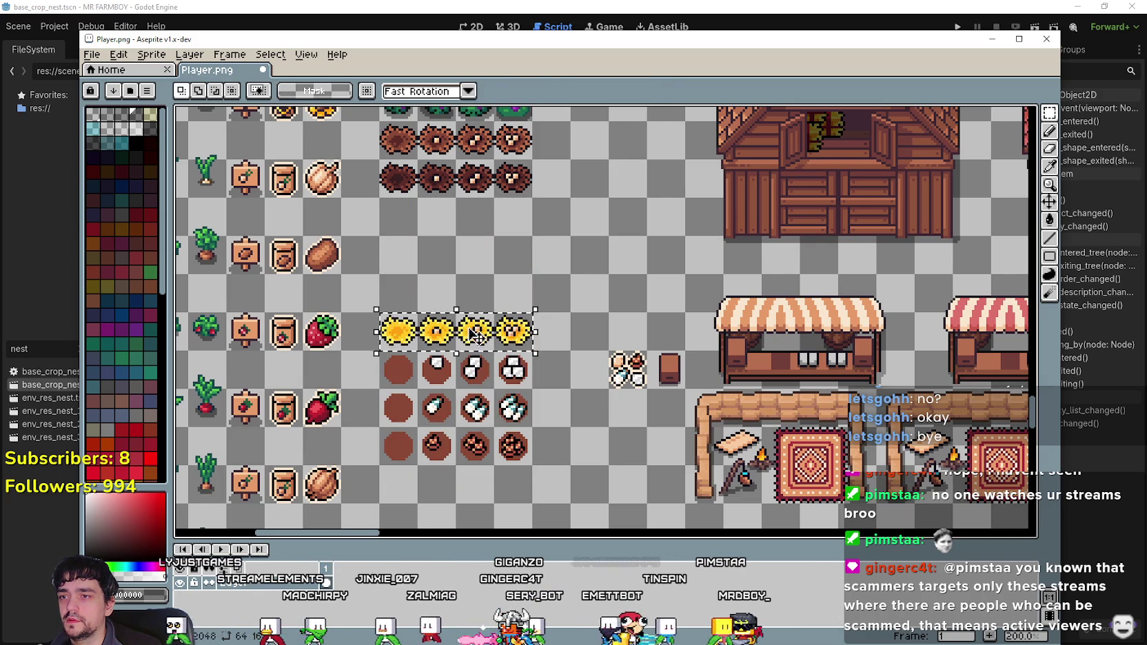
pyautogui.moveTo(455, 331); pyautogui.dragTo(455, 216)
pyautogui.click(446, 263)
pyautogui.scroll(-2, 445, 263)
pyautogui.moveTo(400, 295); pyautogui.dragTo(522, 398)
pyautogui.click(449, 254)
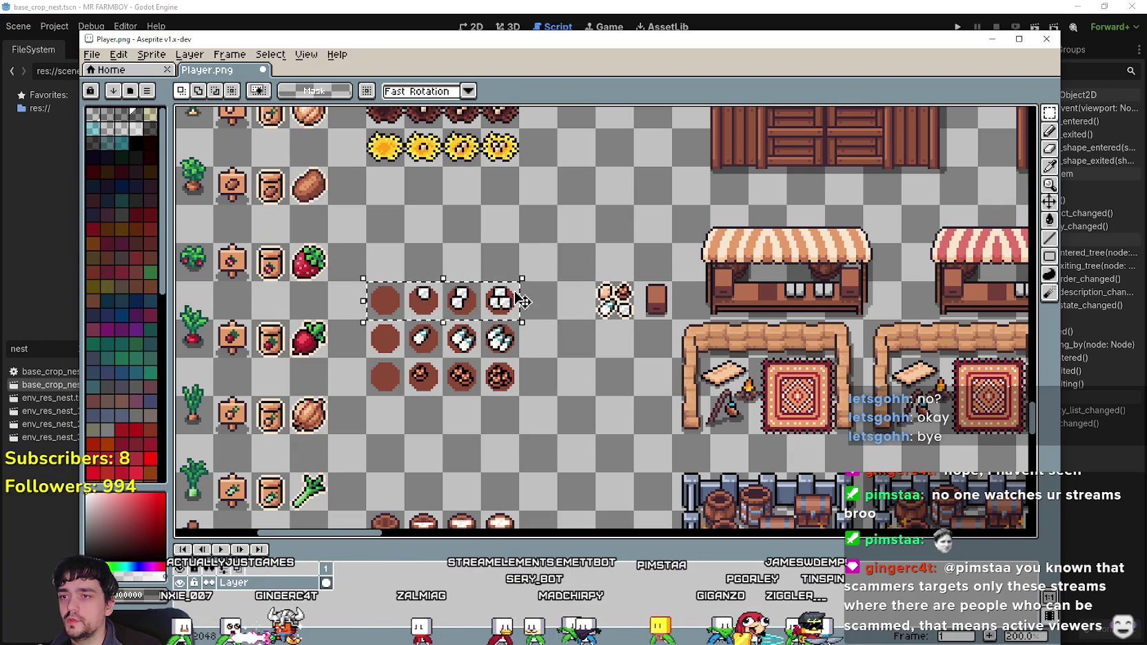
pyautogui.click(474, 246)
pyautogui.scroll(2, 473, 246)
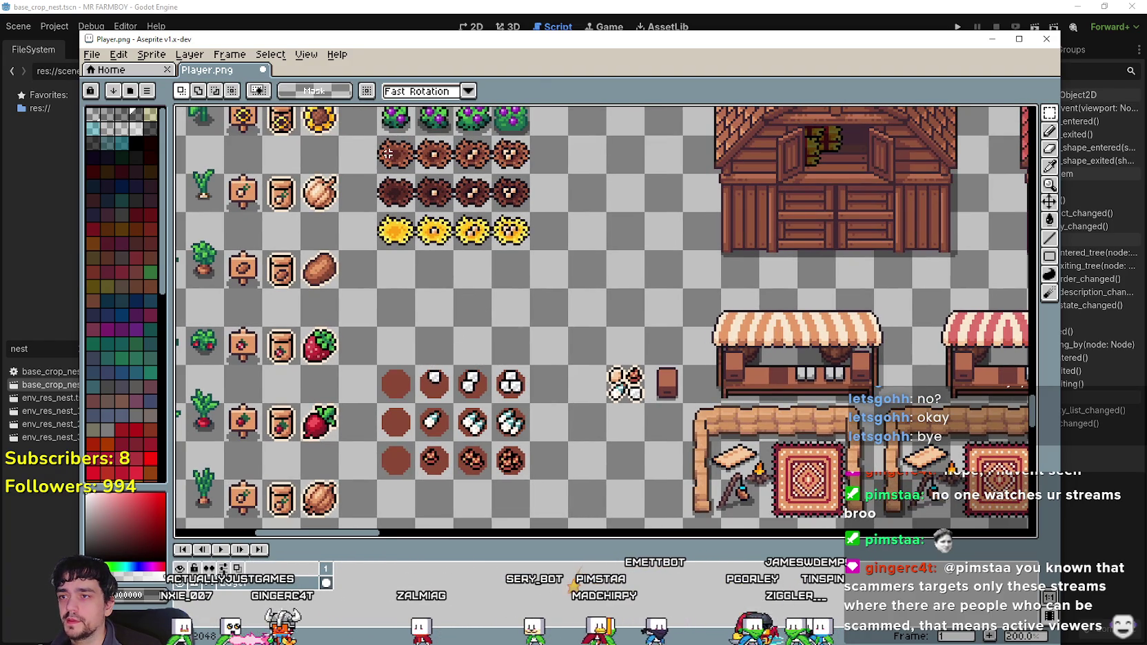
# - Copy a soil tile into a new row beneath the sunflowers
pyautogui.moveTo(381, 171)
pyautogui.mouseDown()
pyautogui.moveTo(449, 271)
pyautogui.moveTo(522, 295)
pyautogui.mouseUp()
pyautogui.click(399, 321)
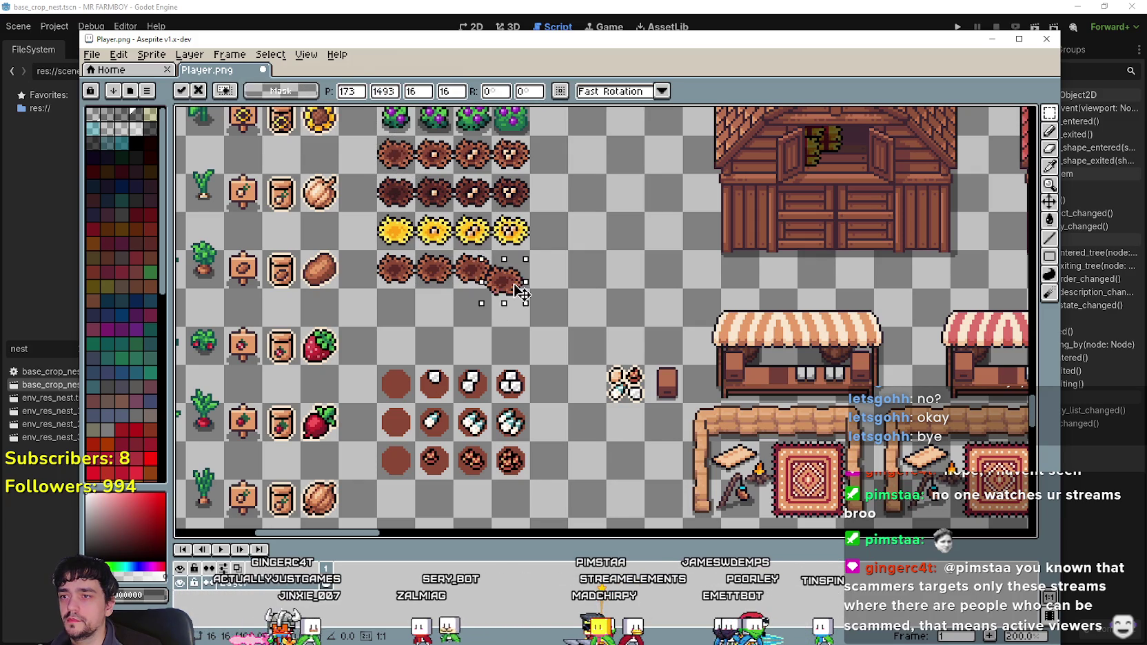
pyautogui.click(489, 322)
pyautogui.scroll(4, 483, 324)
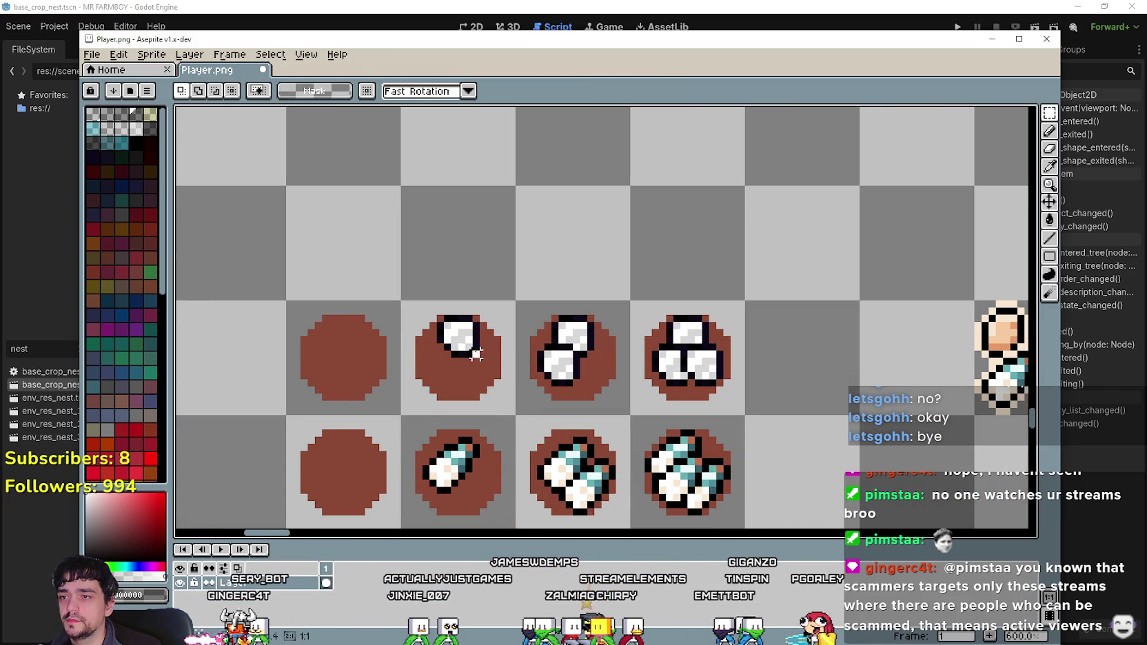
# - Place a white egg piece in an empty tile and select it for copying
pyautogui.scroll(3, 455, 241)
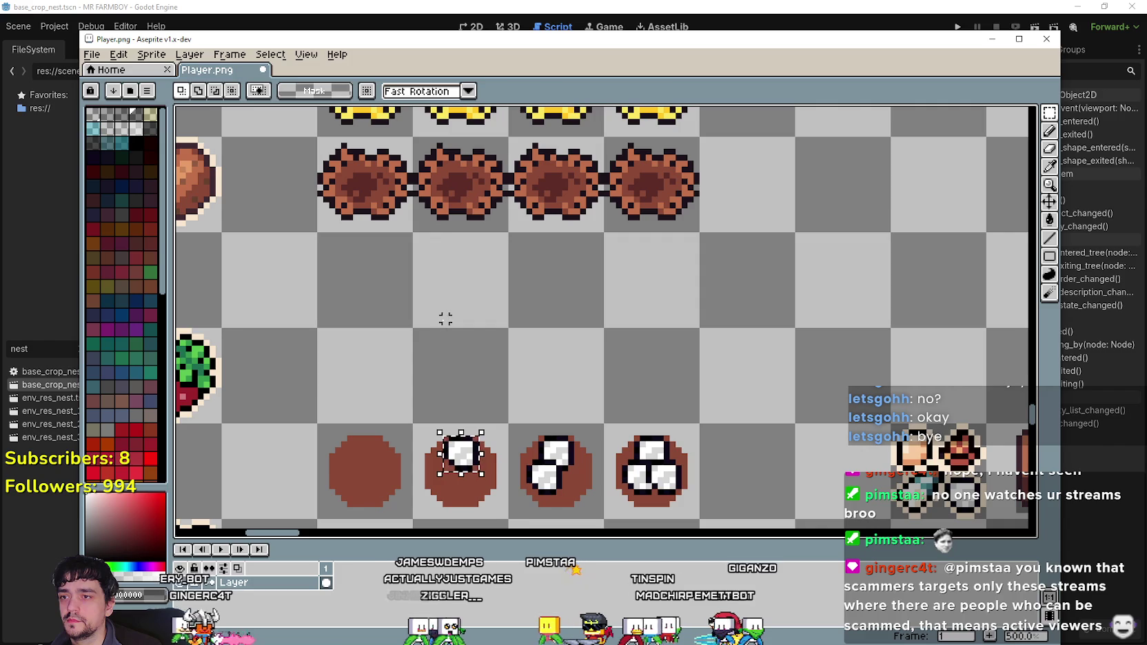
pyautogui.moveTo(459, 469)
pyautogui.mouseDown()
pyautogui.moveTo(435, 354)
pyautogui.moveTo(331, 356)
pyautogui.moveTo(363, 392)
pyautogui.mouseUp()
pyautogui.press('g')
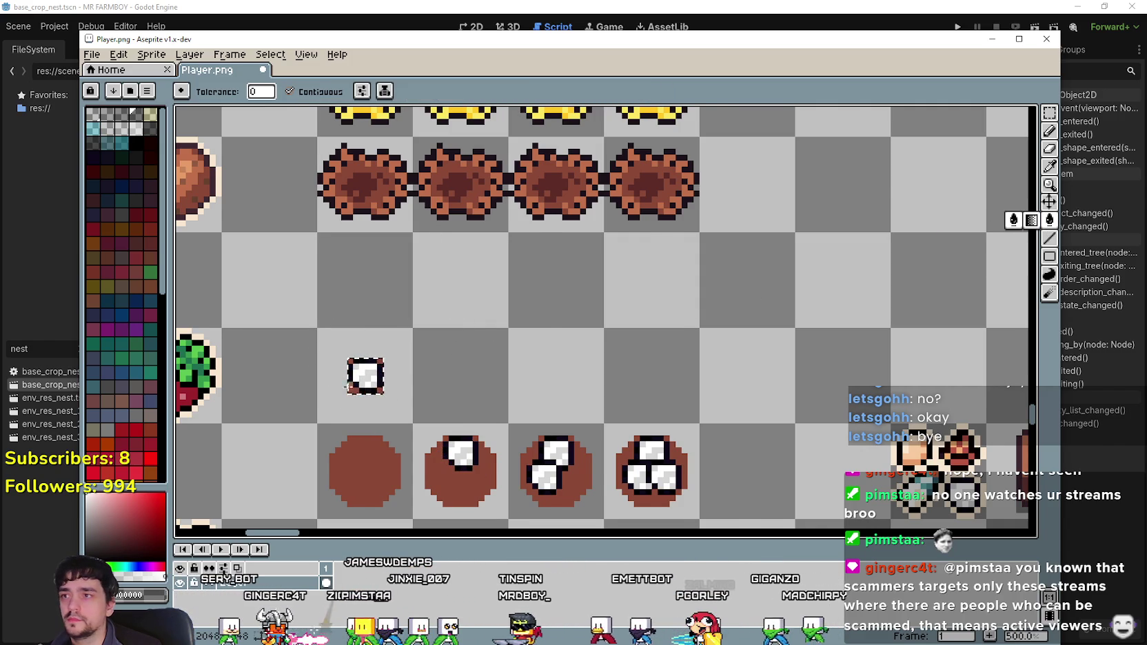
pyautogui.scroll(1, 393, 368)
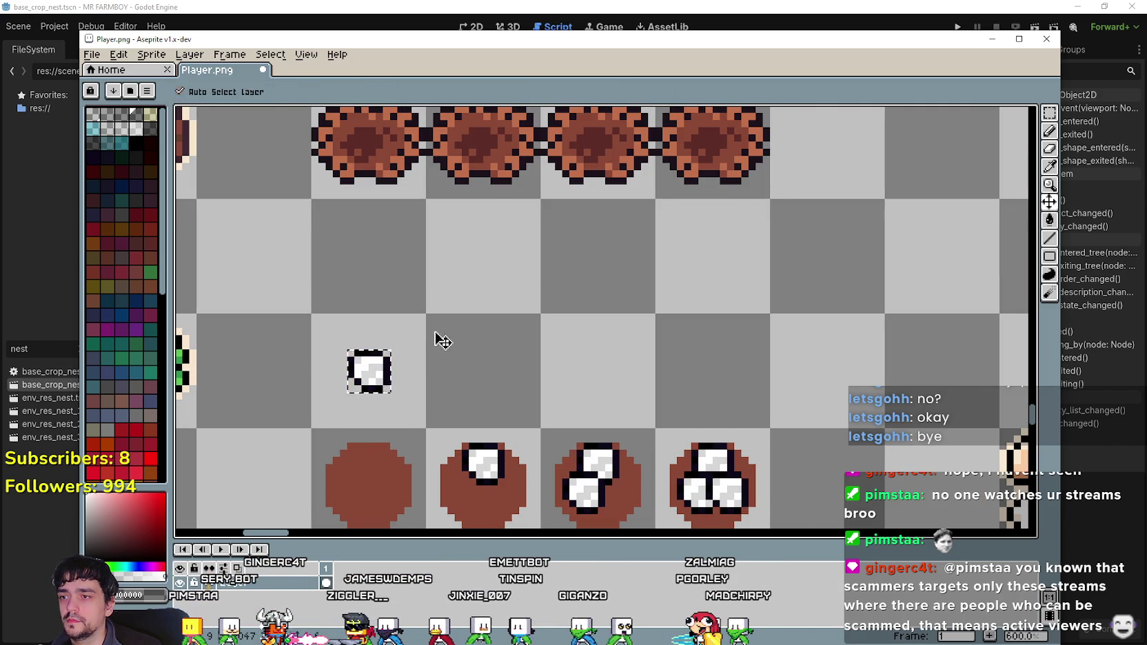
pyautogui.scroll(-1, 441, 350)
pyautogui.moveTo(441, 269); pyautogui.dragTo(435, 343)
pyautogui.press('m')
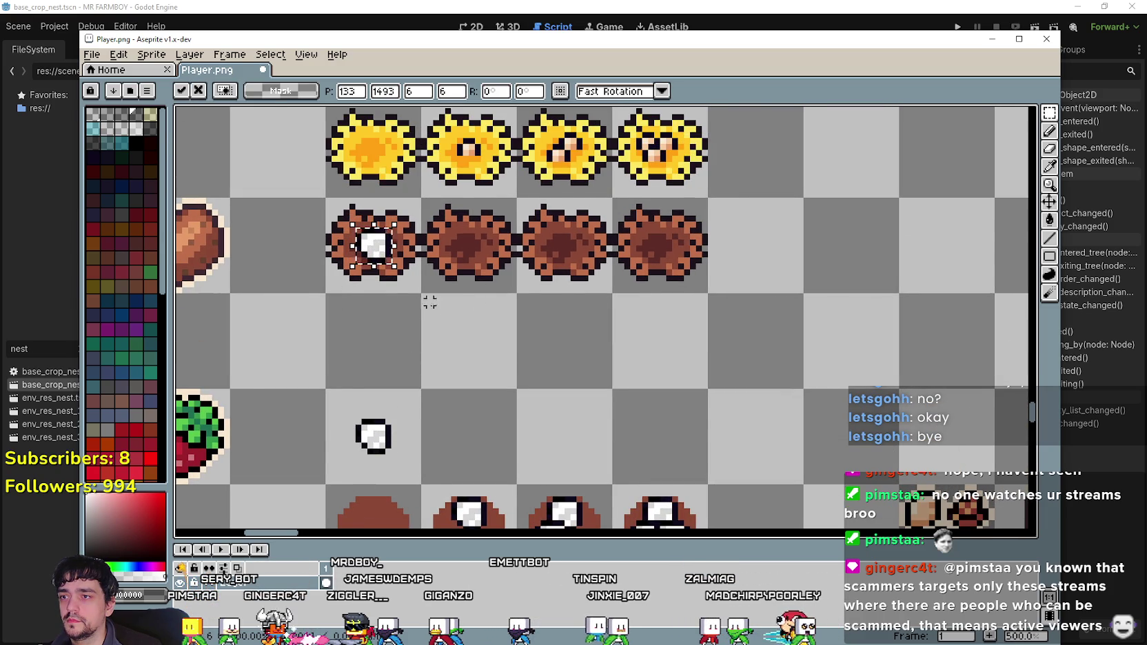
pyautogui.scroll(-1, 423, 302)
pyautogui.hotkey('ctrl', 'z')
# - Put one egg on the second nest, undoing a misplaced paste
pyautogui.moveTo(393, 419); pyautogui.dragTo(449, 293)
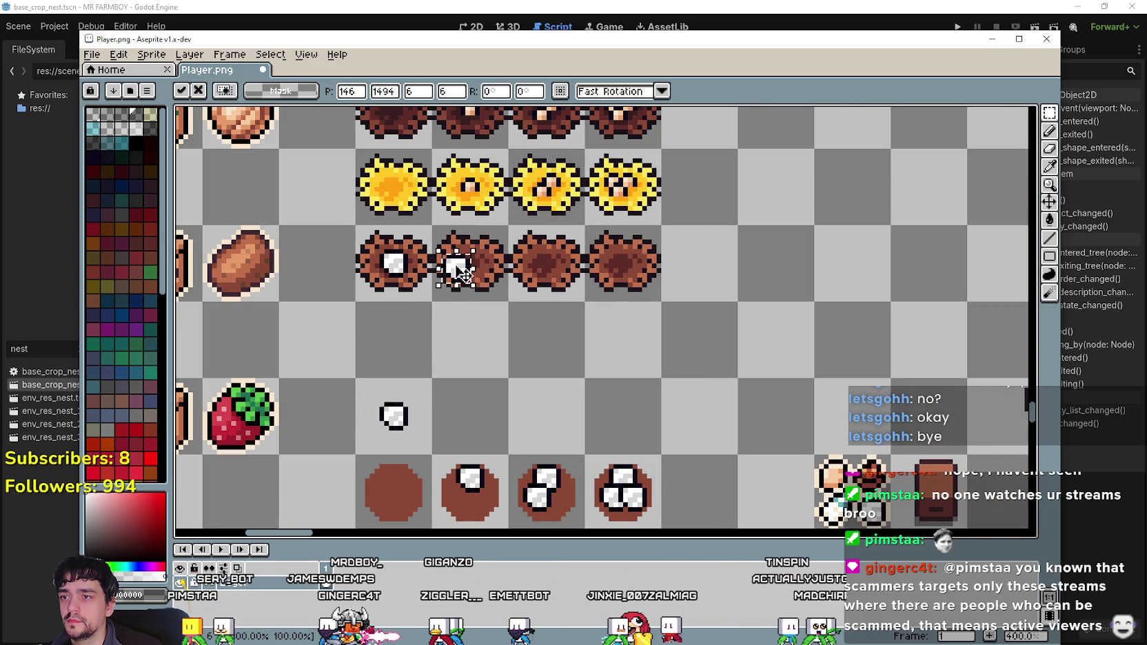
pyautogui.press('Return')
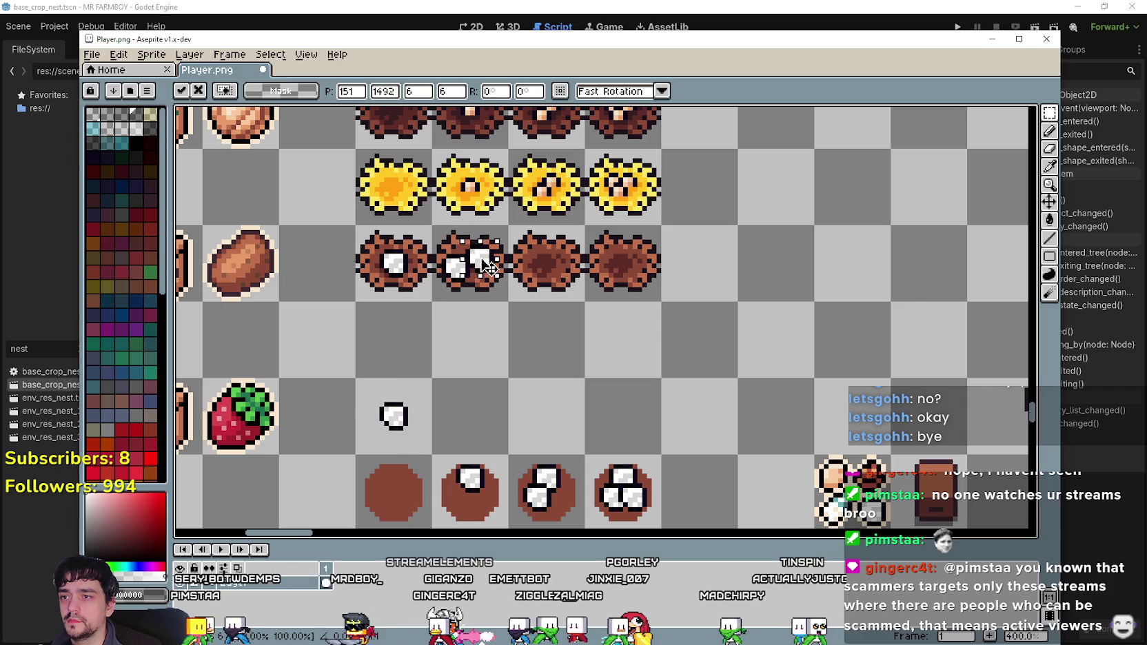
pyautogui.scroll(-1, 529, 315)
pyautogui.scroll(1, 518, 299)
pyautogui.hotkey('ctrl', 'z')
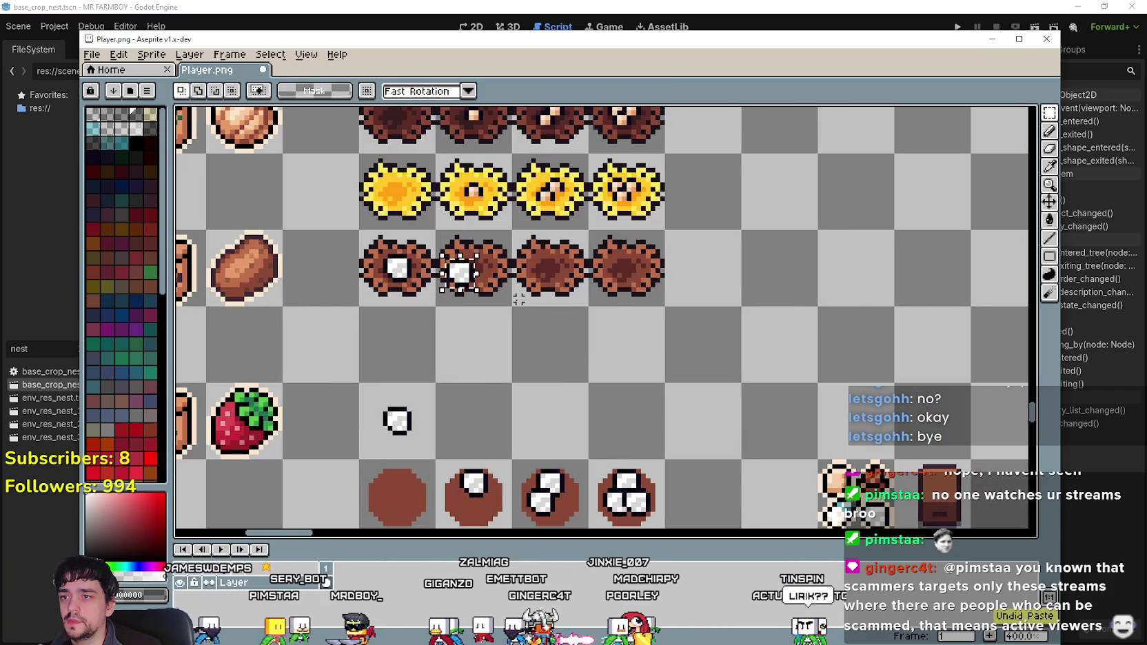
pyautogui.hotkey('ctrl', 'z')
pyautogui.hotkey('ctrl', 'v')
pyautogui.moveTo(403, 422)
pyautogui.mouseDown()
pyautogui.moveTo(475, 265)
pyautogui.moveTo(476, 279)
pyautogui.mouseUp()
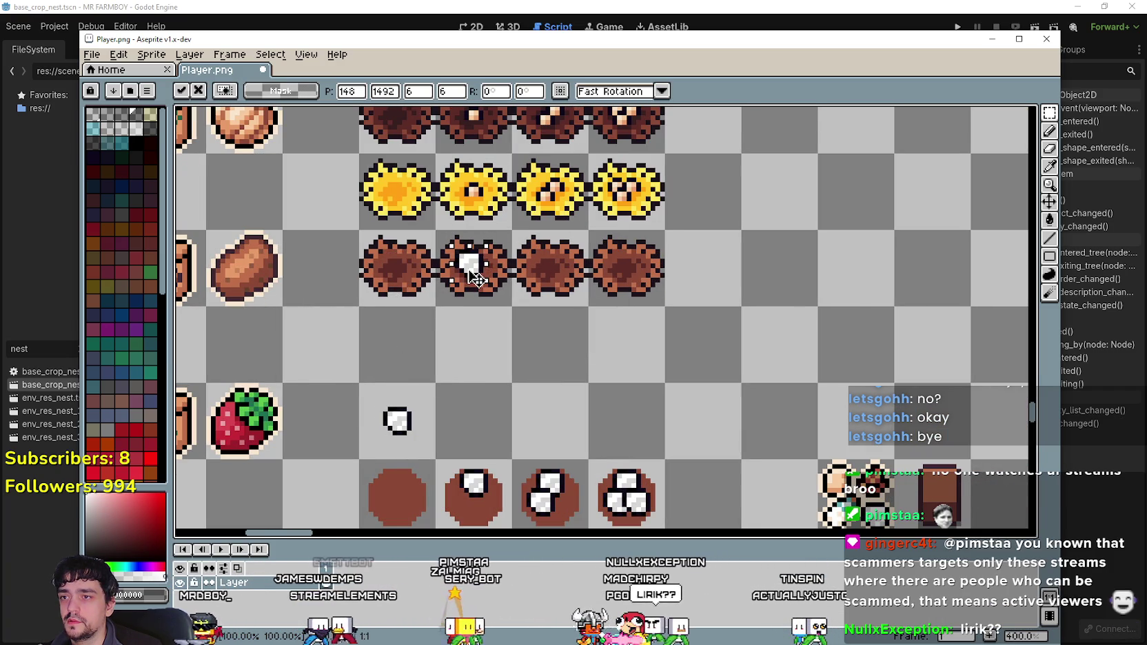
pyautogui.press('Return')
# - Put two eggs on the third nest
pyautogui.hotkey('ctrl', 'v')
pyautogui.moveTo(403, 422)
pyautogui.mouseDown()
pyautogui.moveTo(531, 328)
pyautogui.moveTo(552, 279)
pyautogui.mouseUp()
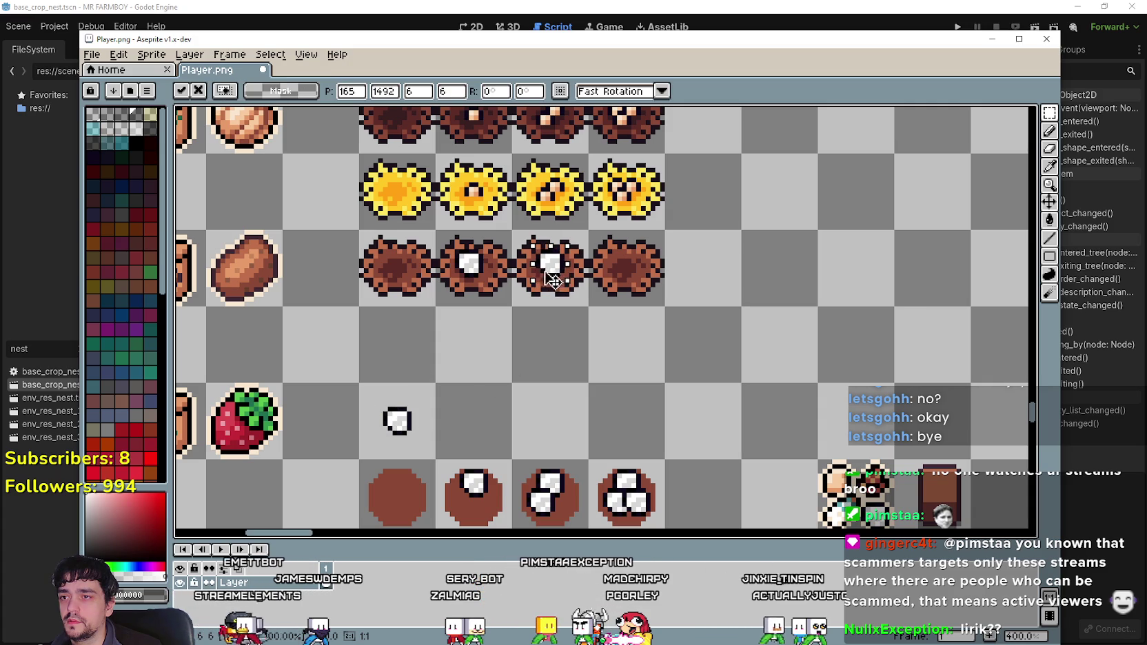
pyautogui.press('Return')
pyautogui.hotkey('ctrl', 'v')
pyautogui.moveTo(411, 438); pyautogui.dragTo(576, 269)
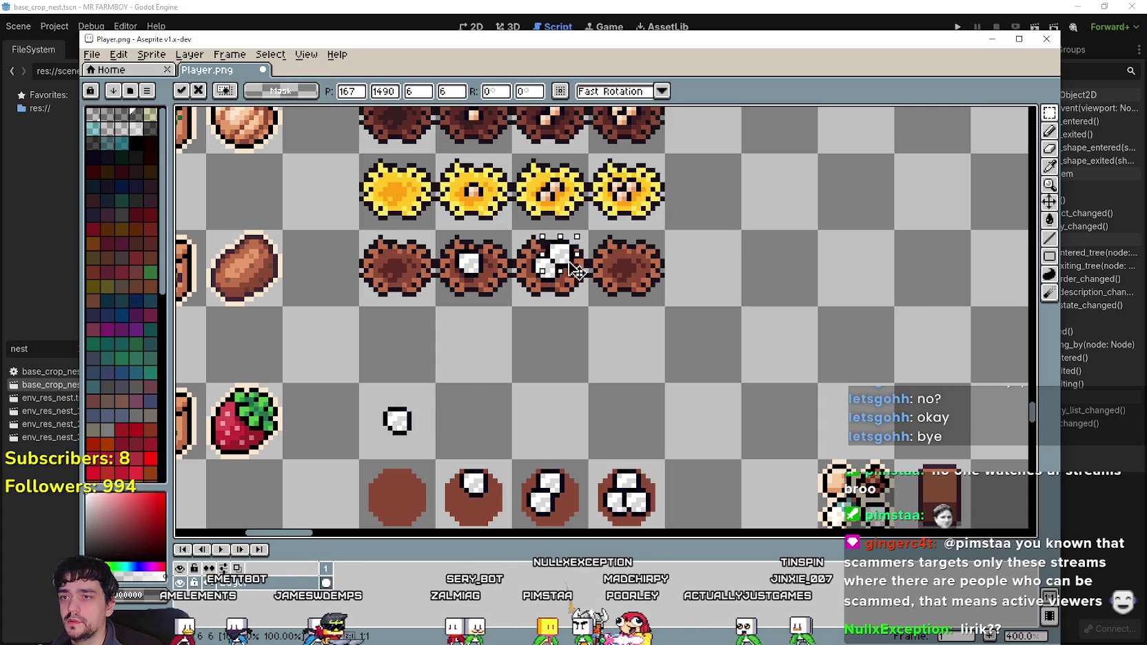
pyautogui.scroll(-2, 537, 312)
pyautogui.hscroll(3, 482, 345)
pyautogui.press('Return')
# - Put three eggs on the fourth nest
pyautogui.hotkey('ctrl', 'v')
pyautogui.moveTo(340, 395)
pyautogui.mouseDown()
pyautogui.moveTo(479, 345)
pyautogui.moveTo(560, 260)
pyautogui.mouseUp()
pyautogui.press('Return')
pyautogui.hotkey('ctrl', 'v')
pyautogui.moveTo(326, 394); pyautogui.dragTo(575, 256)
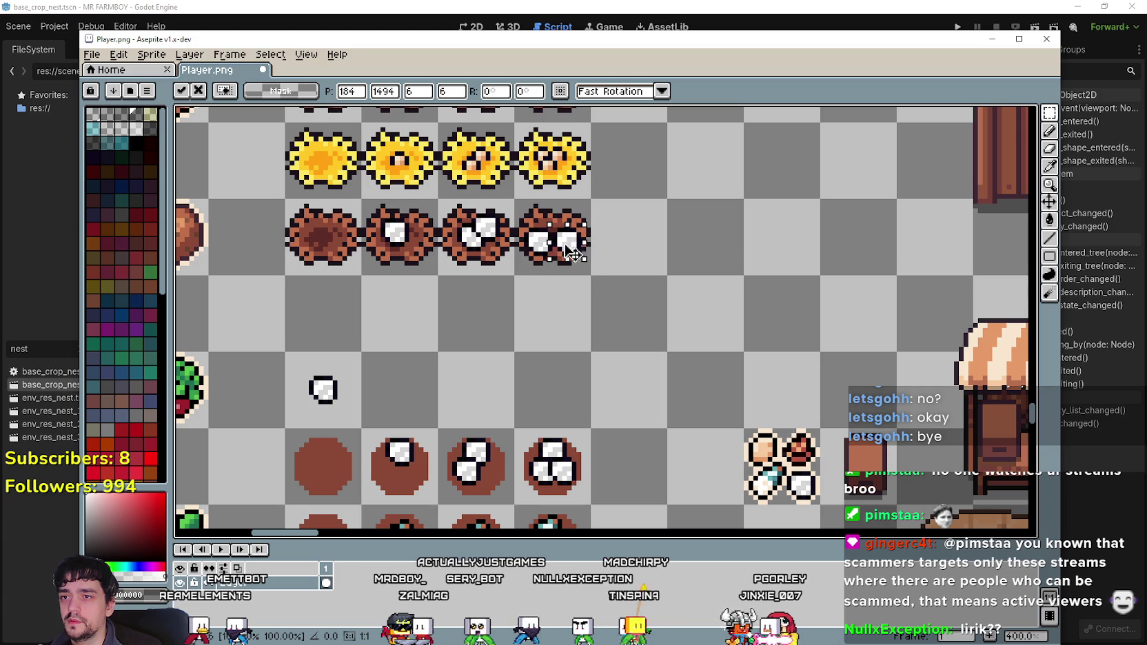
pyautogui.press('Return')
pyautogui.hotkey('ctrl', 'v')
pyautogui.moveTo(349, 382); pyautogui.dragTo(576, 238)
pyautogui.press('Return')
pyautogui.scroll(-1, 512, 373)
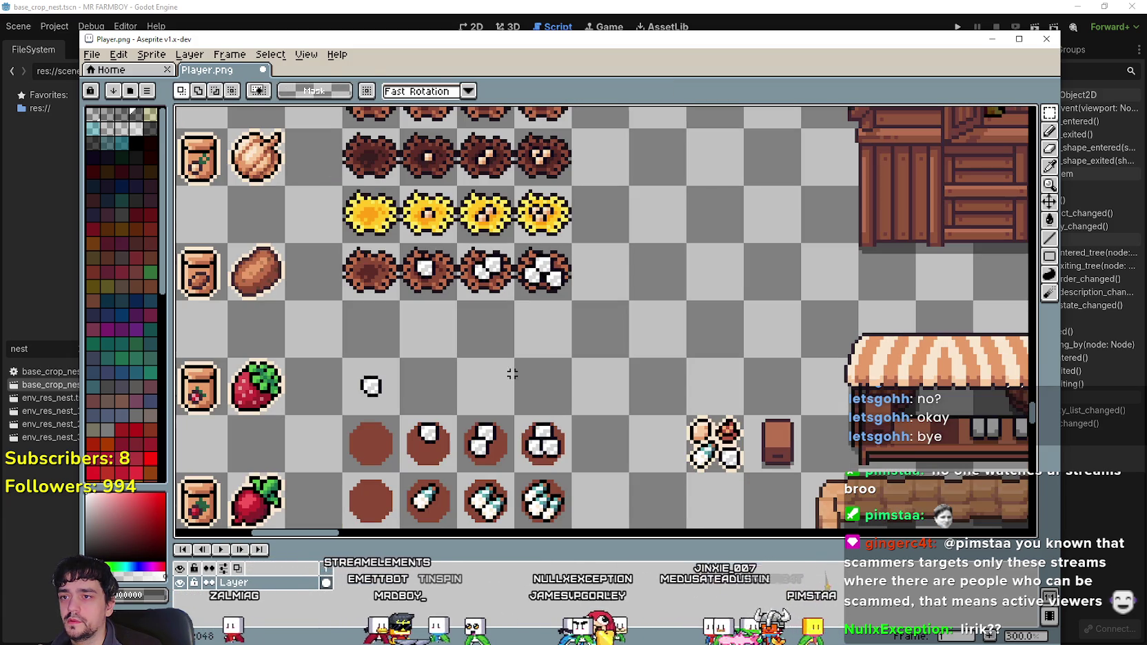
# - Copy the empty dark nest into the blank row below the egg nests
pyautogui.moveTo(495, 371); pyautogui.dragTo(579, 349)
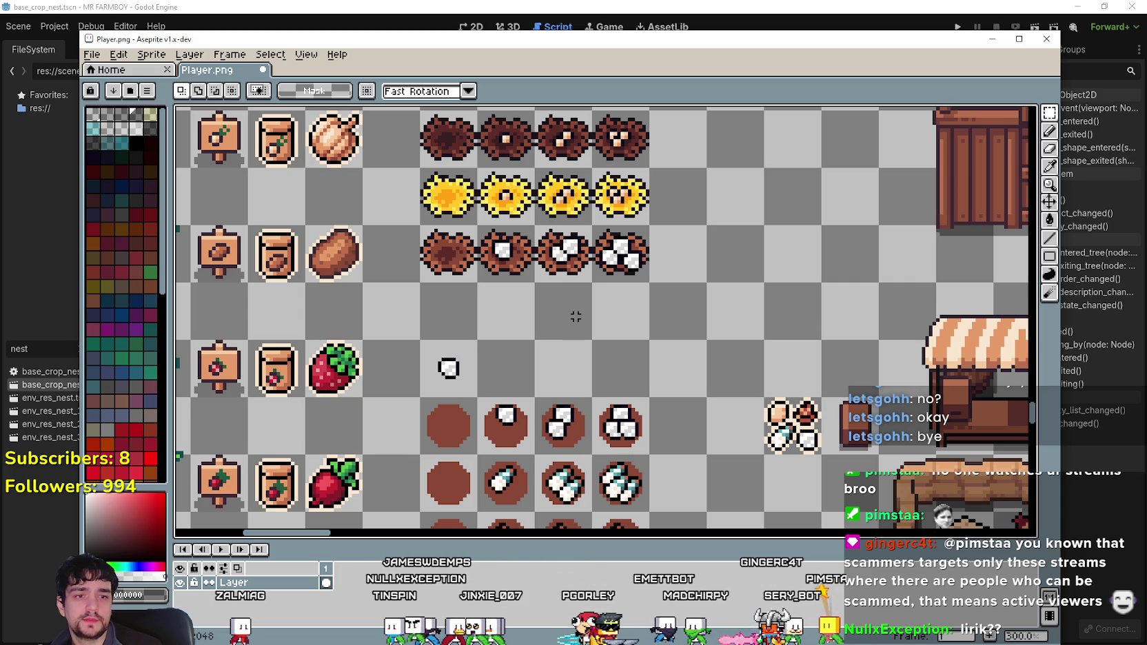
pyautogui.scroll(-2, 575, 317)
pyautogui.scroll(2, 520, 297)
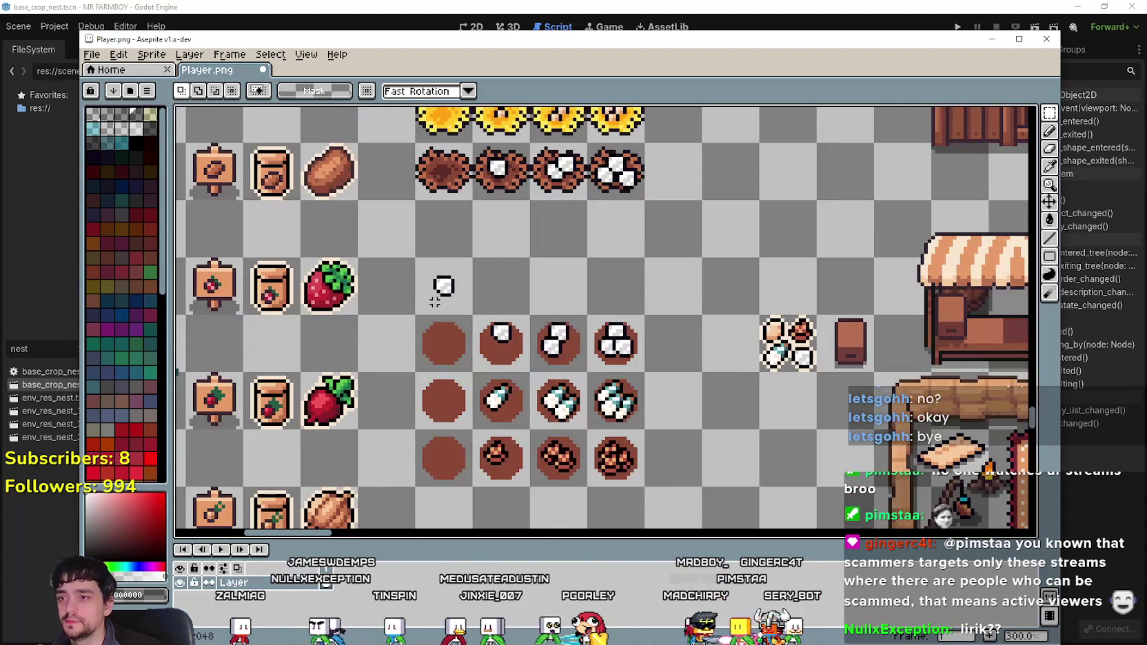
pyautogui.moveTo(451, 200); pyautogui.dragTo(447, 375)
pyautogui.moveTo(414, 204)
pyautogui.mouseDown()
pyautogui.moveTo(470, 260)
pyautogui.moveTo(445, 414)
pyautogui.mouseUp()
# - Fill the new row with four dark nest copies
pyautogui.press('Return')
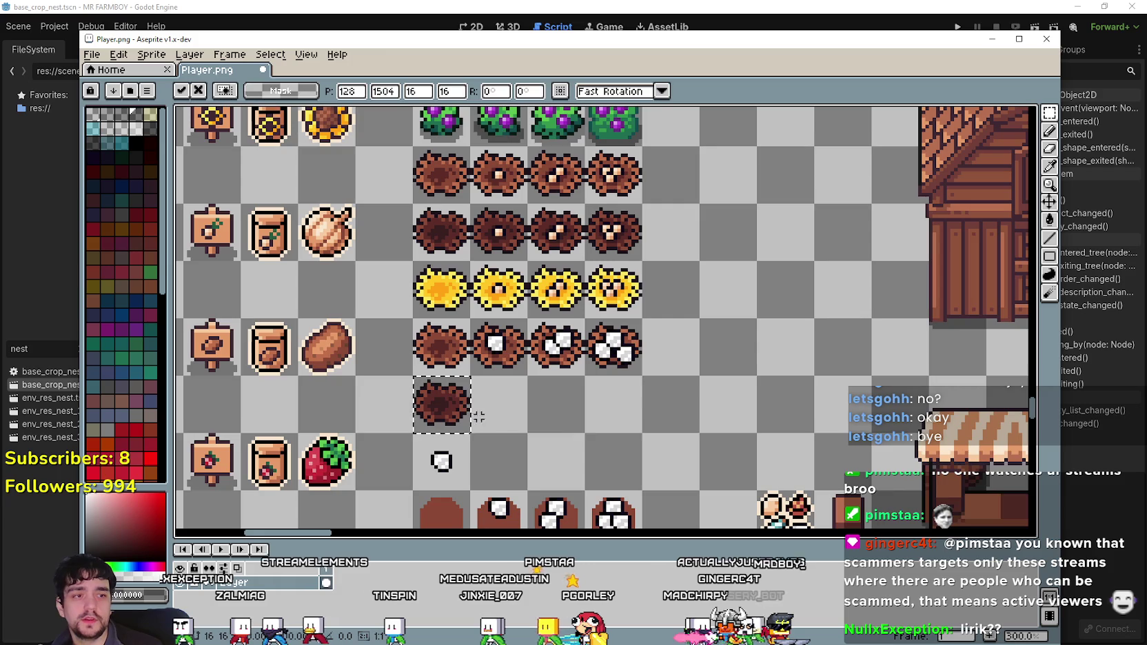
pyautogui.scroll(-2, 586, 387)
pyautogui.keyDown('ctrl'); pyautogui.moveTo(463, 165); pyautogui.dragTo(521, 338); pyautogui.keyUp('ctrl')
pyautogui.press('Return')
pyautogui.moveTo(464, 173)
pyautogui.keyDown('ctrl'); pyautogui.mouseDown()
pyautogui.moveTo(593, 305)
pyautogui.moveTo(593, 360)
pyautogui.mouseUp(); pyautogui.keyUp('ctrl')
pyautogui.press('Return')
pyautogui.keyDown('ctrl'); pyautogui.moveTo(463, 172); pyautogui.dragTo(634, 342); pyautogui.keyUp('ctrl')
pyautogui.press('Return')
pyautogui.scroll(-2, 606, 317)
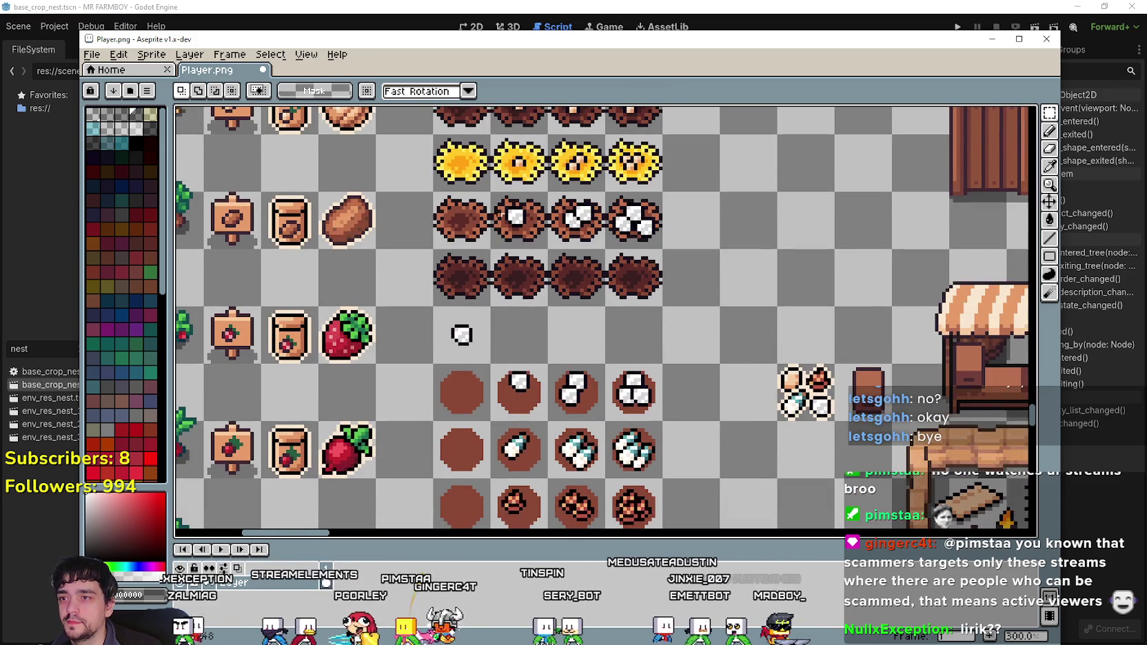
pyautogui.scroll(2, 606, 317)
pyautogui.scroll(-2, 476, 233)
# - Copy the yellow sprite into four slots of the next row down
pyautogui.moveTo(462, 166)
pyautogui.keyDown('ctrl'); pyautogui.mouseDown()
pyautogui.moveTo(522, 317)
pyautogui.moveTo(464, 359)
pyautogui.mouseUp(); pyautogui.keyUp('ctrl')
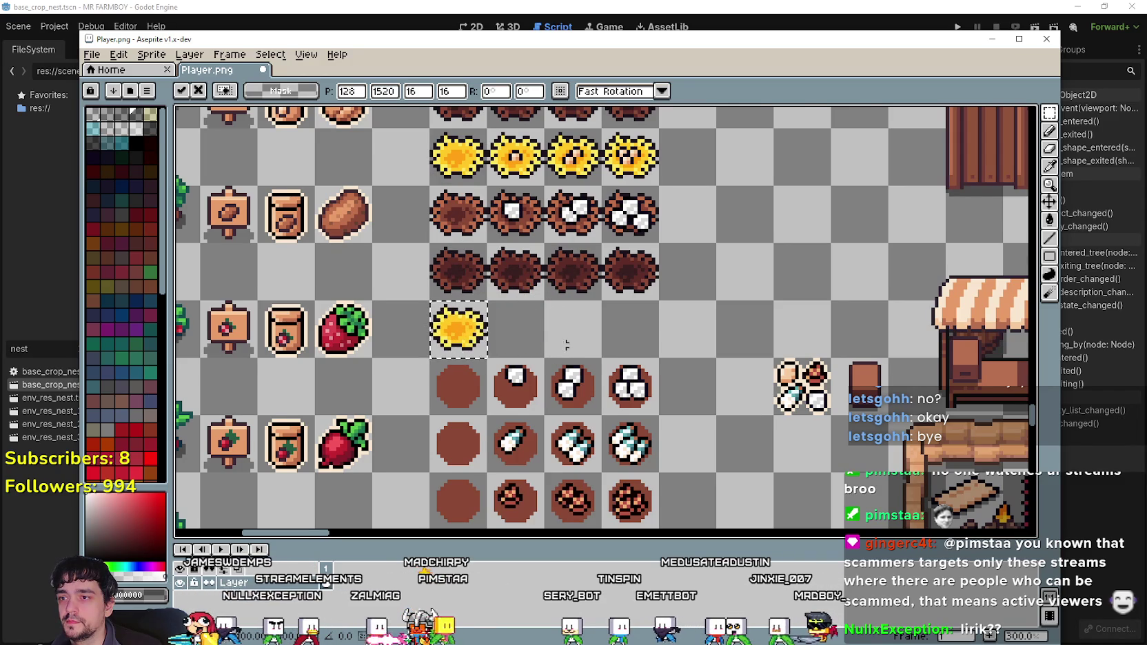
pyautogui.scroll(-1, 567, 345)
pyautogui.moveTo(451, 317); pyautogui.dragTo(452, 148)
pyautogui.press('Return')
pyautogui.moveTo(510, 304)
pyautogui.keyDown('ctrl'); pyautogui.mouseDown()
pyautogui.moveTo(600, 303)
pyautogui.moveTo(567, 304)
pyautogui.mouseUp(); pyautogui.keyUp('ctrl')
pyautogui.press('Return')
pyautogui.moveTo(415, 129)
pyautogui.mouseDown()
pyautogui.moveTo(476, 159)
pyautogui.moveTo(607, 316)
pyautogui.mouseUp()
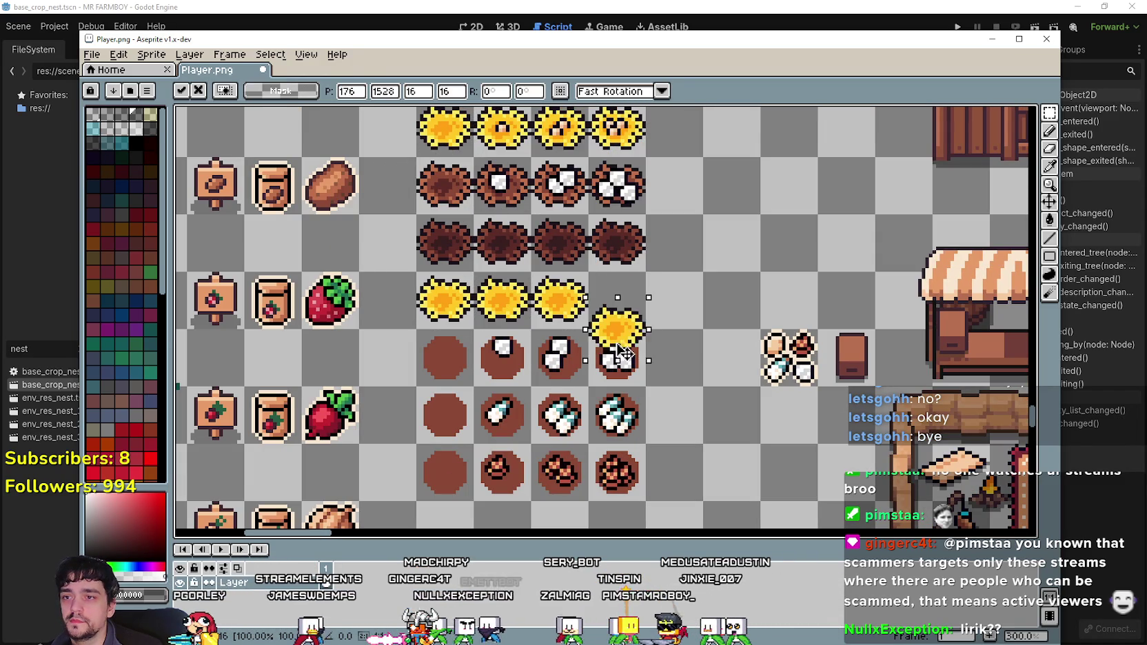
pyautogui.scroll(-2, 679, 355)
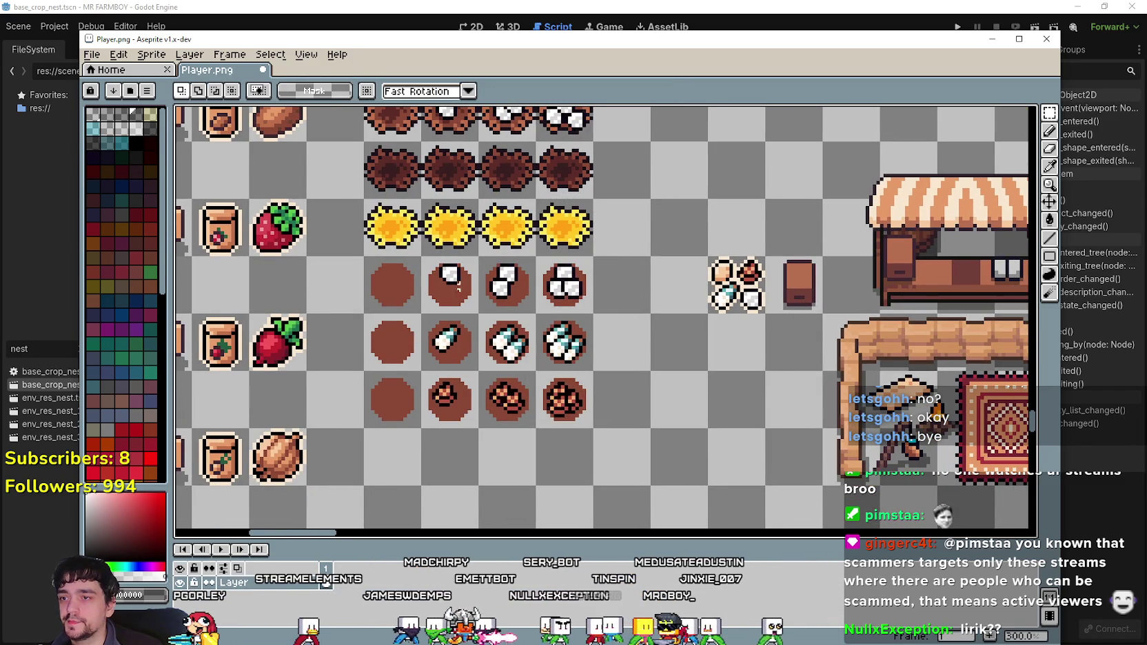
pyautogui.scroll(2, 412, 283)
pyautogui.scroll(2, 474, 466)
# - Select the bottle sprite and bring the brown nest rows into view
pyautogui.moveTo(472, 473); pyautogui.dragTo(556, 390)
pyautogui.scroll(-2, 552, 390)
pyautogui.moveTo(745, 303)
pyautogui.mouseDown()
pyautogui.moveTo(729, 330)
pyautogui.moveTo(528, 357)
pyautogui.mouseUp()
pyautogui.moveTo(560, 429); pyautogui.dragTo(655, 297)
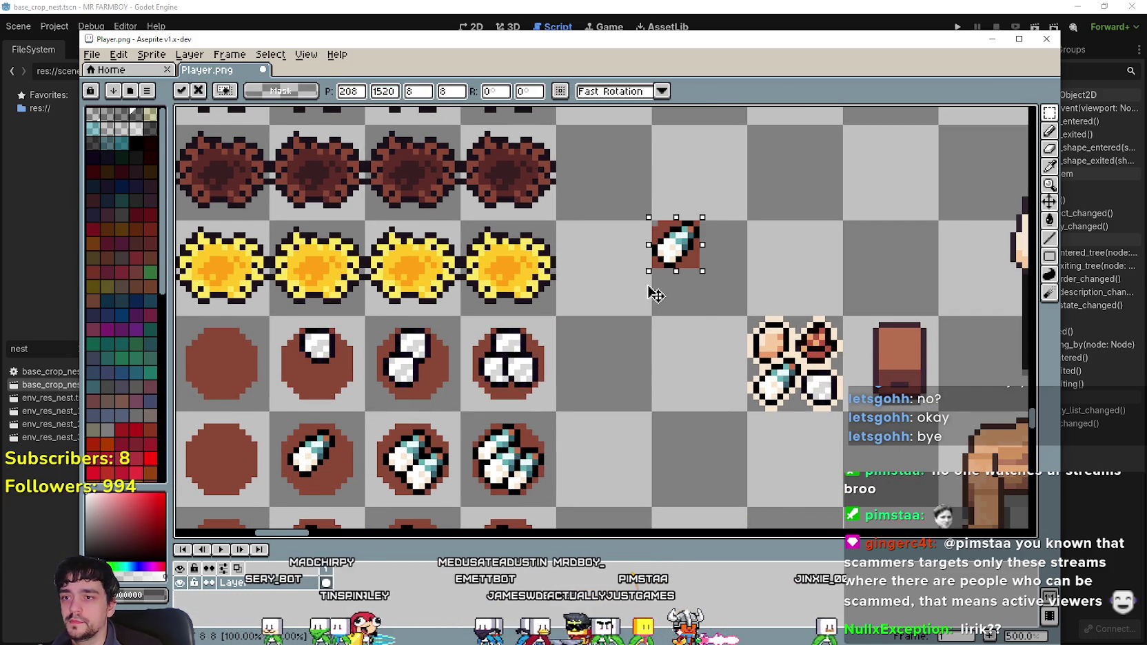
pyautogui.click(1050, 219)
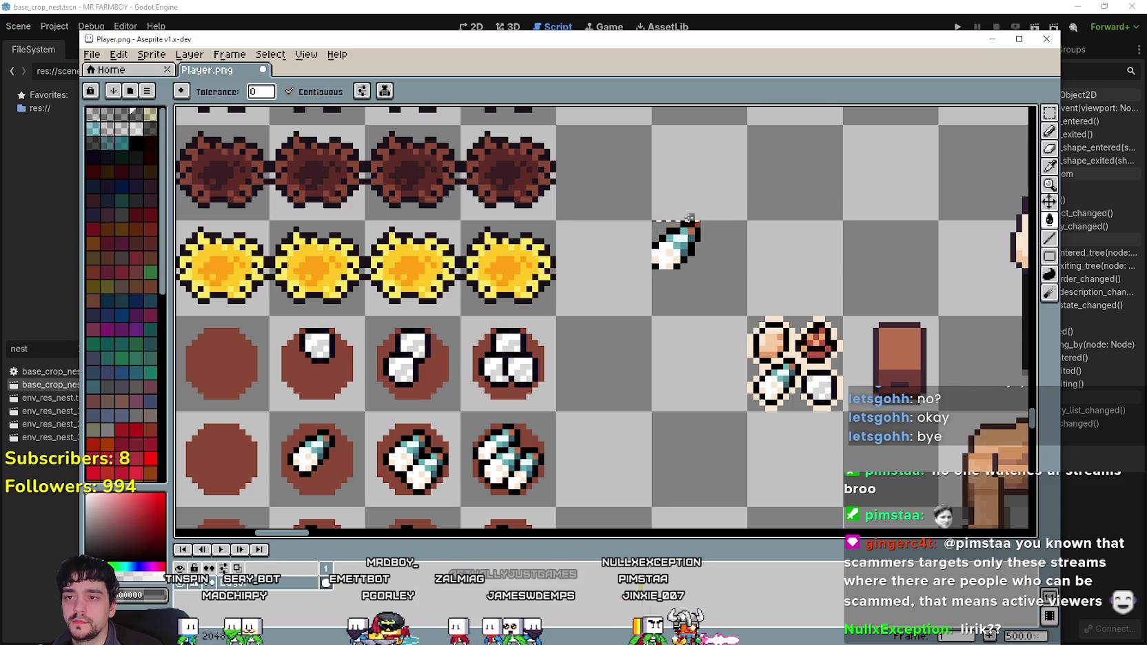
pyautogui.scroll(4, 682, 221)
pyautogui.scroll(-4, 655, 266)
pyautogui.scroll(-1, 653, 269)
pyautogui.moveTo(547, 255); pyautogui.dragTo(740, 339)
pyautogui.hotkey('ctrl', 'z')
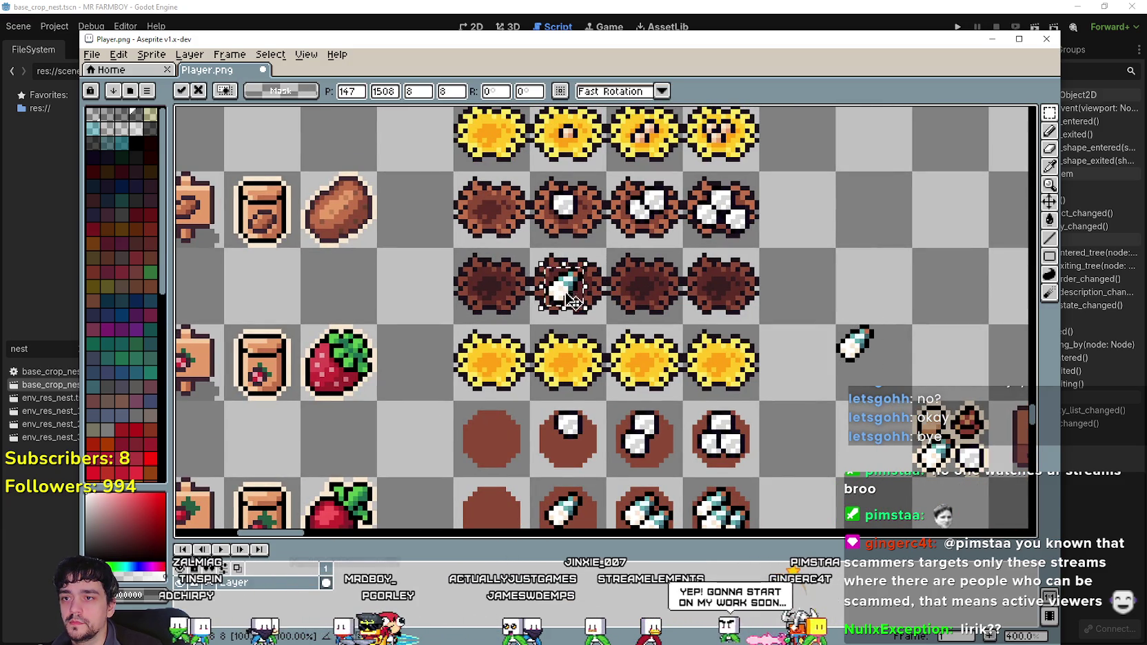
# - Place a single bottle in the second nest, undoing a misplaced copy in the third
pyautogui.moveTo(581, 304); pyautogui.dragTo(581, 295)
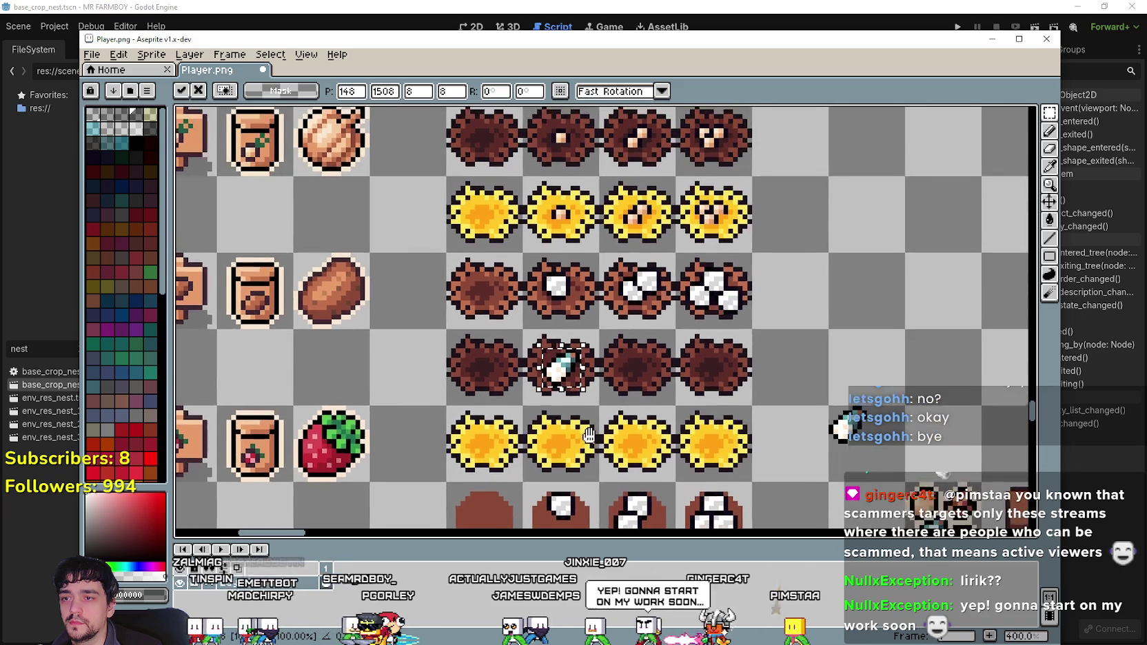
pyautogui.scroll(1, 514, 390)
pyautogui.hotkey('ctrl', 'z')
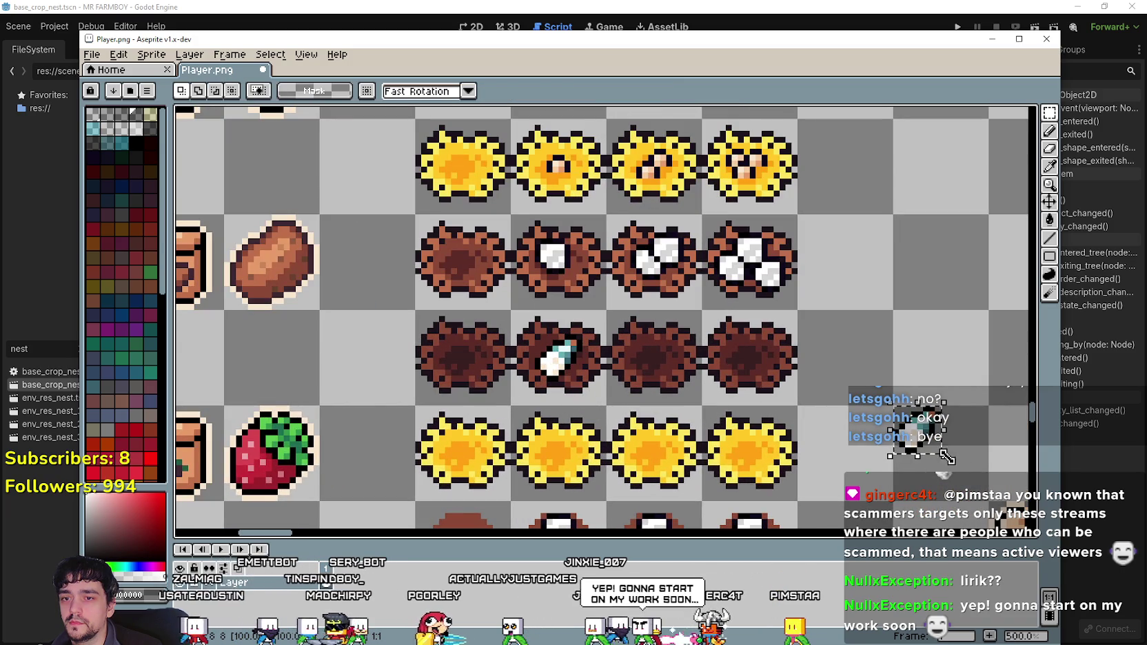
pyautogui.moveTo(915, 443); pyautogui.dragTo(670, 362)
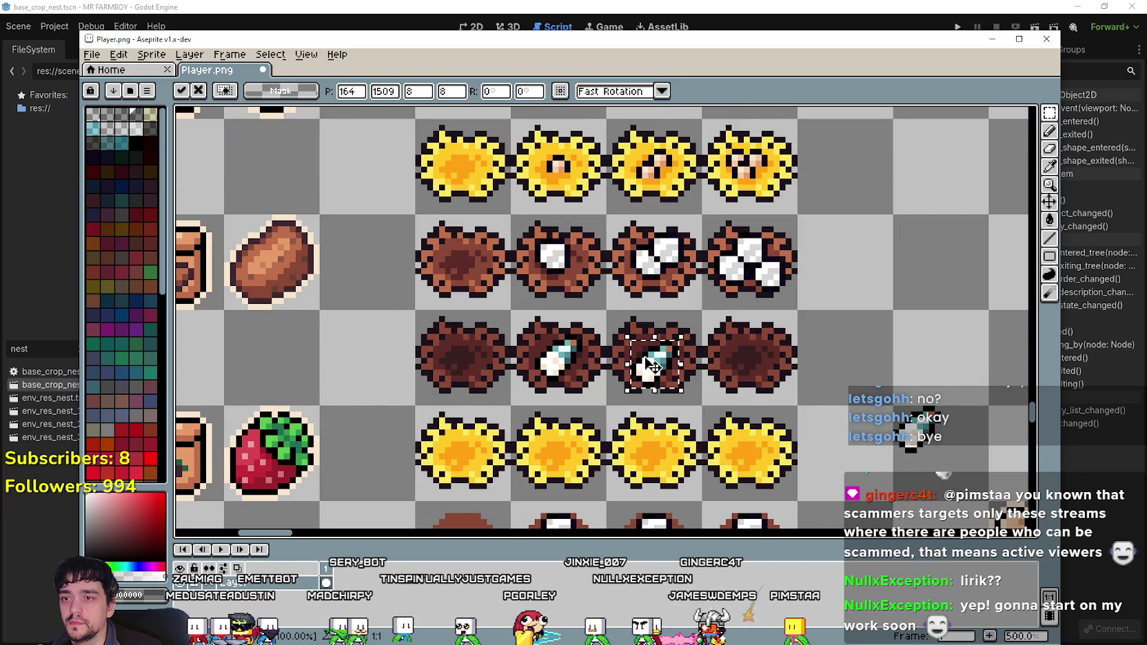
pyautogui.scroll(-2, 739, 402)
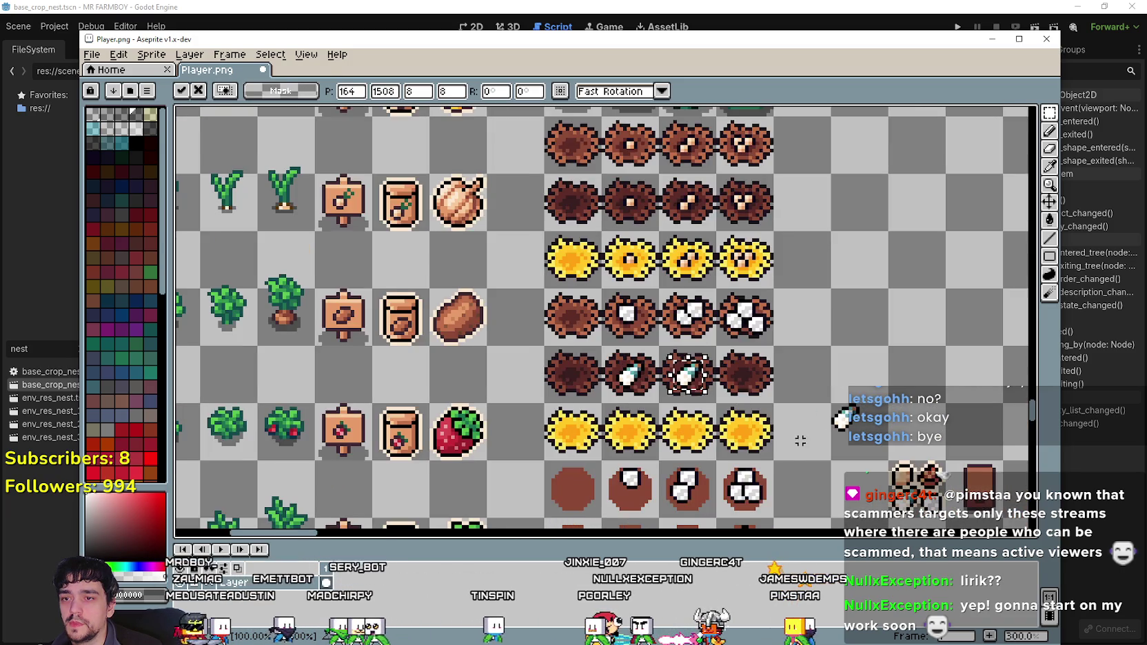
pyautogui.hotkey('ctrl', 'z')
pyautogui.moveTo(718, 349)
pyautogui.mouseDown()
pyautogui.moveTo(690, 250)
pyautogui.moveTo(729, 508)
pyautogui.moveTo(695, 295)
pyautogui.moveTo(728, 440)
pyautogui.mouseUp()
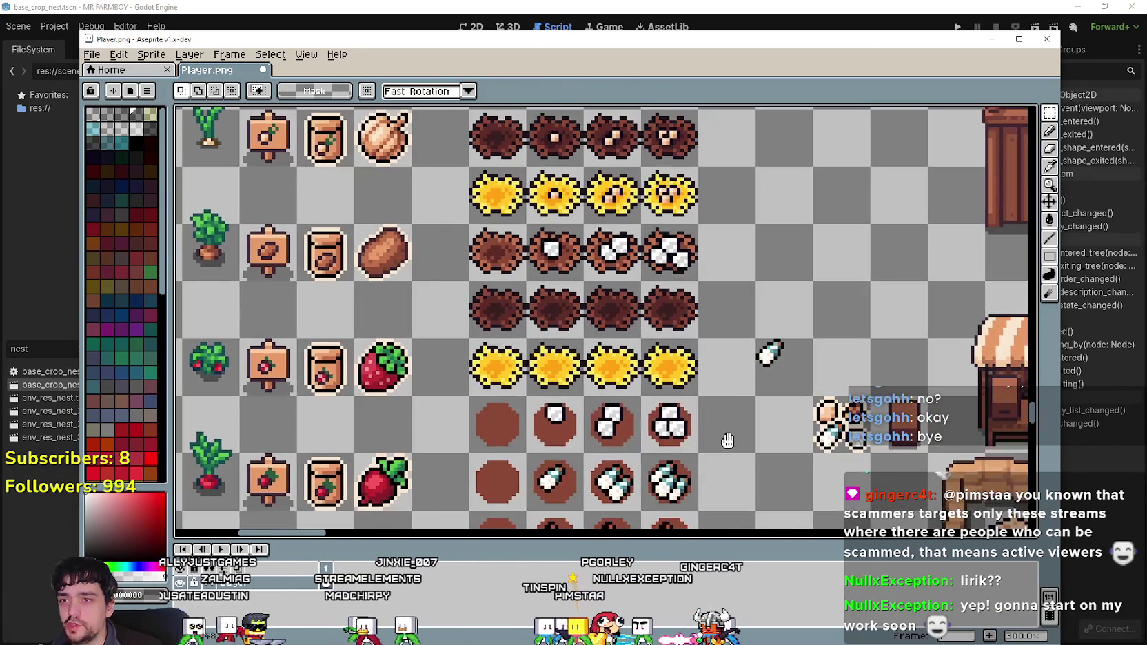
pyautogui.moveTo(786, 366)
pyautogui.mouseDown()
pyautogui.moveTo(753, 333)
pyautogui.moveTo(559, 371)
pyautogui.mouseUp()
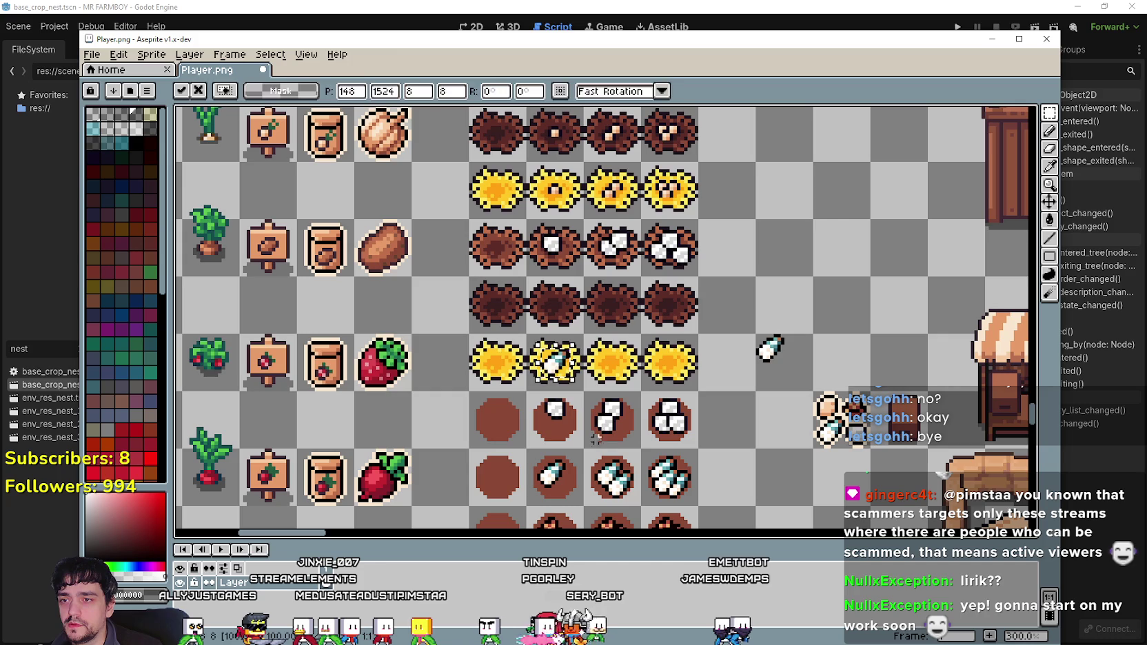
pyautogui.hotkey('ctrl', 'z')
pyautogui.moveTo(565, 316); pyautogui.dragTo(563, 308)
pyautogui.scroll(2, 563, 318)
pyautogui.press('Return')
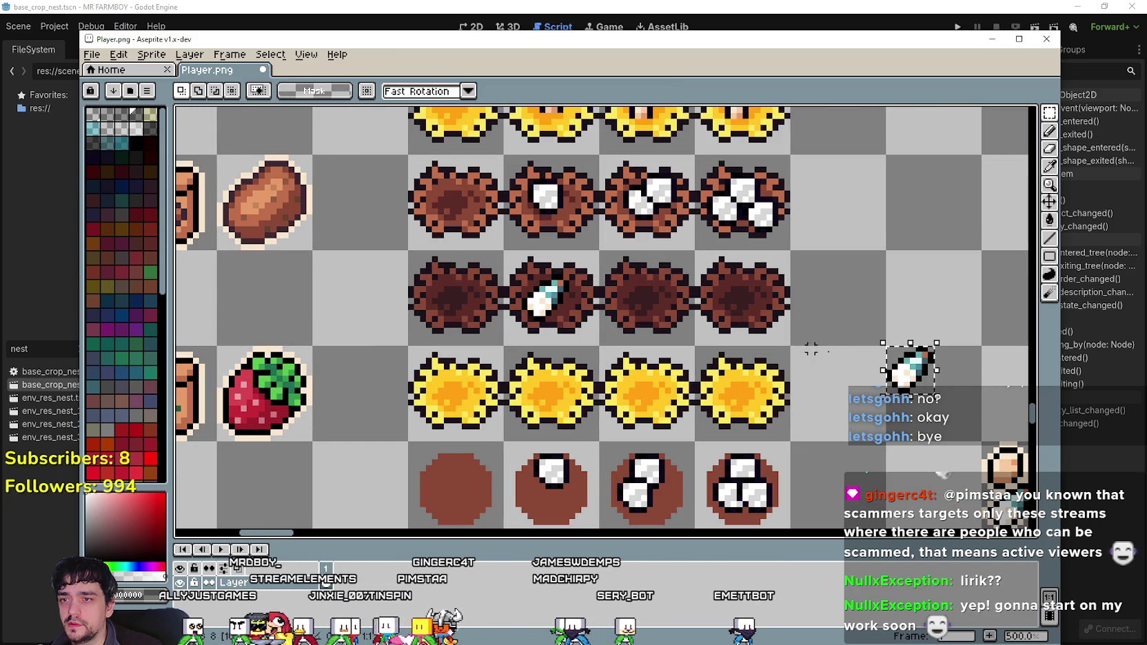
# - Copy two bottles into the third nest
pyautogui.moveTo(924, 382); pyautogui.dragTo(638, 307)
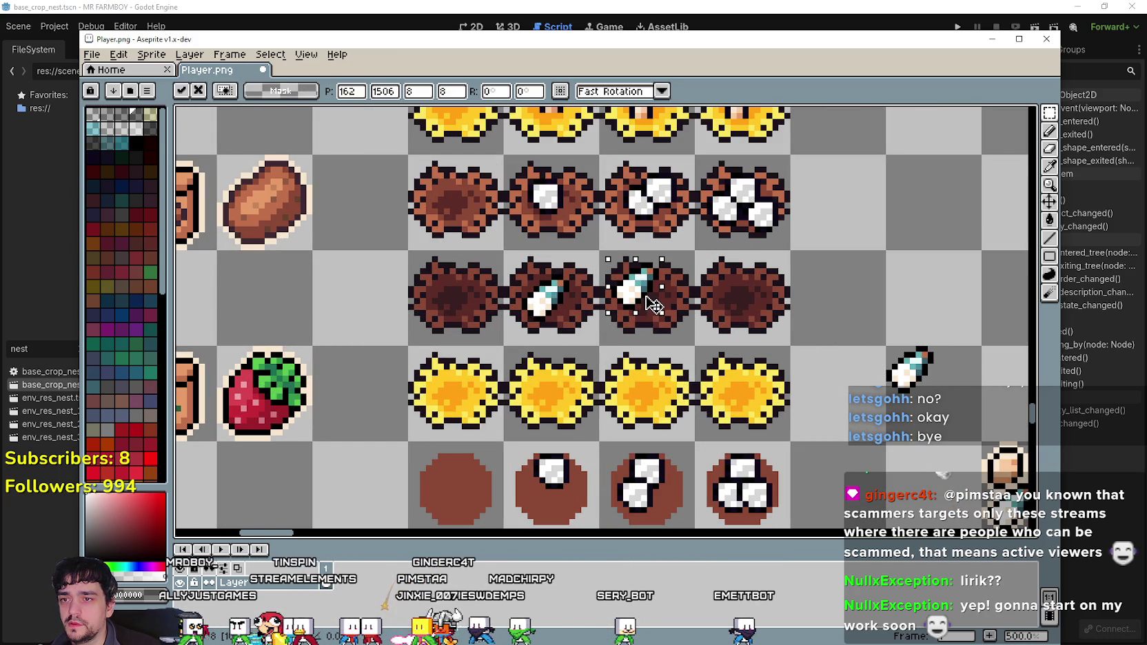
pyautogui.press('Return')
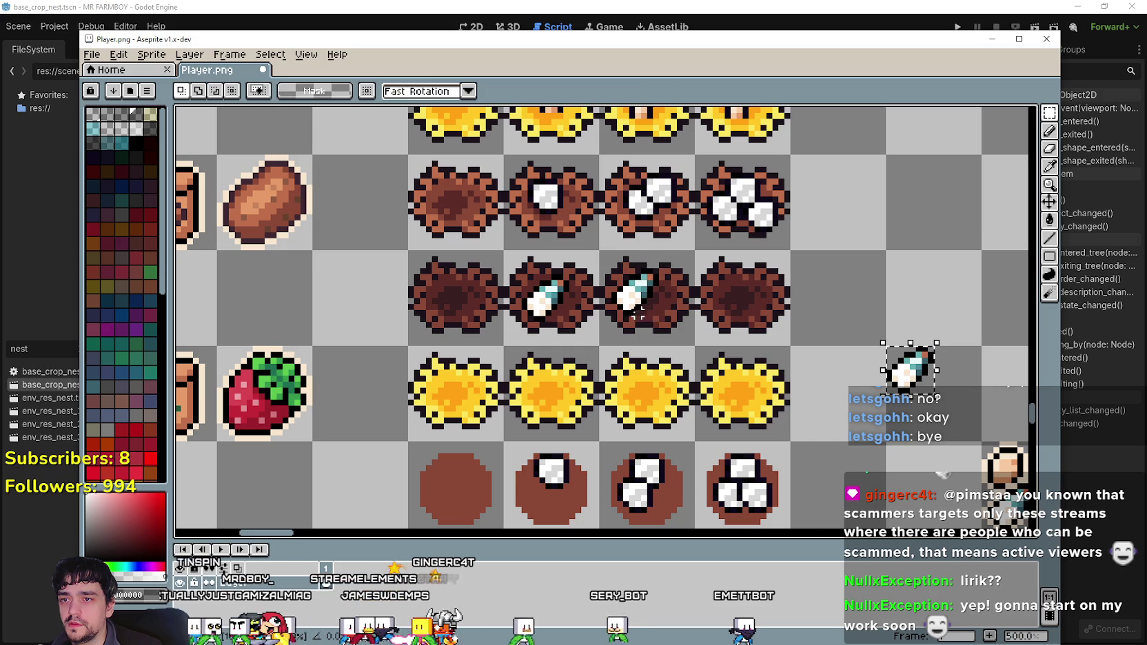
pyautogui.moveTo(874, 366); pyautogui.dragTo(626, 296)
pyautogui.press('Return')
# - Fill the fourth nest with three bottles, nudging the last one into position
pyautogui.moveTo(910, 366); pyautogui.dragTo(727, 281)
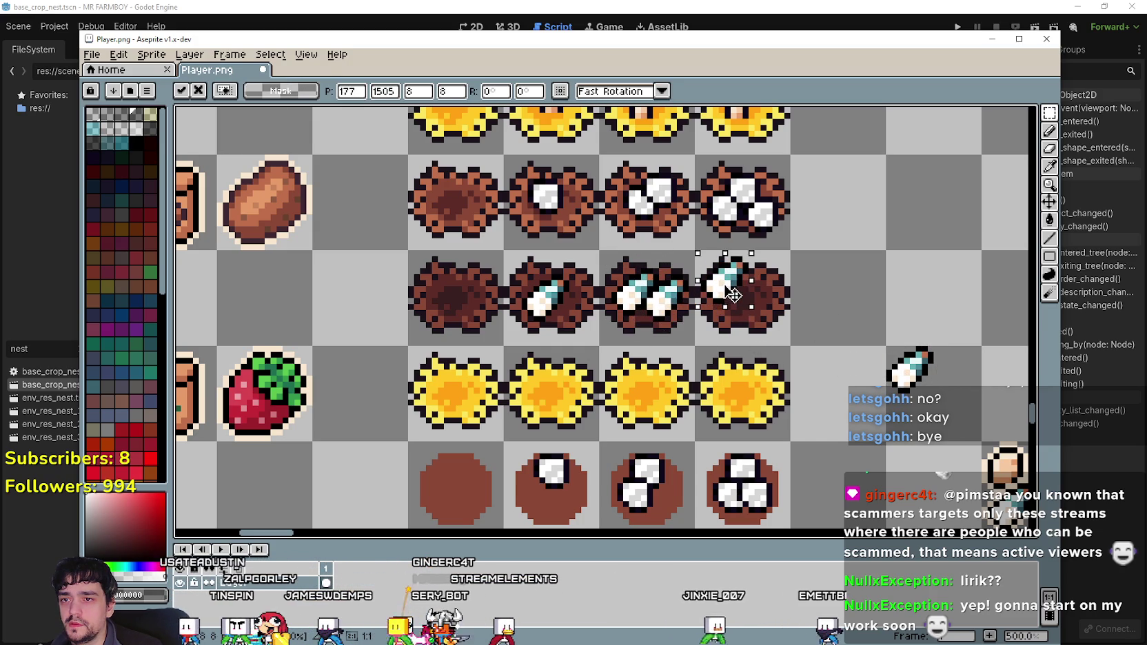
pyautogui.press('Return')
pyautogui.moveTo(882, 342); pyautogui.dragTo(936, 398)
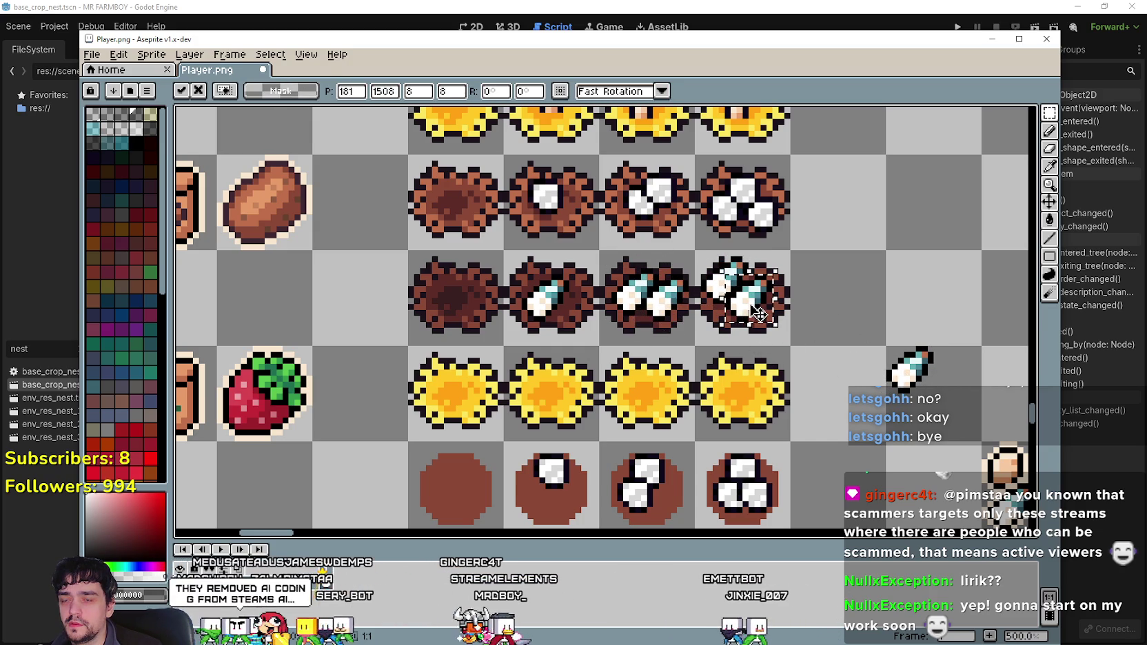
pyautogui.moveTo(875, 373)
pyautogui.mouseDown()
pyautogui.moveTo(773, 290)
pyautogui.moveTo(764, 298)
pyautogui.mouseUp()
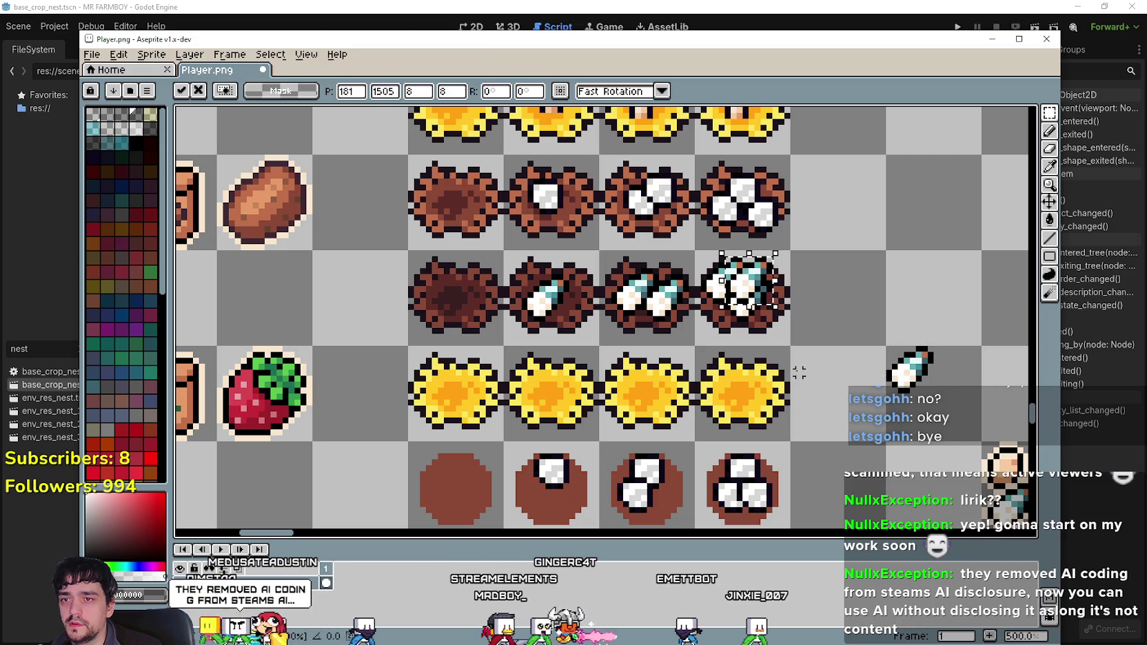
pyautogui.press('Return')
pyautogui.moveTo(698, 254); pyautogui.dragTo(750, 298)
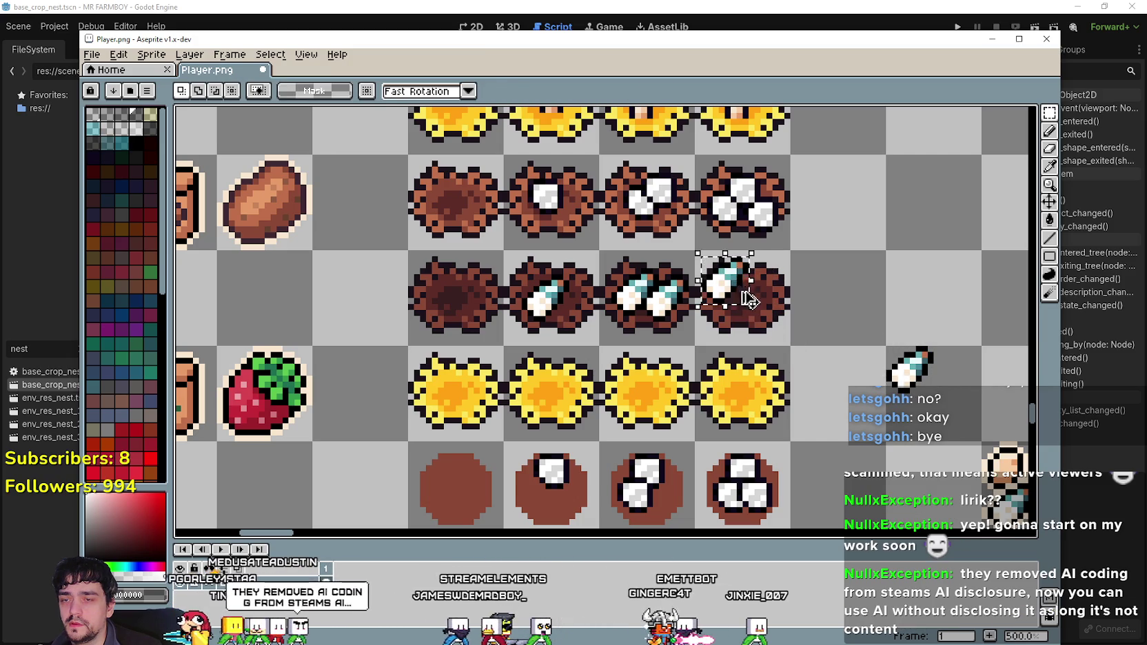
pyautogui.press('Down')
pyautogui.press('Down')
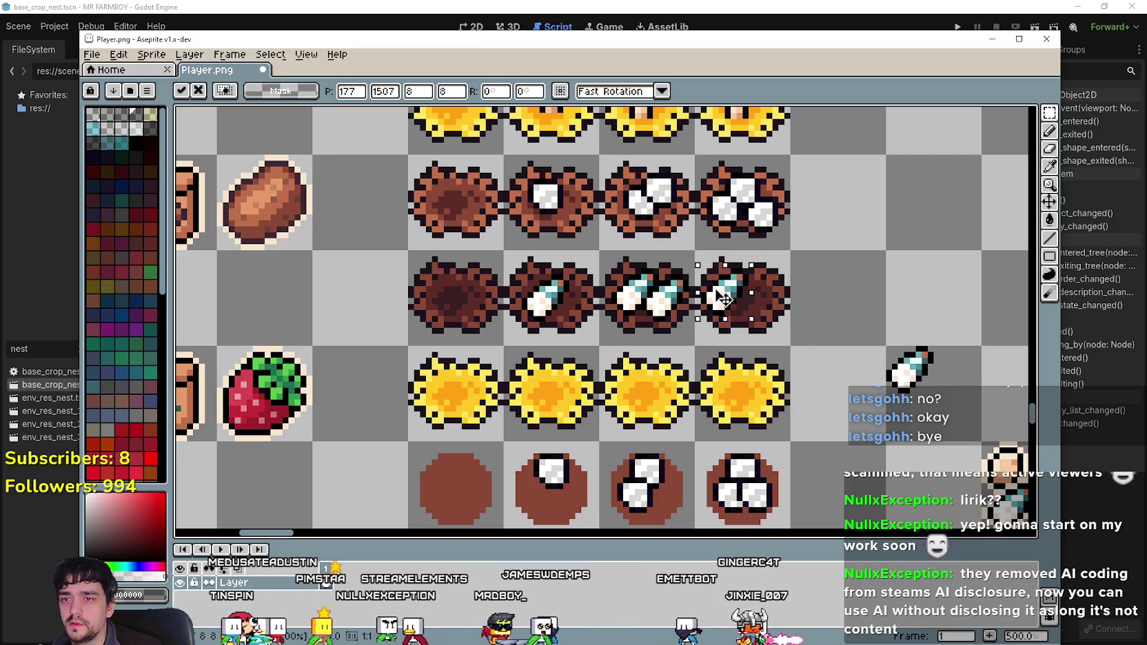
pyautogui.press('Return')
pyautogui.moveTo(720, 298); pyautogui.dragTo(779, 323)
pyautogui.press('Return')
pyautogui.press('Left')
pyautogui.press('Left')
pyautogui.press('Left')
pyautogui.press('Up')
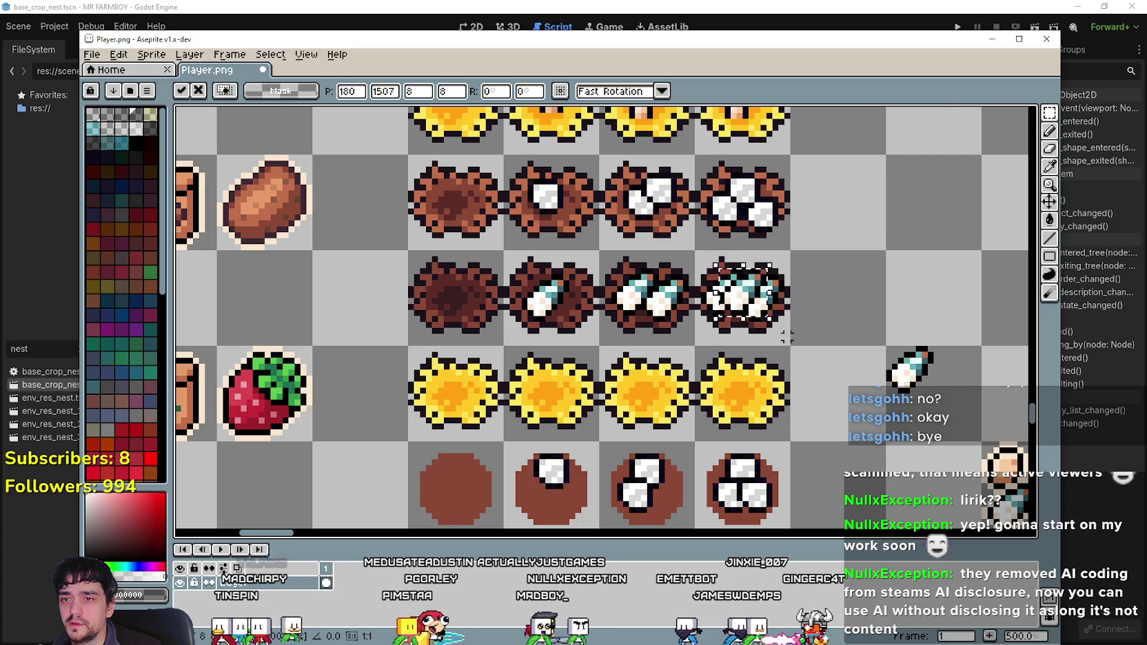
pyautogui.hotkey('ctrl', 'd')
# - Scroll to the lower sprite rows and select the small seed pile in the bottom row
pyautogui.scroll(-3, 775, 322)
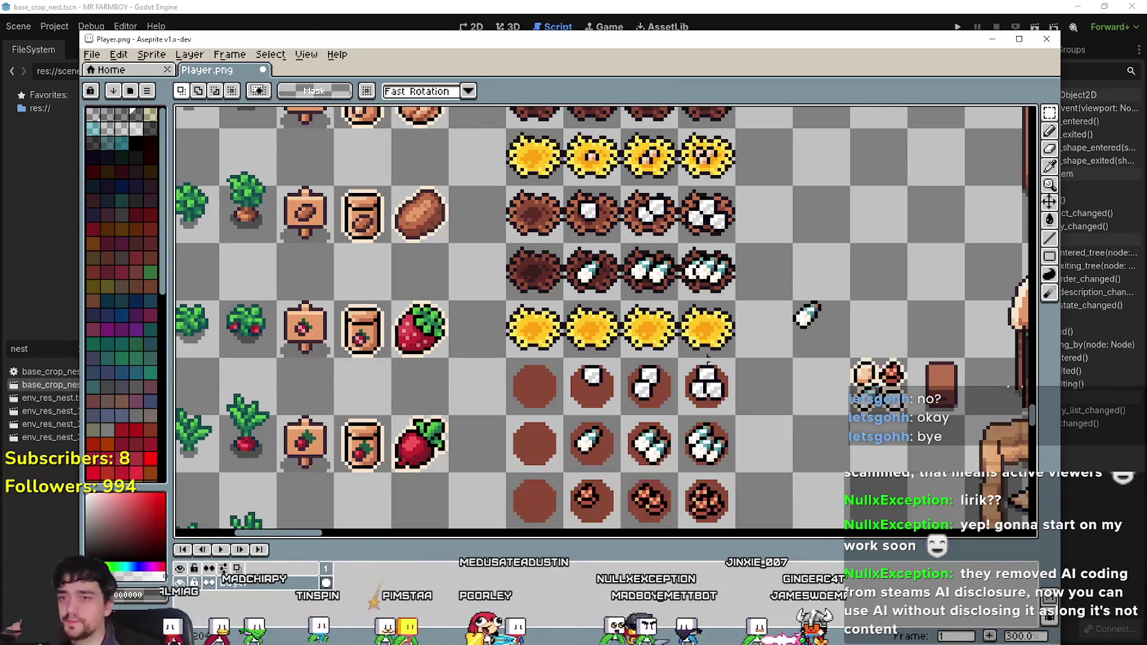
pyautogui.moveTo(647, 360); pyautogui.dragTo(667, 329)
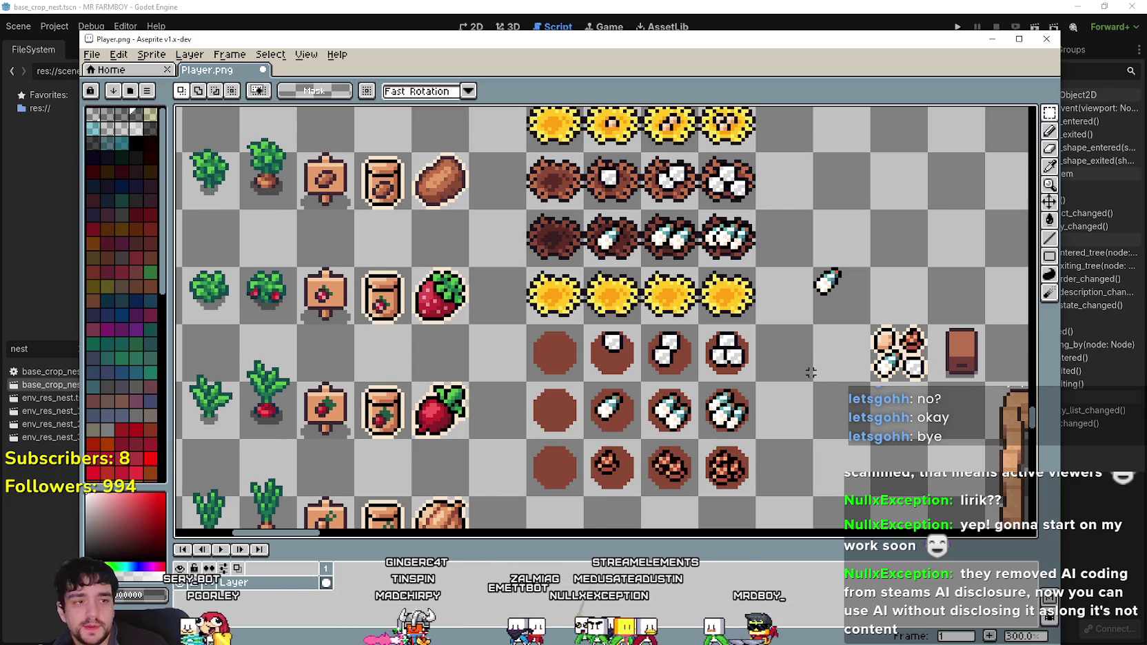
pyautogui.hscroll(2, 793, 331)
pyautogui.scroll(1, 793, 372)
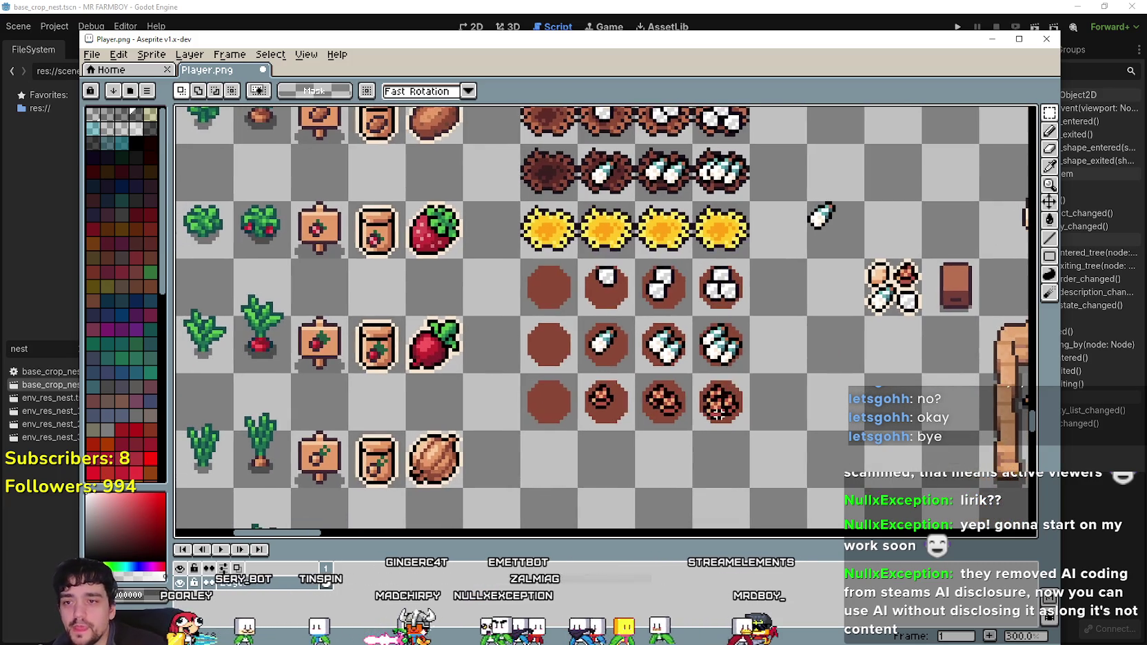
pyautogui.scroll(-1, 704, 406)
pyautogui.scroll(-1, 711, 410)
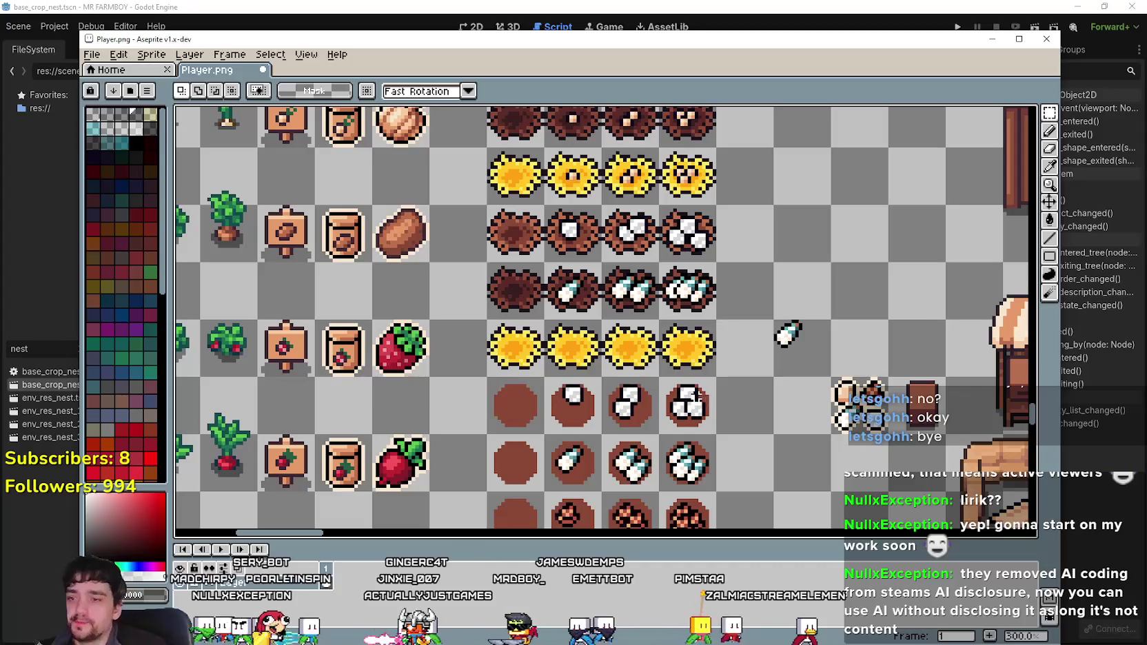
pyautogui.scroll(1, 743, 422)
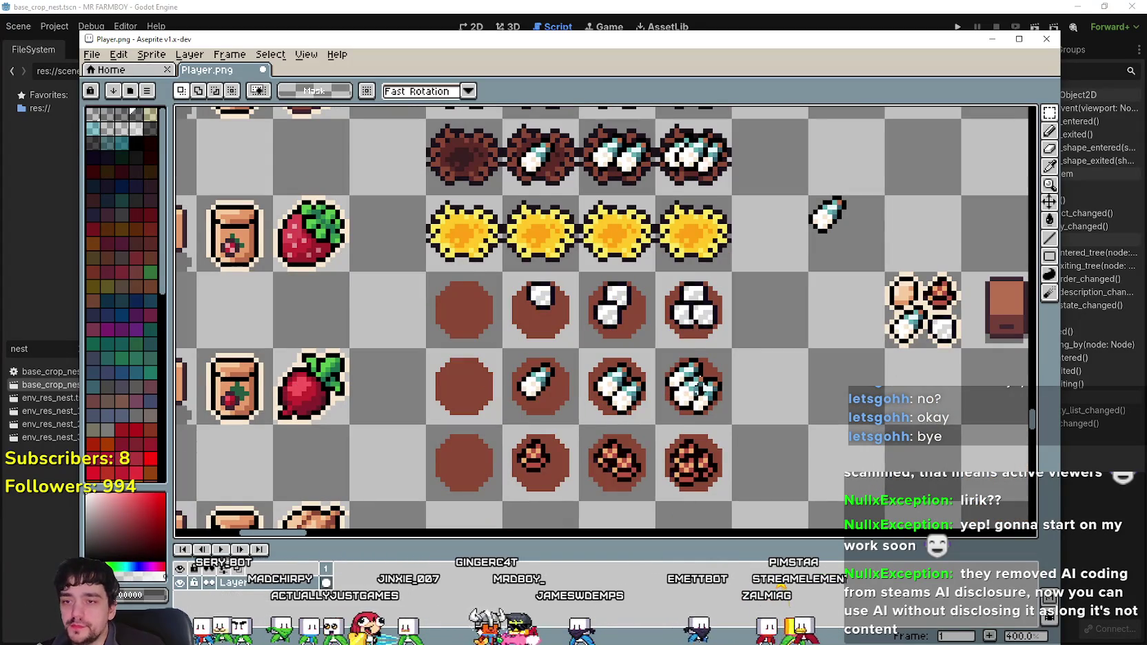
pyautogui.scroll(2, 574, 483)
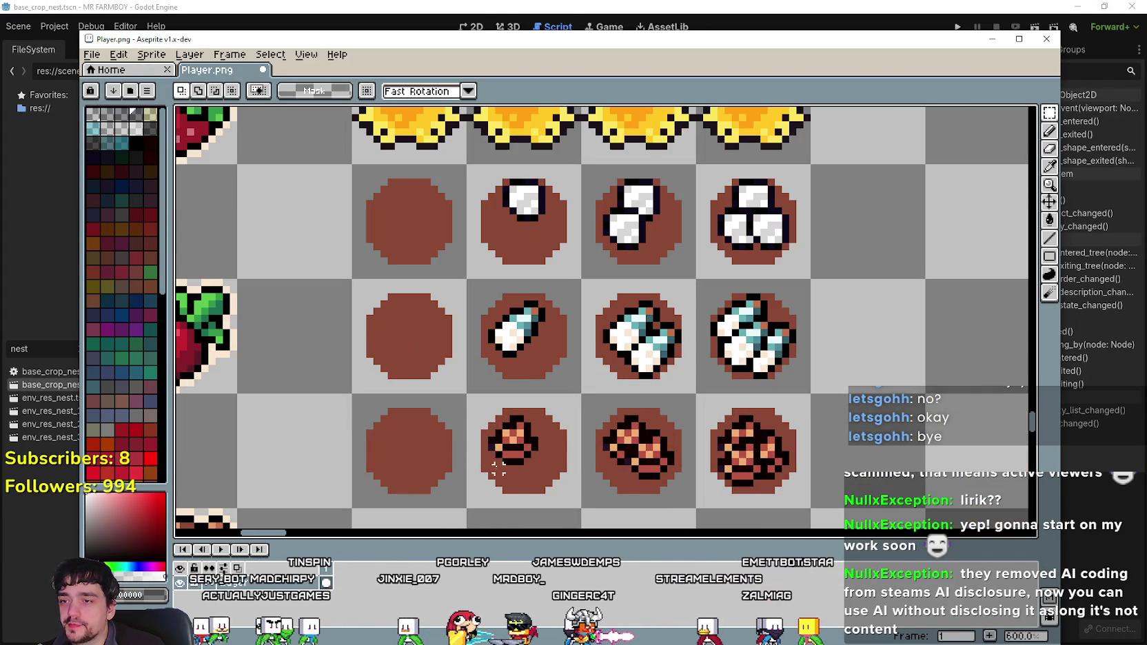
pyautogui.moveTo(534, 417); pyautogui.dragTo(531, 420)
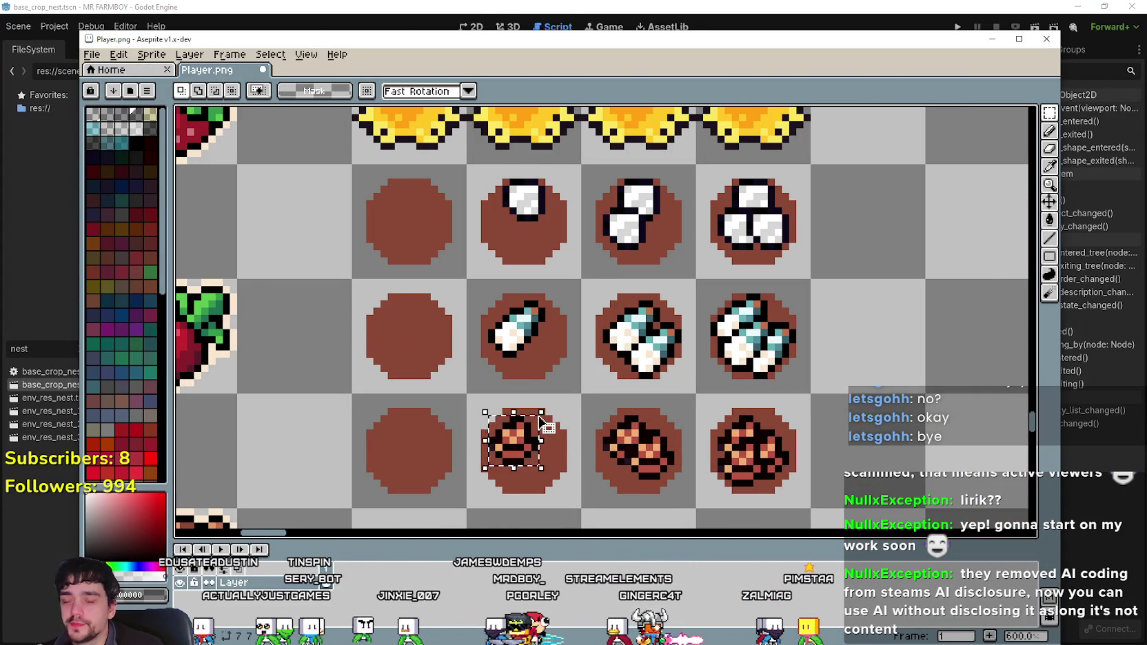
# - Move a copy of the seed pile into an empty cell and commit it
pyautogui.scroll(-2, 595, 327)
pyautogui.moveTo(345, 490); pyautogui.dragTo(625, 316)
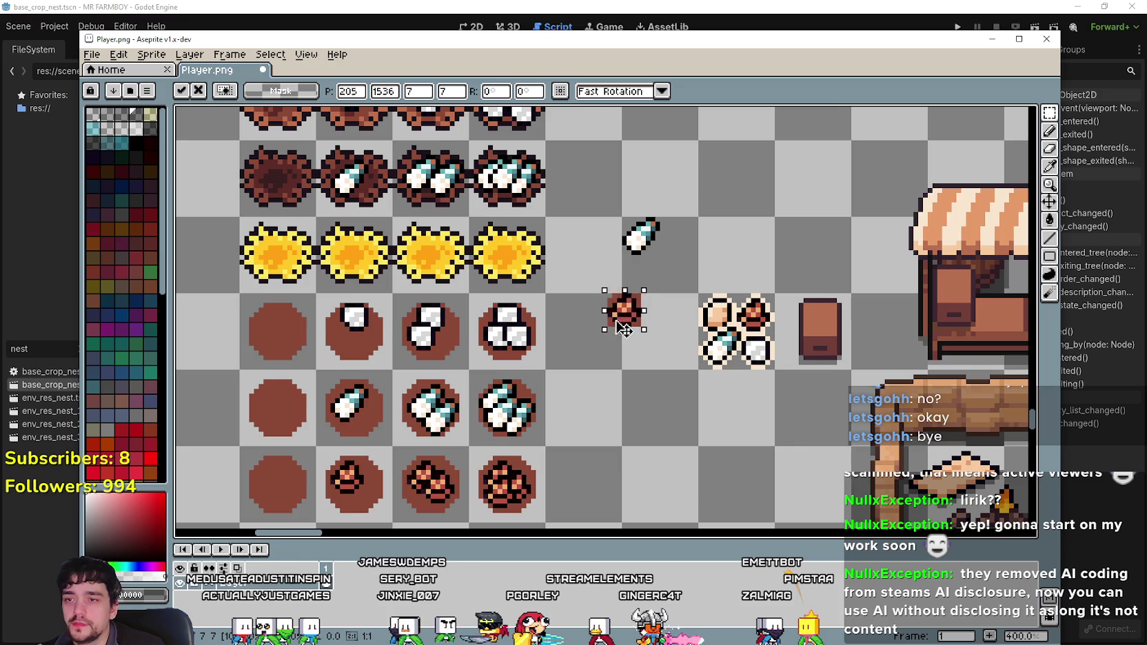
pyautogui.scroll(1, 626, 317)
pyautogui.click(1054, 226)
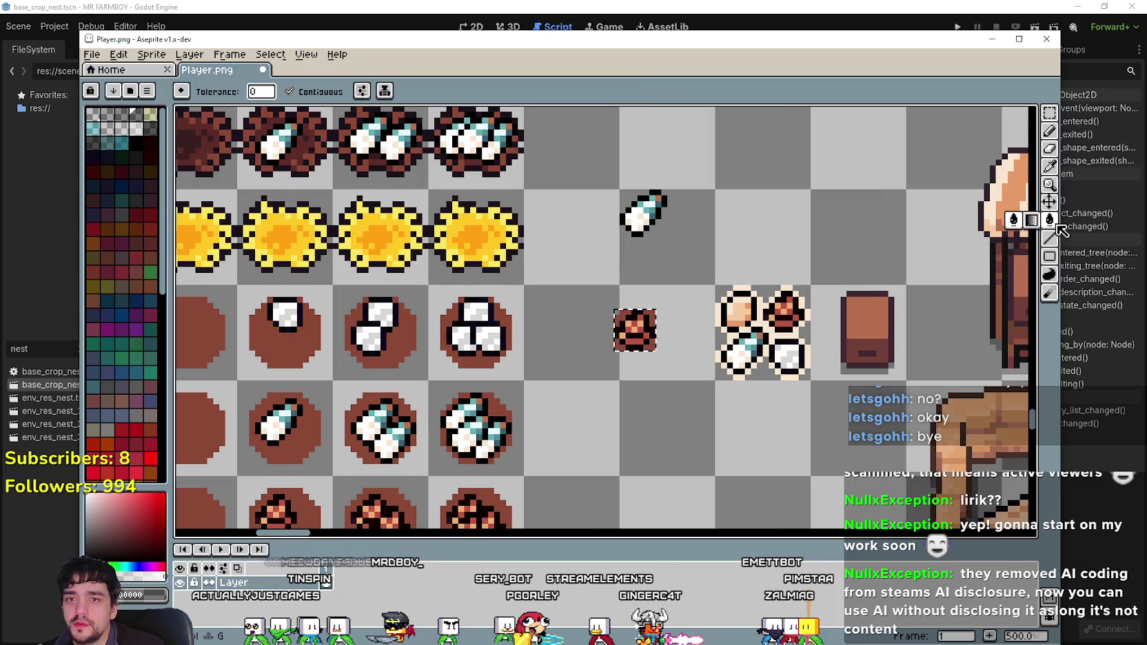
pyautogui.scroll(2, 658, 340)
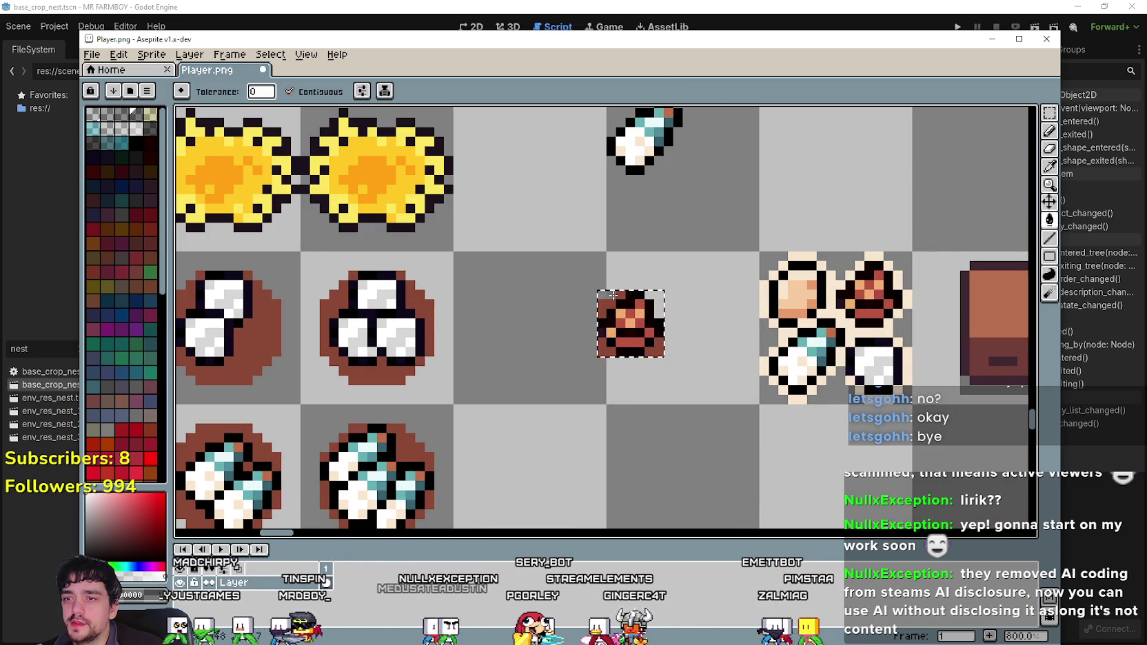
pyautogui.scroll(-3, 657, 350)
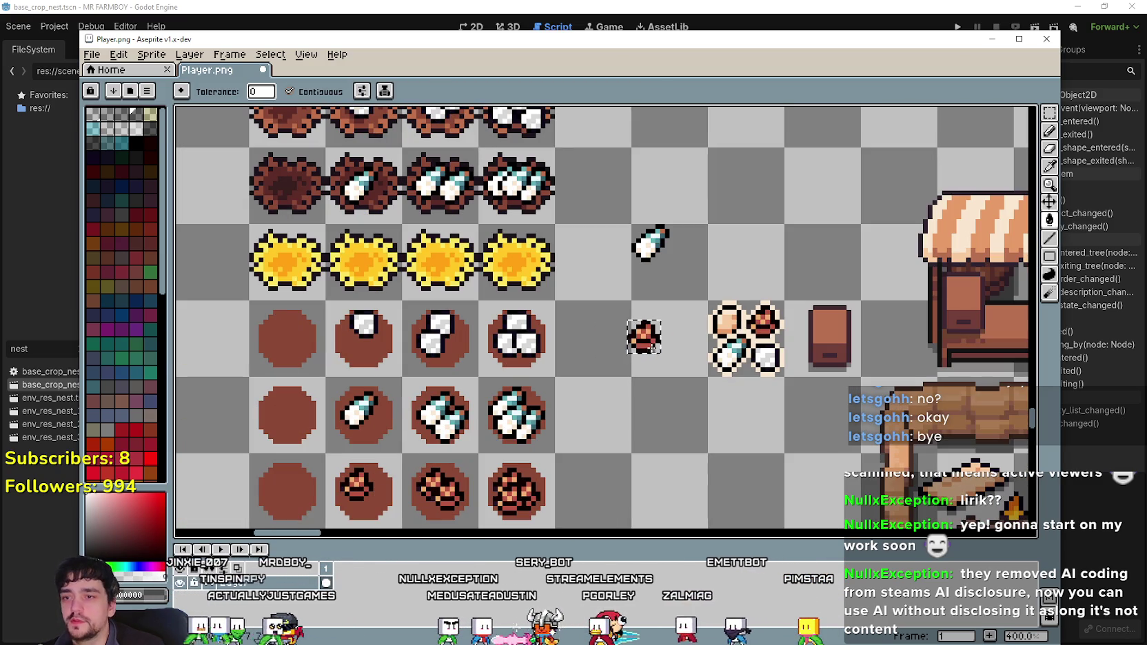
pyautogui.moveTo(664, 352); pyautogui.dragTo(819, 408)
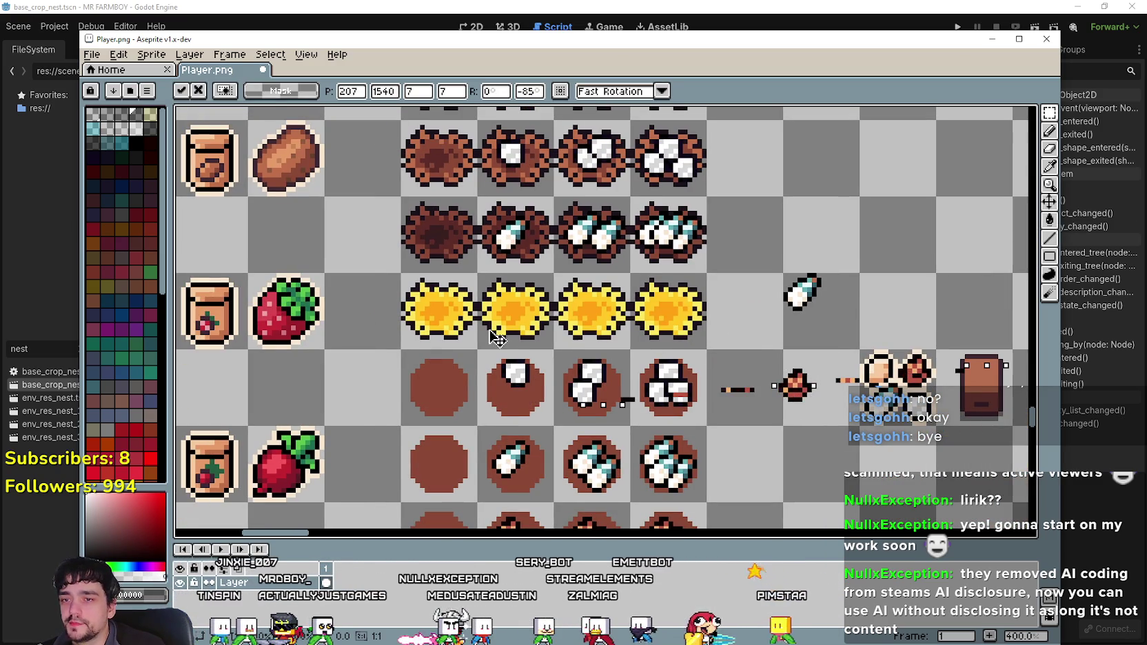
pyautogui.press('Return')
# - Copy the seed pile onto the first yellow nest, then undo the misplaced paste
pyautogui.moveTo(793, 400)
pyautogui.mouseDown()
pyautogui.moveTo(772, 384)
pyautogui.moveTo(814, 384)
pyautogui.moveTo(442, 304)
pyautogui.moveTo(420, 319)
pyautogui.moveTo(442, 309)
pyautogui.moveTo(438, 318)
pyautogui.mouseUp()
pyautogui.scroll(2, 441, 304)
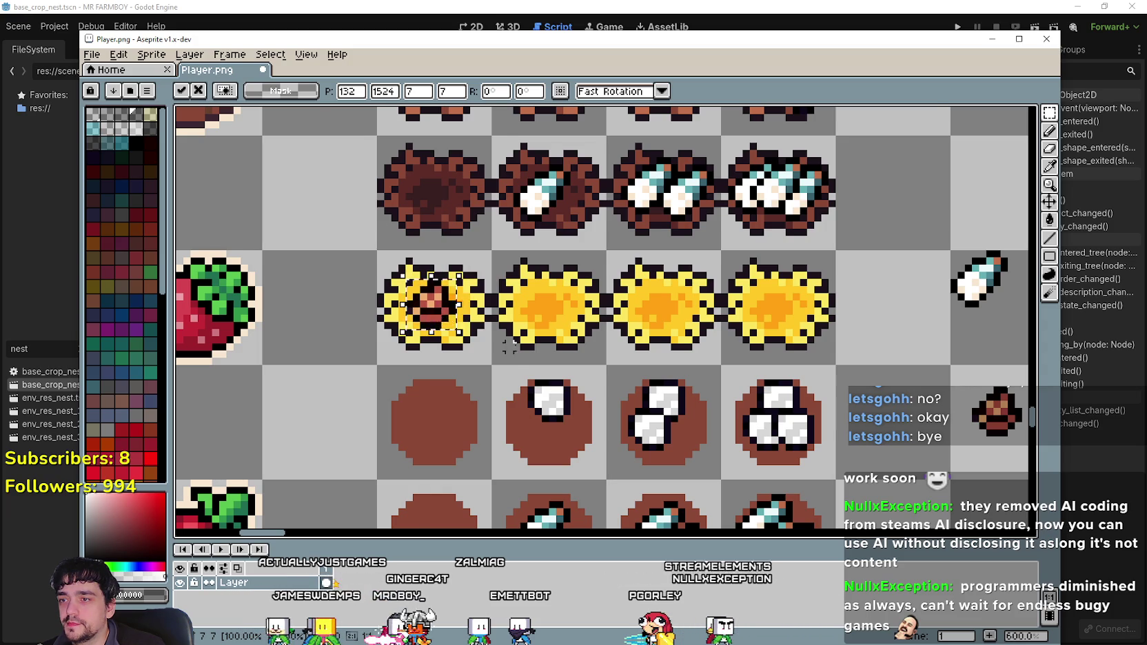
pyautogui.scroll(-2, 475, 332)
pyautogui.press('Return')
pyautogui.hotkey('ctrl', 'v')
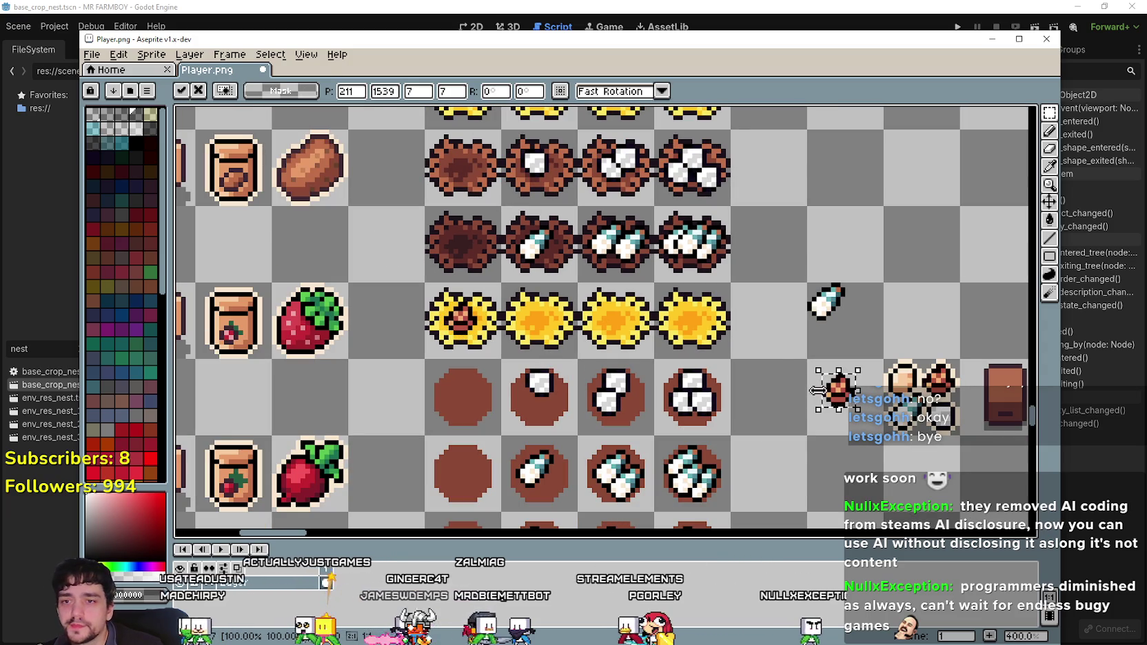
pyautogui.hotkey('ctrl', 'z')
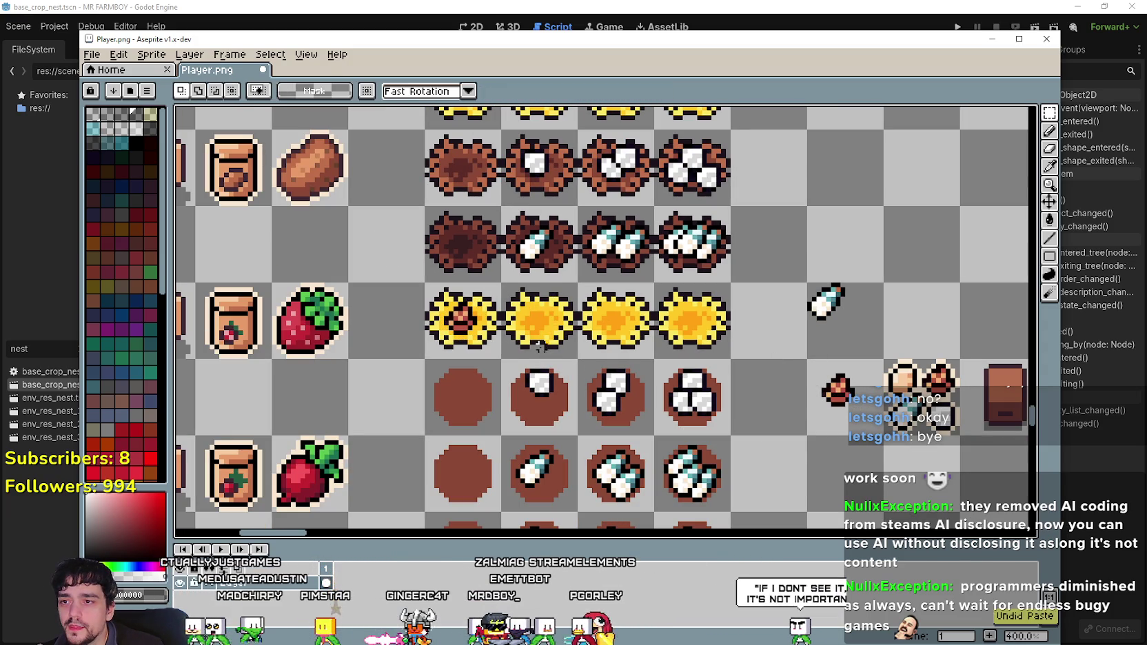
pyautogui.hotkey('ctrl', 'z')
pyautogui.hotkey('ctrl', 'z')
# - Place brown egg pieces onto the second and third yellow nests
pyautogui.moveTo(777, 386)
pyautogui.mouseDown()
pyautogui.moveTo(537, 335)
pyautogui.moveTo(608, 321)
pyautogui.moveTo(631, 331)
pyautogui.moveTo(624, 318)
pyautogui.mouseUp()
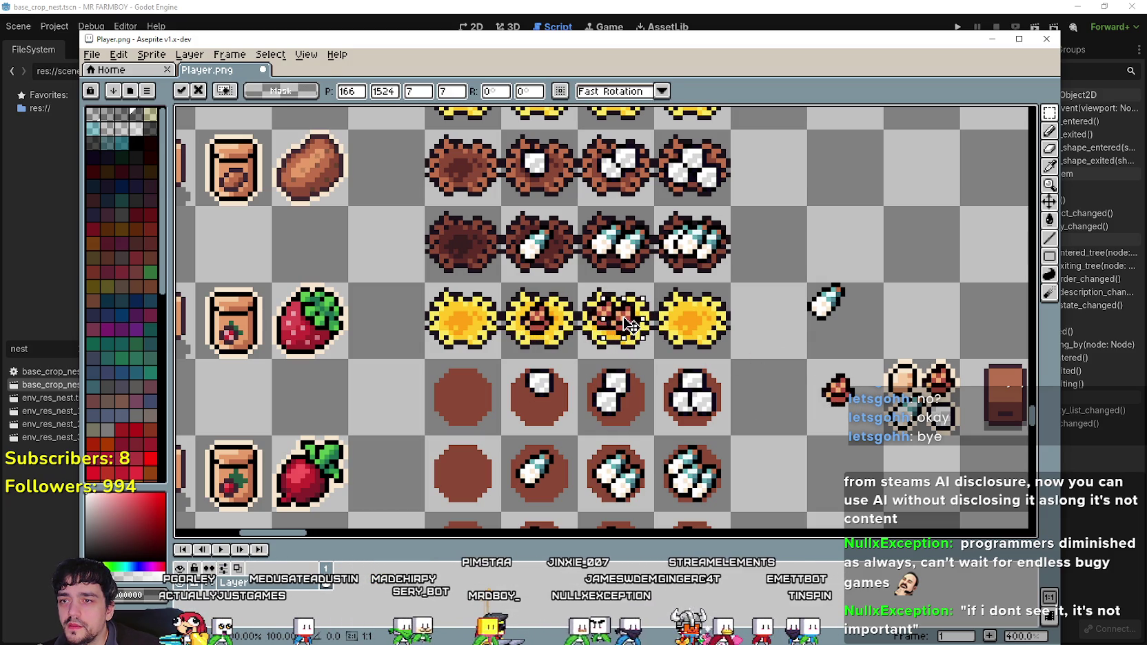
pyautogui.click(810, 419)
pyautogui.scroll(2, 588, 331)
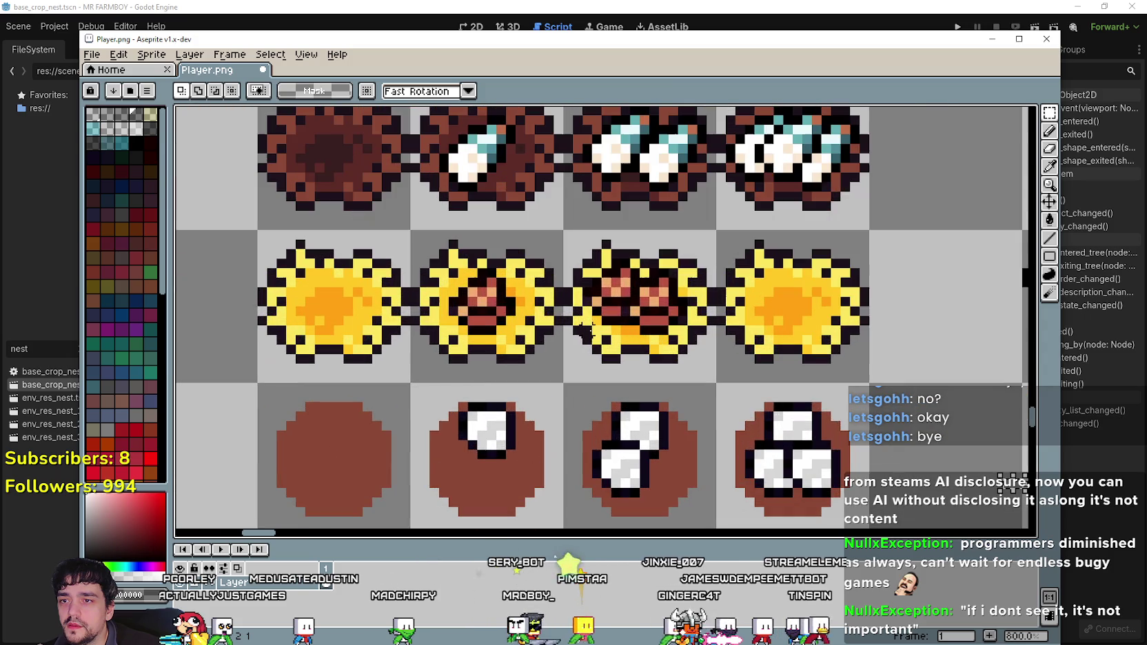
pyautogui.scroll(-4, 587, 329)
pyautogui.scroll(2, 747, 388)
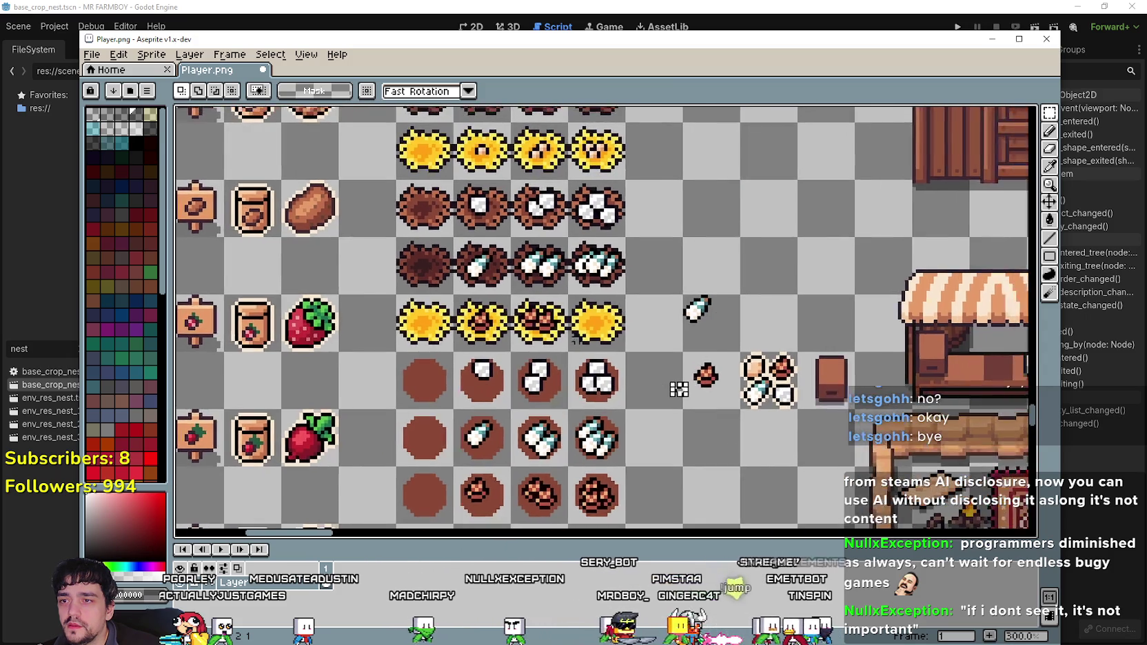
pyautogui.scroll(-3, 715, 402)
pyautogui.scroll(3, 711, 405)
# - Copy the small brown egg onto the fourth nest, nudge it left, and commit
pyautogui.moveTo(747, 387)
pyautogui.mouseDown()
pyautogui.moveTo(538, 312)
pyautogui.moveTo(598, 312)
pyautogui.mouseUp()
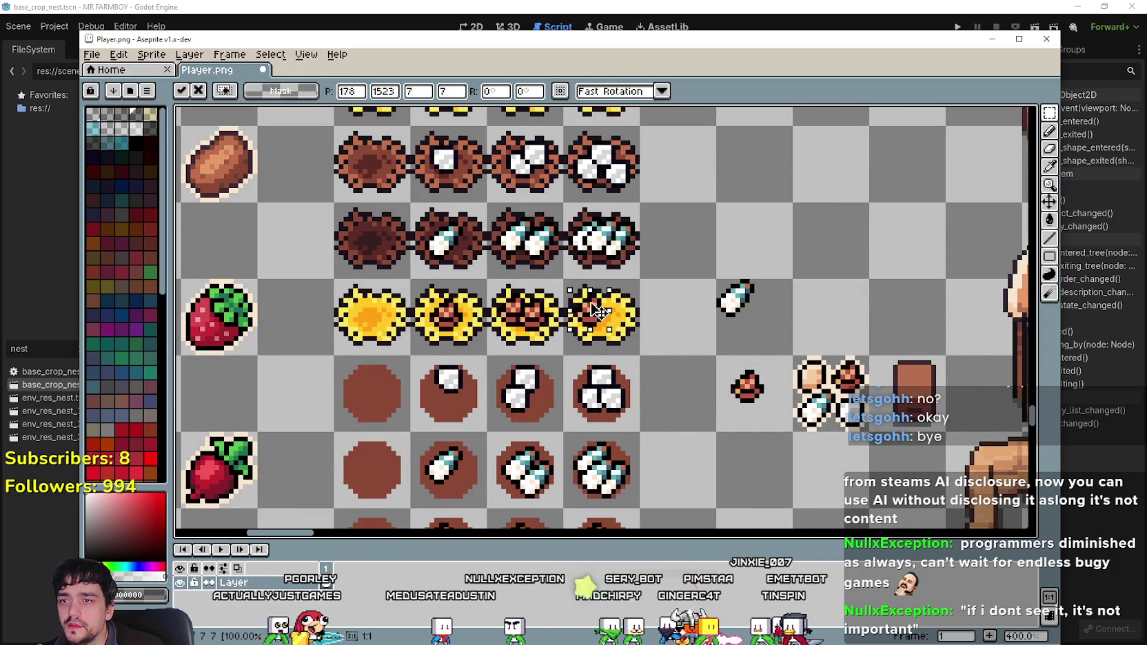
pyautogui.moveTo(707, 380); pyautogui.dragTo(693, 355)
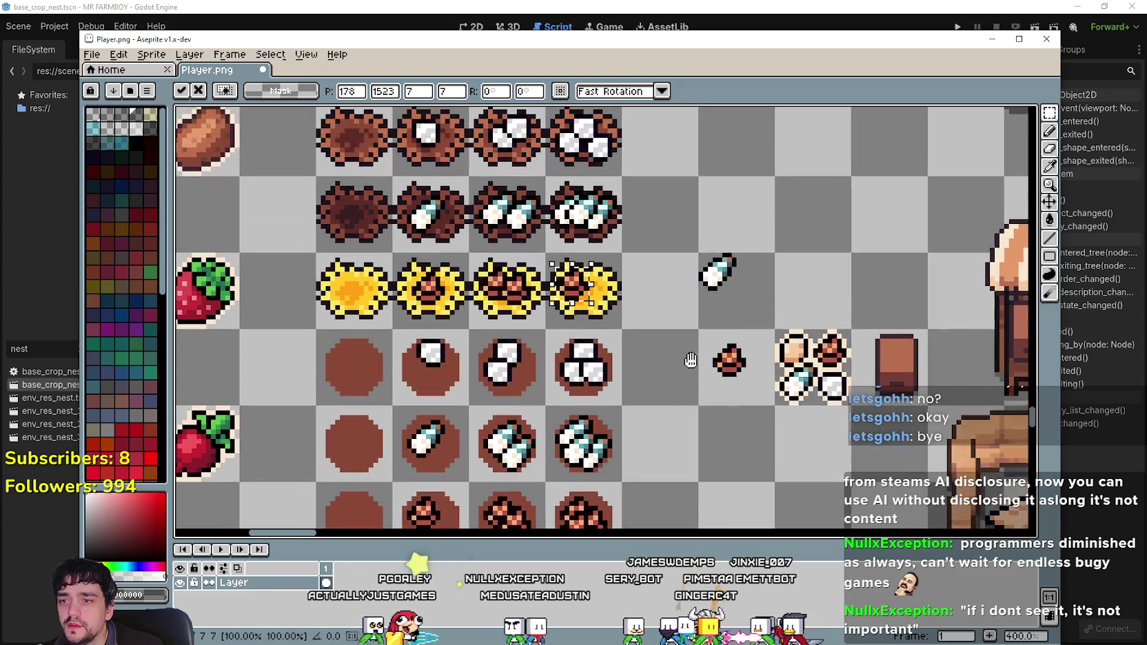
pyautogui.moveTo(752, 382)
pyautogui.mouseDown()
pyautogui.moveTo(621, 281)
pyautogui.moveTo(601, 303)
pyautogui.mouseUp()
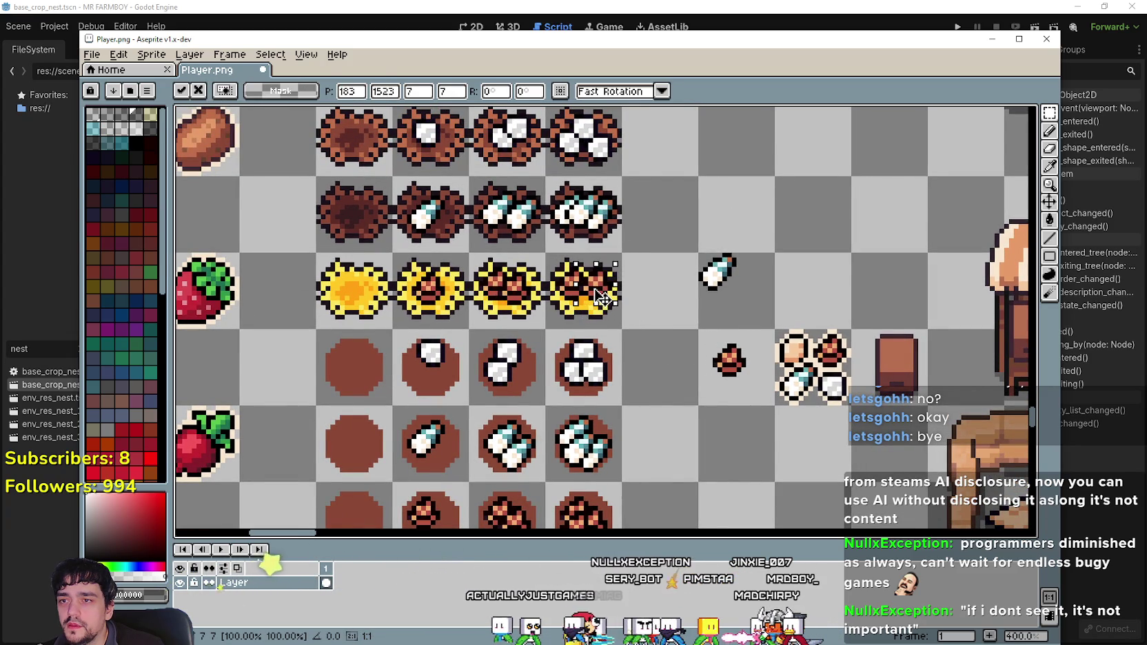
pyautogui.moveTo(601, 301); pyautogui.dragTo(582, 305)
pyautogui.press('Return')
pyautogui.scroll(-2, 669, 386)
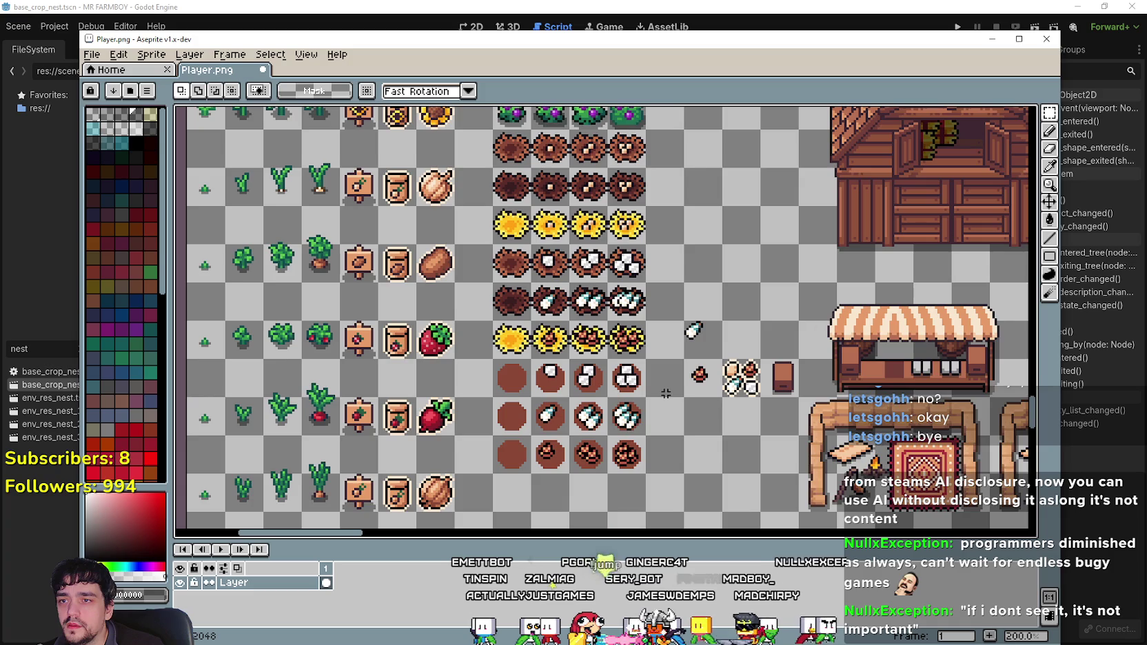
# - Delete the leftover loose egg pieces and save Player.png
pyautogui.scroll(-1, 669, 386)
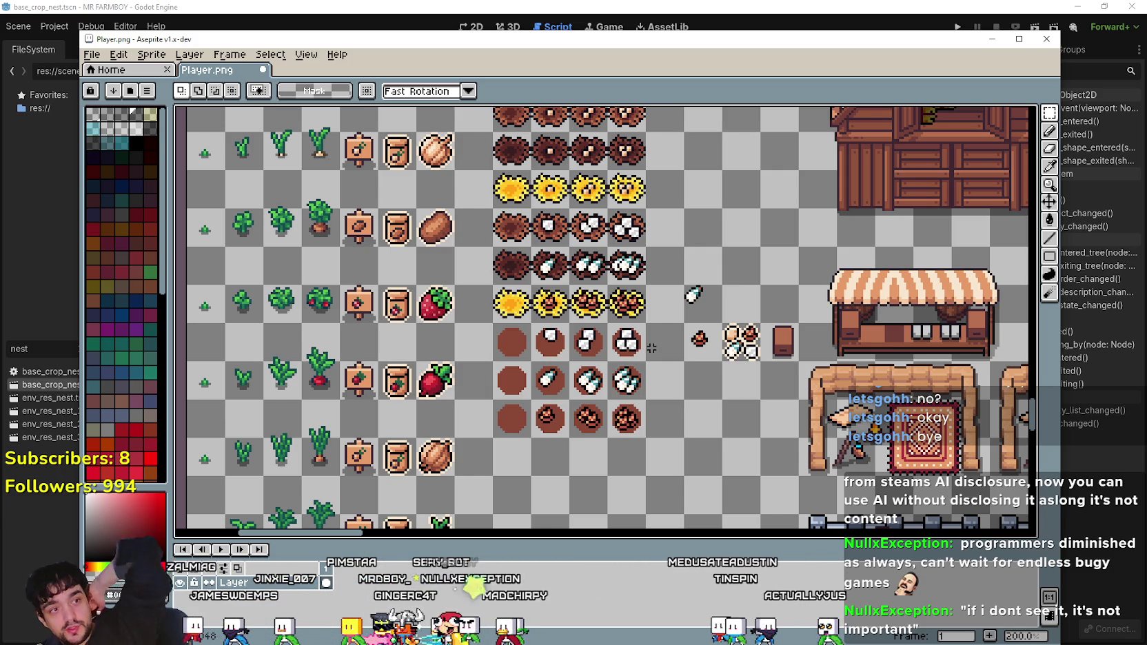
pyautogui.scroll(1, 619, 227)
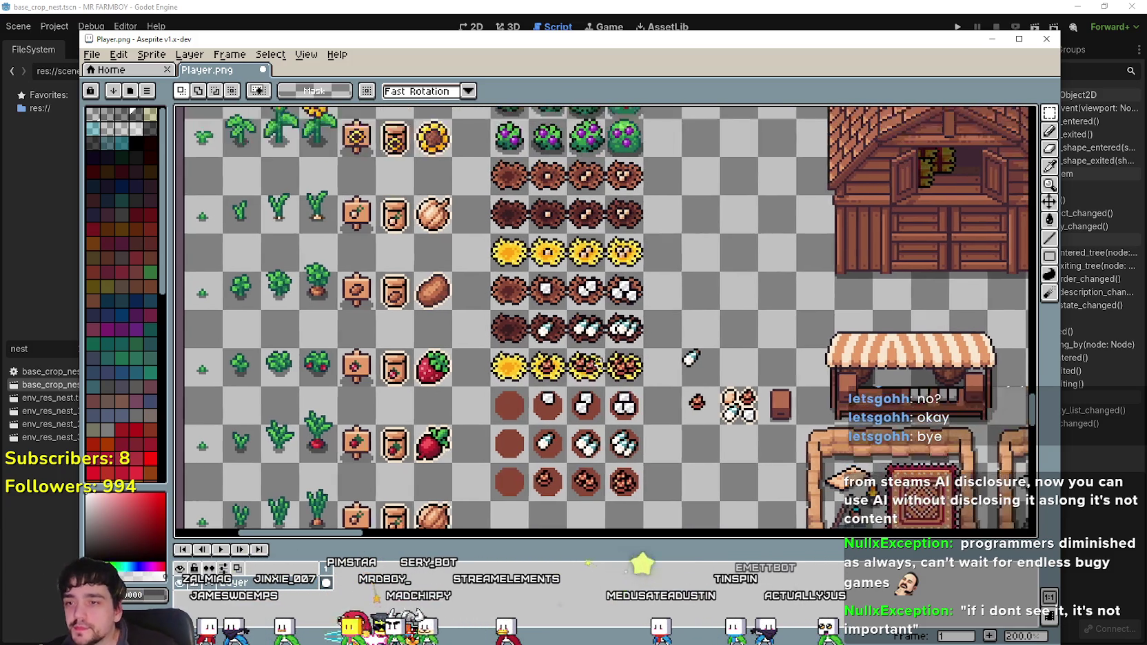
pyautogui.scroll(-1, 517, 427)
pyautogui.hotkey('ctrl', 's')
pyautogui.press('Return')
pyautogui.press('Delete')
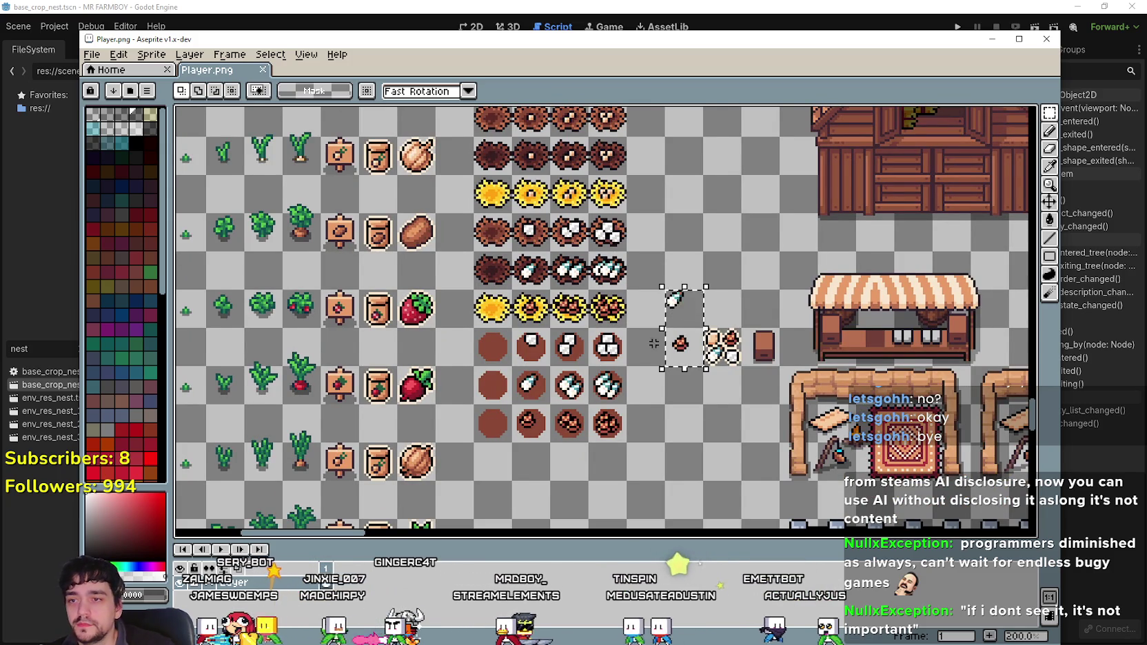
pyautogui.scroll(1, 697, 331)
pyautogui.scroll(-1, 697, 331)
pyautogui.hotkey('ctrl', 's')
# - Look over the finished sprite sheet, then switch back to Godot's script editor
pyautogui.scroll(5, 689, 341)
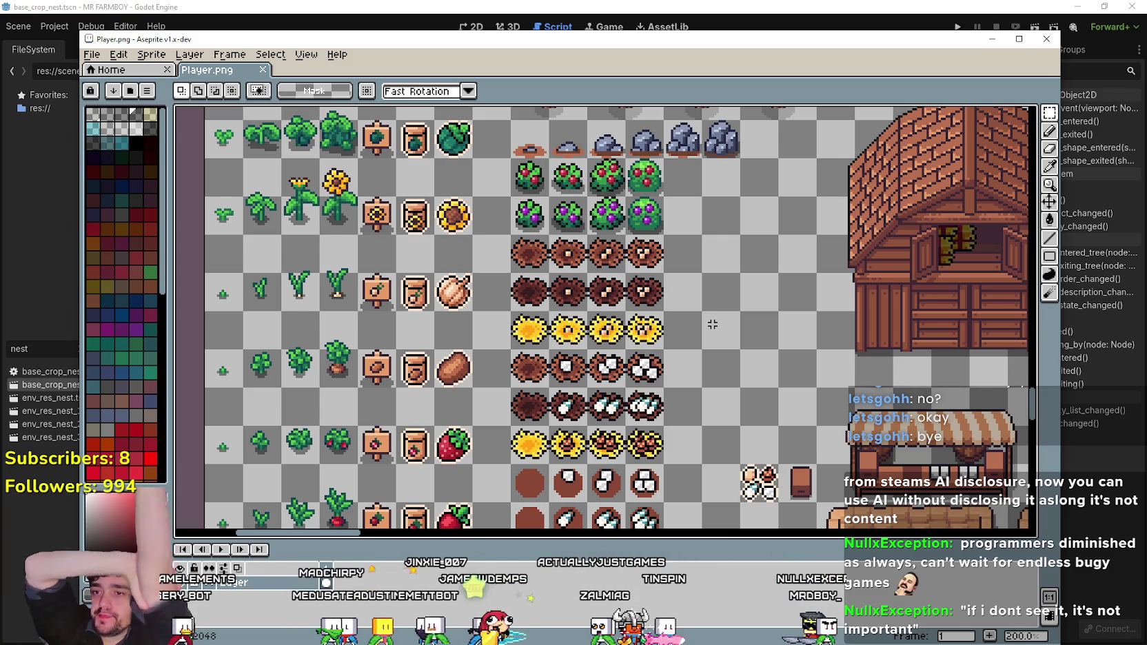
pyautogui.scroll(2, 713, 324)
pyautogui.scroll(-3, 695, 304)
pyautogui.scroll(2, 694, 303)
pyautogui.scroll(-2, 717, 351)
pyautogui.scroll(2, 689, 331)
pyautogui.scroll(-2, 662, 310)
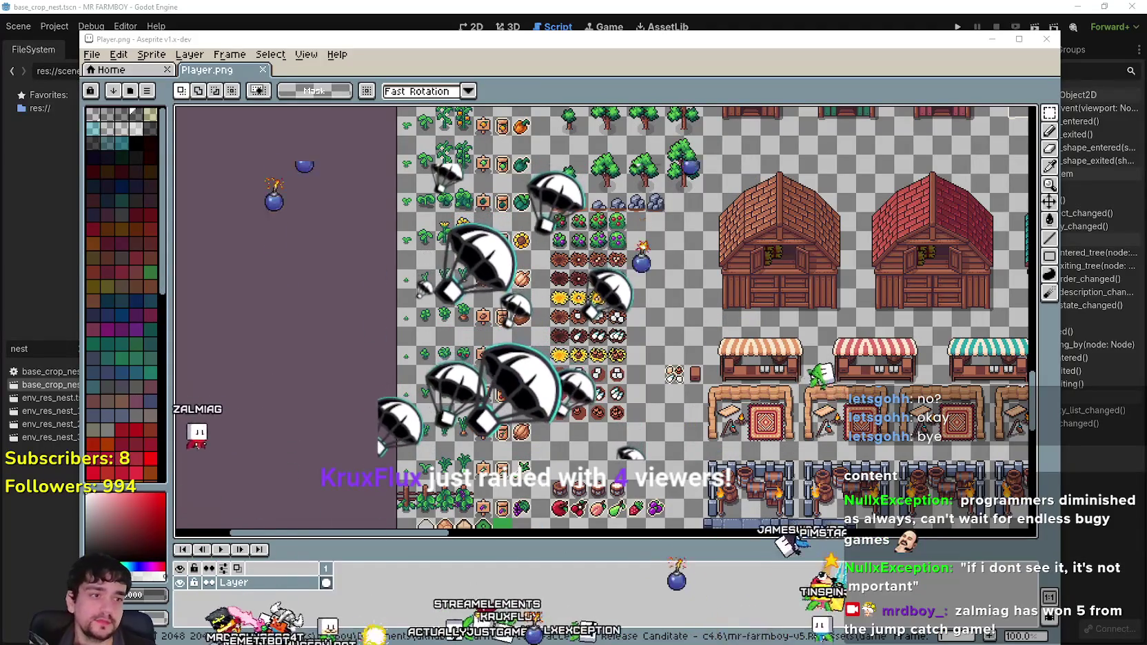
pyautogui.hotkey('alt', 'Tab')
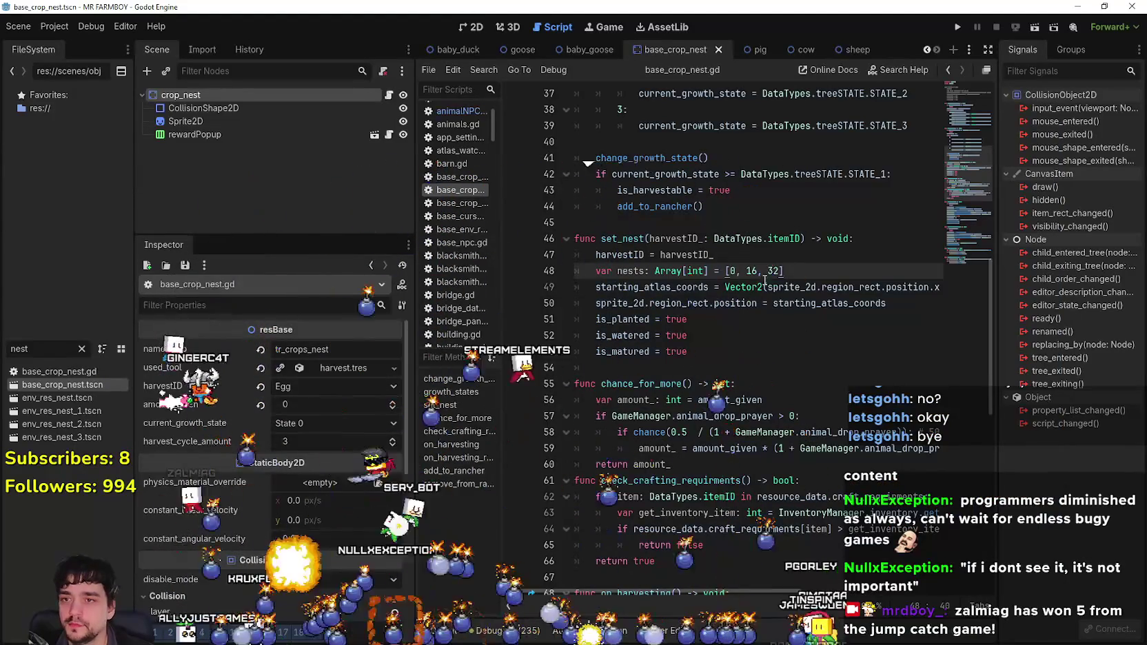
# - Open a new line after the nests array on line 48 of set_nest
pyautogui.press('Down')
pyautogui.press('Down')
pyautogui.press('Down')
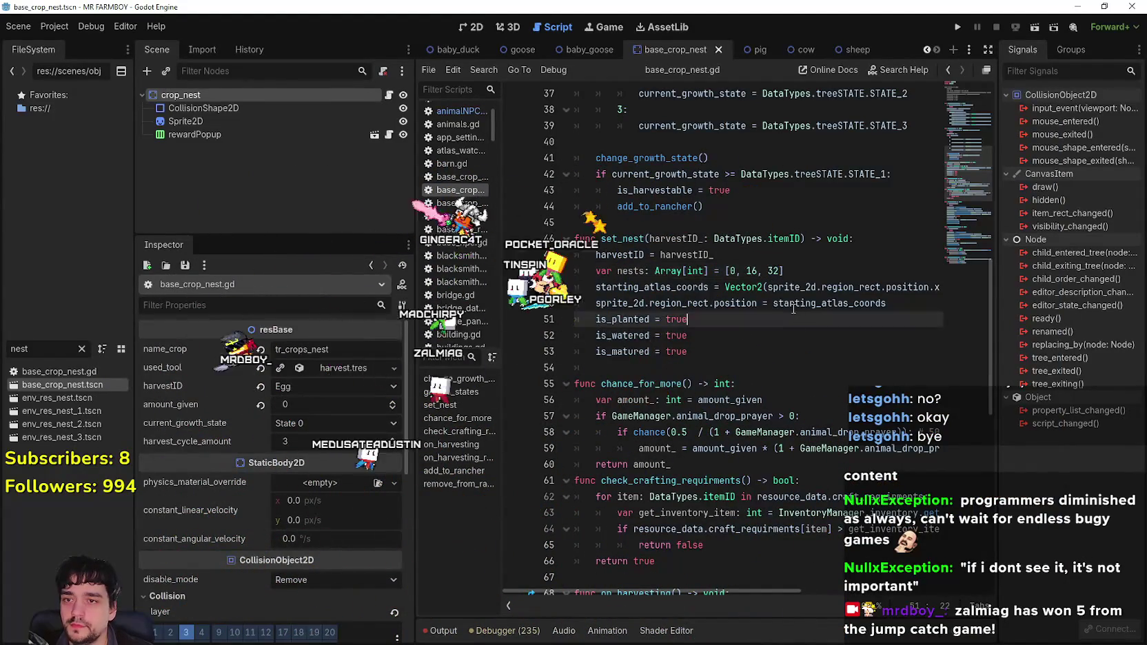
pyautogui.hotkey('alt', 'Tab')
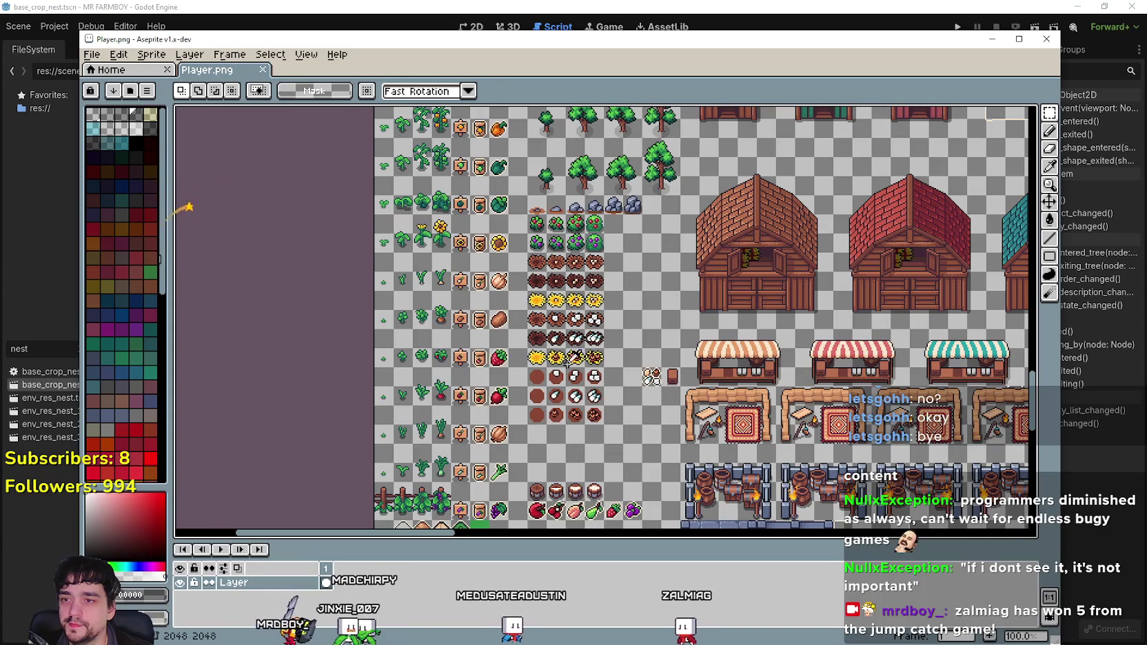
pyautogui.hotkey('alt', 'Tab')
pyautogui.moveTo(824, 273); pyautogui.dragTo(731, 271)
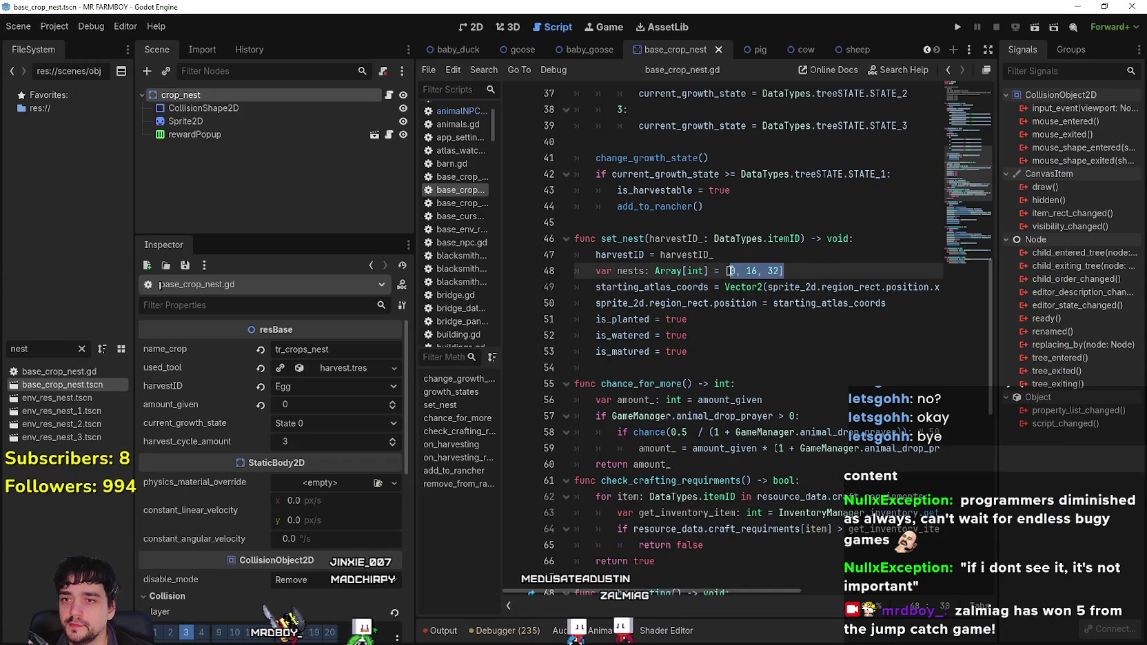
pyautogui.click(747, 347)
pyautogui.click(804, 273)
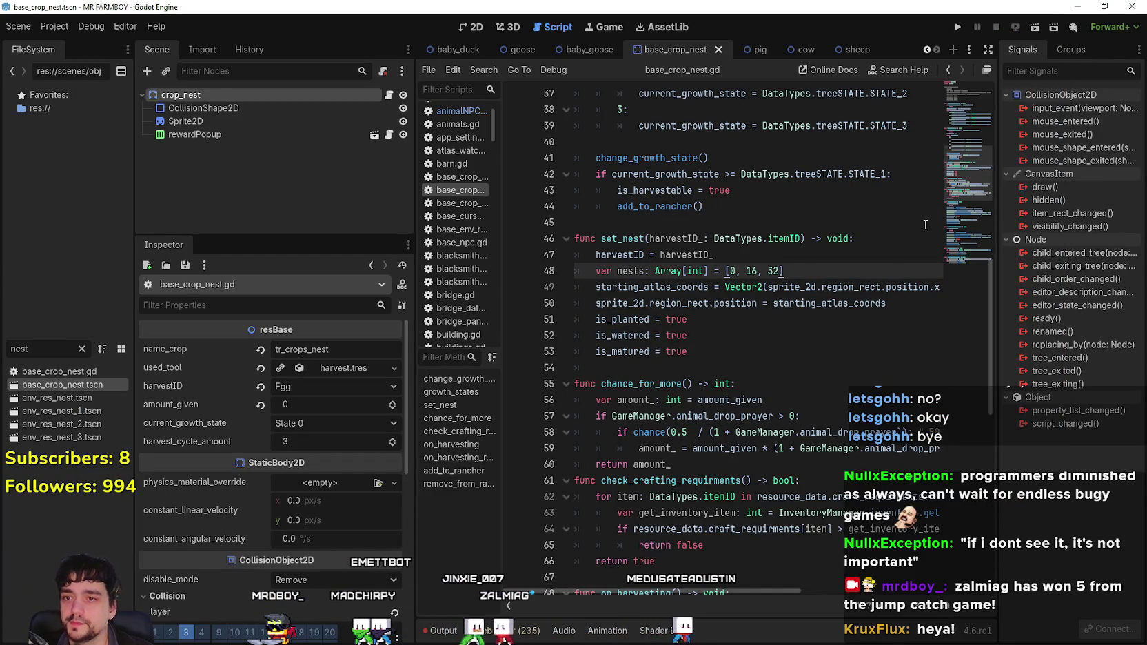
pyautogui.press('Return')
# - Begin a match on harvestID with a DataTypes.itemID.DUCK case
pyautogui.write('match ')
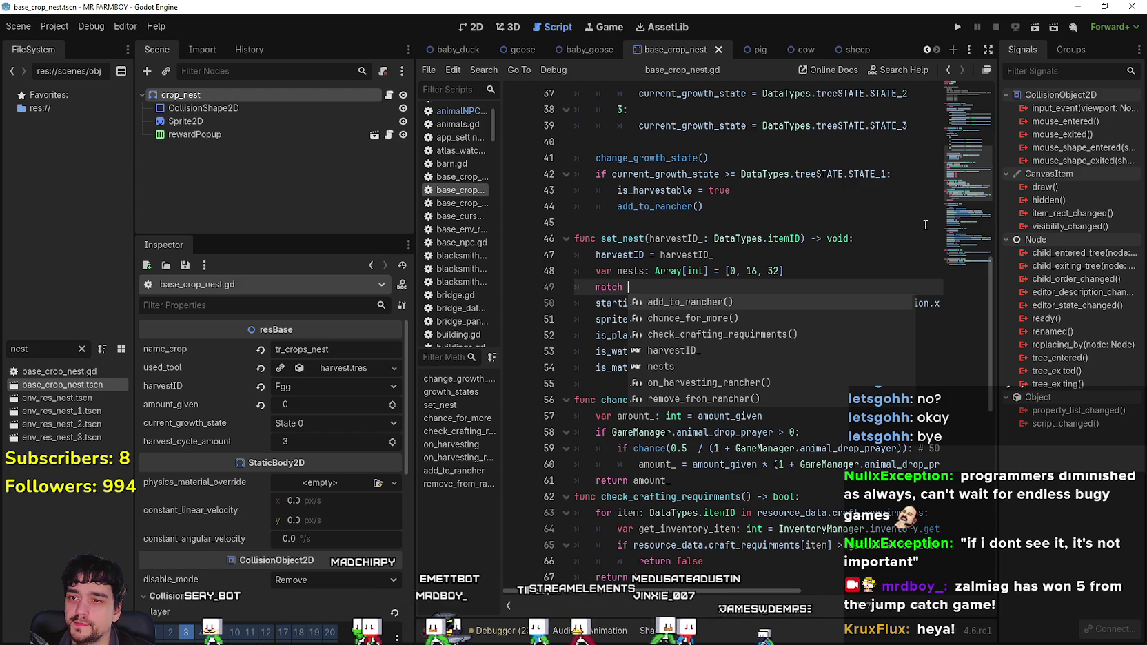
pyautogui.write('har')
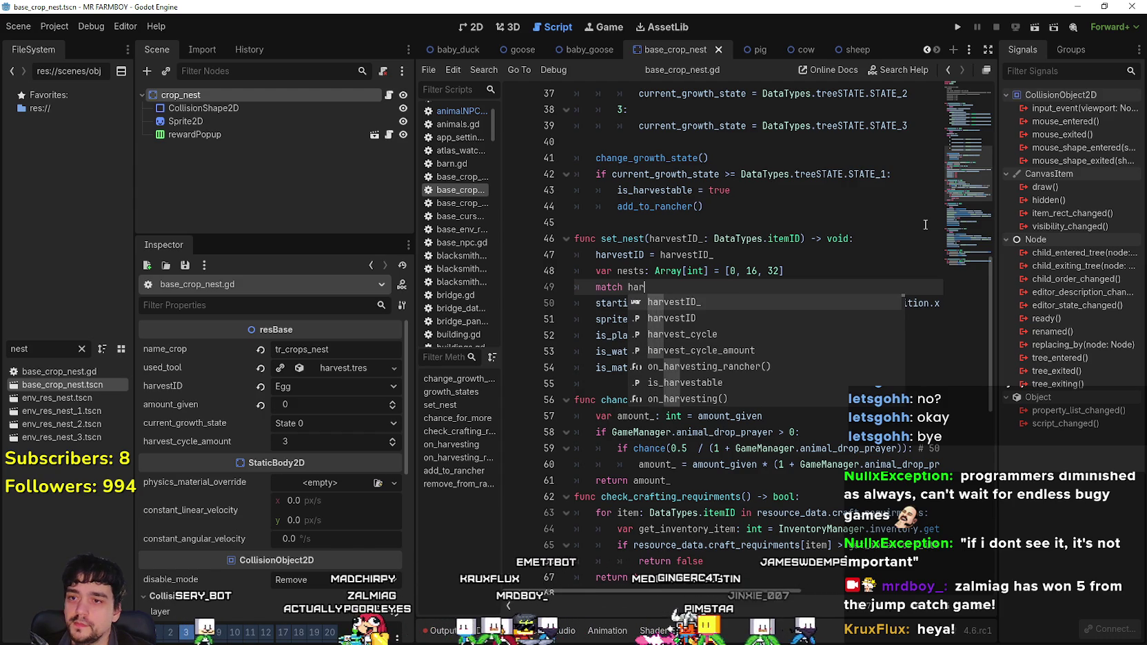
pyautogui.press('Down')
pyautogui.press('Return')
pyautogui.write(':')
pyautogui.press('Return')
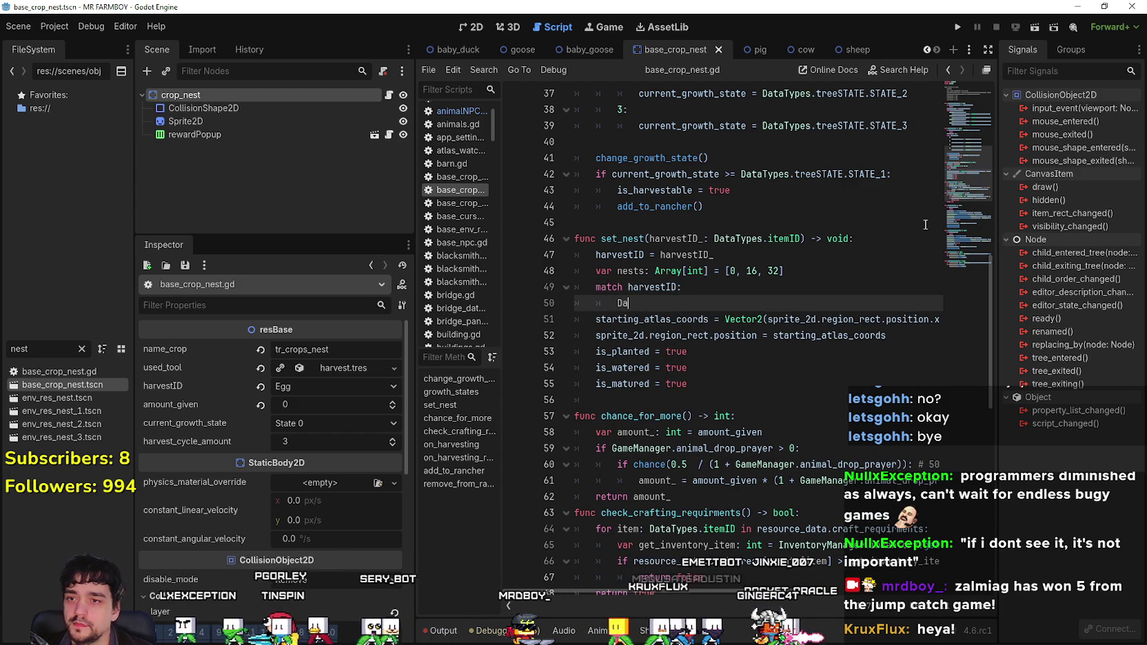
pyautogui.write('ta')
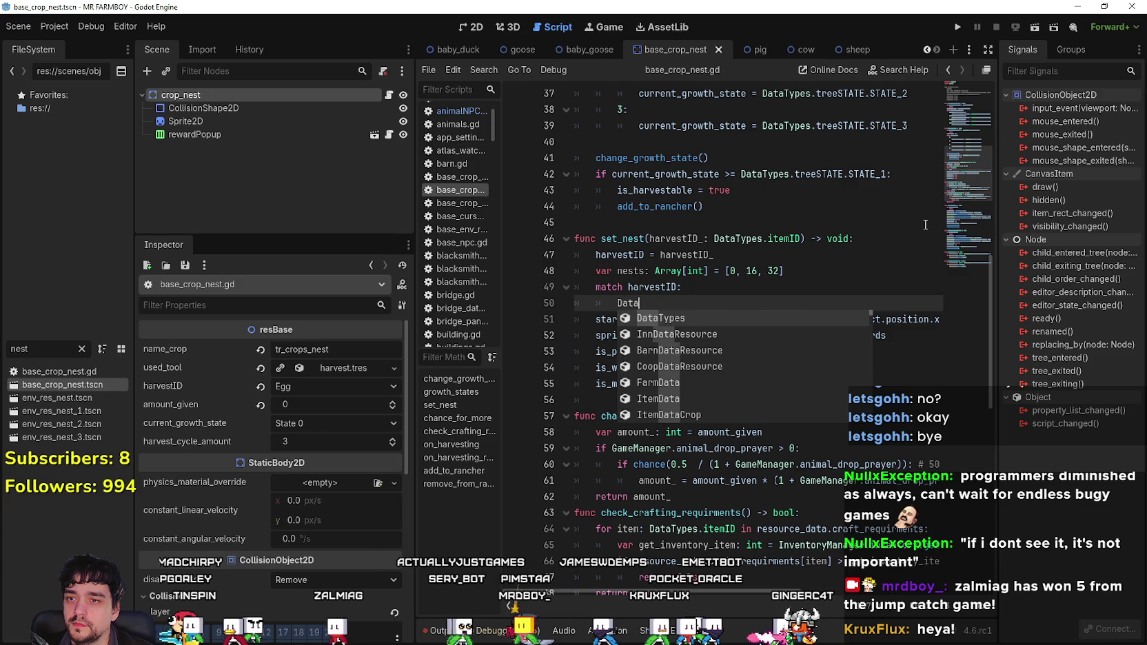
pyautogui.press('Return')
pyautogui.write('.')
pyautogui.press('Return')
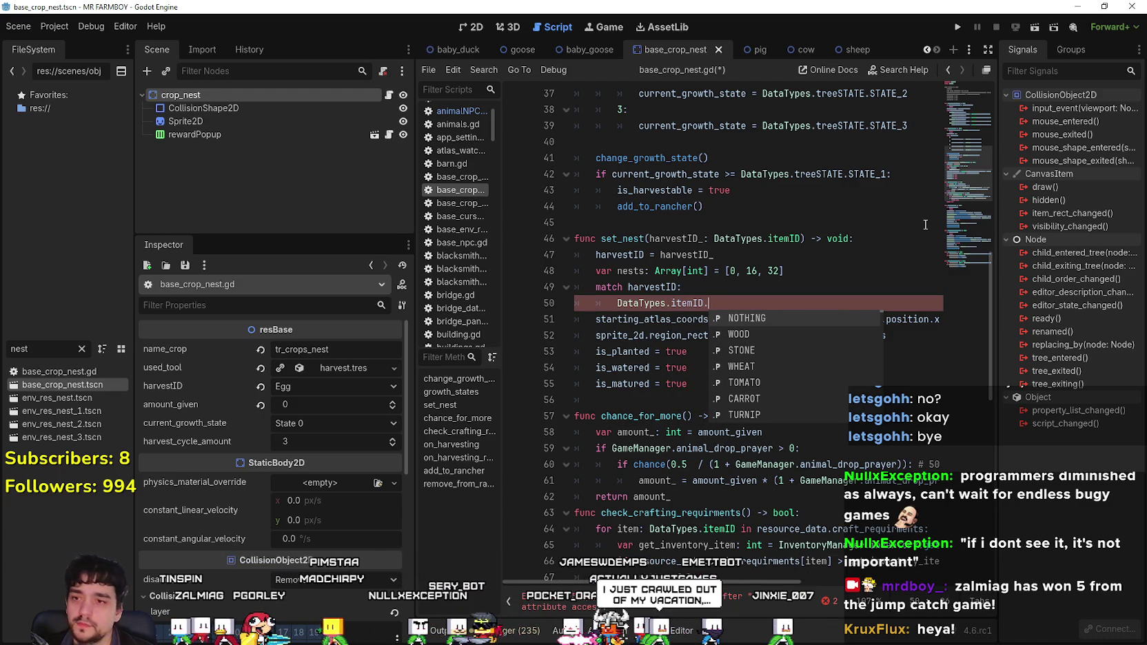
pyautogui.write('ch')
pyautogui.press('Return')
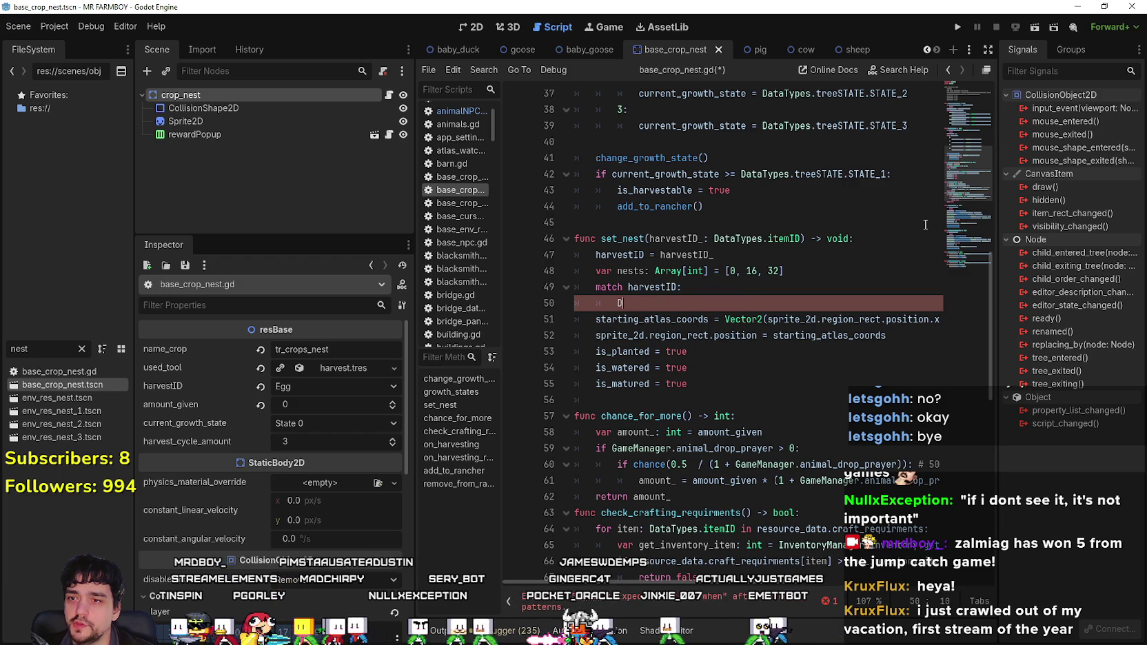
pyautogui.press('BackSpace')
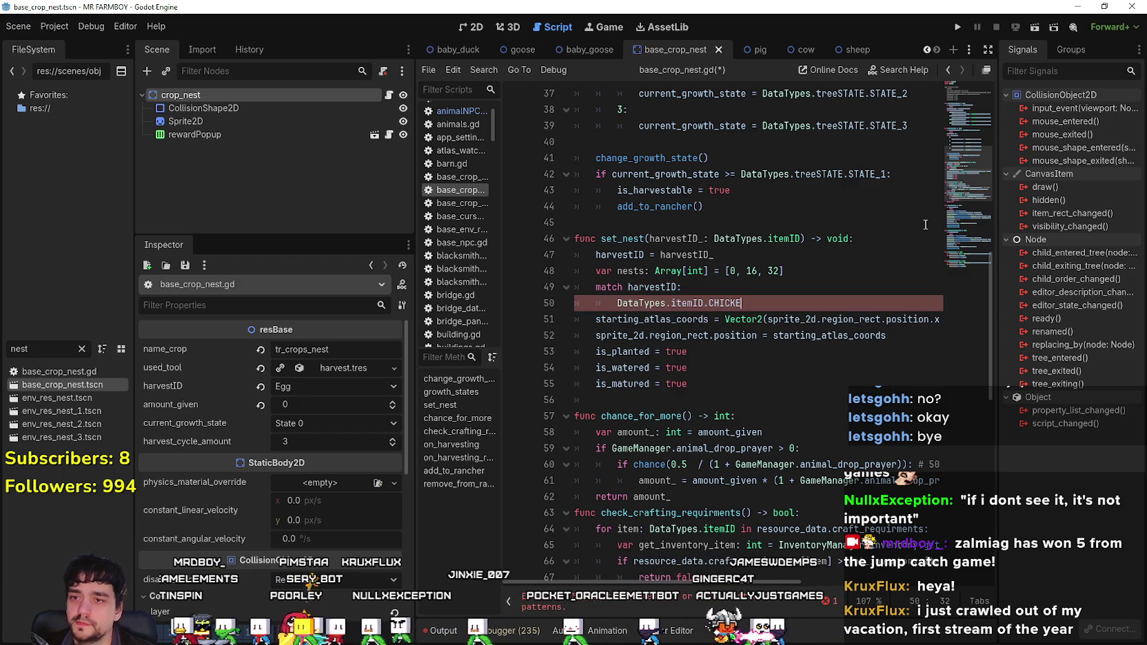
pyautogui.write('UCK:')
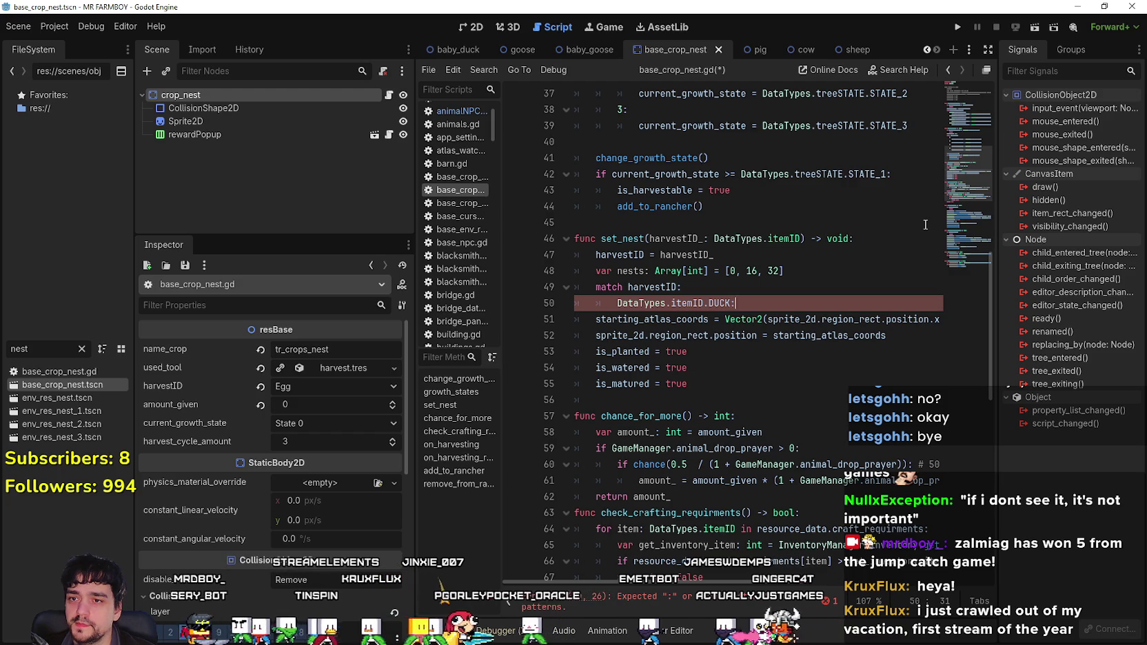
# - Add DataTypes.itemID.GOOSE and SHEEP cases to the match
pyautogui.press('Return')
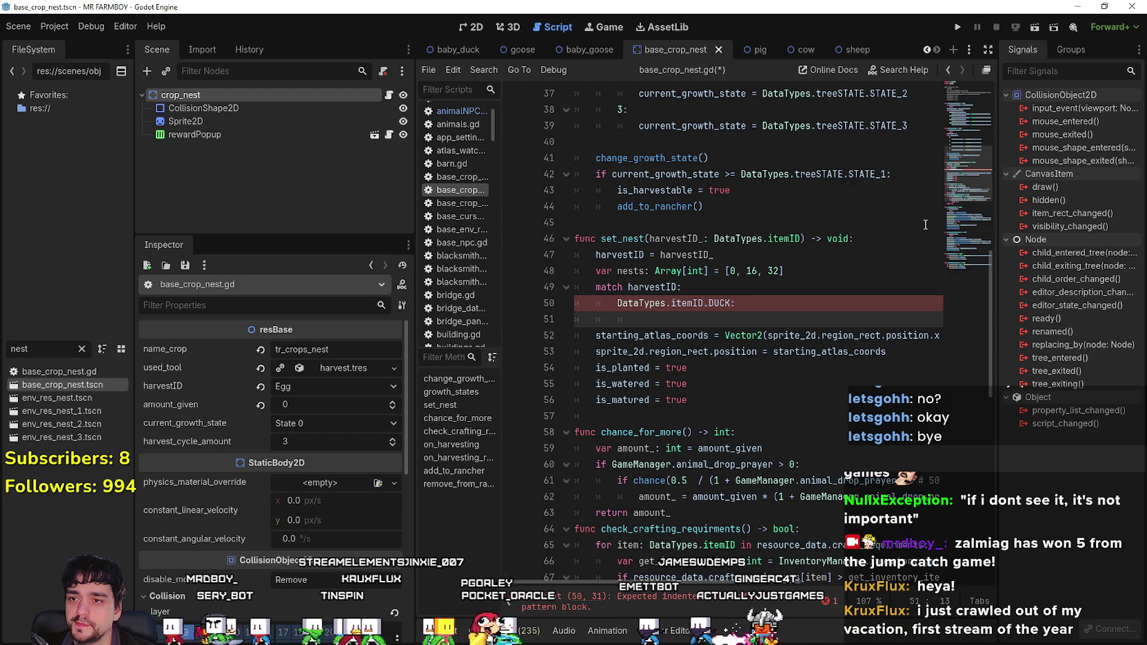
pyautogui.write('DataTypes.')
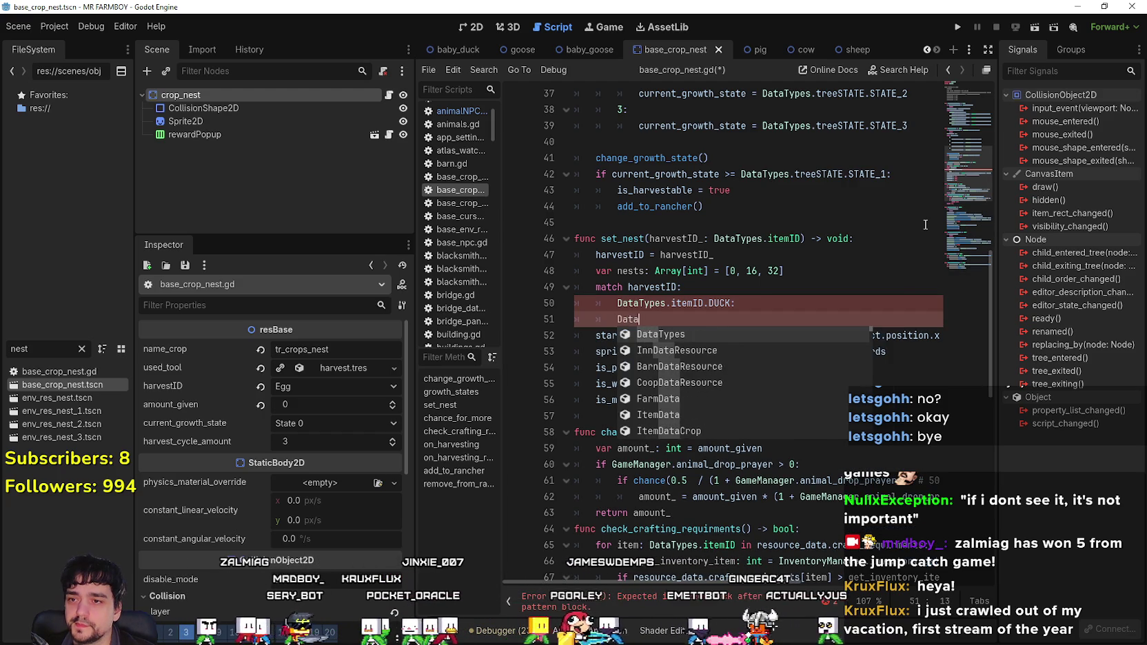
pyautogui.write('itemI')
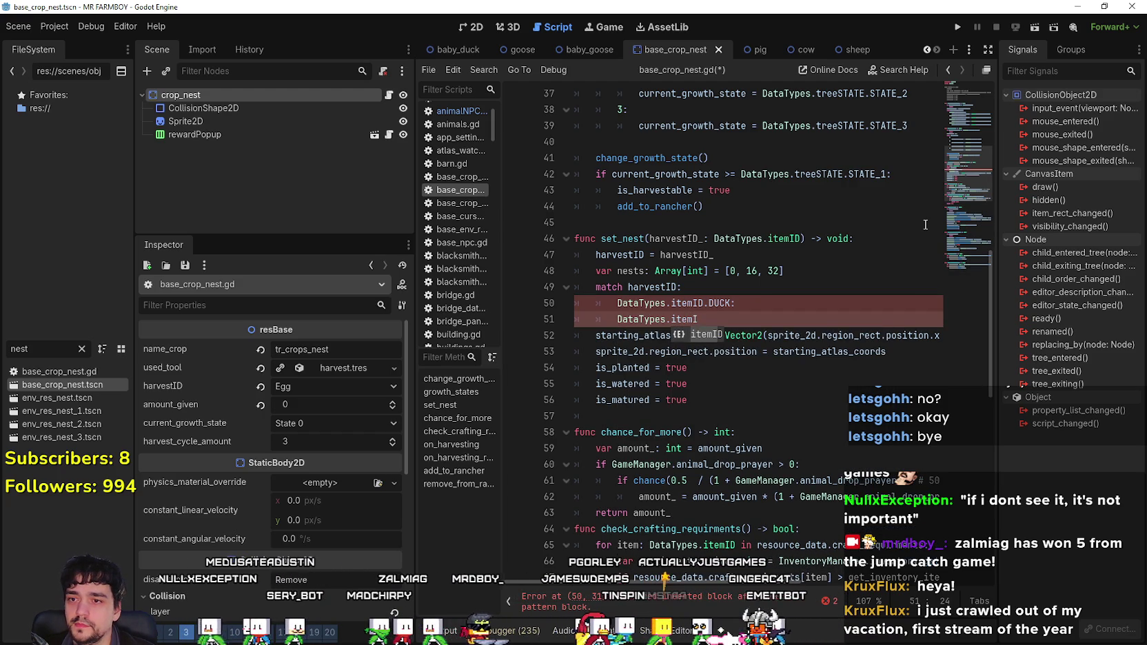
pyautogui.write('D.Goo')
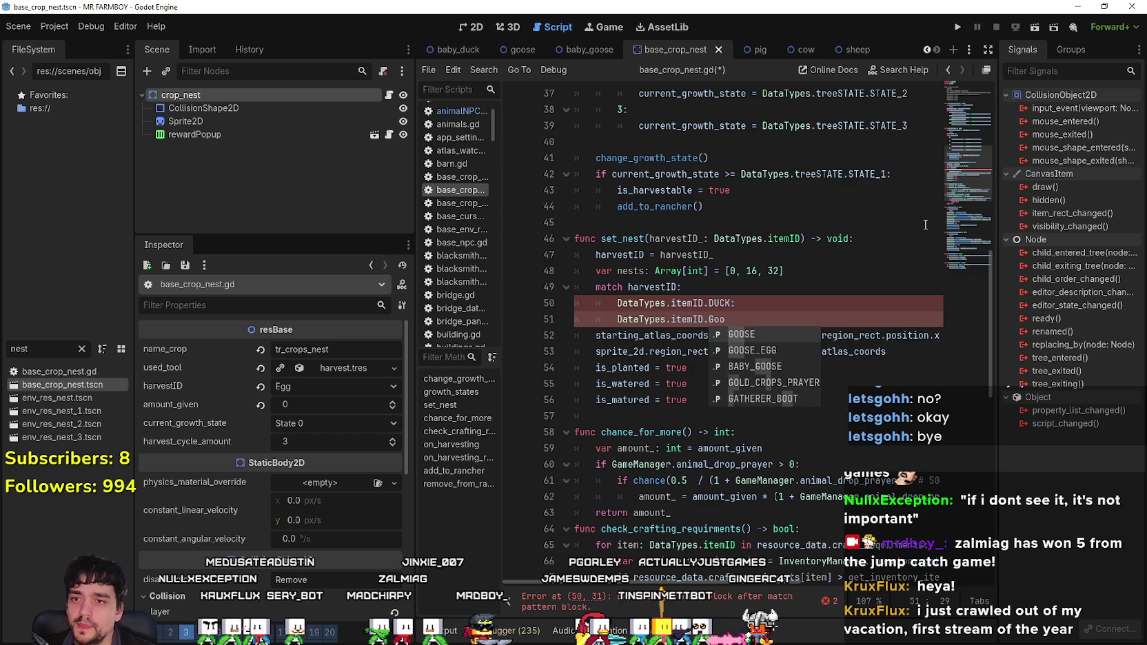
pyautogui.press('Return')
pyautogui.write(':')
pyautogui.press('Return')
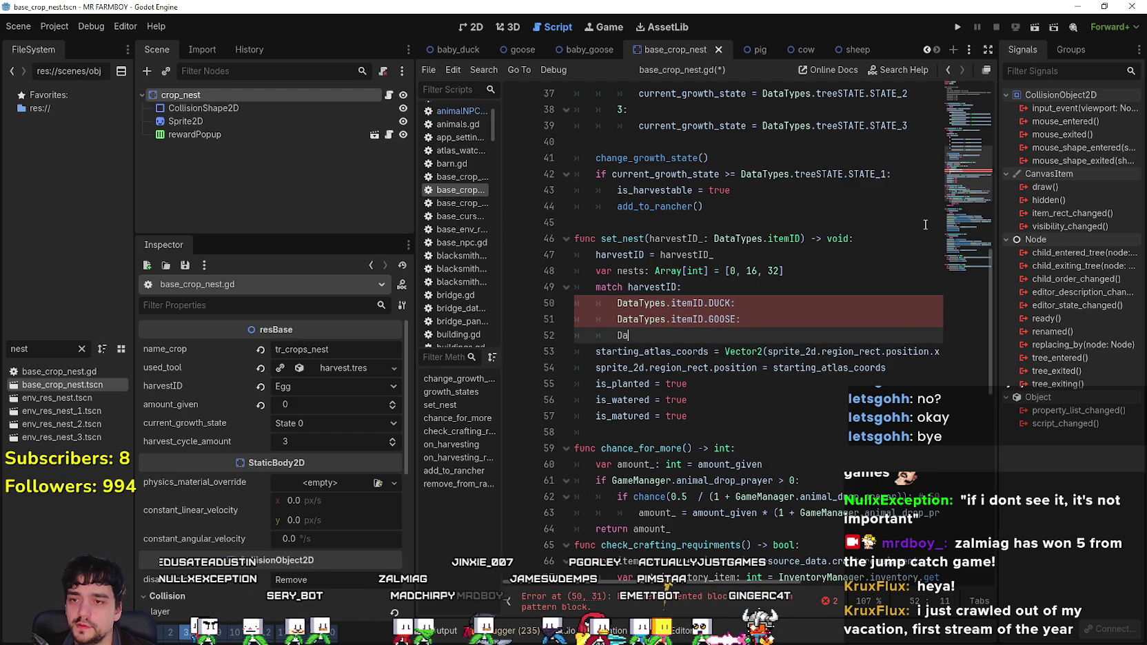
pyautogui.write('ta')
pyautogui.press('Return')
pyautogui.write('.item')
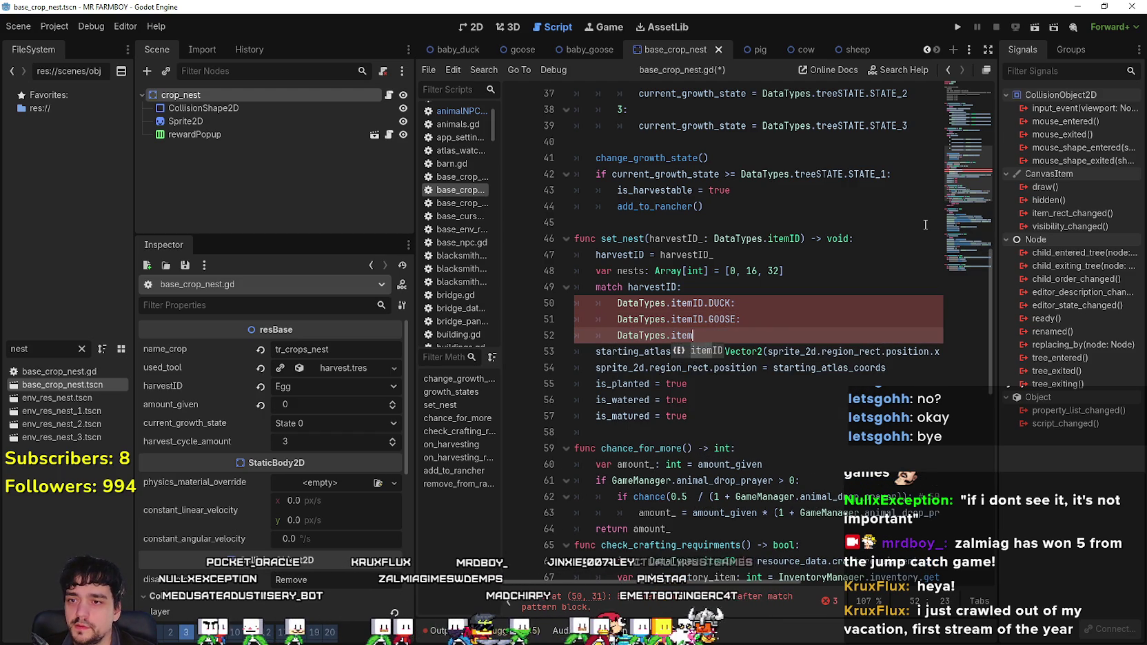
pyautogui.write('ID.')
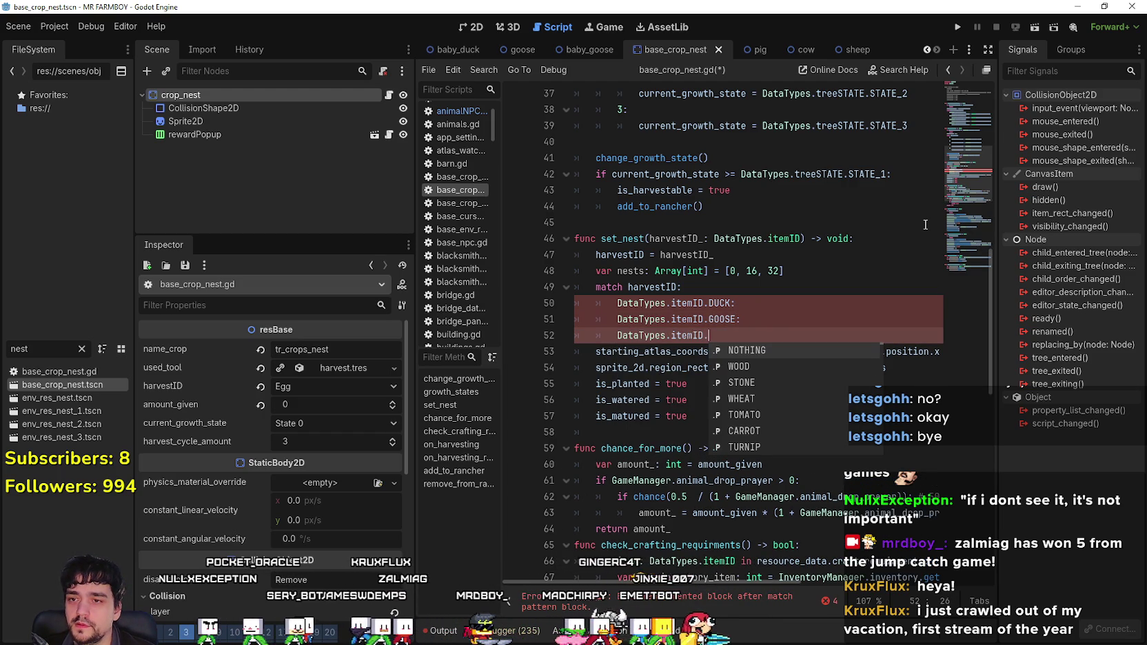
pyautogui.write('sh')
pyautogui.press('Return')
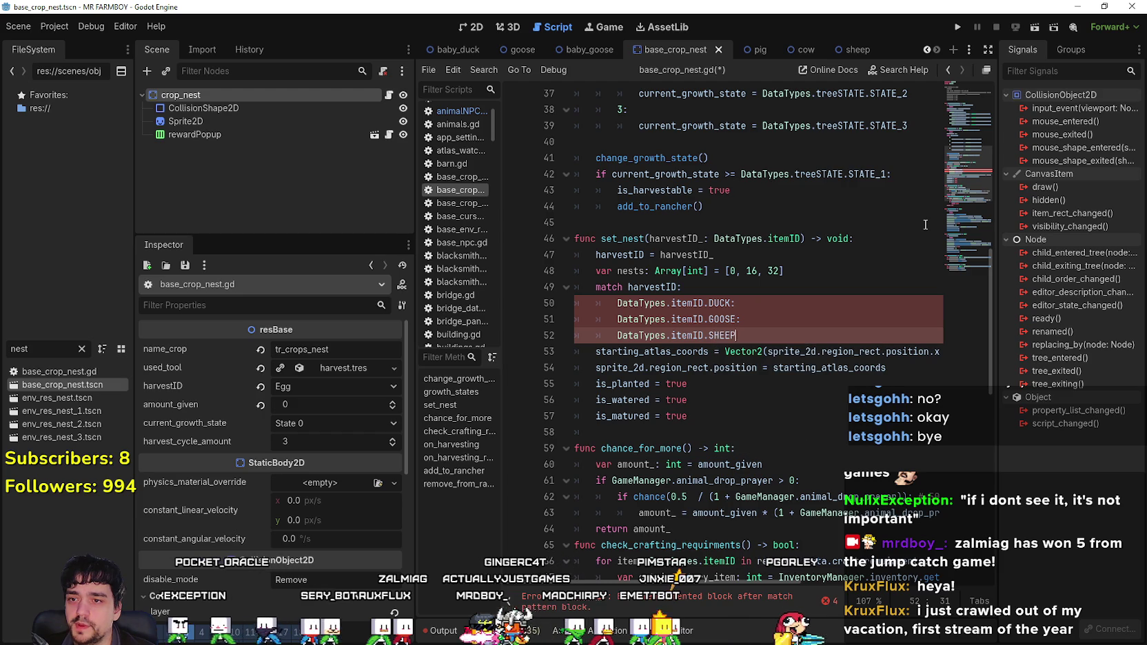
pyautogui.write(':')
pyautogui.press('Return')
# - Add DataTypes.itemID.COW and PIG cases to the match
pyautogui.write('Data')
pyautogui.press('Return')
pyautogui.write('.item')
pyautogui.press('Return')
pyautogui.write('.W')
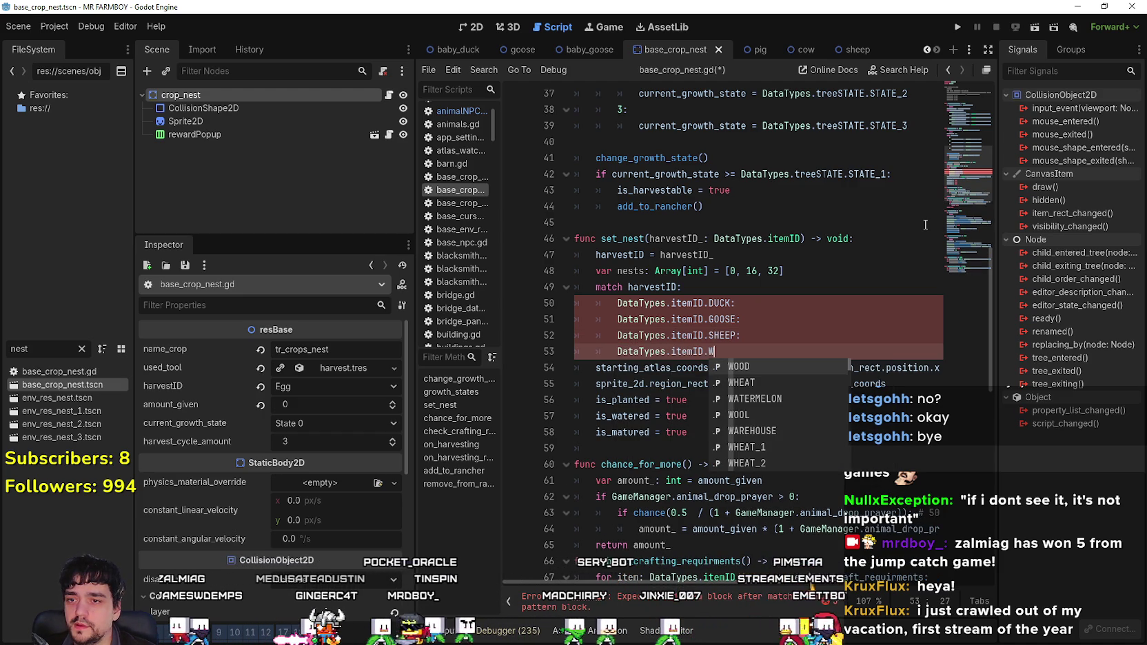
pyautogui.press('BackSpace')
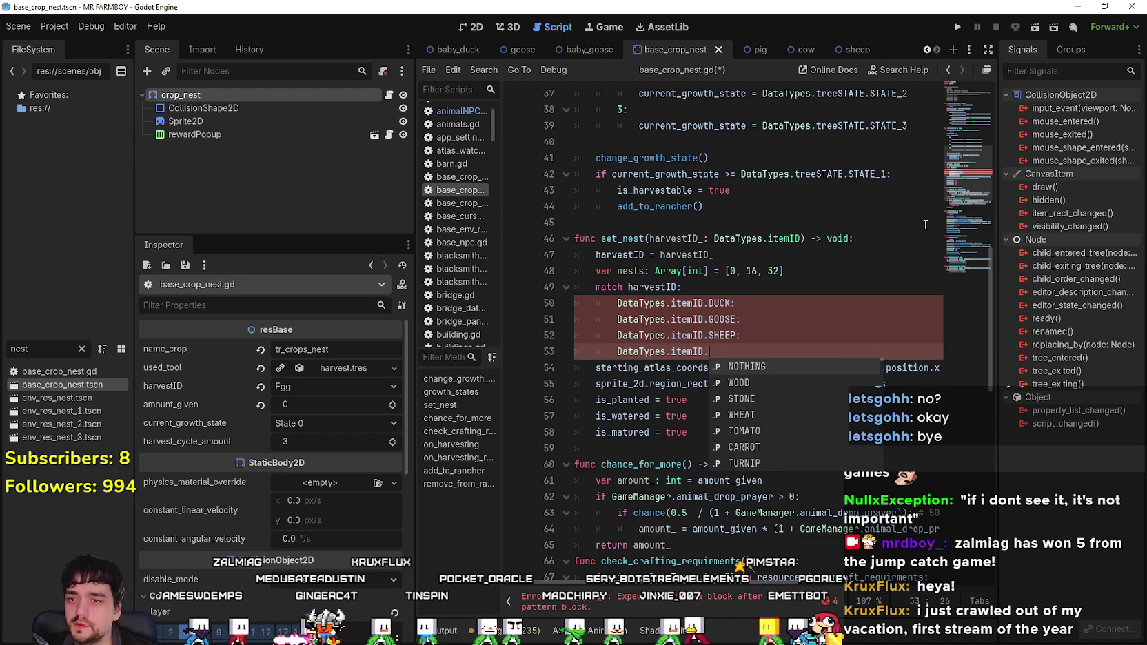
pyautogui.write('C')
pyautogui.press('Return')
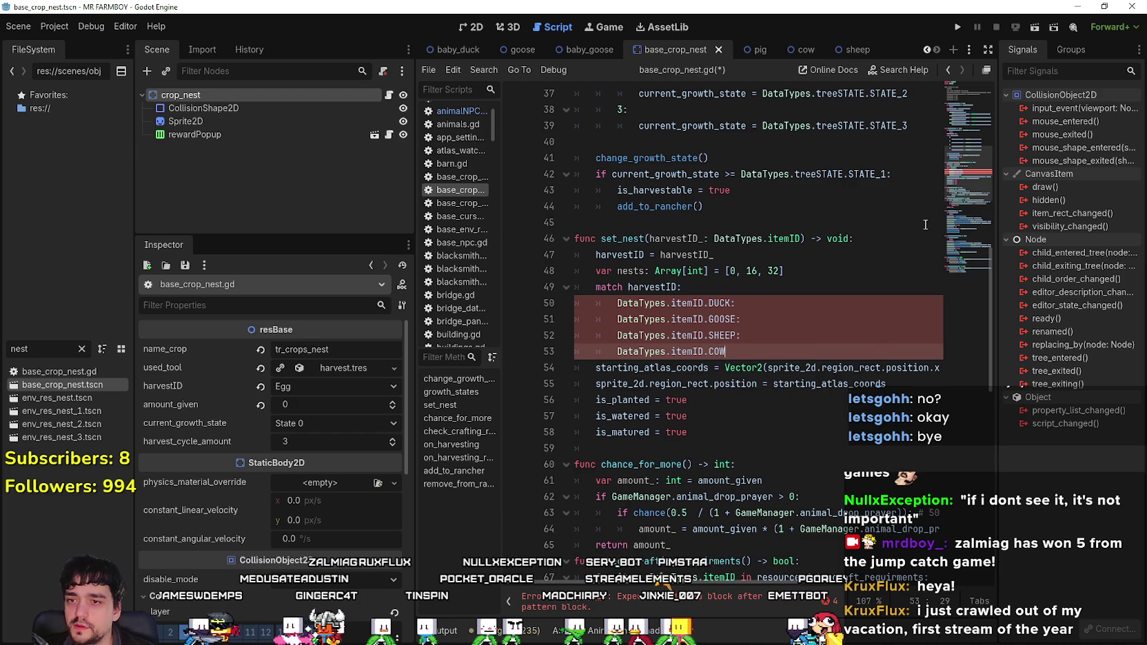
pyautogui.write(':')
pyautogui.press('Return')
pyautogui.write('DataTypes')
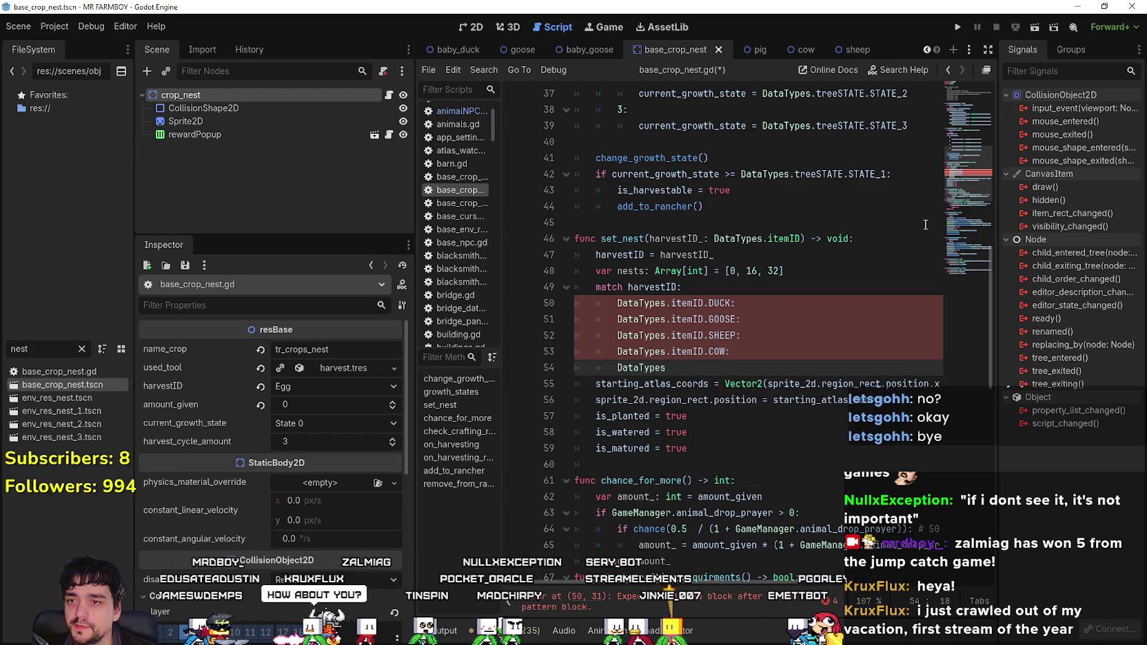
pyautogui.write('.itemID.')
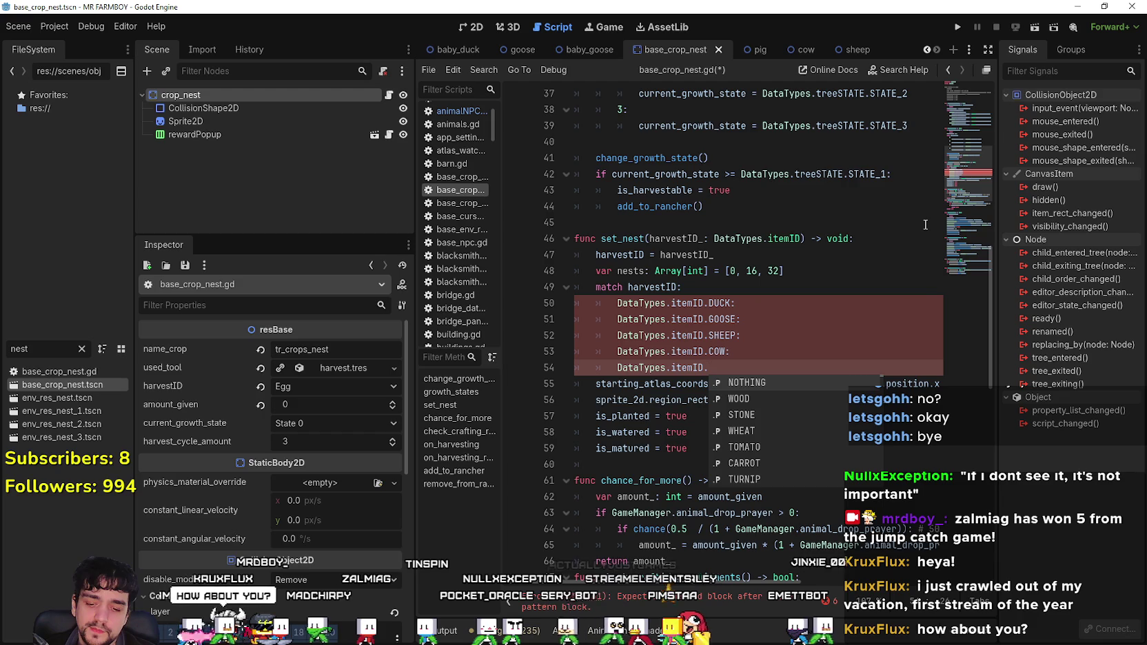
pyautogui.write('PIG')
pyautogui.press('Return')
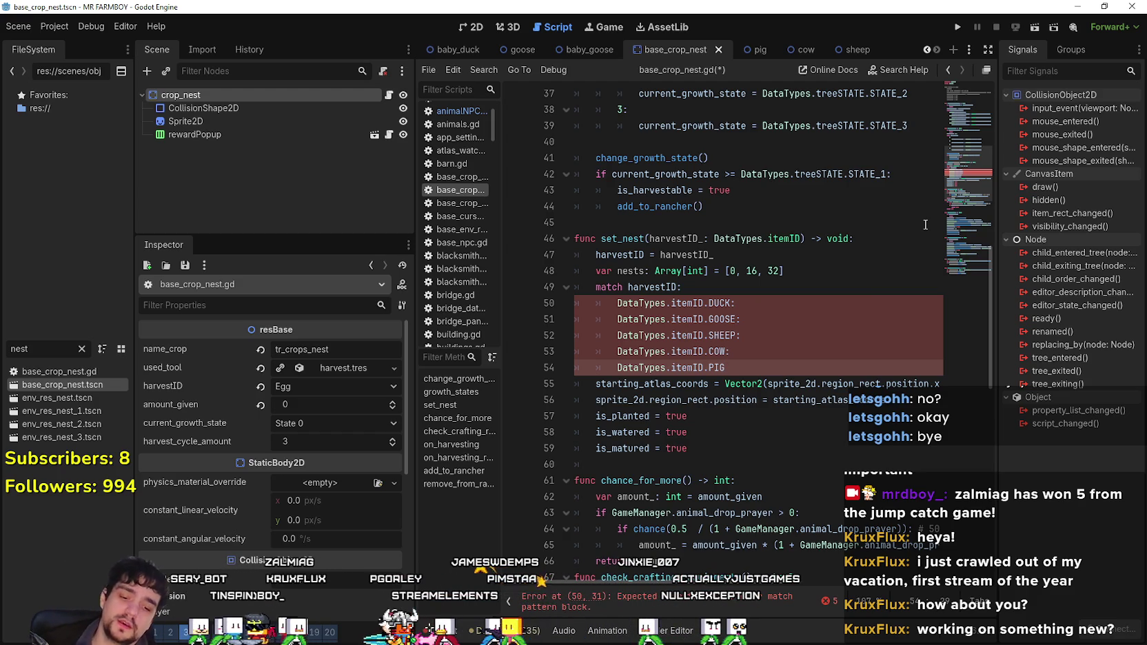
pyautogui.write(':')
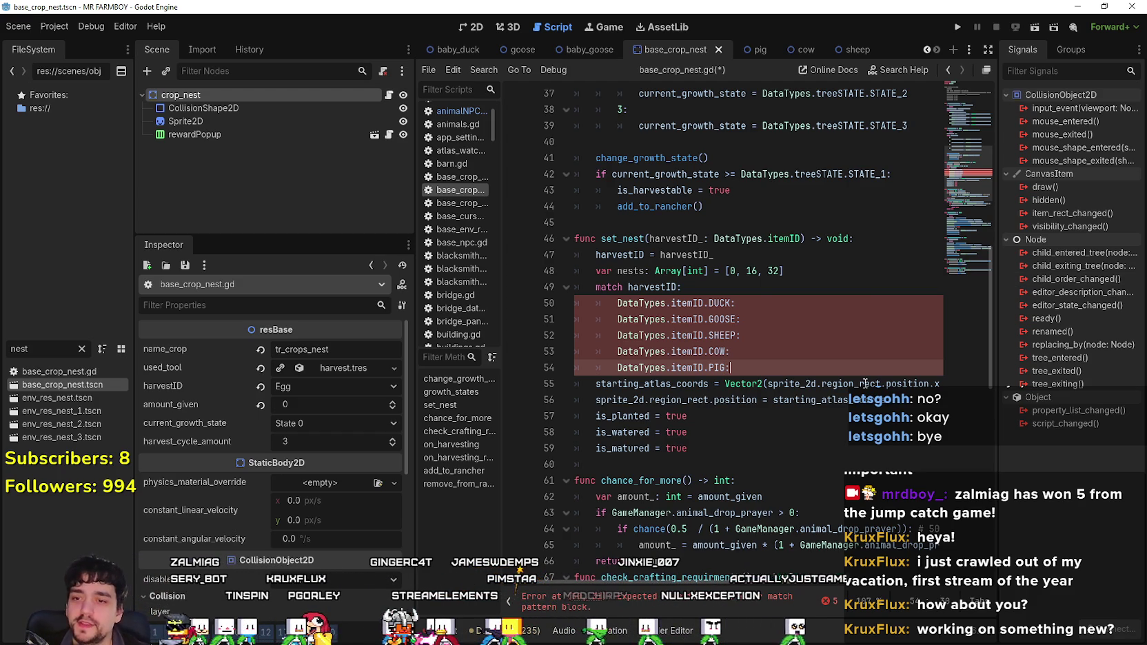
pyautogui.click(676, 450)
pyautogui.click(677, 459)
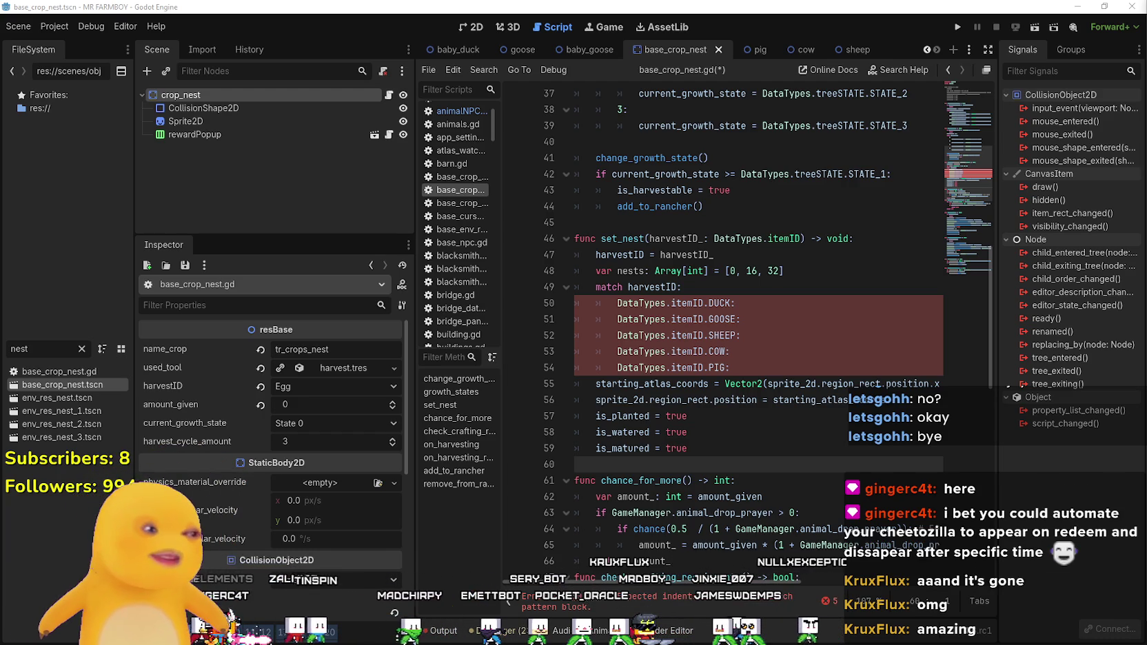
pyautogui.click(733, 336)
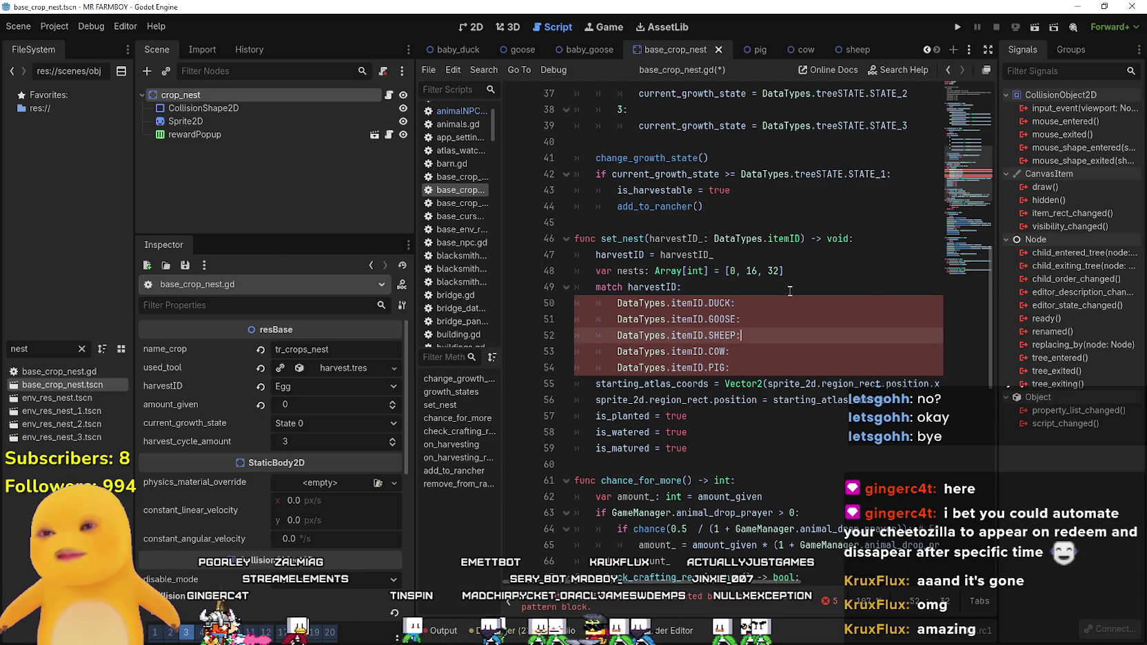
# - Replace the nests array declaration on line 48 with 'var nest: int = 0'
pyautogui.click(785, 301)
pyautogui.press('Return')
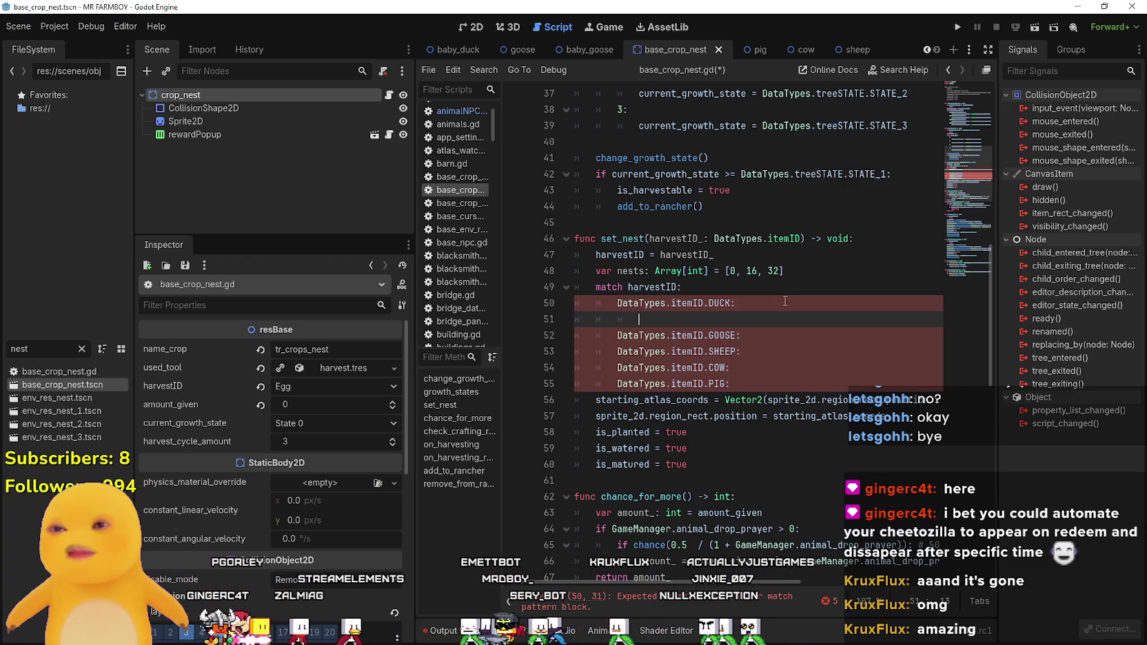
pyautogui.moveTo(684, 587); pyautogui.dragTo(899, 592)
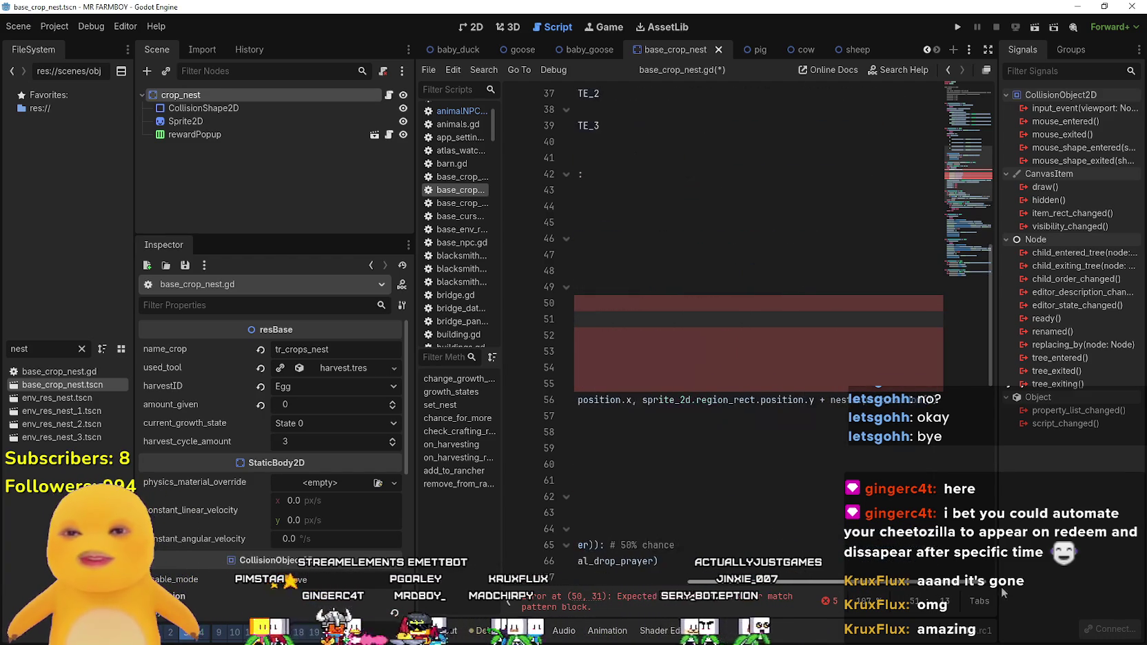
pyautogui.click(842, 400)
pyautogui.moveTo(831, 400); pyautogui.dragTo(939, 407)
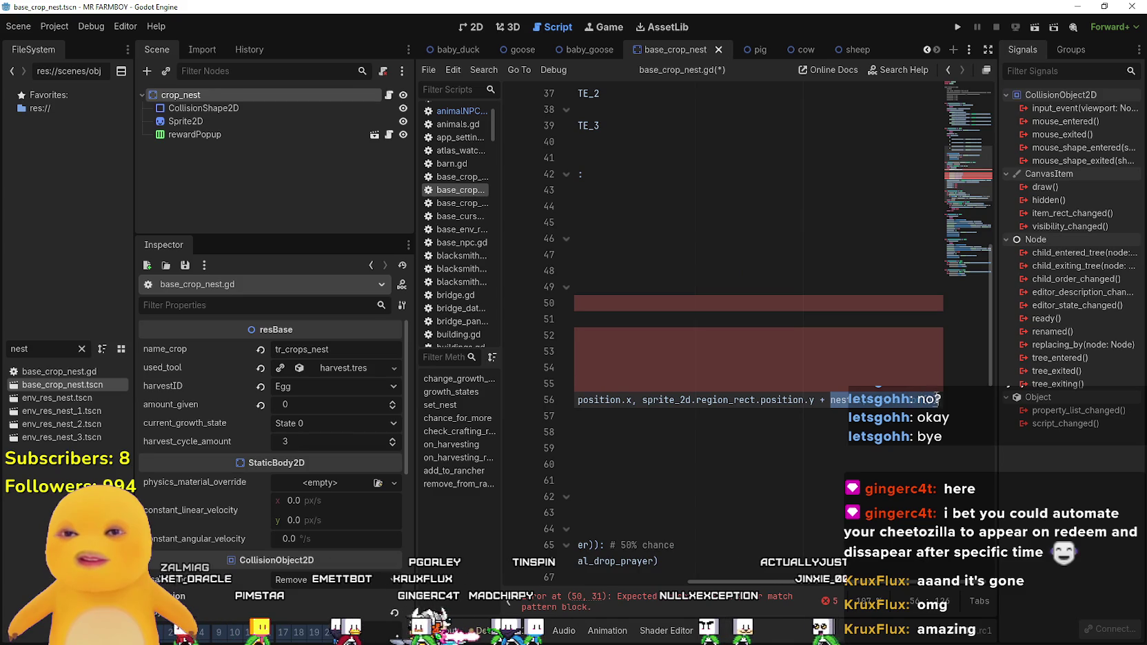
pyautogui.click(939, 406)
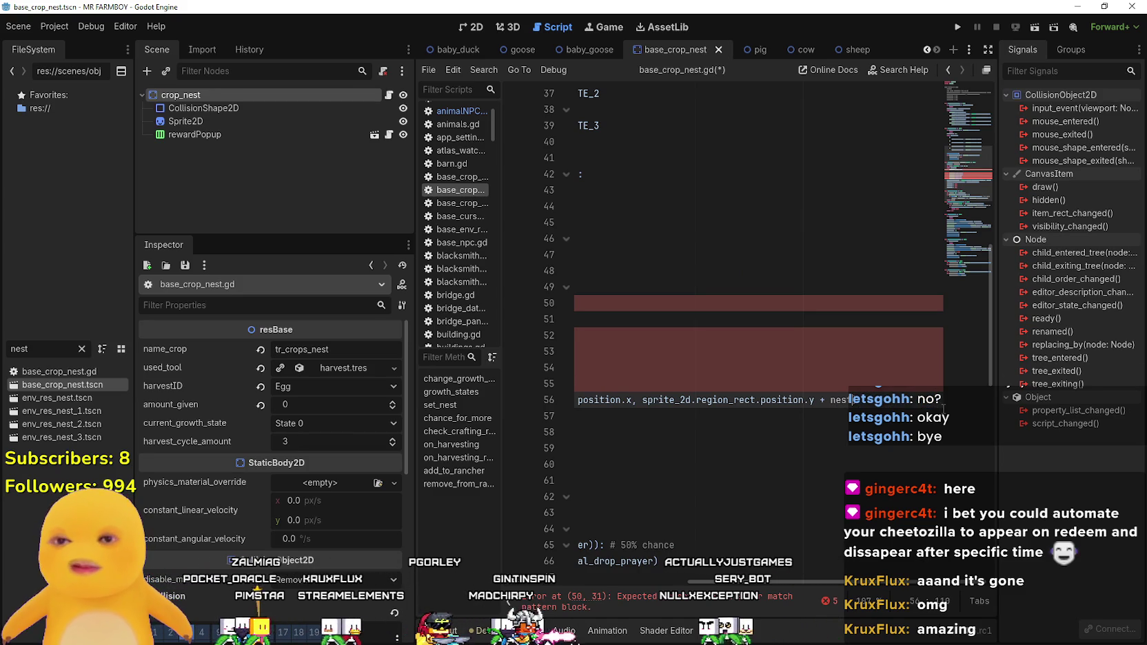
pyautogui.hscroll(-5, 637, 411)
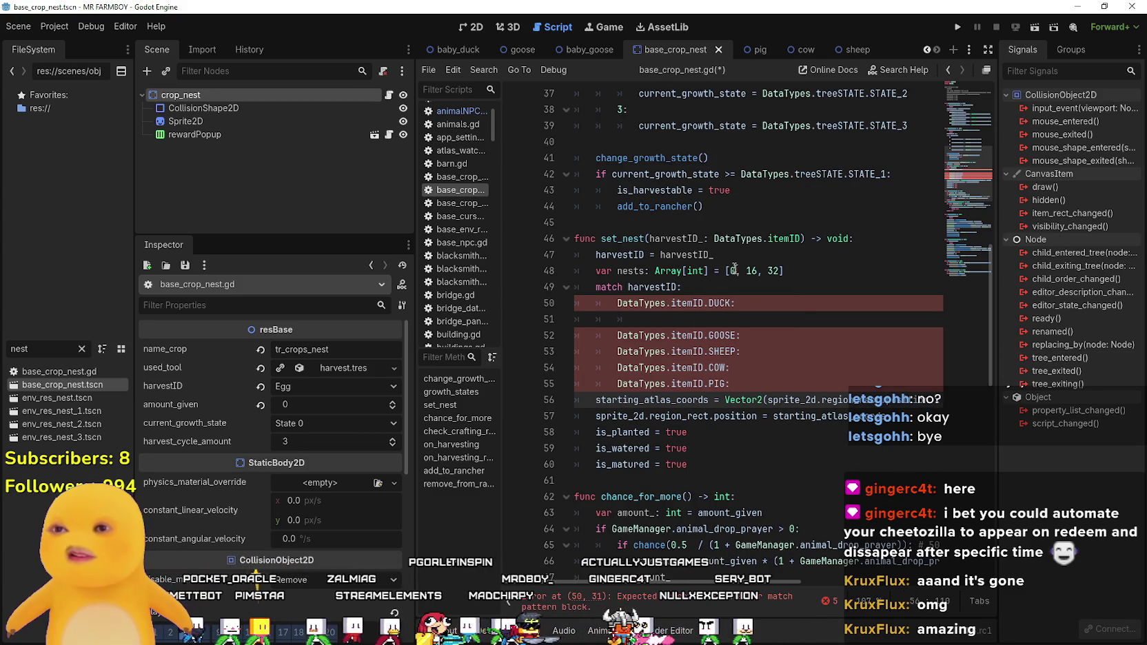
pyautogui.click(616, 271)
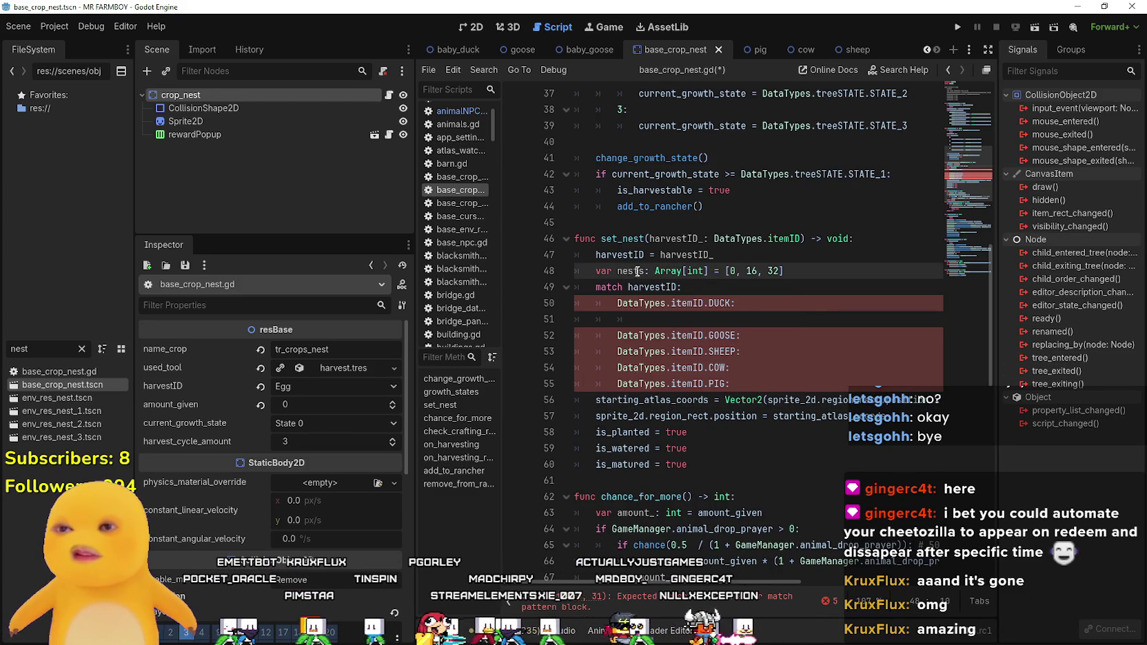
pyautogui.press('Delete')
pyautogui.moveTo(649, 271); pyautogui.dragTo(816, 266)
pyautogui.write('int = 0')
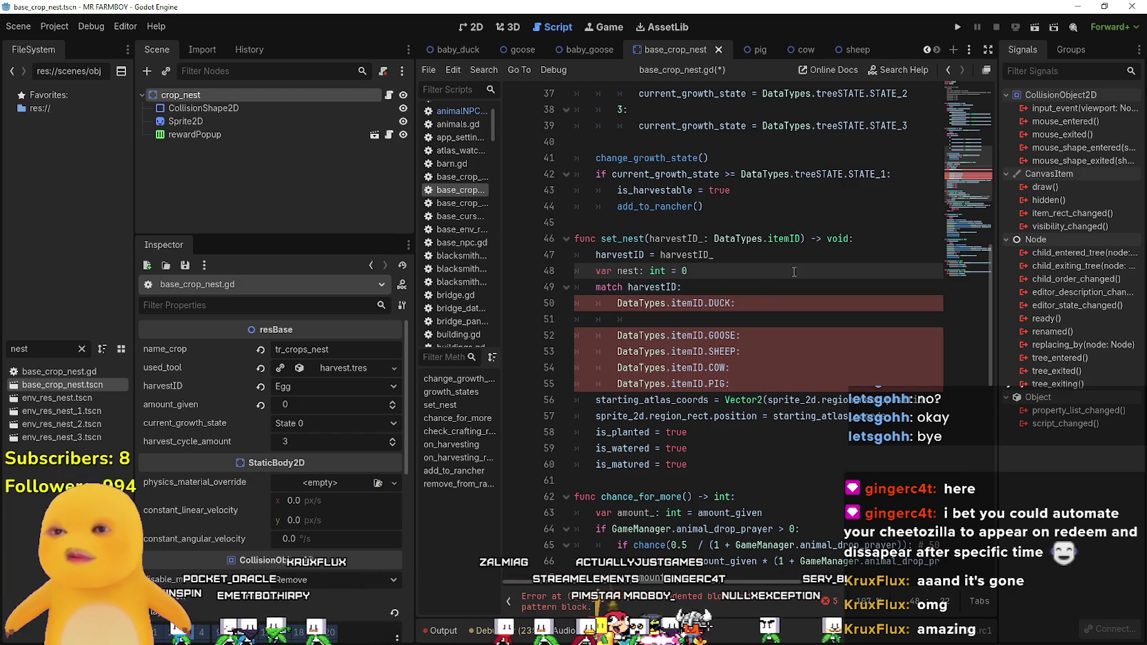
# - Add nest assignments of 16 for DUCK and 32 for GOOSE, and evaluate 32+16 into 48 for SHEEP
pyautogui.doubleClick(628, 271)
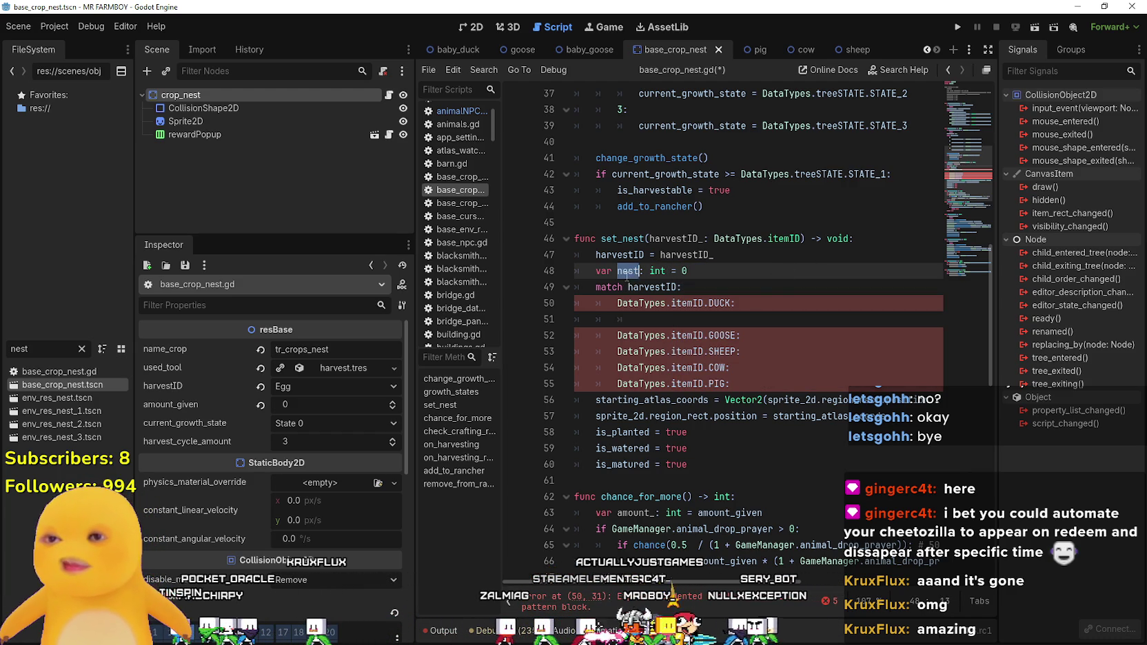
pyautogui.click(653, 321)
pyautogui.write('nest = 16')
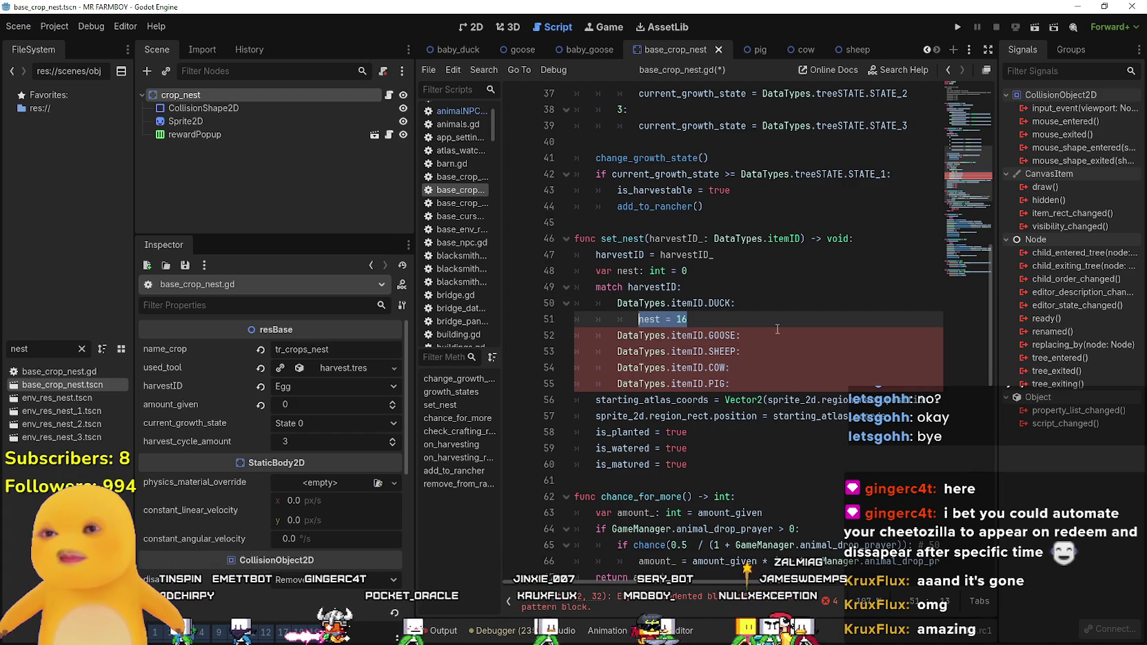
pyautogui.click(776, 336)
pyautogui.press('Return')
pyautogui.write('nest = 32')
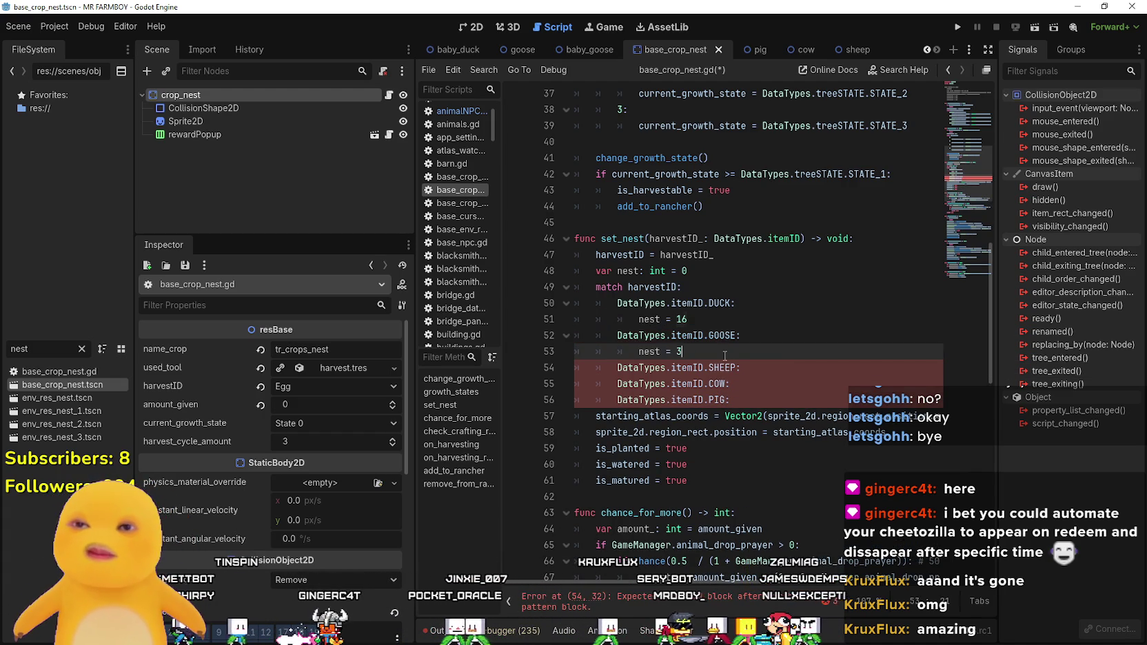
pyautogui.click(753, 368)
pyautogui.press('Return')
pyautogui.write('nest = 16')
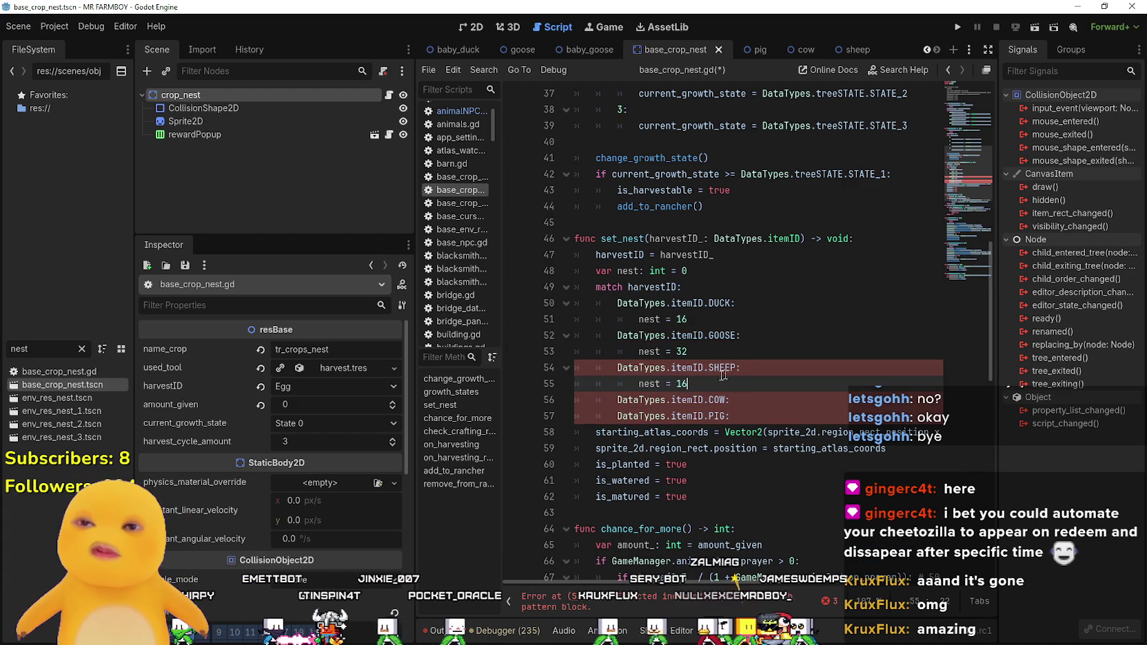
pyautogui.doubleClick(714, 385)
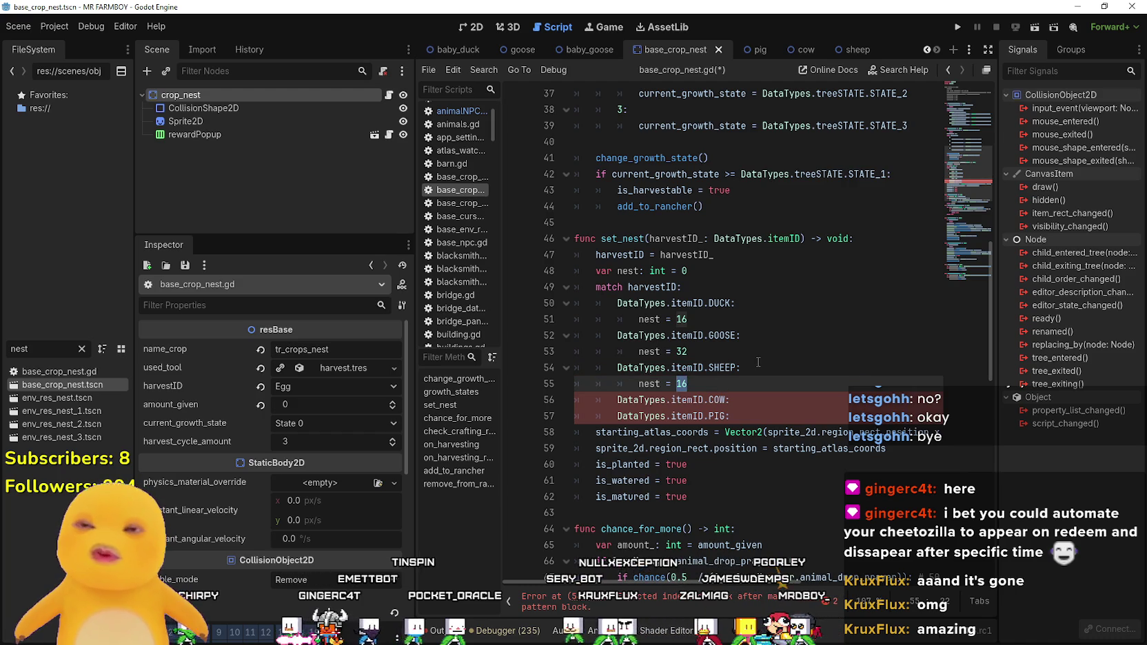
pyautogui.write('32+')
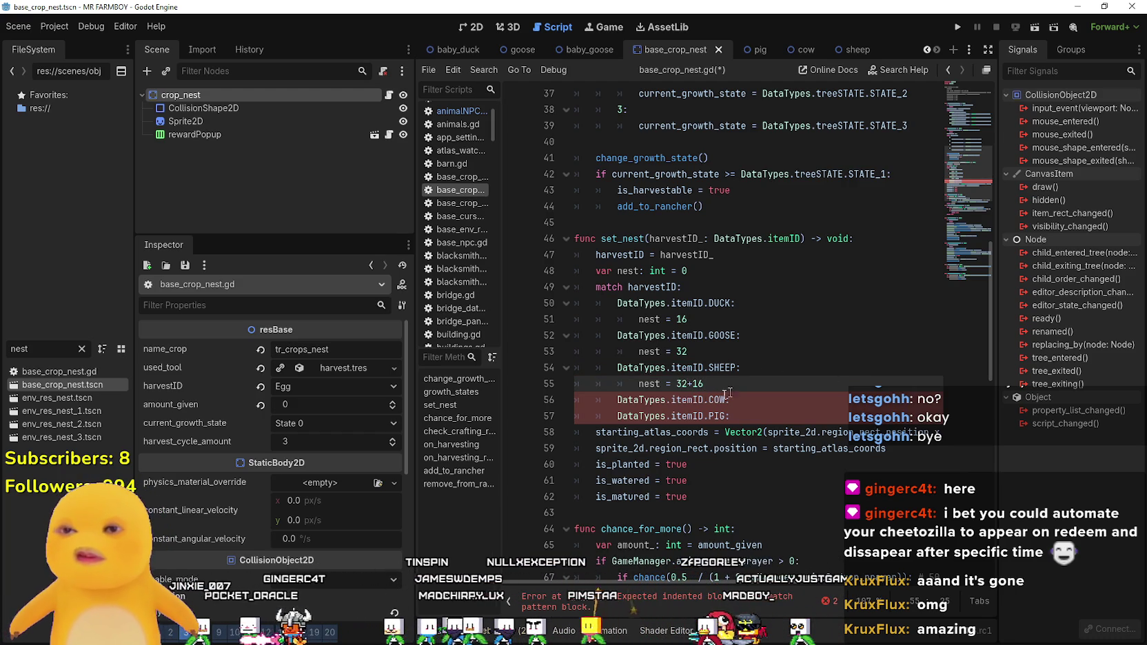
pyautogui.moveTo(710, 385); pyautogui.dragTo(677, 384)
pyautogui.rightClick(677, 384)
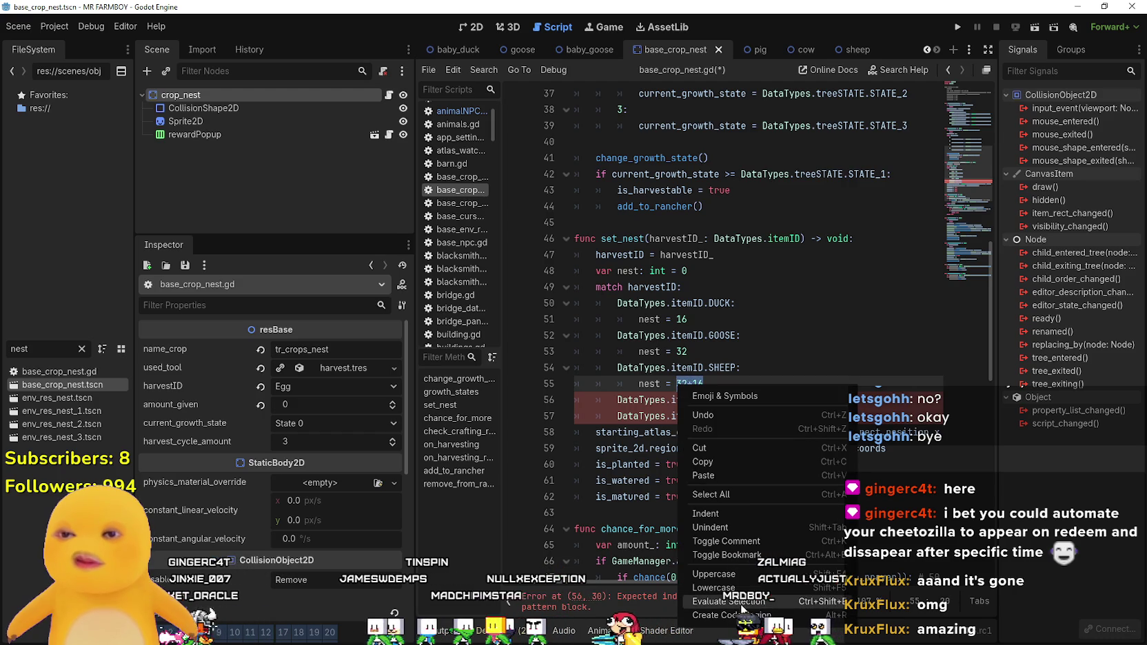
pyautogui.click(717, 555)
# - Assign nest = 64 for COW and 80 for PIG (evaluating 64+16), then save the script
pyautogui.moveTo(639, 384); pyautogui.dragTo(710, 386)
pyautogui.click(756, 401)
pyautogui.press('Return')
pyautogui.write('nest = 64')
pyautogui.click(749, 426)
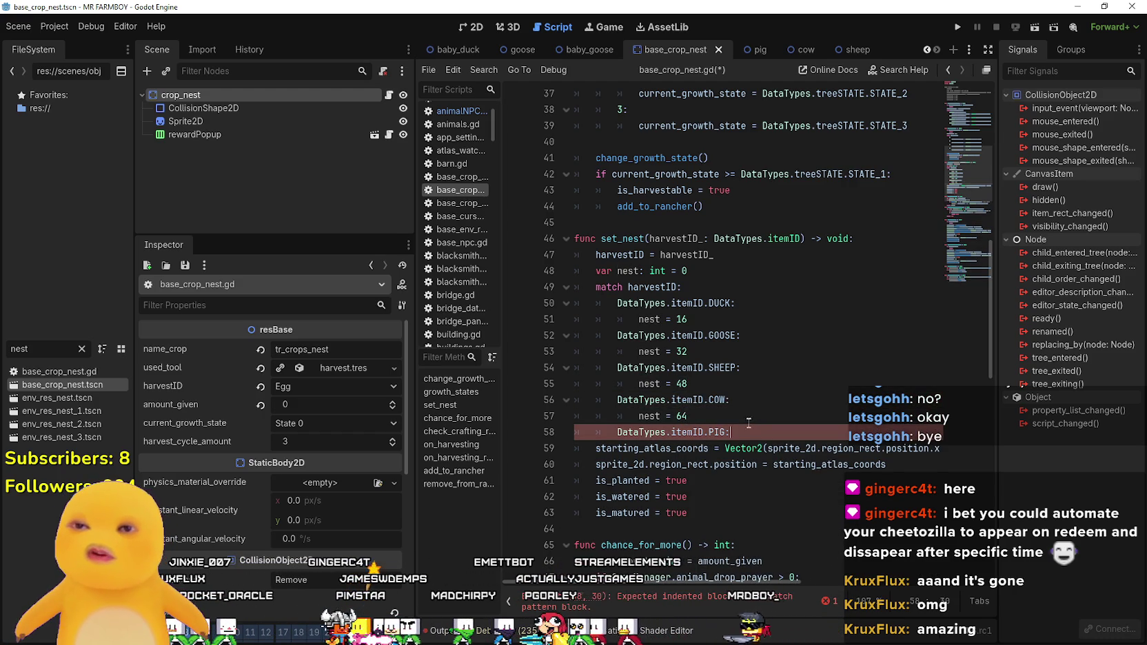
pyautogui.press('Return')
pyautogui.write('nest = 64+16')
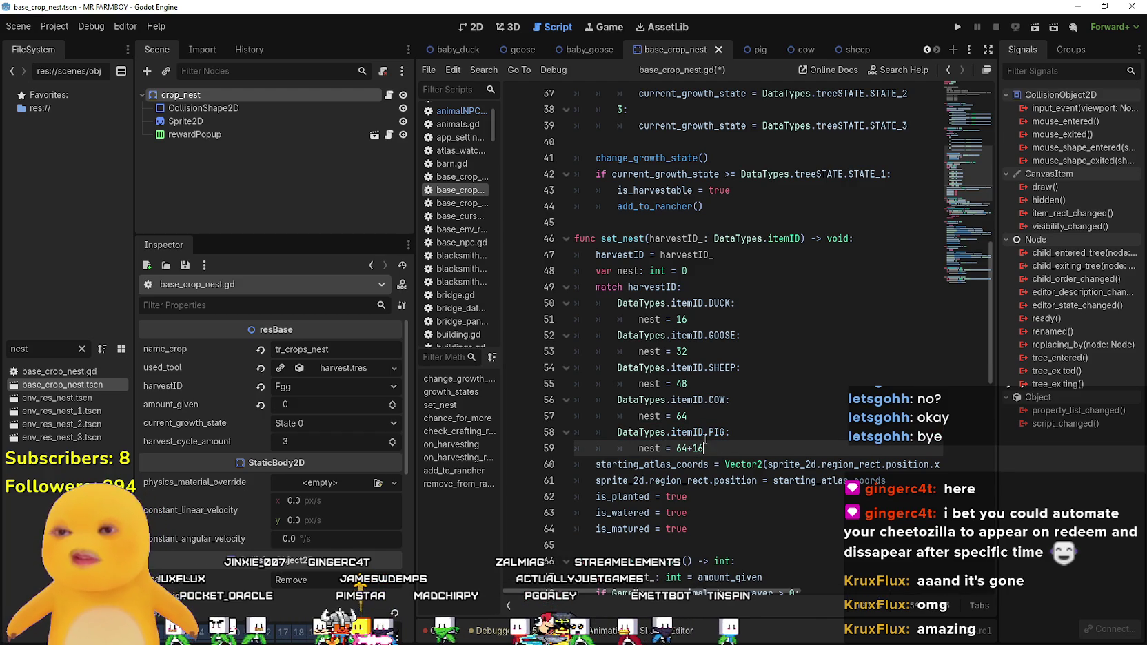
pyautogui.moveTo(703, 449); pyautogui.dragTo(676, 449)
pyautogui.rightClick(679, 448)
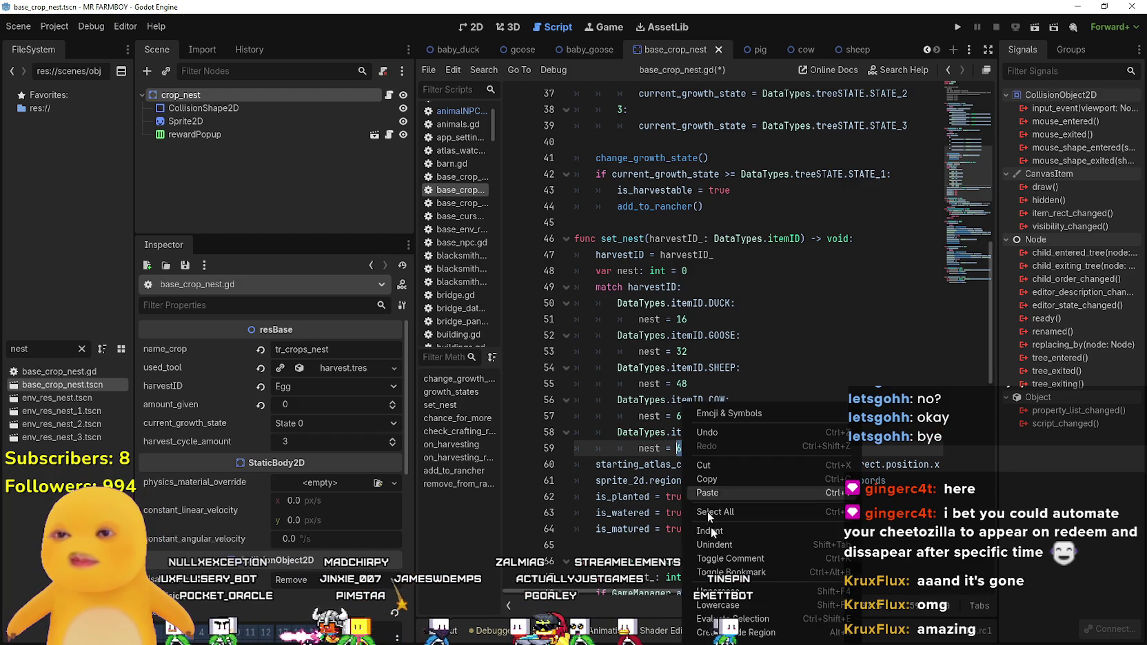
pyautogui.click(710, 436)
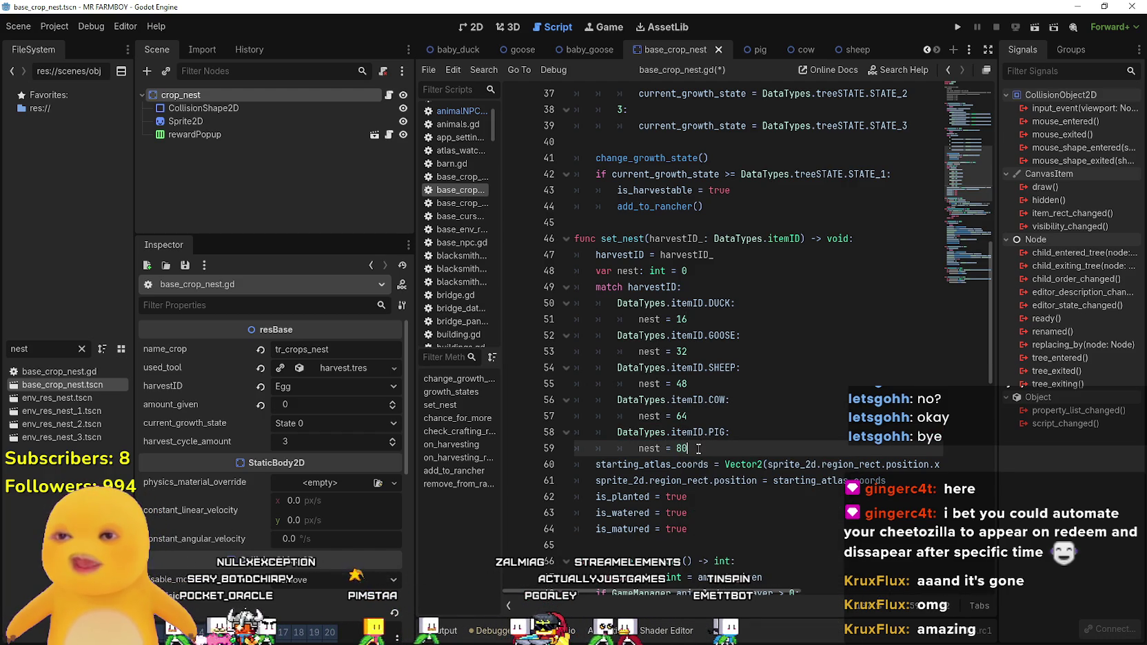
pyautogui.hotkey('ctrl', 's')
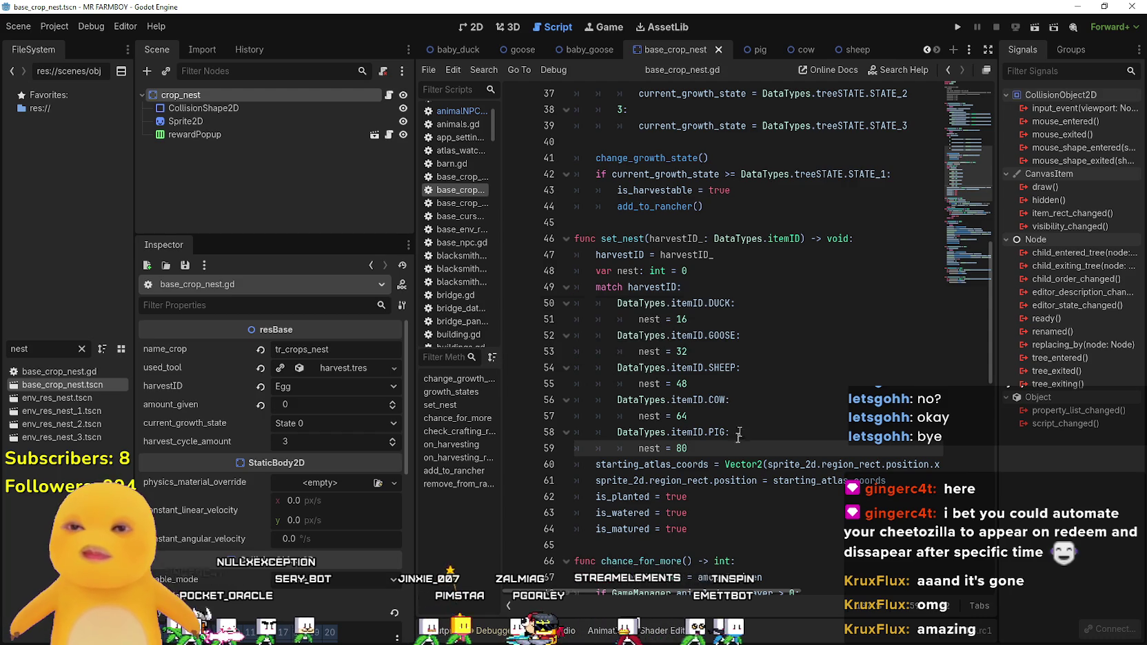
pyautogui.hscroll(5, 867, 595)
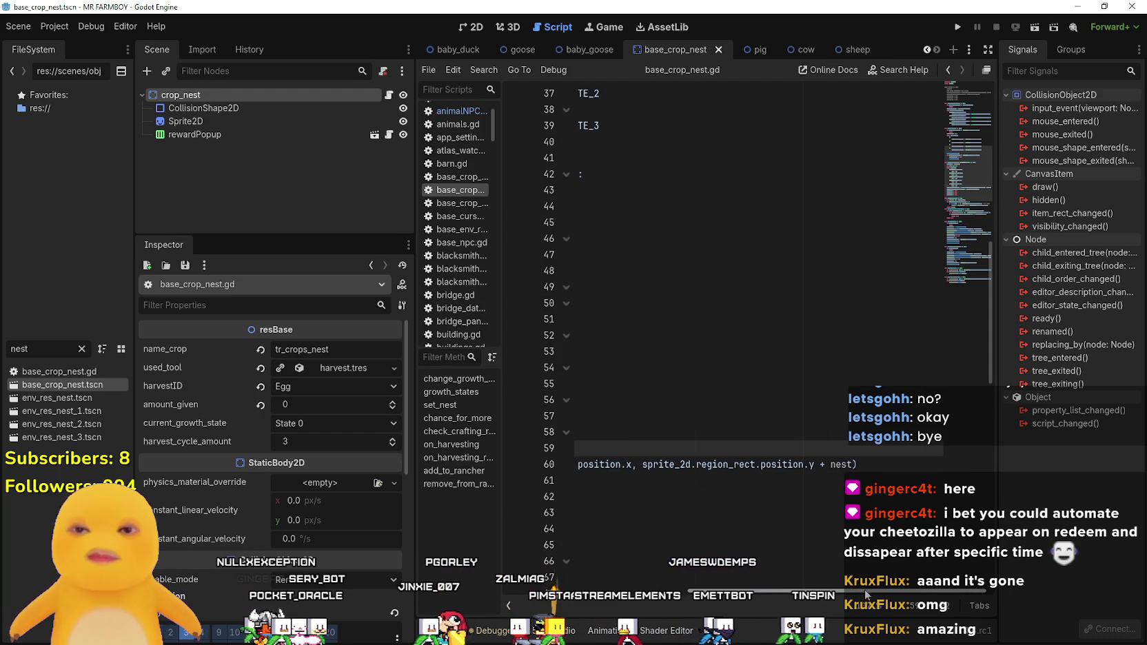
pyautogui.hscroll(-5, 867, 587)
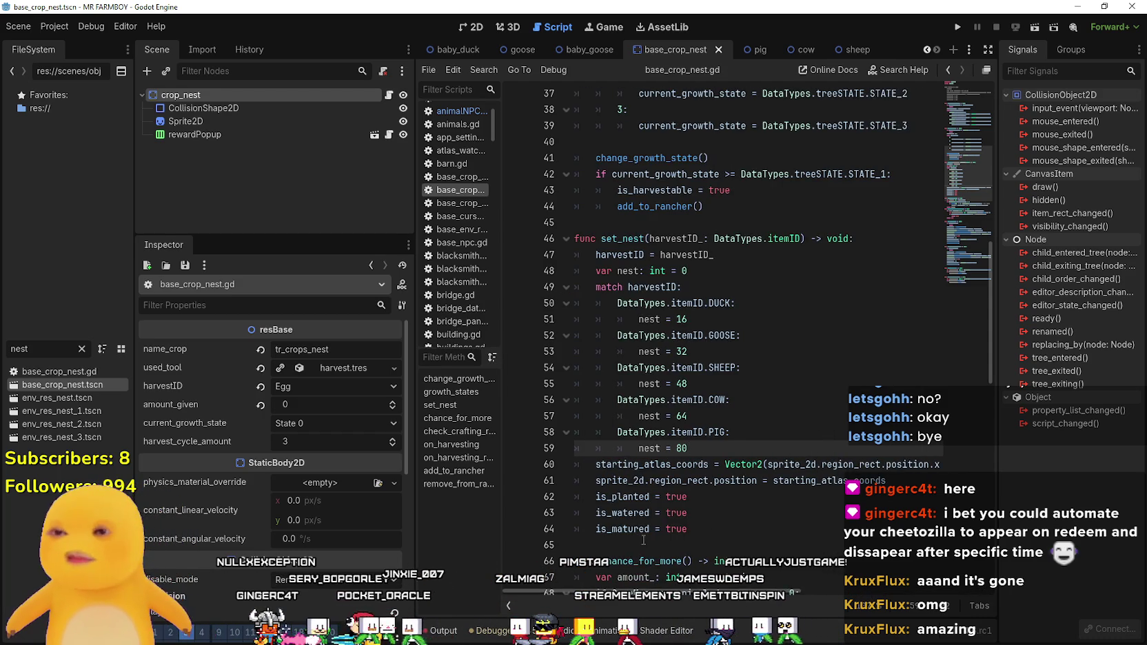
pyautogui.scroll(-2, 643, 540)
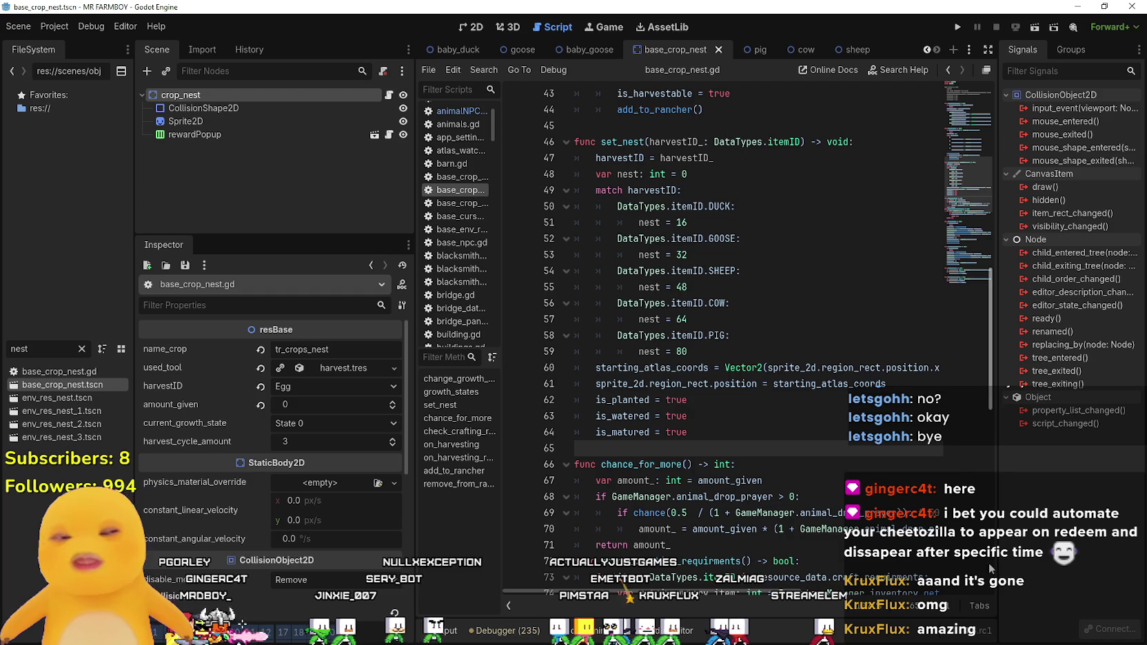
pyautogui.click(719, 427)
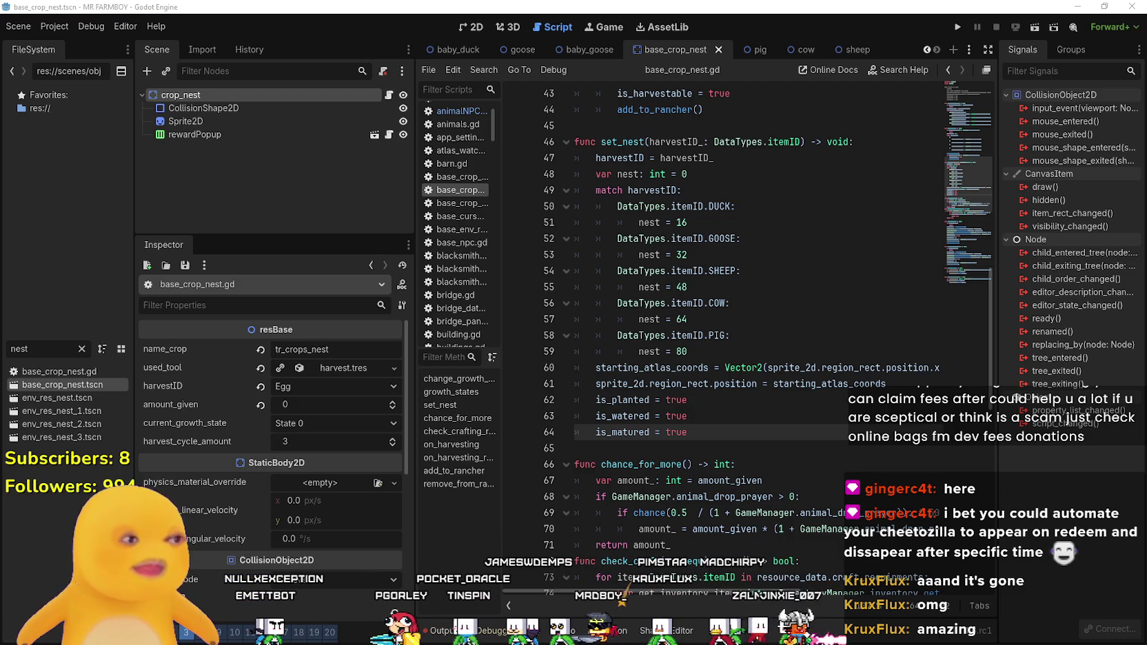
pyautogui.click(730, 366)
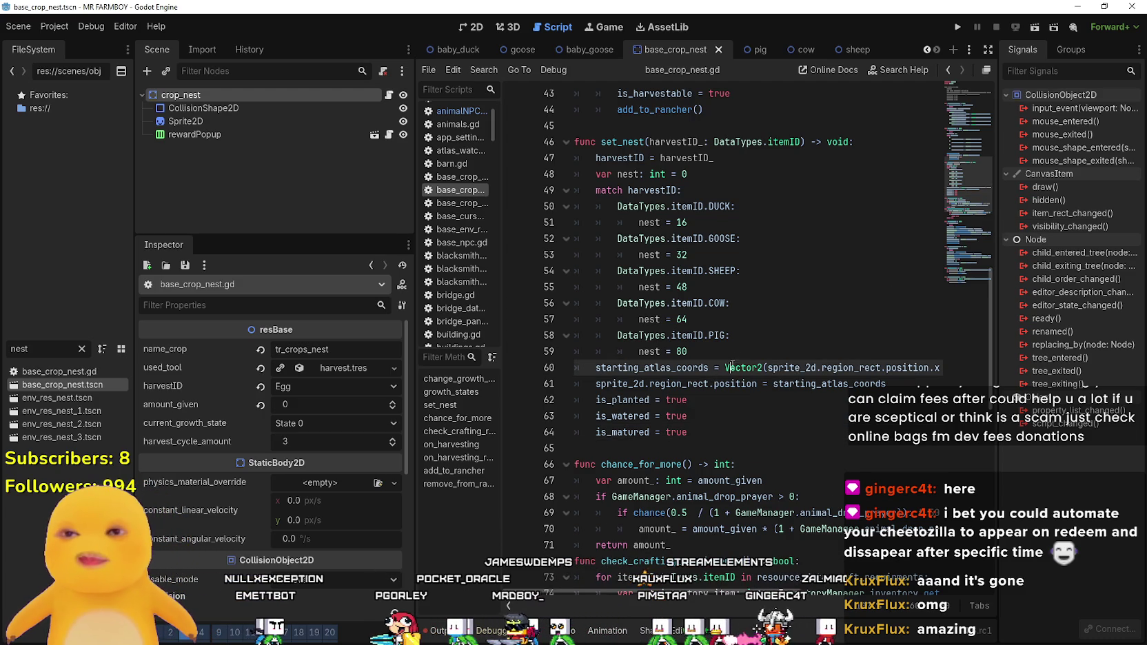
pyautogui.click(740, 351)
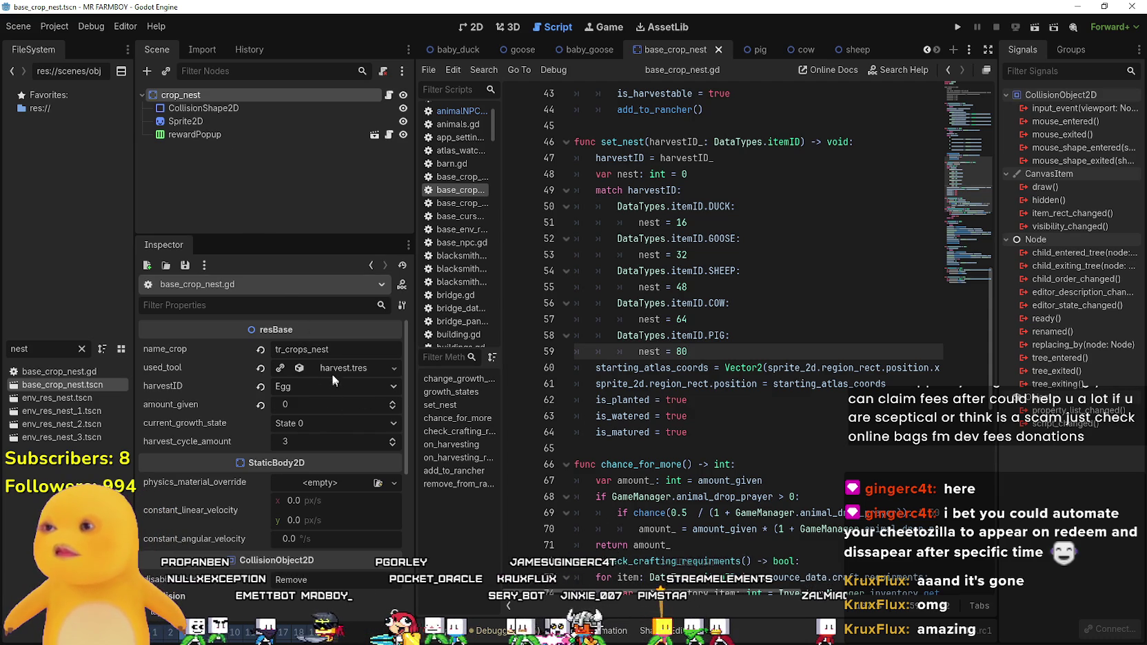
pyautogui.click(742, 309)
pyautogui.hotkey('ctrl', 's')
pyautogui.click(780, 219)
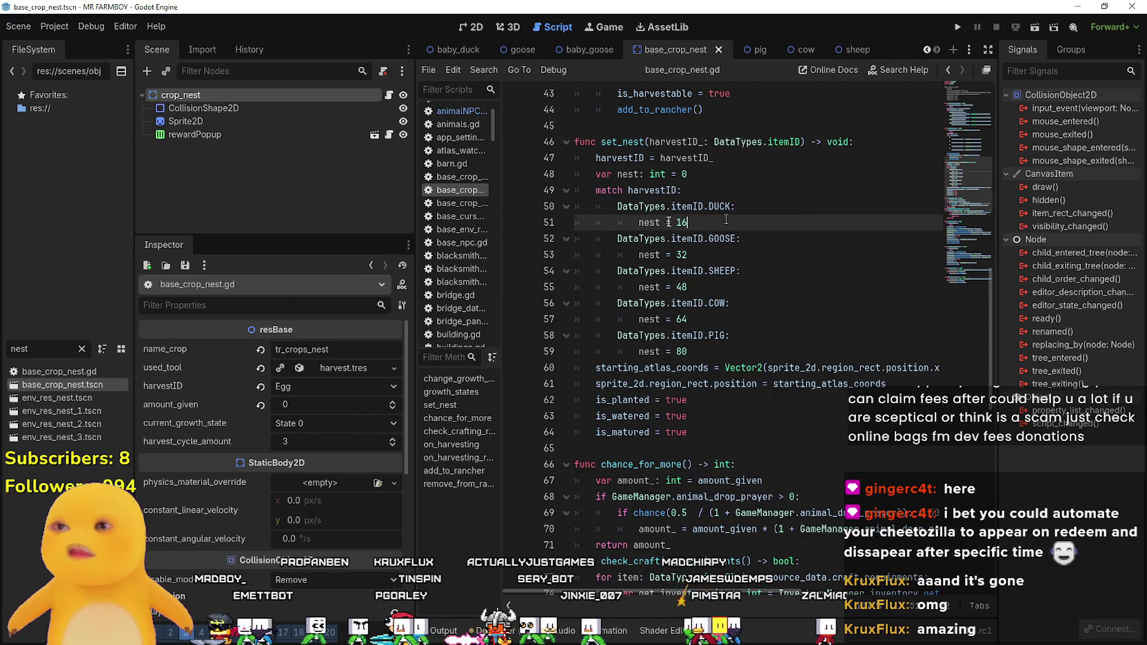
# - Set the pig's produce scene to env_res_nest.tscn via Quick Load and save
pyautogui.click(81, 350)
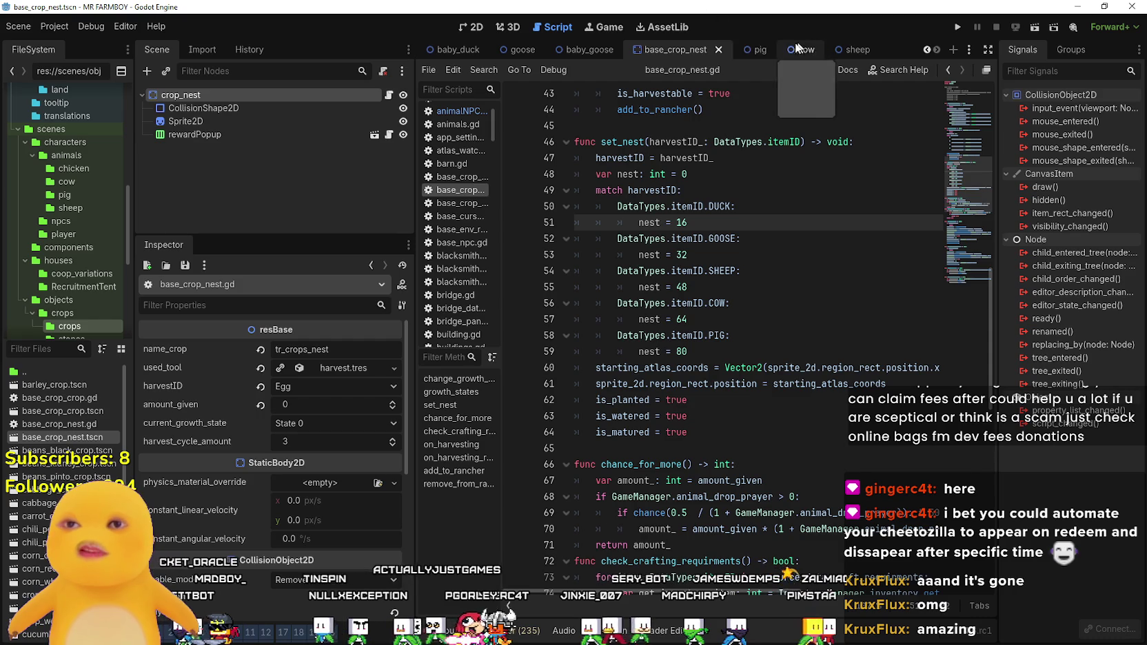
pyautogui.click(757, 53)
pyautogui.click(260, 387)
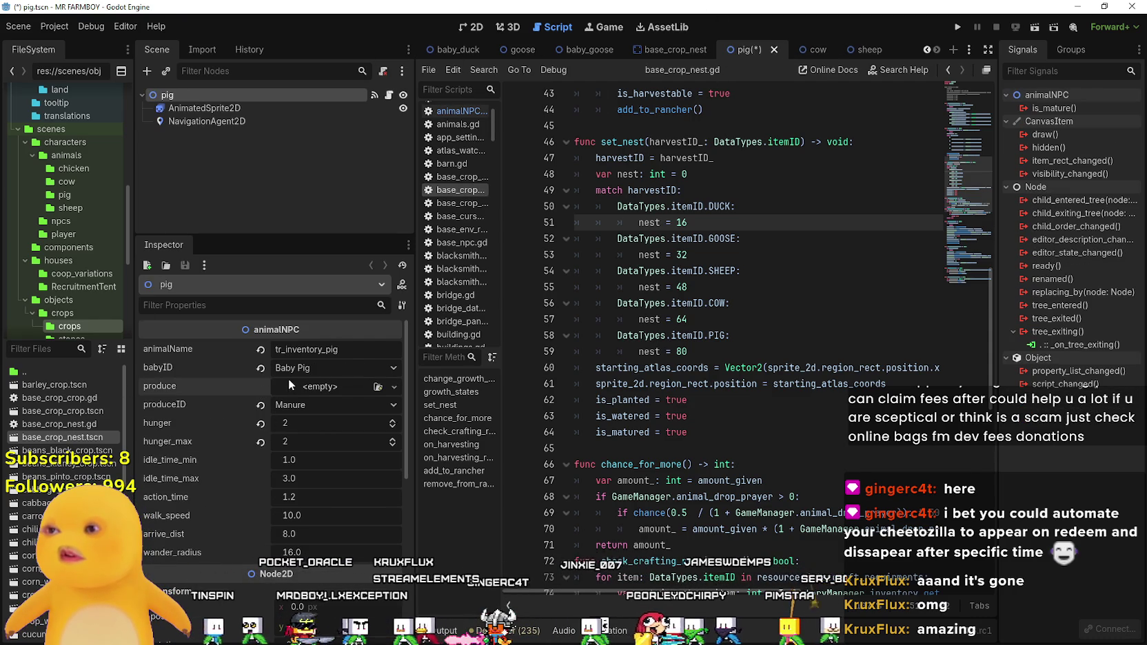
pyautogui.click(318, 386)
pyautogui.click(349, 439)
pyautogui.write('nest')
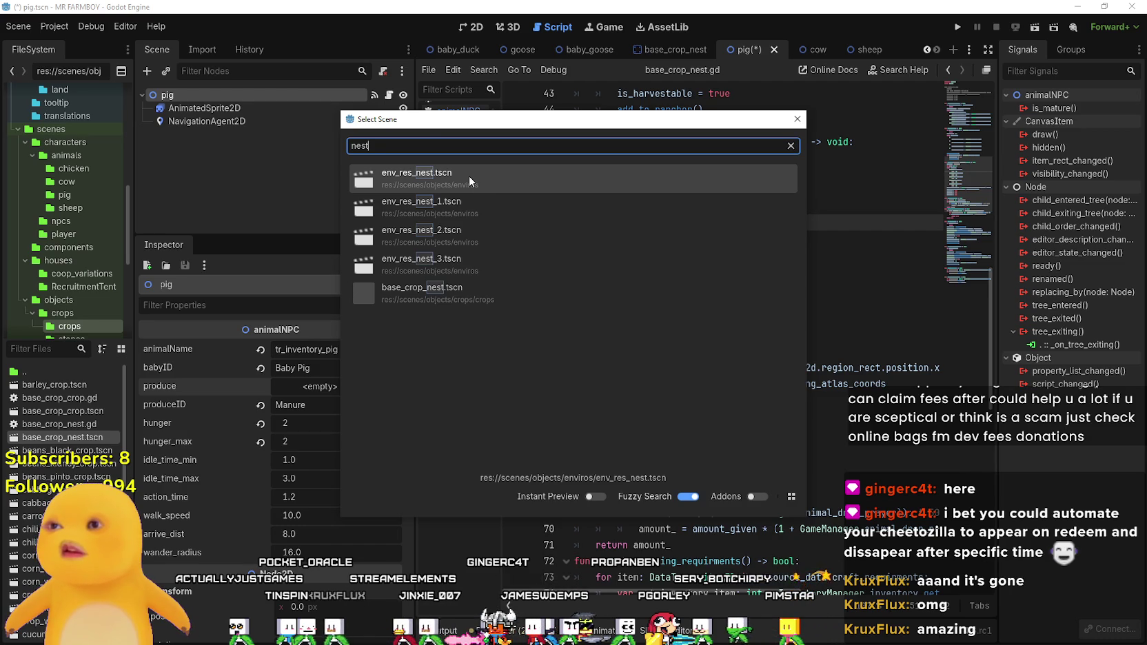
pyautogui.click(468, 175)
pyautogui.hotkey('ctrl', 's')
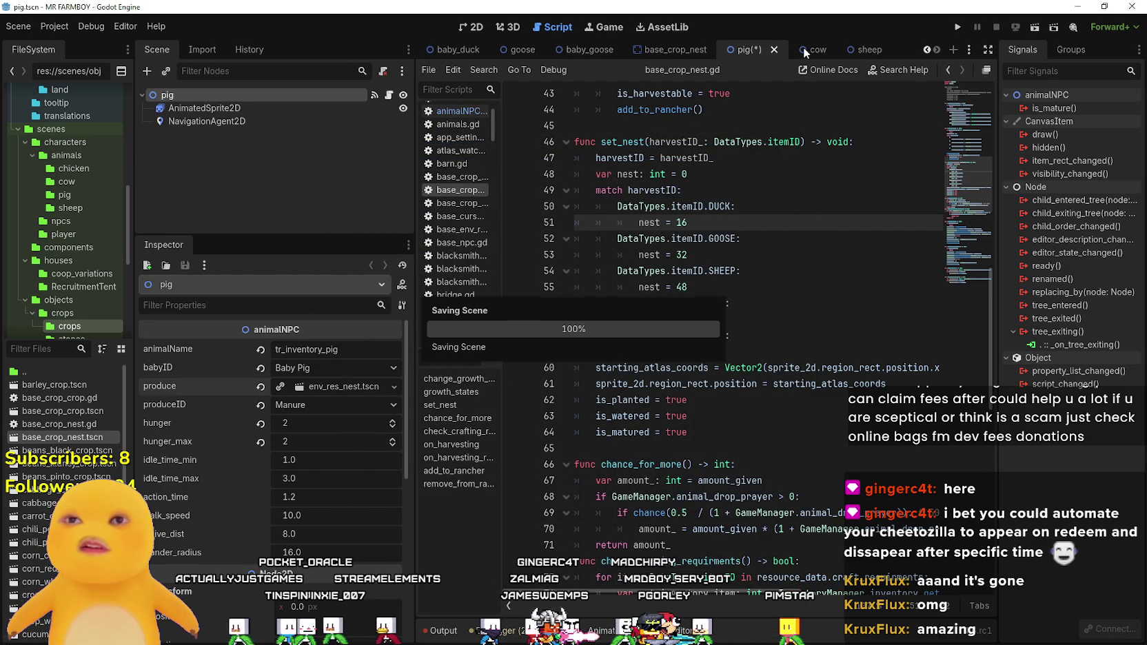
# - Set the cow's produce scene to env_res_nest.tscn and save
pyautogui.click(804, 47)
pyautogui.click(261, 387)
pyautogui.click(395, 386)
pyautogui.click(367, 439)
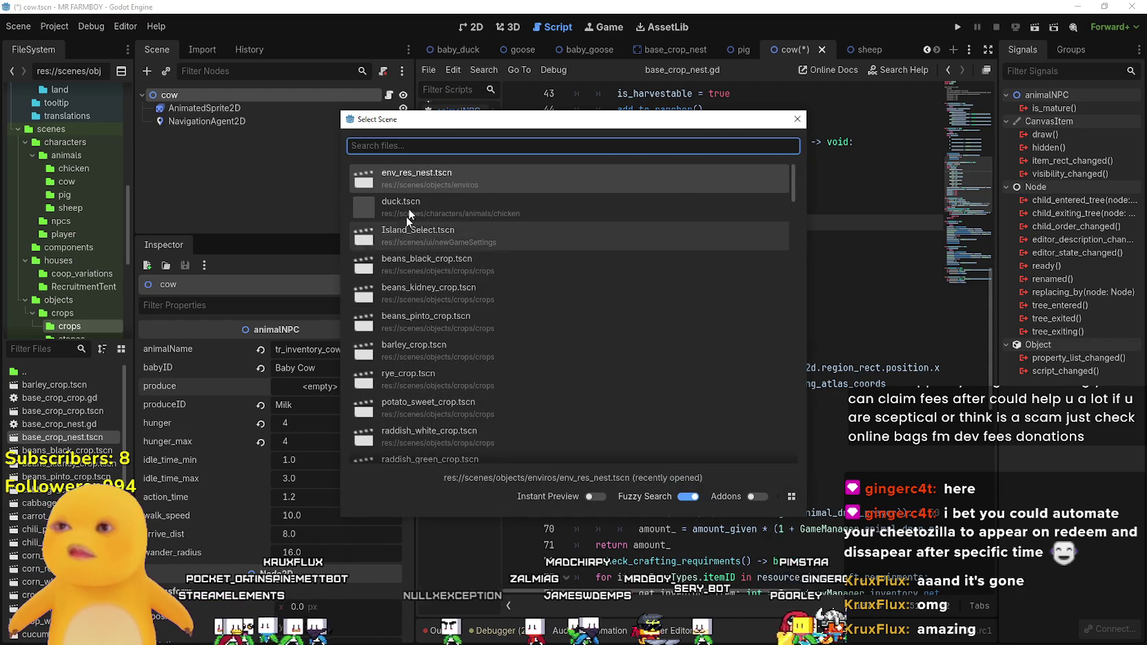
pyautogui.doubleClick(414, 178)
pyautogui.hotkey('ctrl', 's')
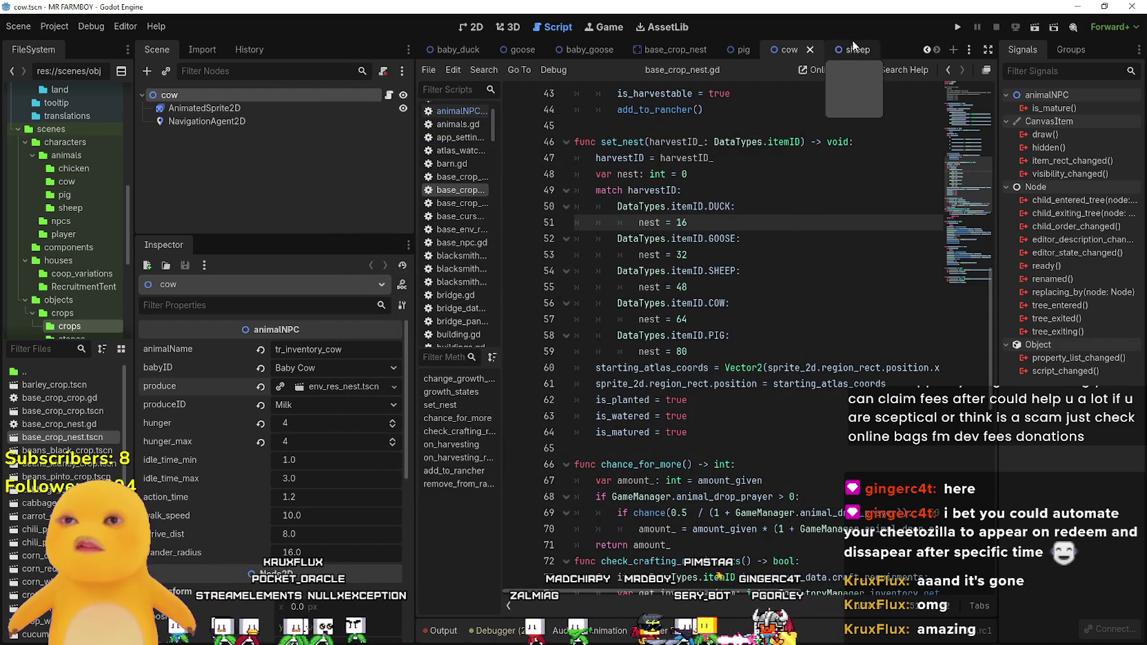
# - After checking the sheep, baby goose and goose scenes, give the pig base_crop_nest.tscn as produce and save
pyautogui.click(852, 48)
pyautogui.click(273, 388)
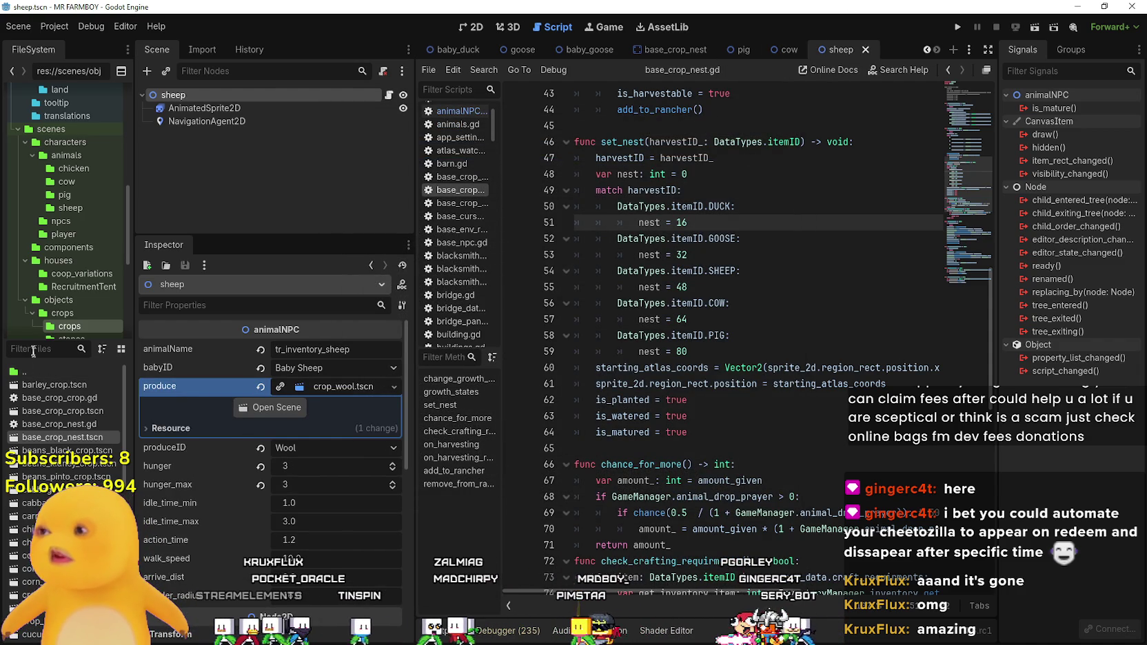
pyautogui.click(741, 49)
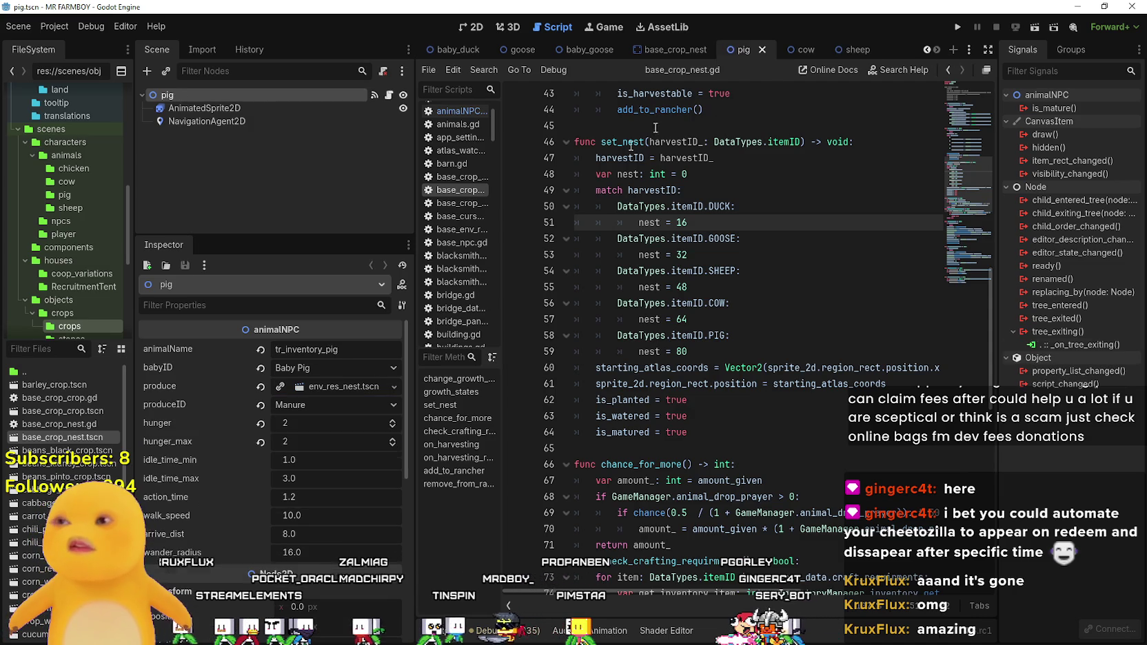
pyautogui.click(589, 49)
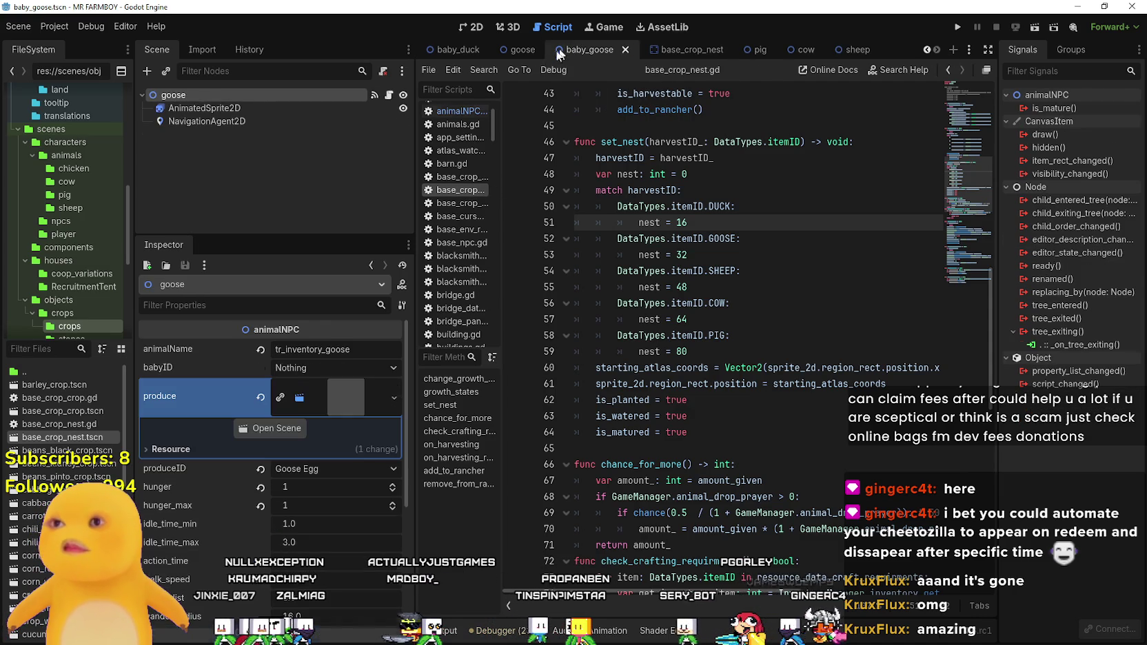
pyautogui.click(523, 50)
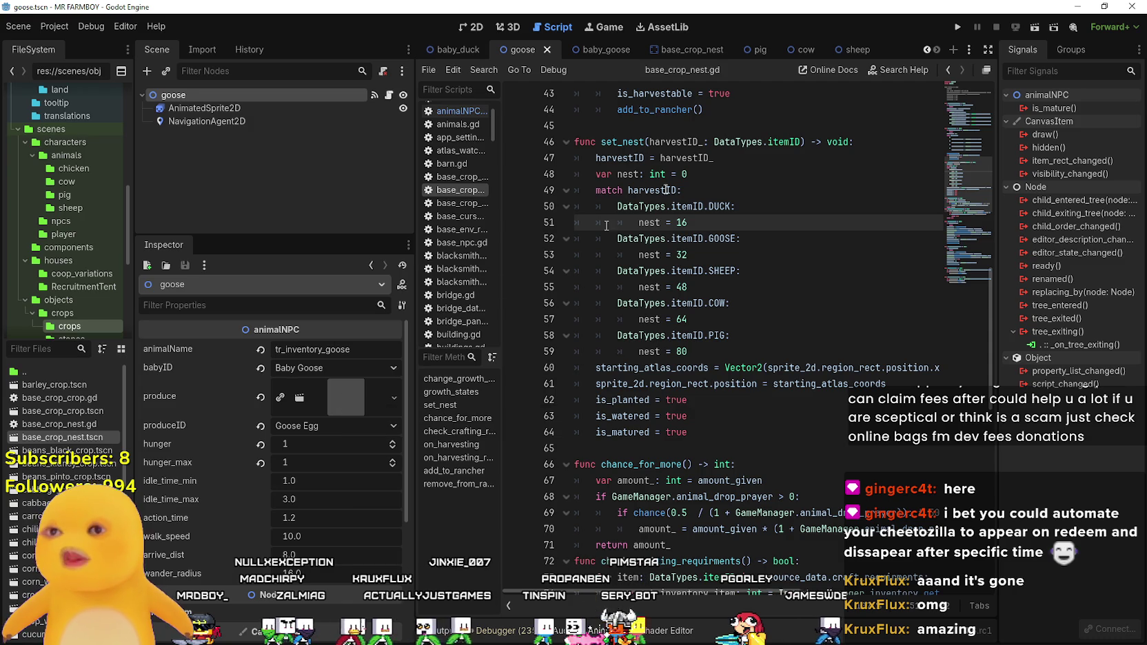
pyautogui.click(755, 51)
pyautogui.click(262, 385)
pyautogui.click(302, 389)
pyautogui.click(353, 441)
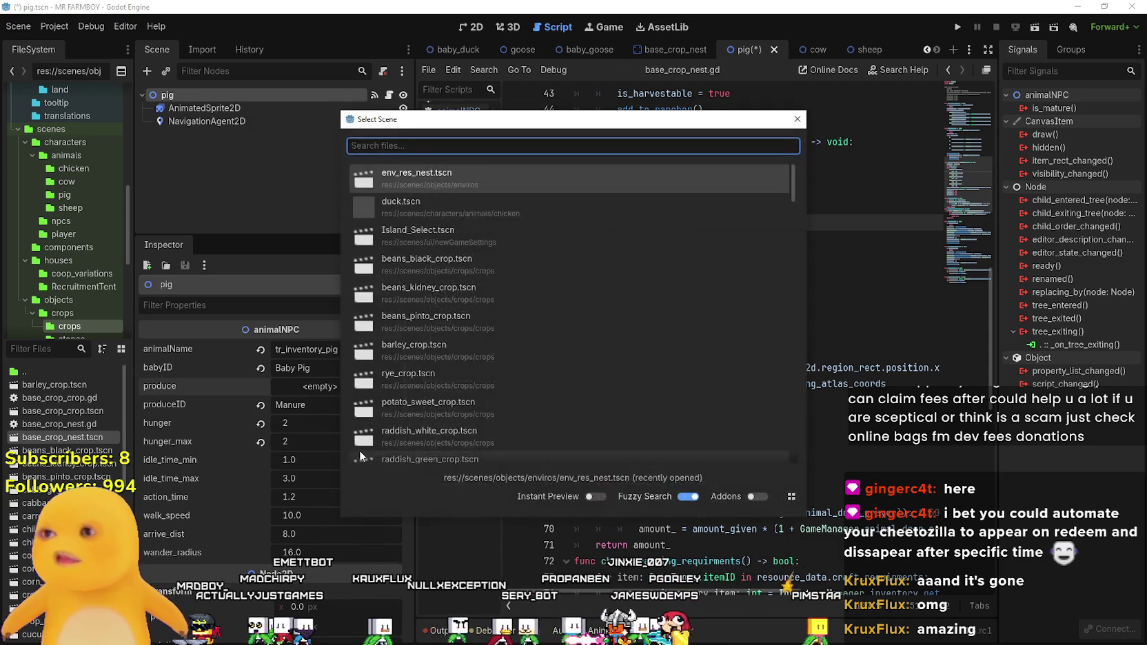
pyautogui.write('crop_nest')
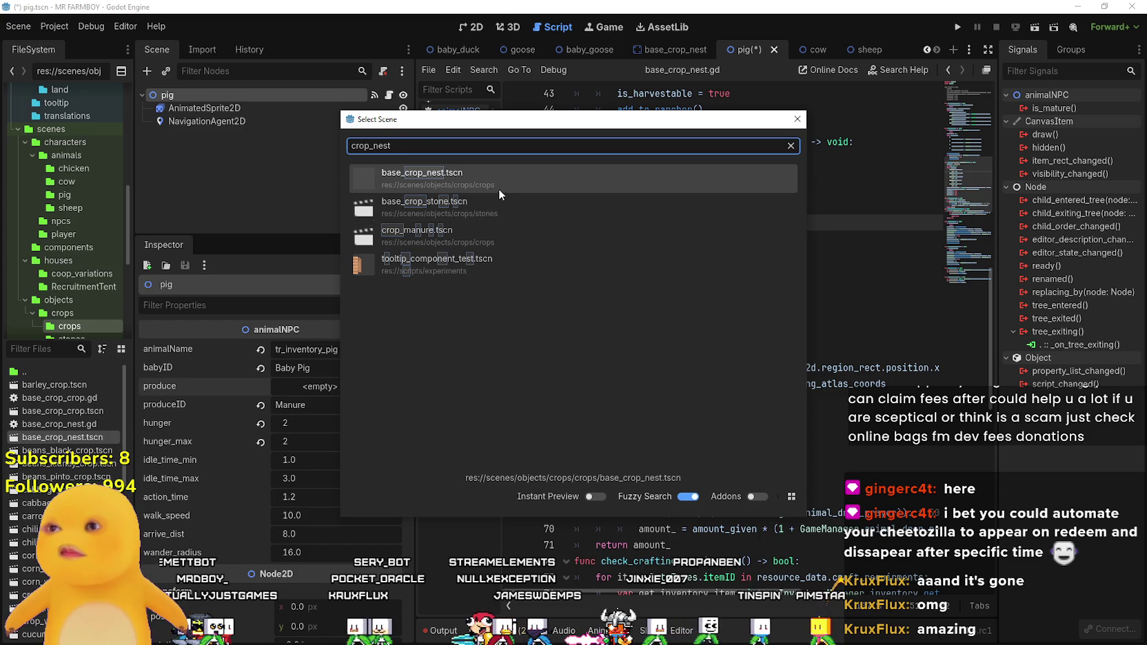
pyautogui.click(496, 185)
pyautogui.hotkey('ctrl', 's')
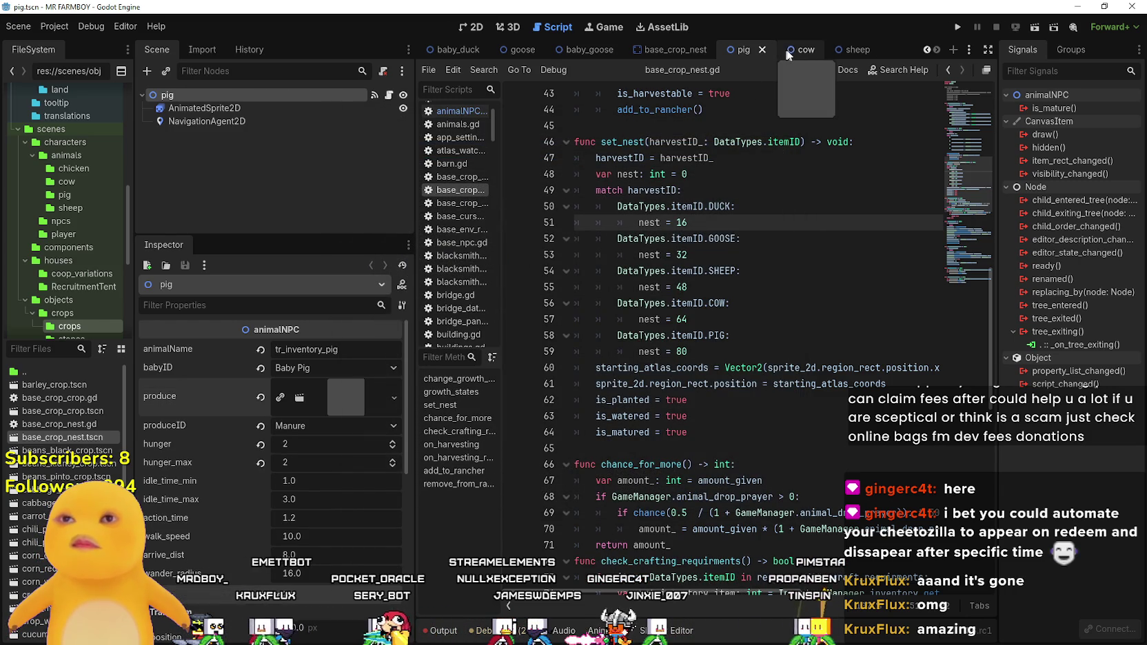
# - Reassign the cow's produce to base_crop_nest.tscn and save the cow scene
pyautogui.click(792, 55)
pyautogui.click(260, 388)
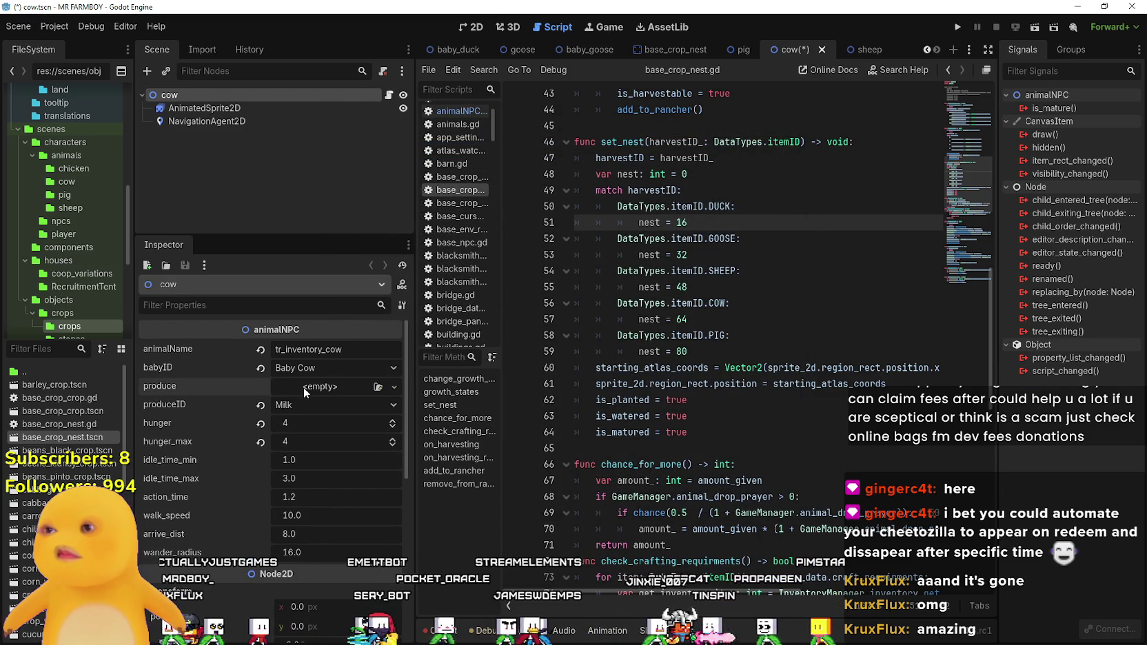
pyautogui.click(395, 387)
pyautogui.click(372, 441)
pyautogui.click(430, 177)
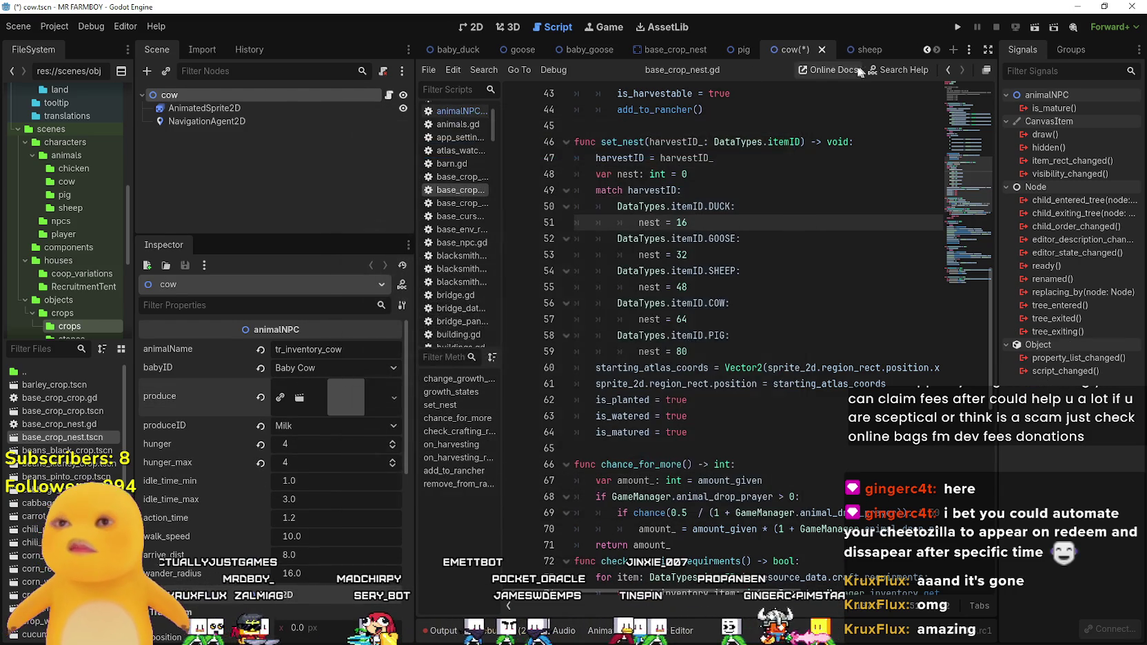
pyautogui.hotkey('ctrl', 's')
# - Clear the sheep's crop_wool.tscn produce, pick a new scene through Quick Load, and save
pyautogui.click(860, 49)
pyautogui.click(340, 407)
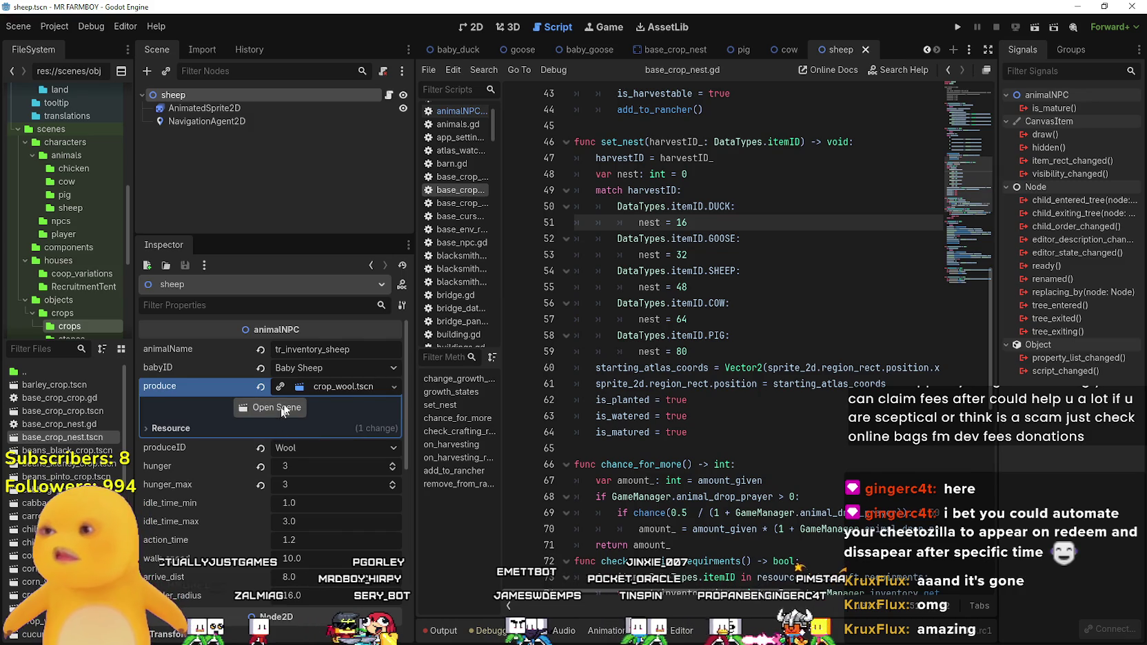
pyautogui.click(261, 388)
pyautogui.click(311, 391)
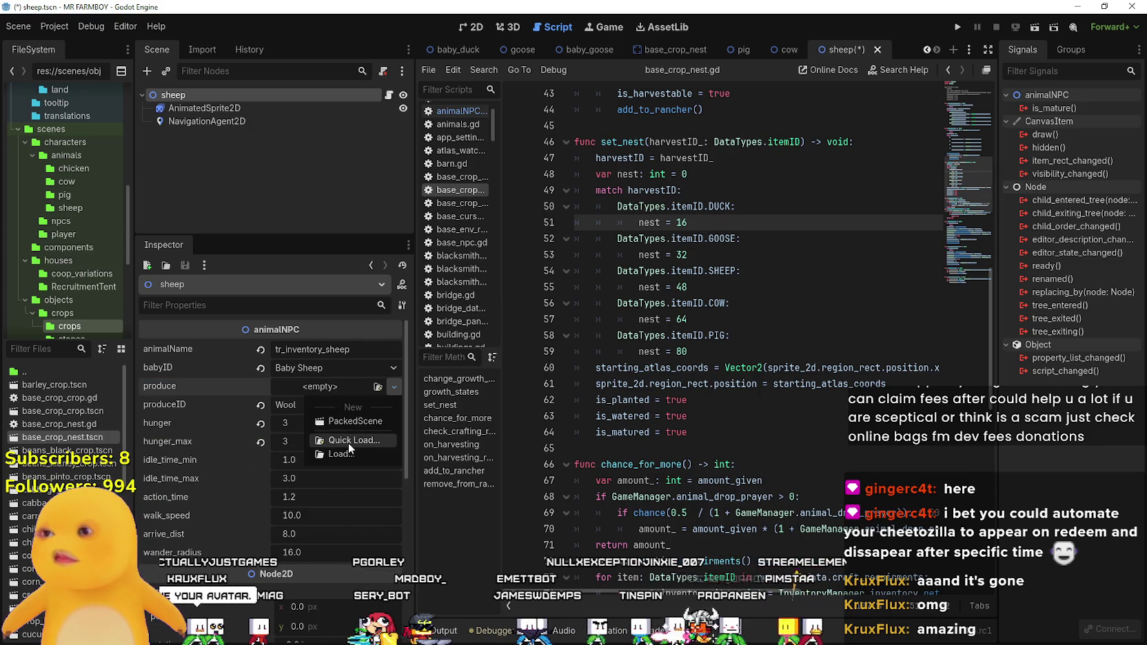
pyautogui.click(347, 439)
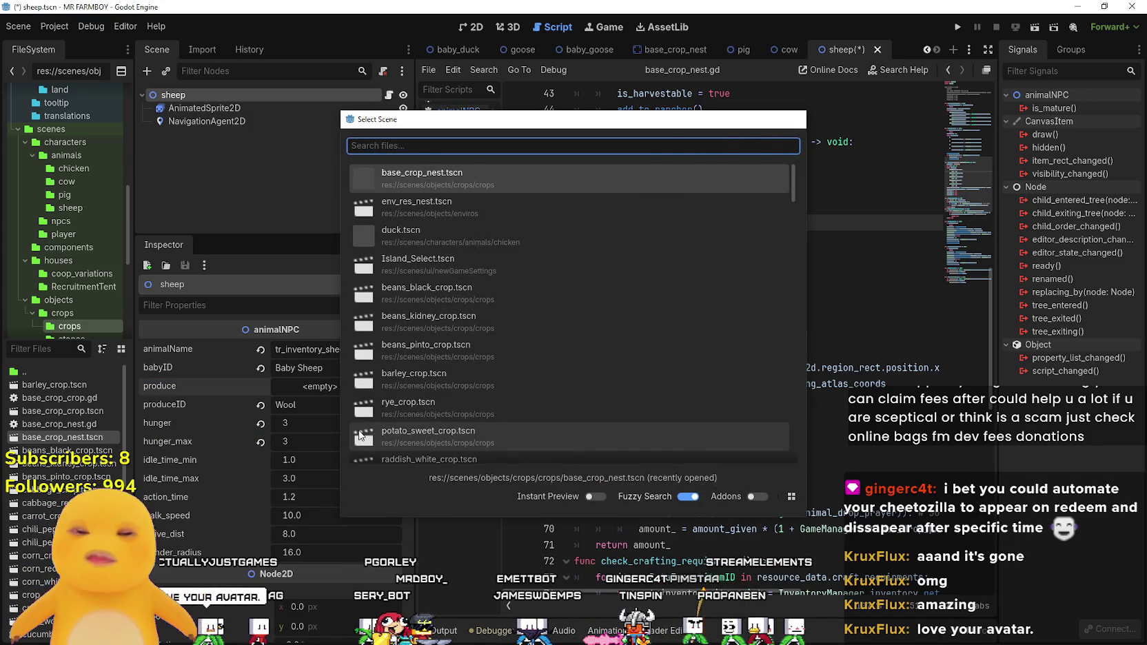
pyautogui.click(358, 430)
pyautogui.hotkey('ctrl', 's')
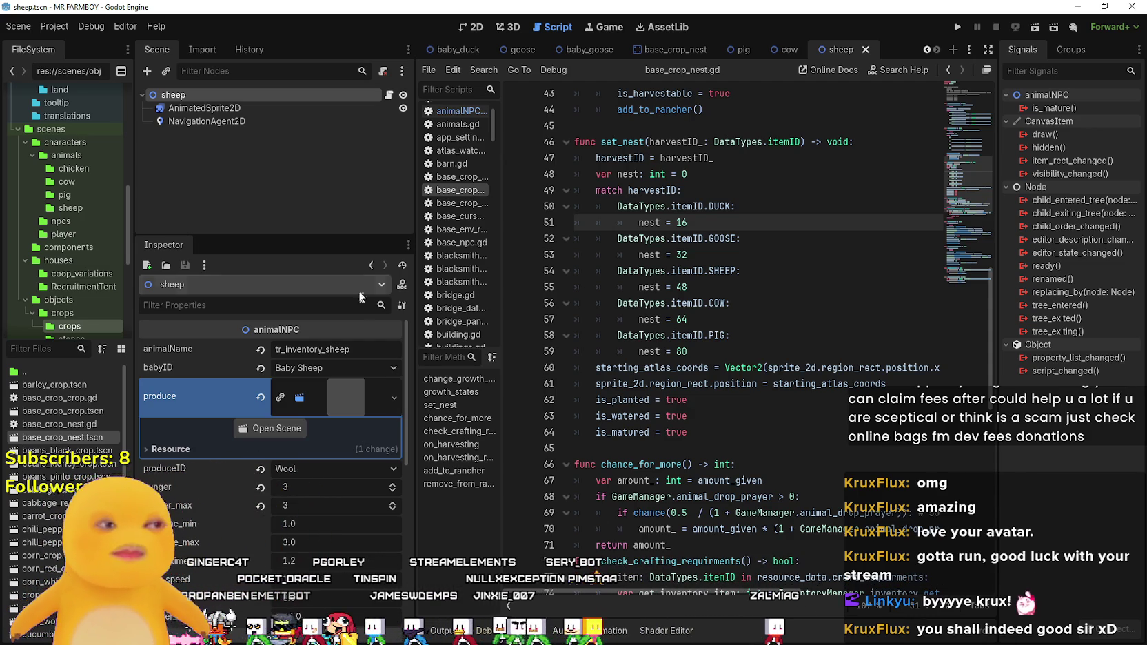
pyautogui.click(708, 335)
pyautogui.click(712, 344)
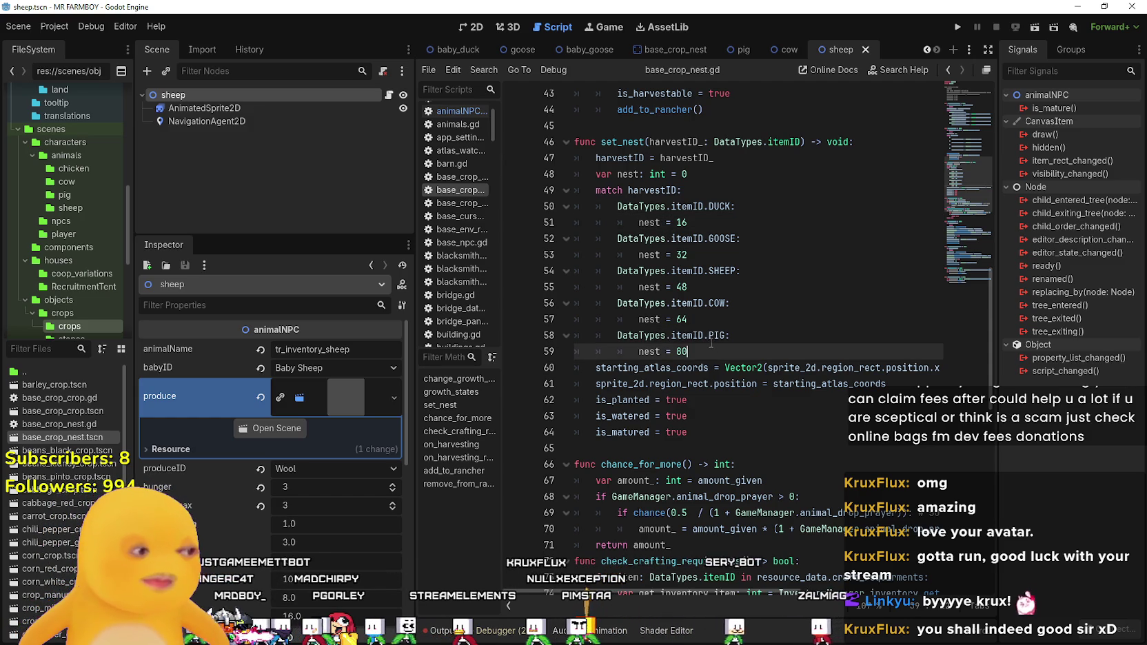
pyautogui.moveTo(697, 335)
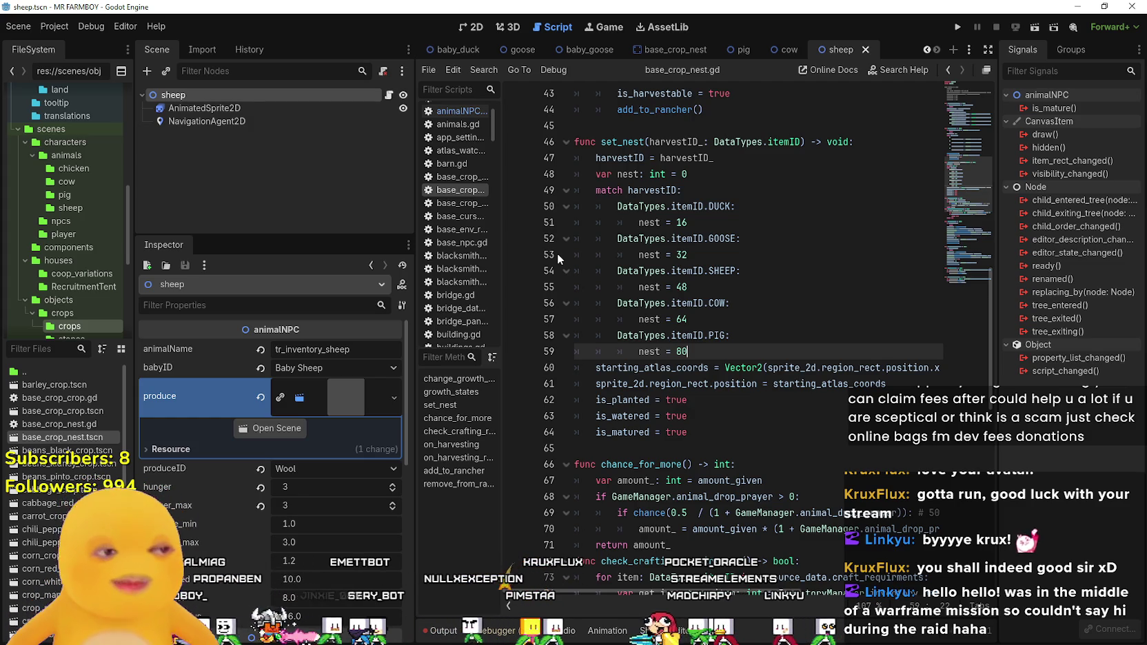
pyautogui.click(514, 255)
pyautogui.click(789, 304)
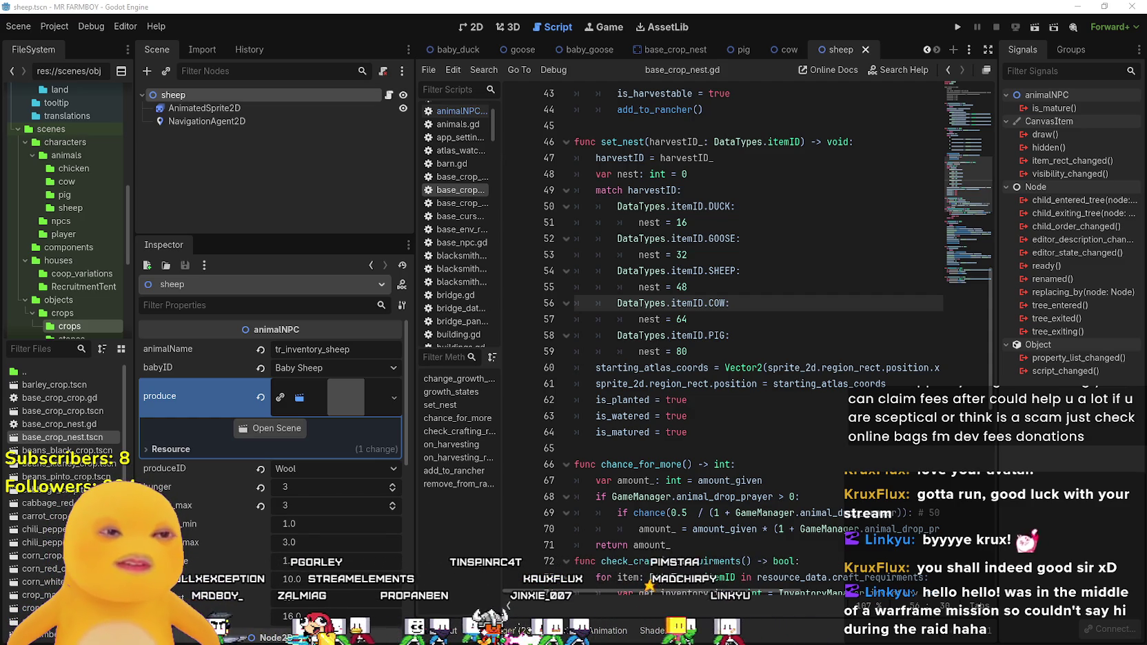
pyautogui.hotkey('alt', 'Tab')
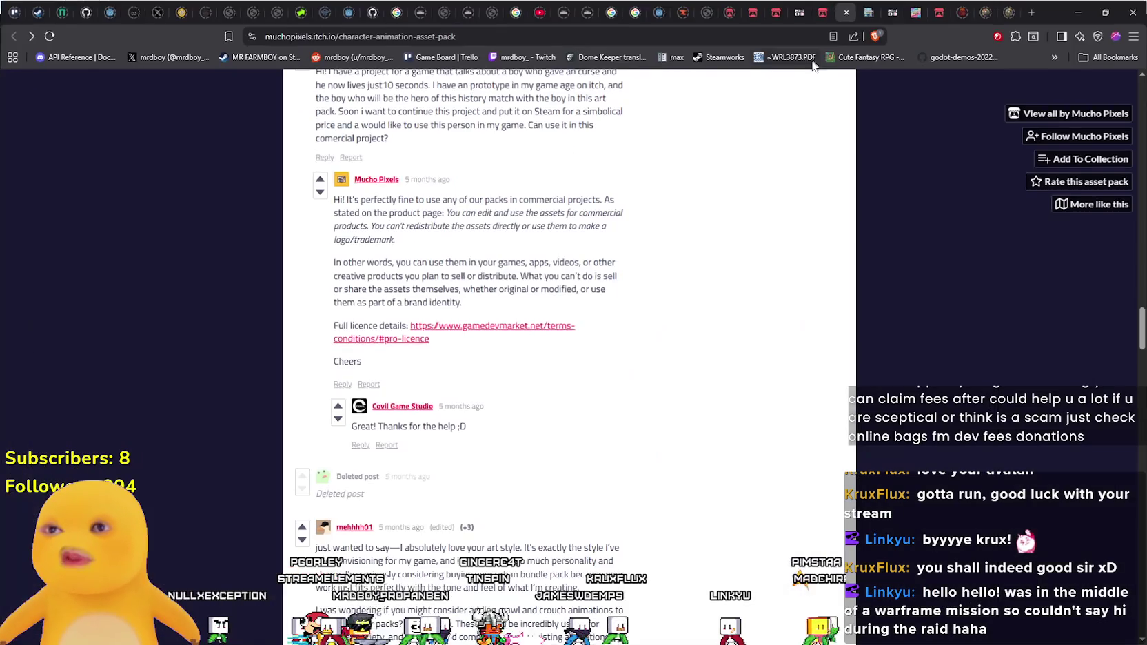
# - Maximize the browser, scroll through the Soulframe update notes, then minimize it to reveal Godot
pyautogui.moveTo(765, 59); pyautogui.dragTo(431, 5)
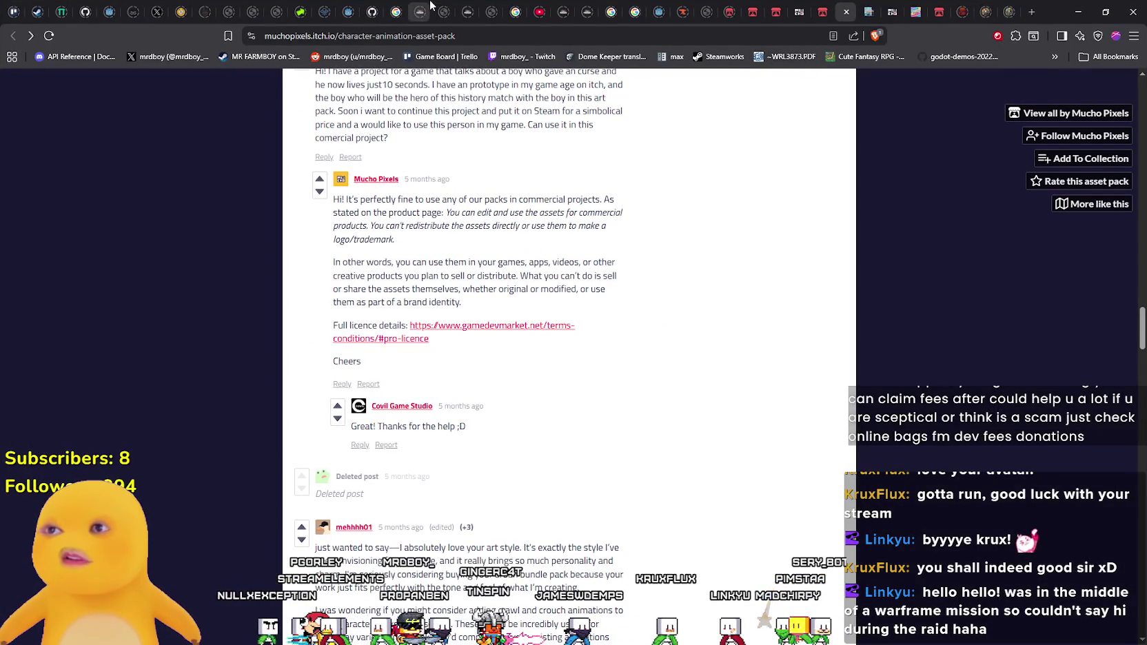
pyautogui.click(201, 15)
pyautogui.scroll(4, 381, 290)
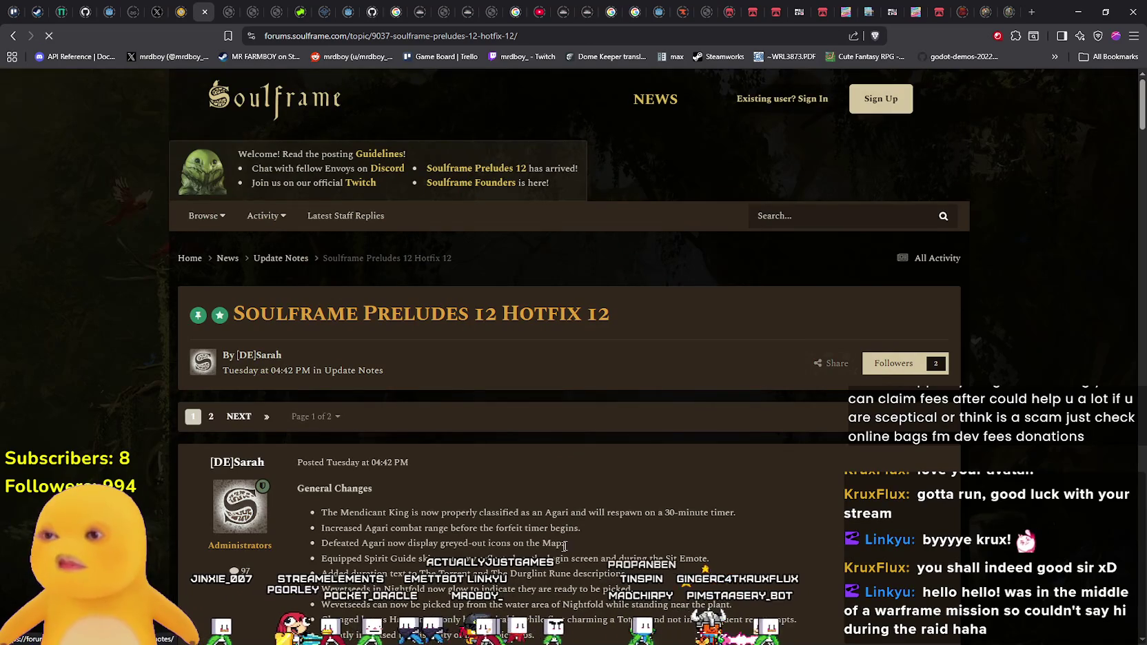
pyautogui.scroll(-3, 586, 496)
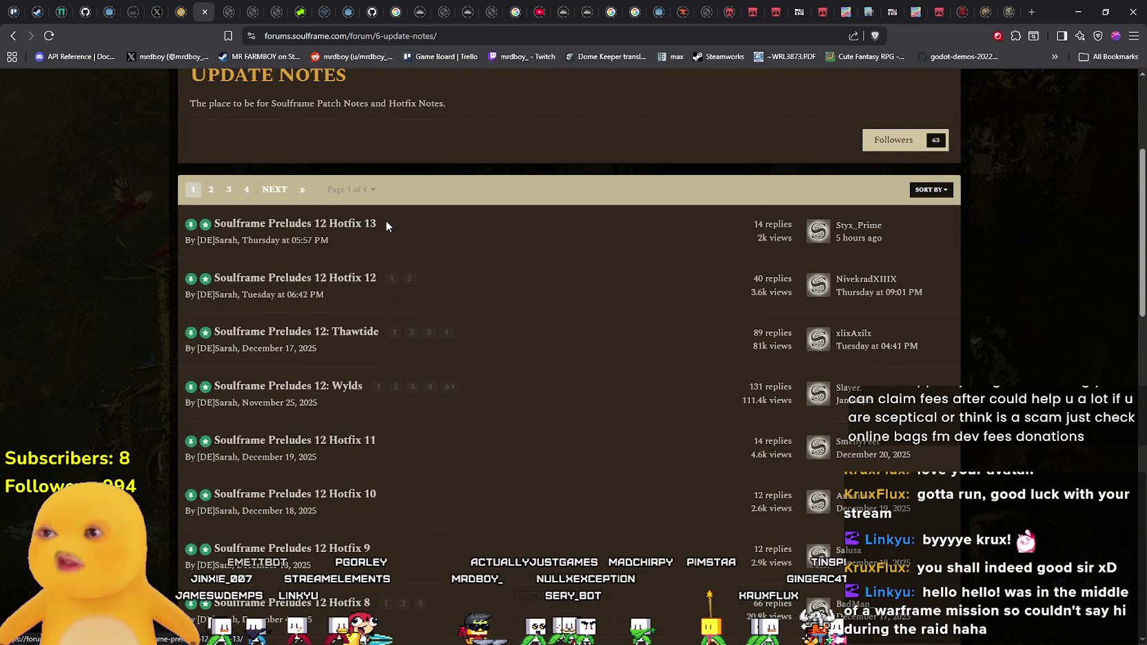
pyautogui.scroll(-1, 377, 447)
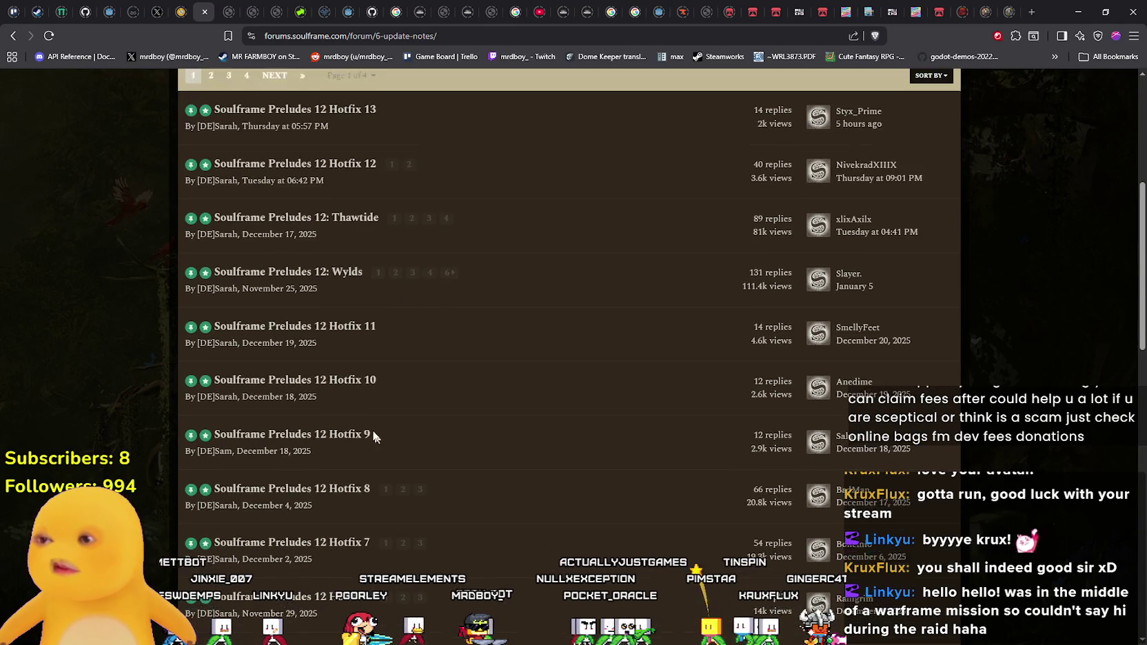
pyautogui.scroll(3, 345, 437)
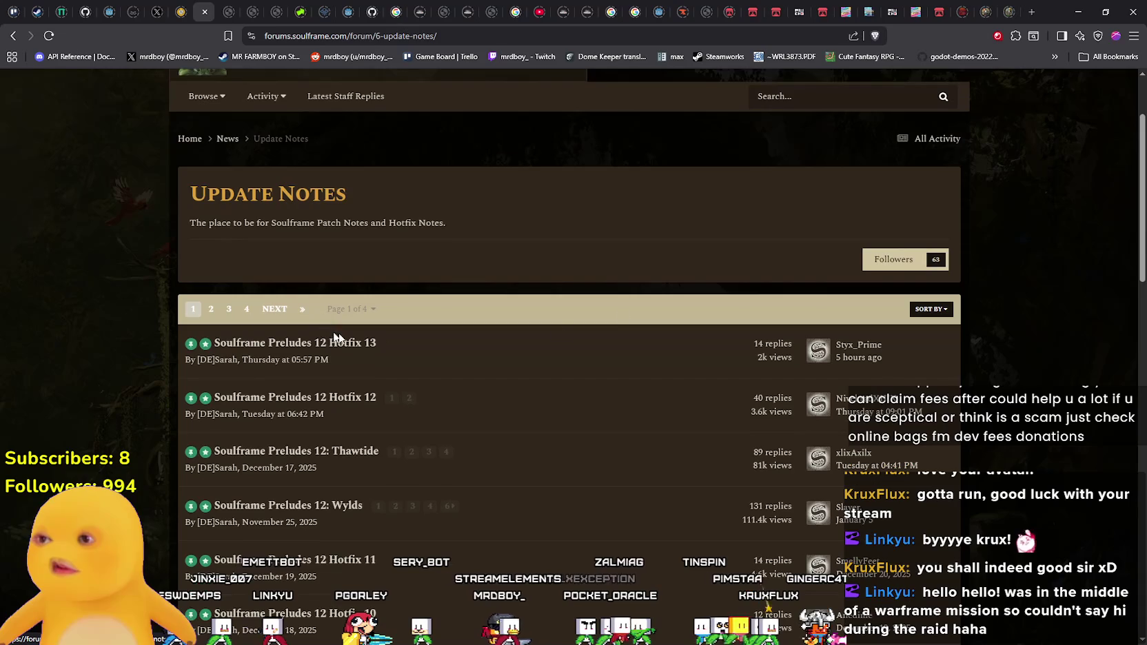
pyautogui.click(1079, 12)
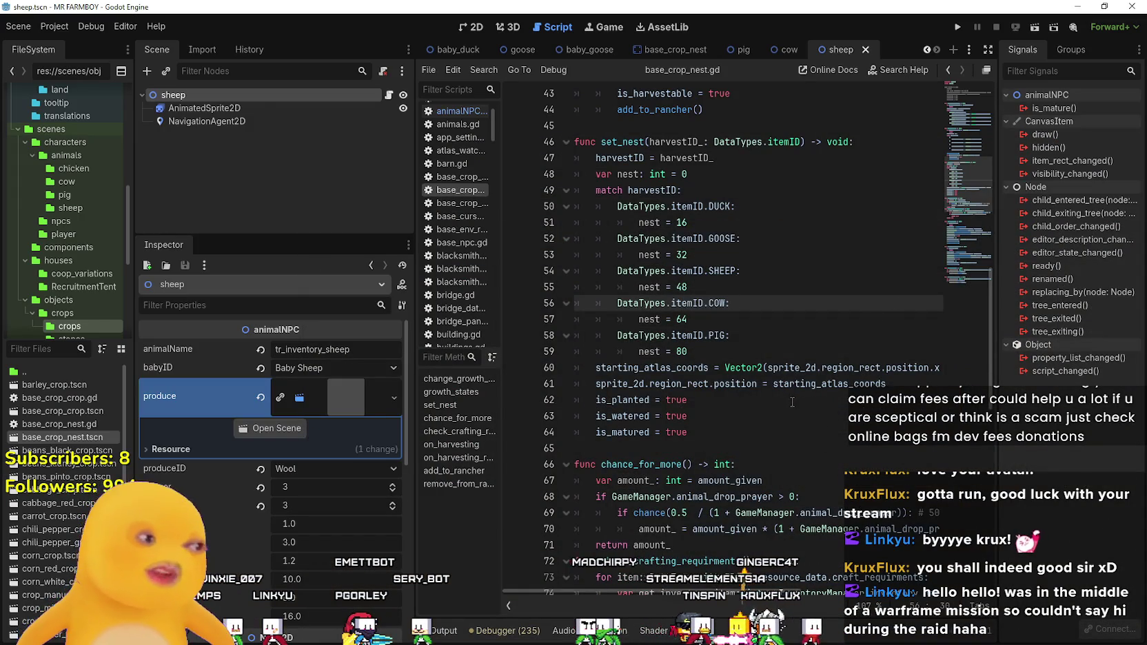
# - Review the set_nest function in base_crop_nest.gd, from the nest = 80 line upward
pyautogui.click(737, 354)
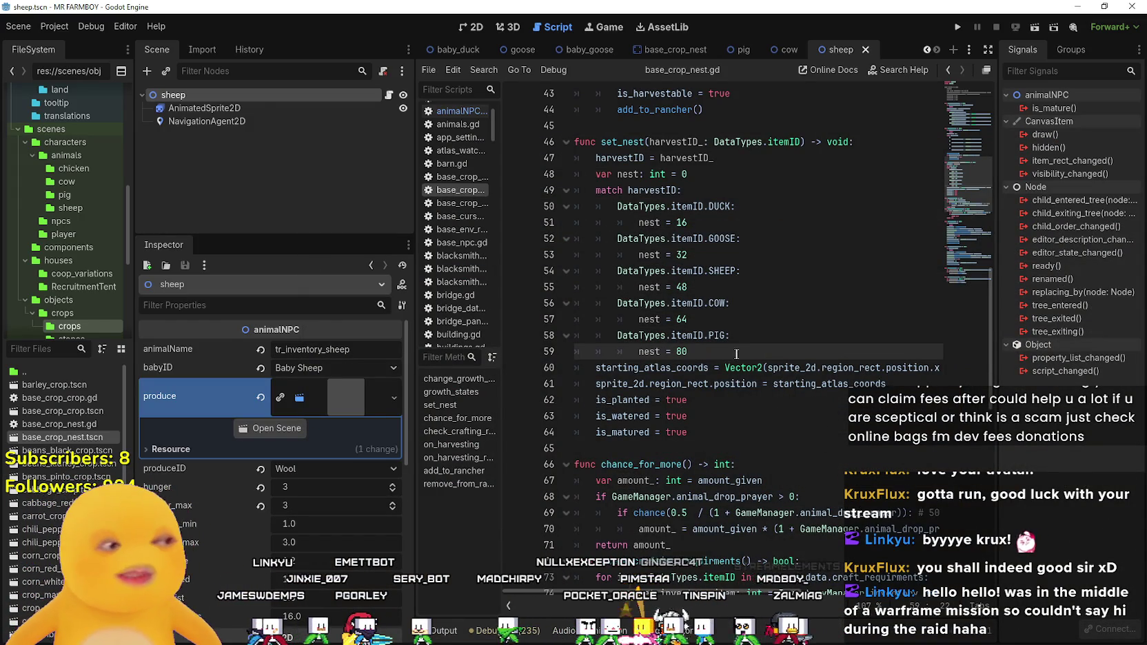
pyautogui.press('Down')
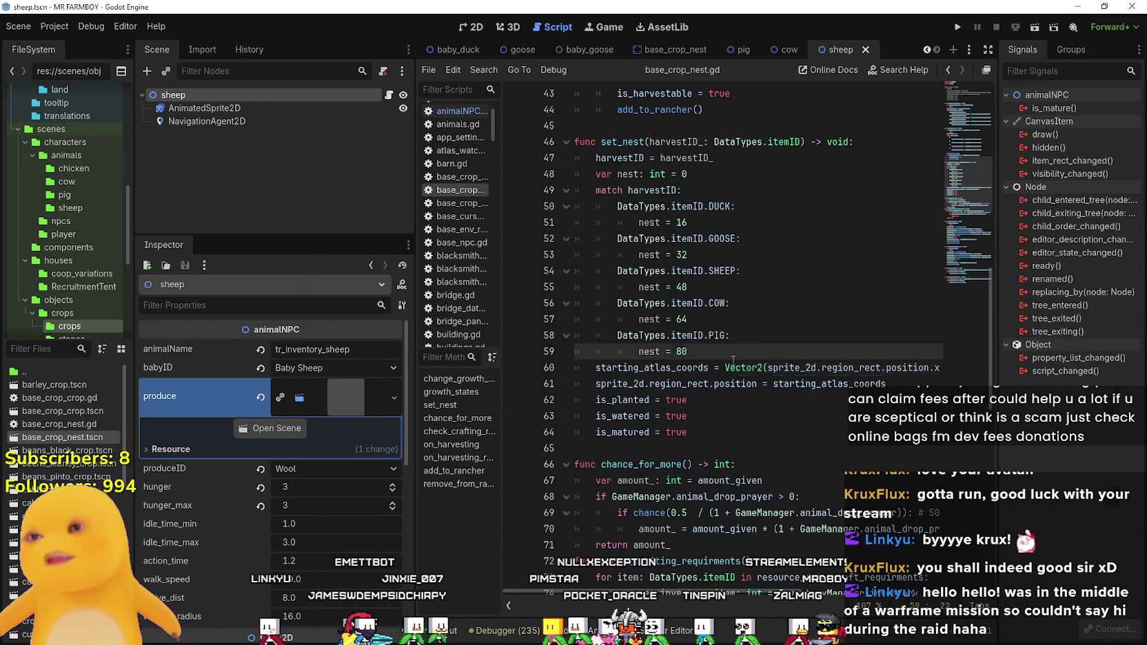
pyautogui.click(740, 352)
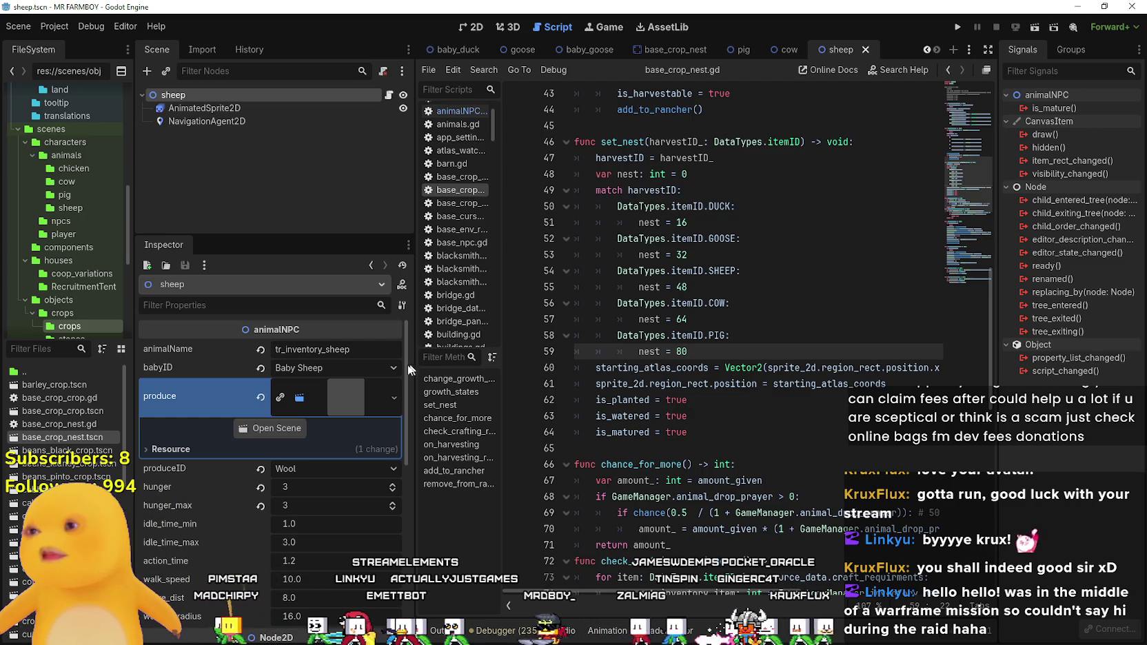
pyautogui.press('Up')
pyautogui.press('Up')
pyautogui.press('Up')
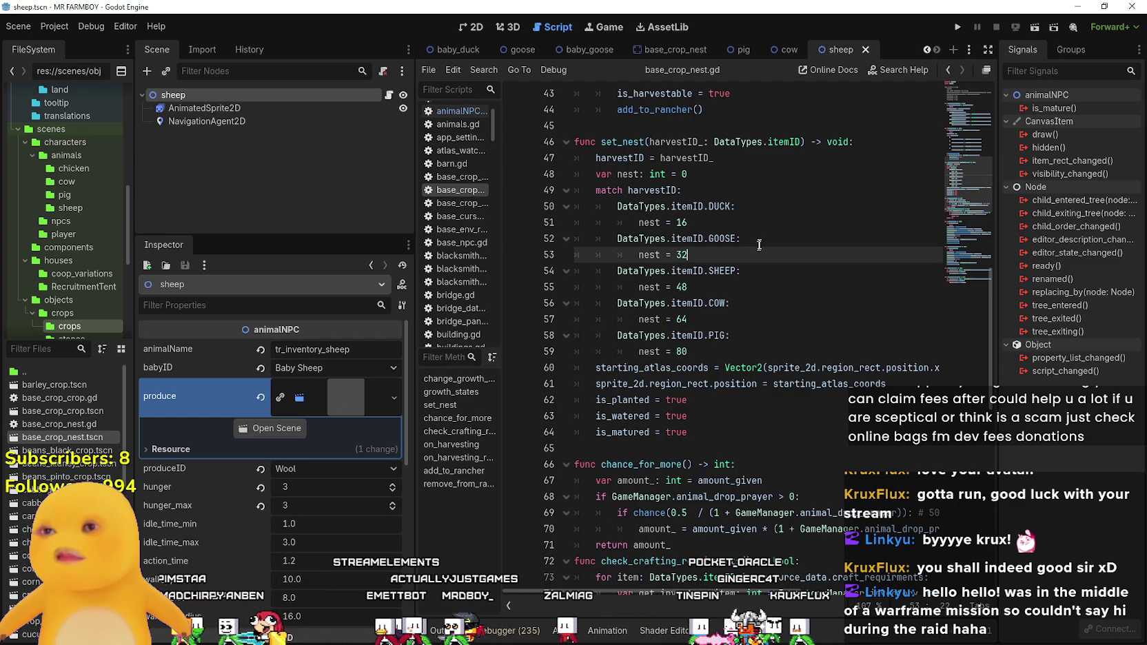
pyautogui.scroll(2, 691, 306)
pyautogui.press('Up')
pyautogui.press('Up')
pyautogui.press('Up')
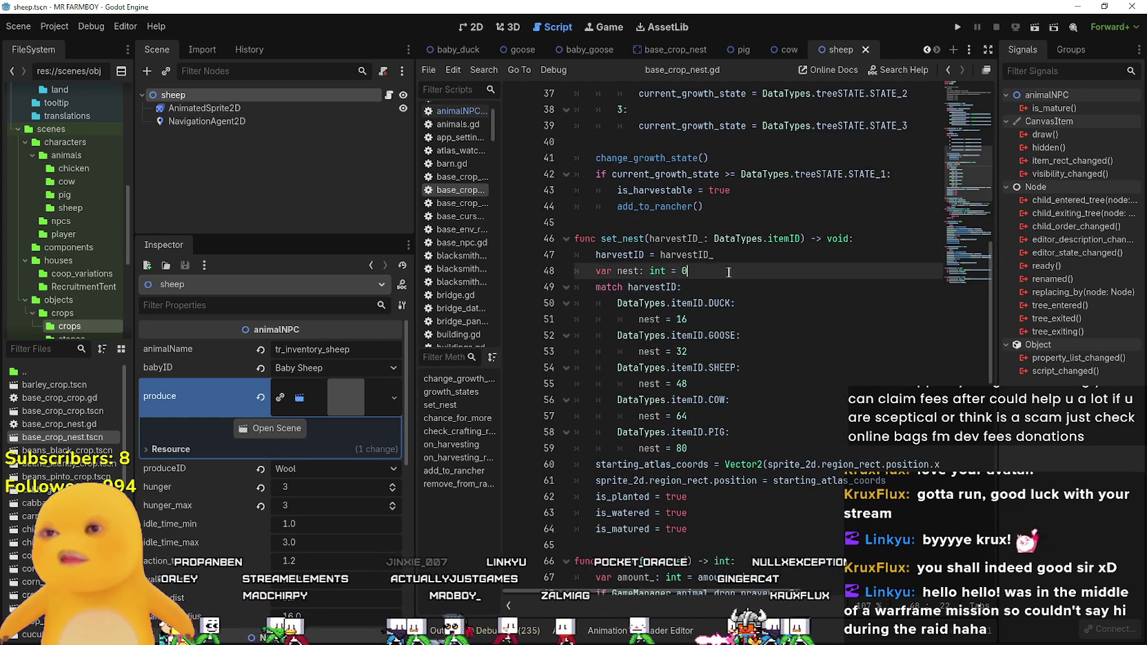
pyautogui.scroll(2, 691, 305)
pyautogui.press('Up')
pyautogui.press('Up')
pyautogui.press('Up')
pyautogui.scroll(4, 699, 320)
pyautogui.press('Up')
pyautogui.press('Up')
pyautogui.press('Up')
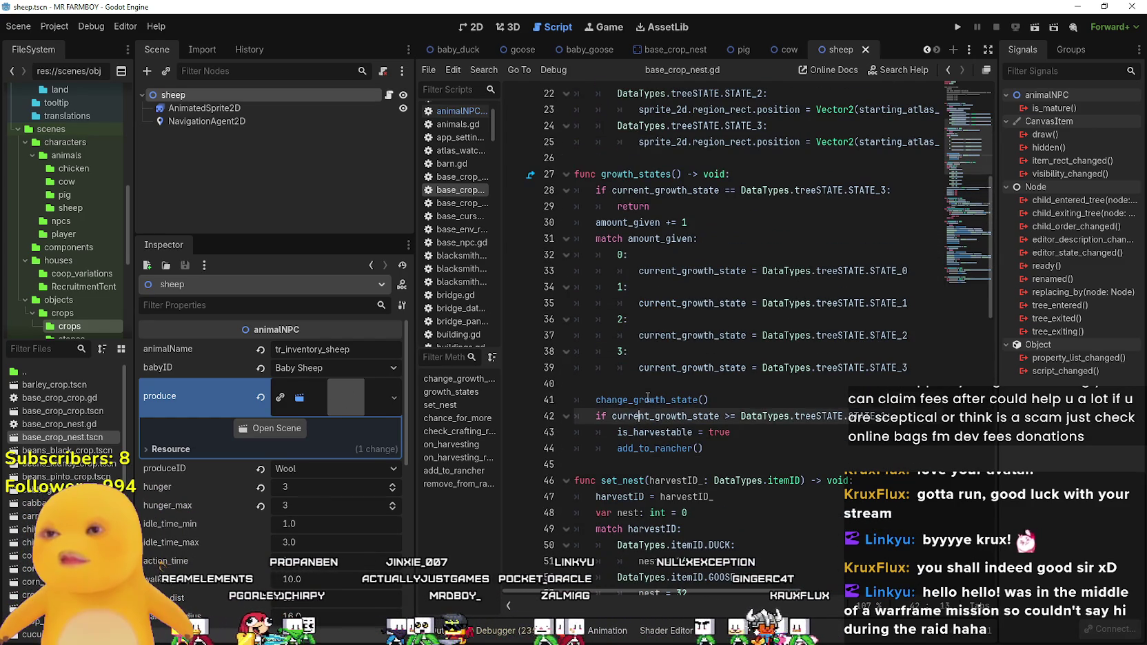
pyautogui.scroll(1, 683, 391)
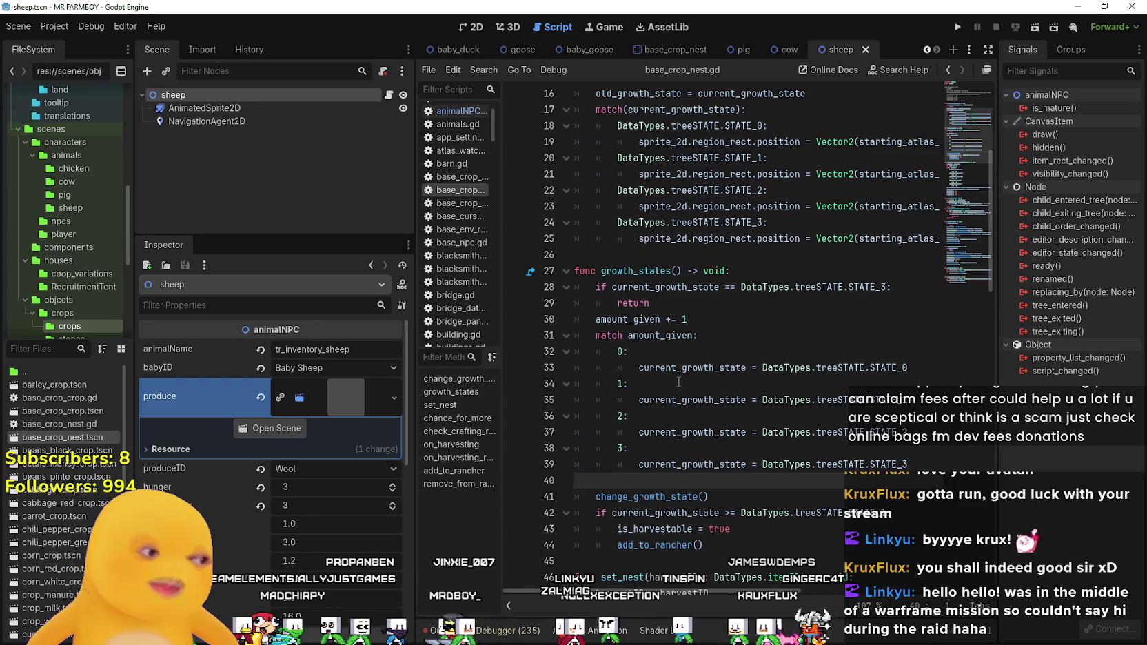
pyautogui.scroll(-3, 678, 379)
# - Inspect the growth-state code around lines 12–41, then run the project to test nest spawning
pyautogui.click(678, 379)
pyautogui.click(707, 353)
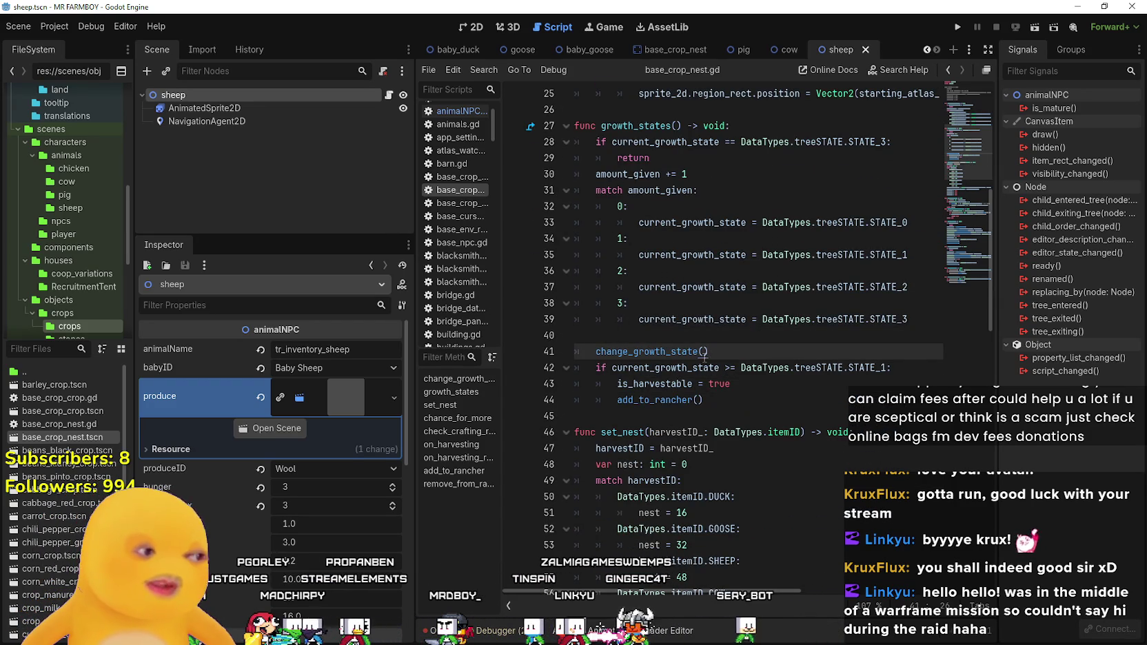
pyautogui.click(639, 320)
pyautogui.scroll(4, 641, 338)
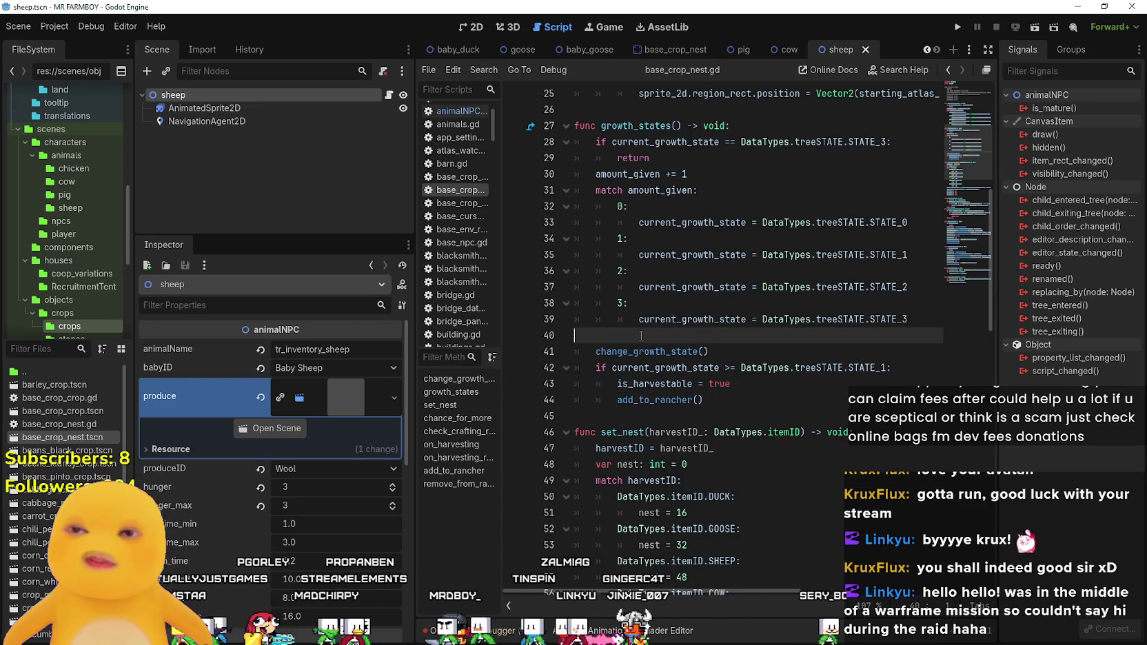
pyautogui.click(649, 335)
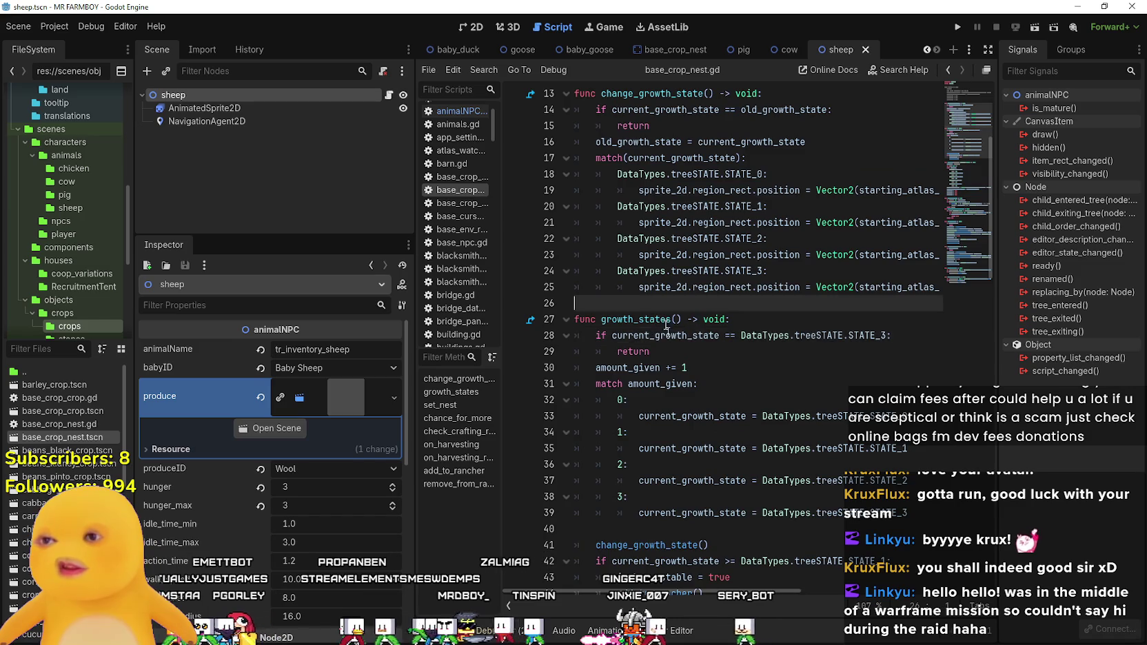
pyautogui.scroll(4, 690, 289)
pyautogui.click(744, 274)
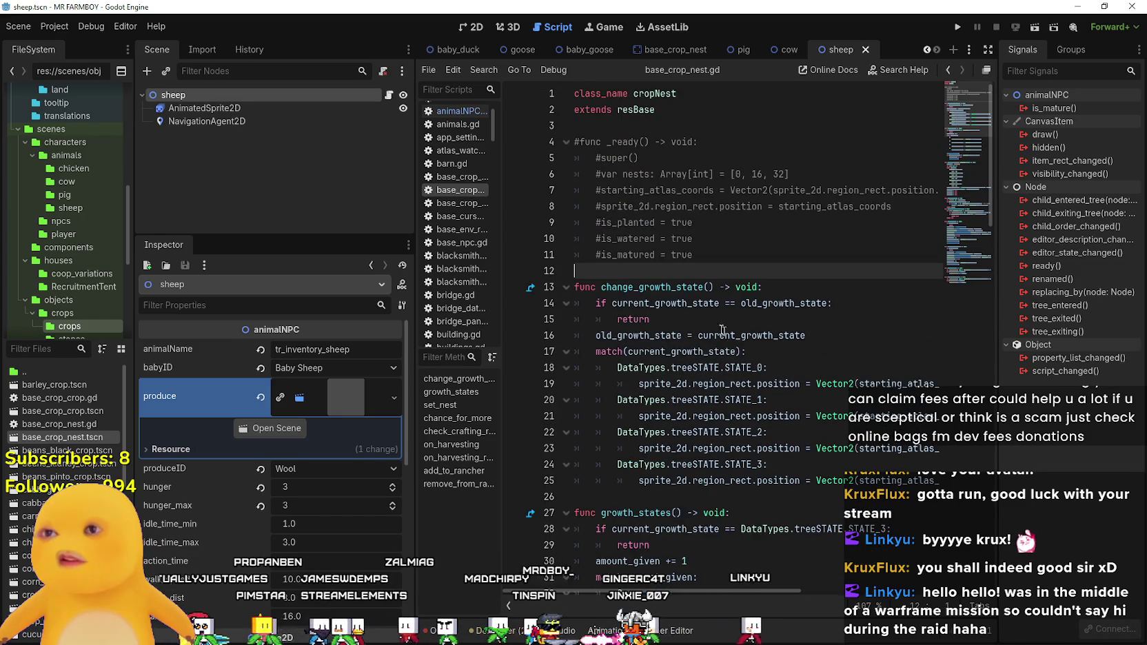
pyautogui.scroll(-11, 731, 336)
pyautogui.click(959, 31)
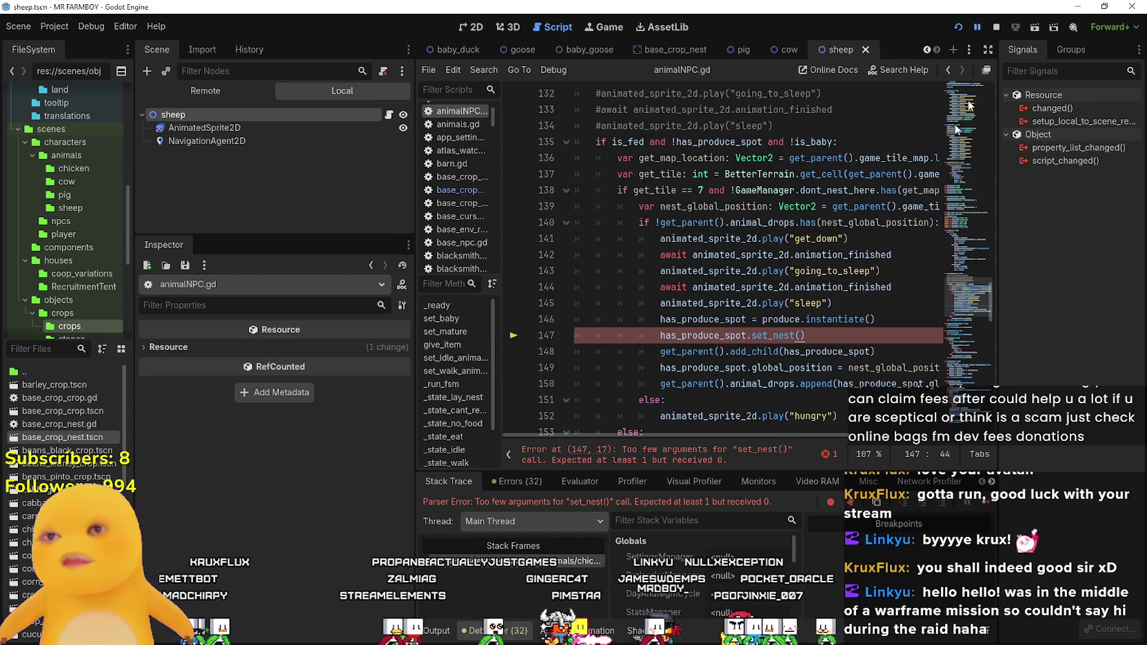
# - Stop the game, select the sheep node, and pass produceID into set_nest() on line 147
pyautogui.click(996, 27)
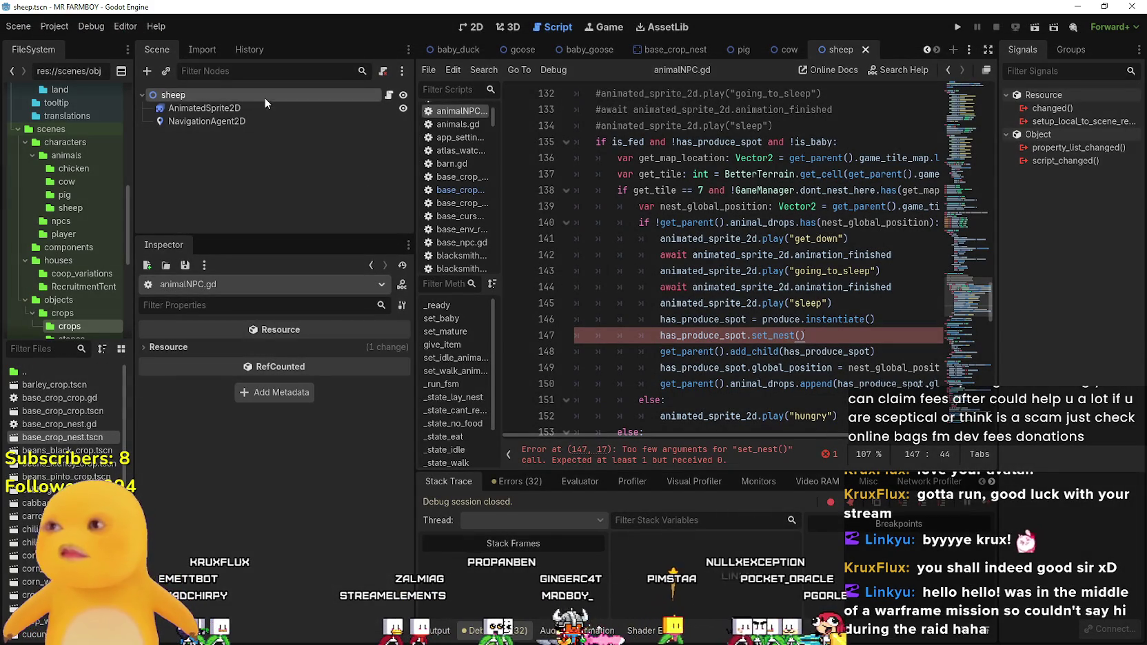
pyautogui.click(264, 97)
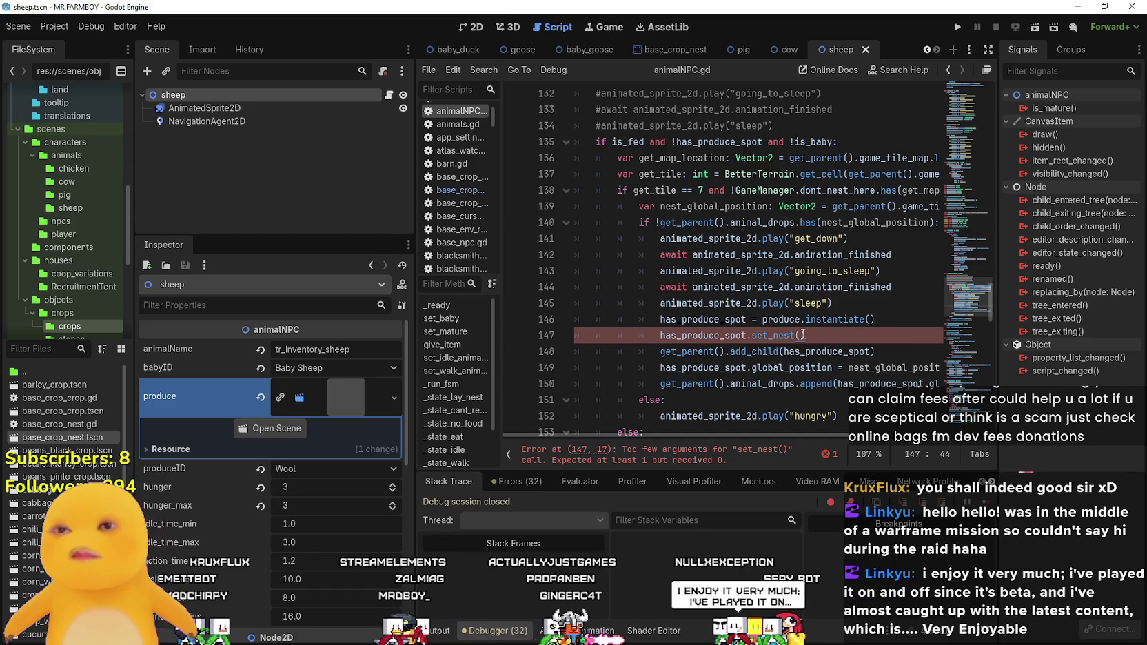
pyautogui.write('Produc')
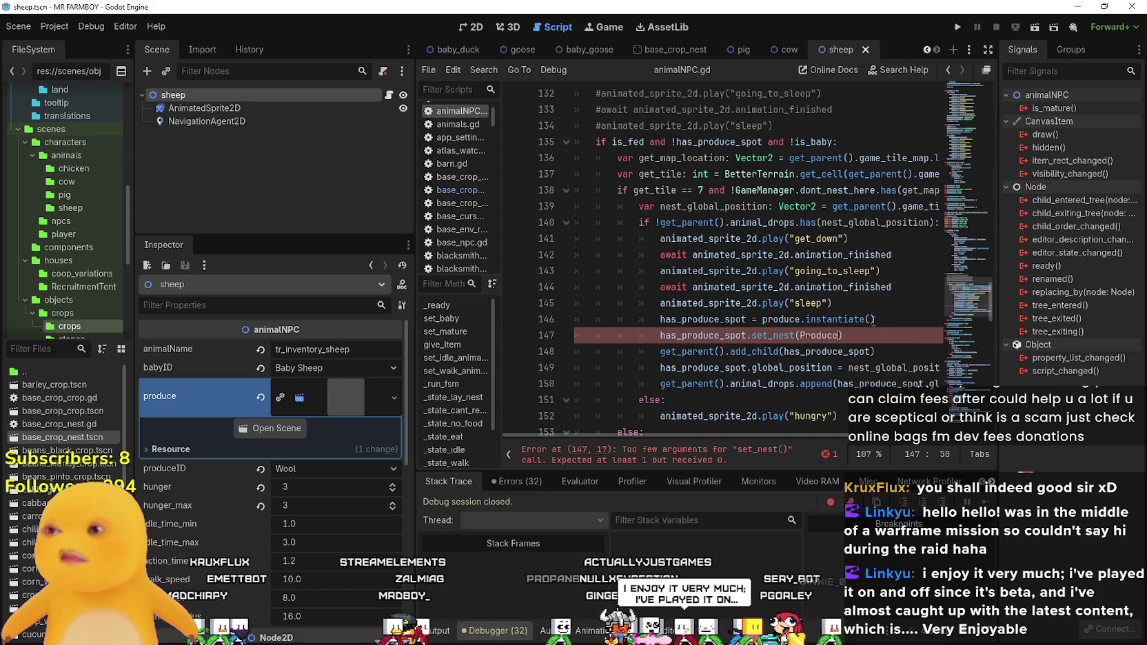
pyautogui.write('e')
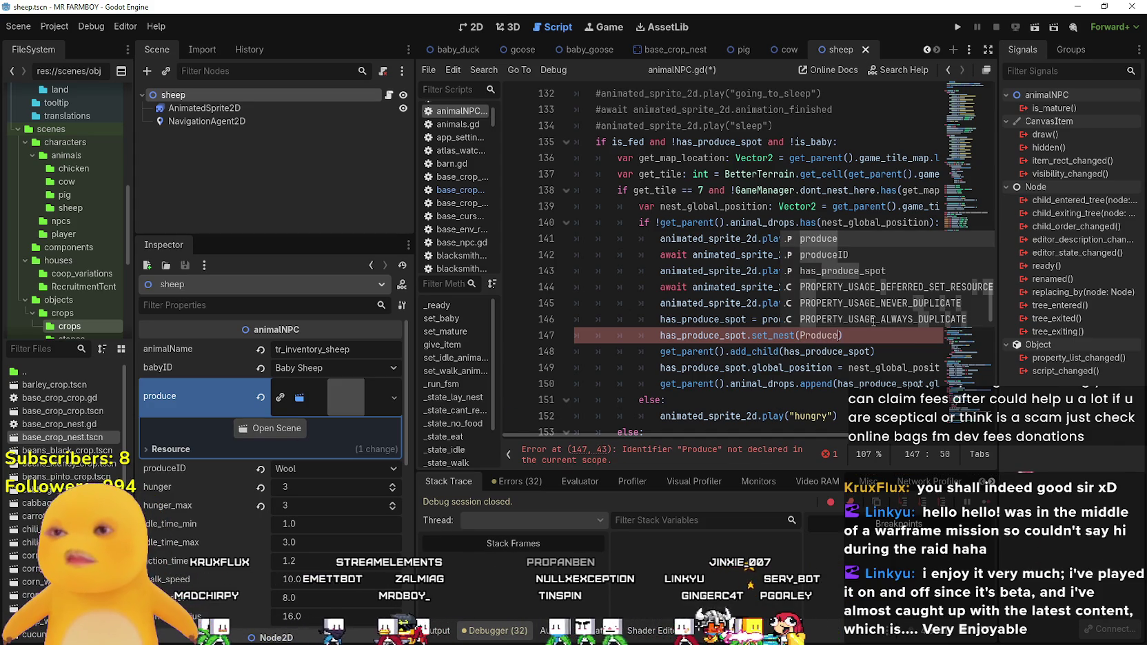
pyautogui.write('ID')
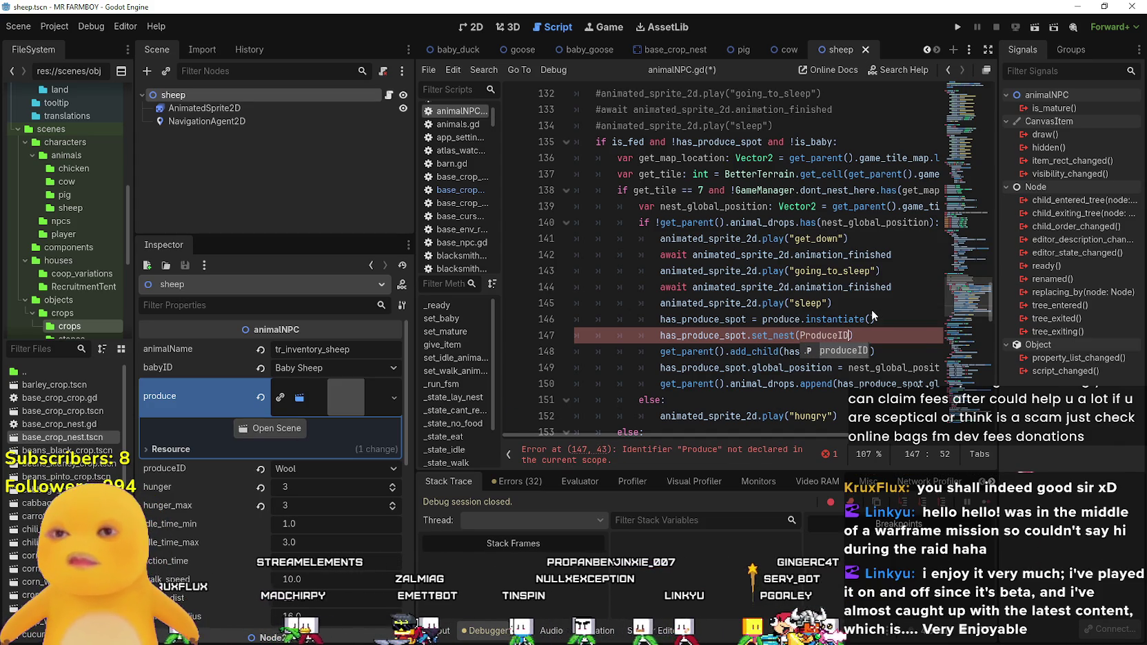
pyautogui.press('Return')
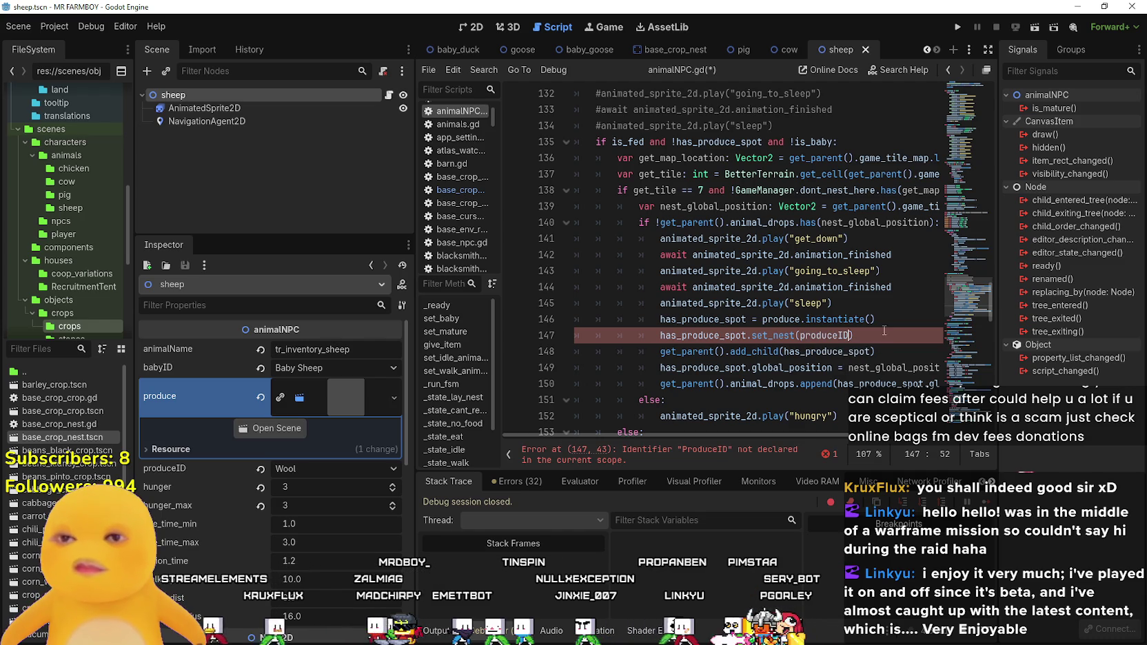
pyautogui.doubleClick(834, 335)
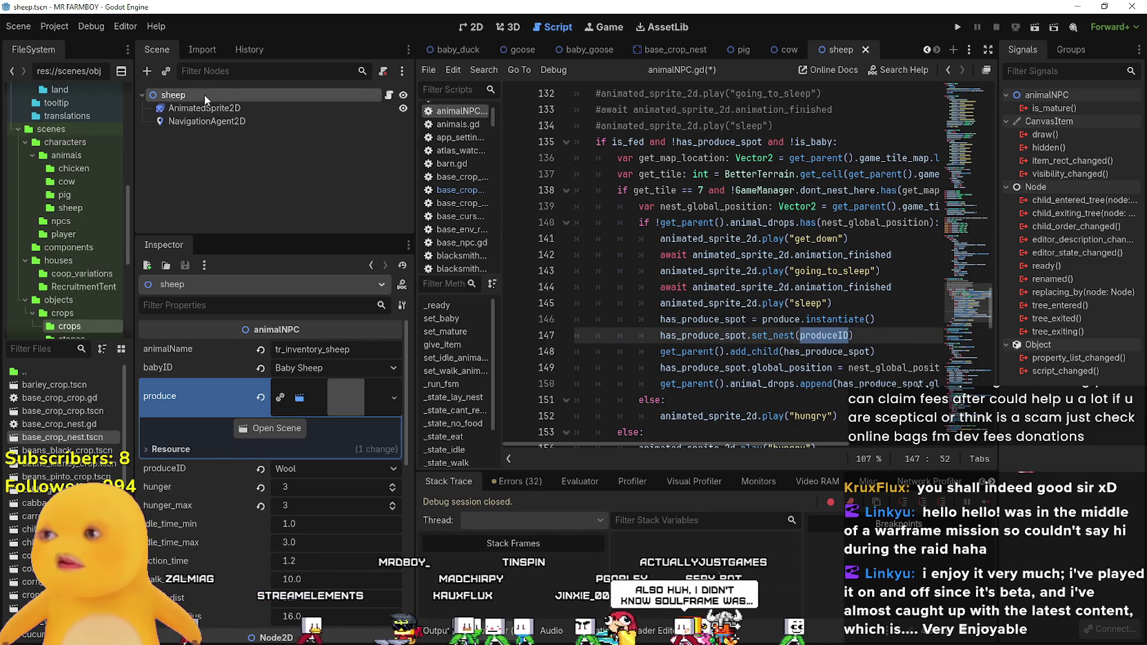
pyautogui.click(839, 335)
# - Insert 'if produceID != DataTypes.itemID.NOTHING:' above the set_nest call
pyautogui.click(899, 314)
pyautogui.press('Return')
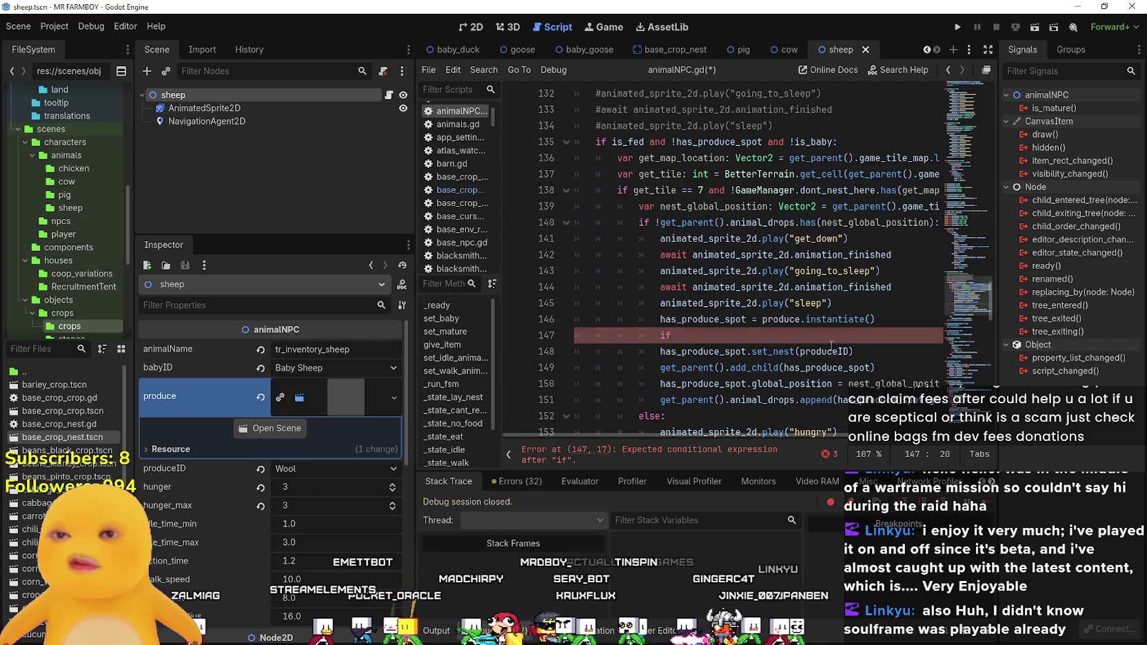
pyautogui.write('produceID ')
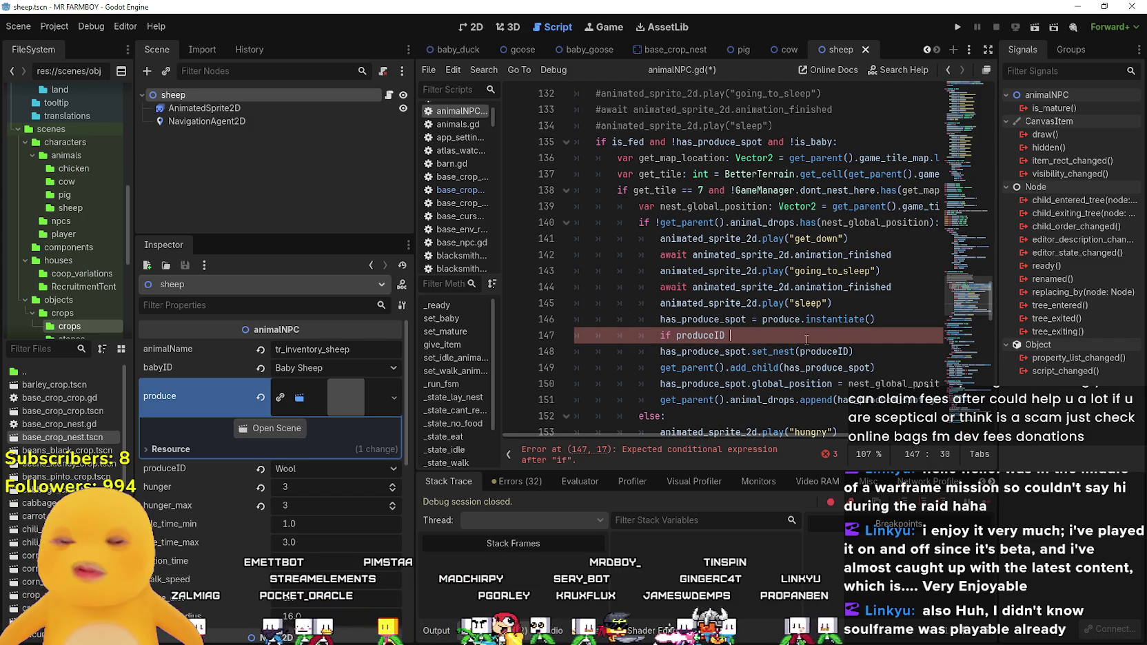
pyautogui.write('=')
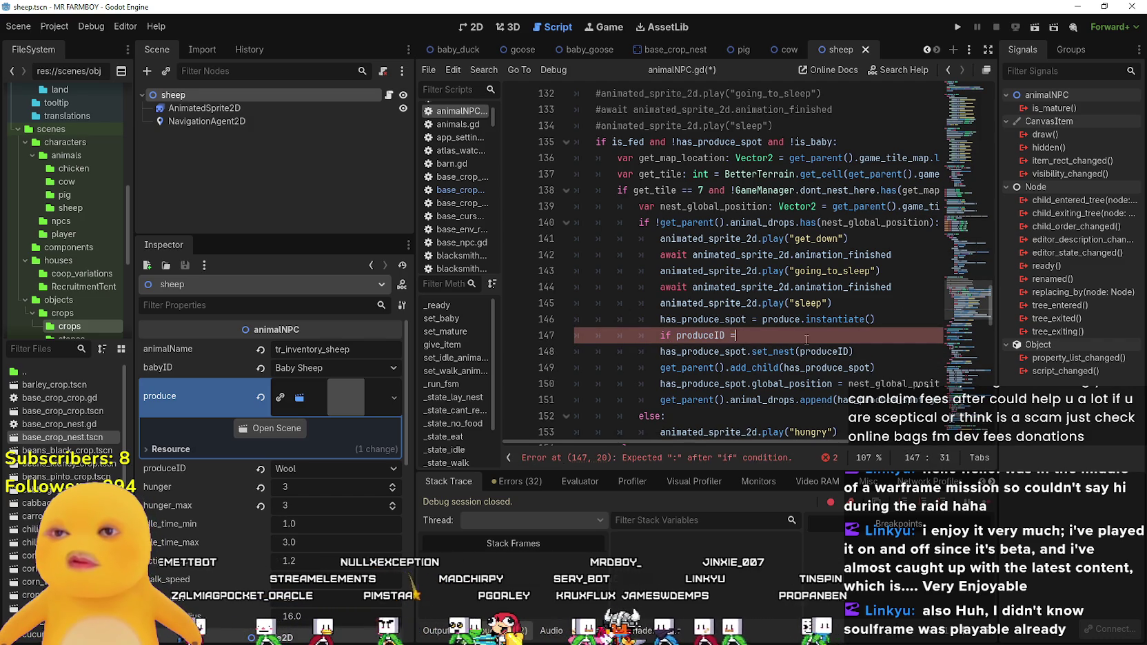
pyautogui.press('BackSpace')
pyautogui.write('!= DataTypes.itemID')
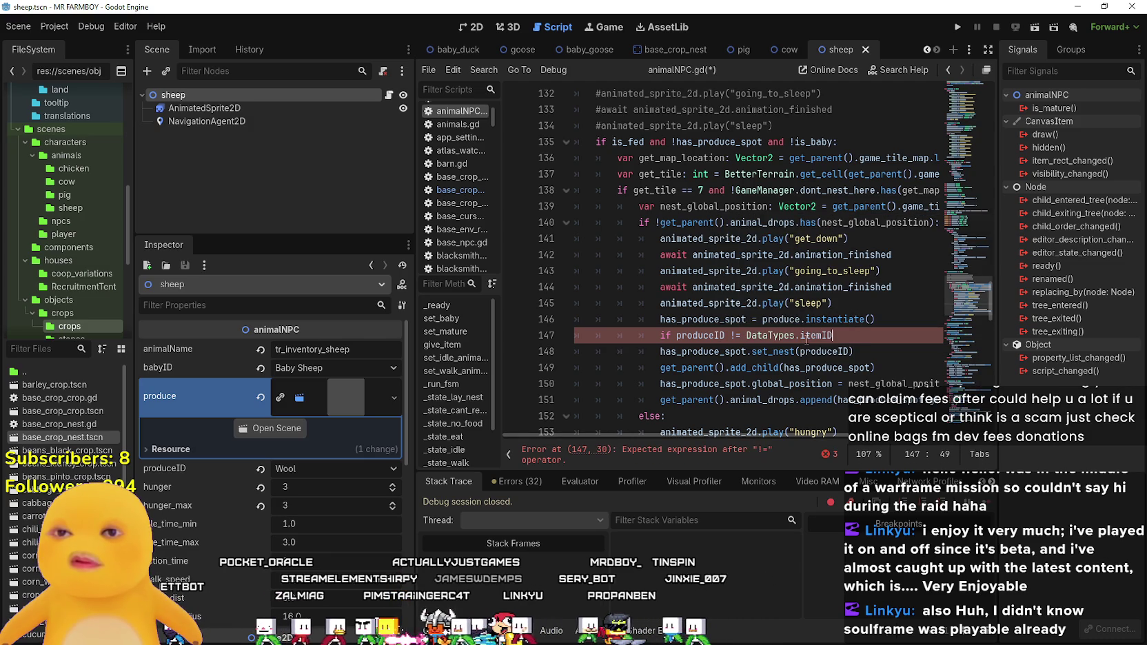
pyautogui.write('.bN')
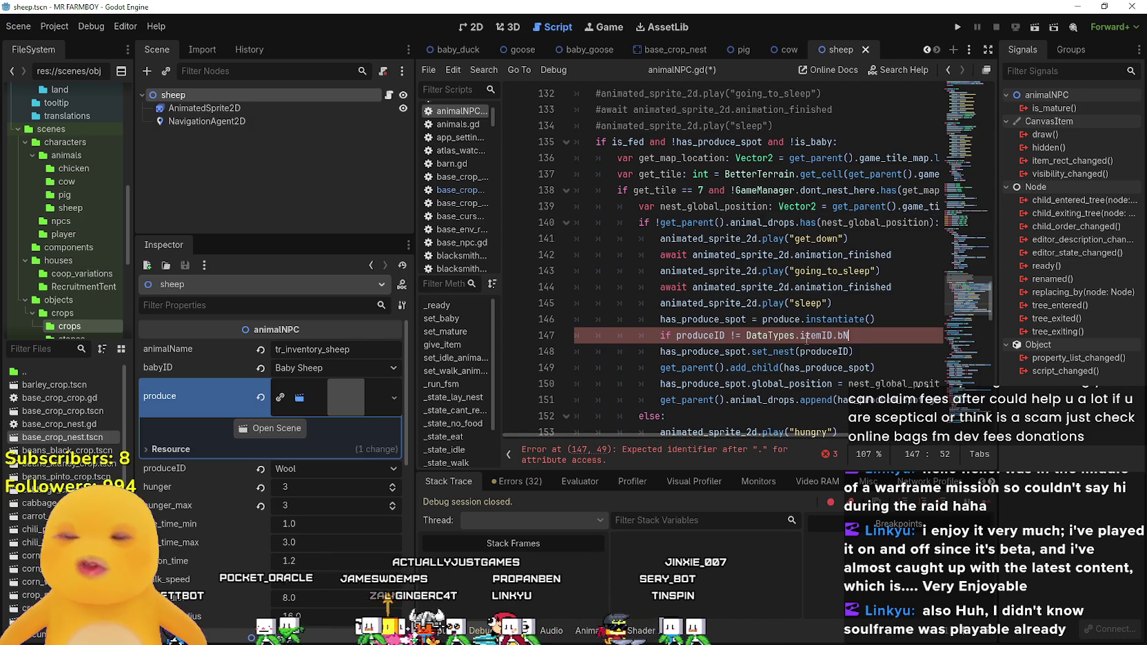
pyautogui.press('BackSpace')
pyautogui.press('BackSpace')
pyautogui.write('N')
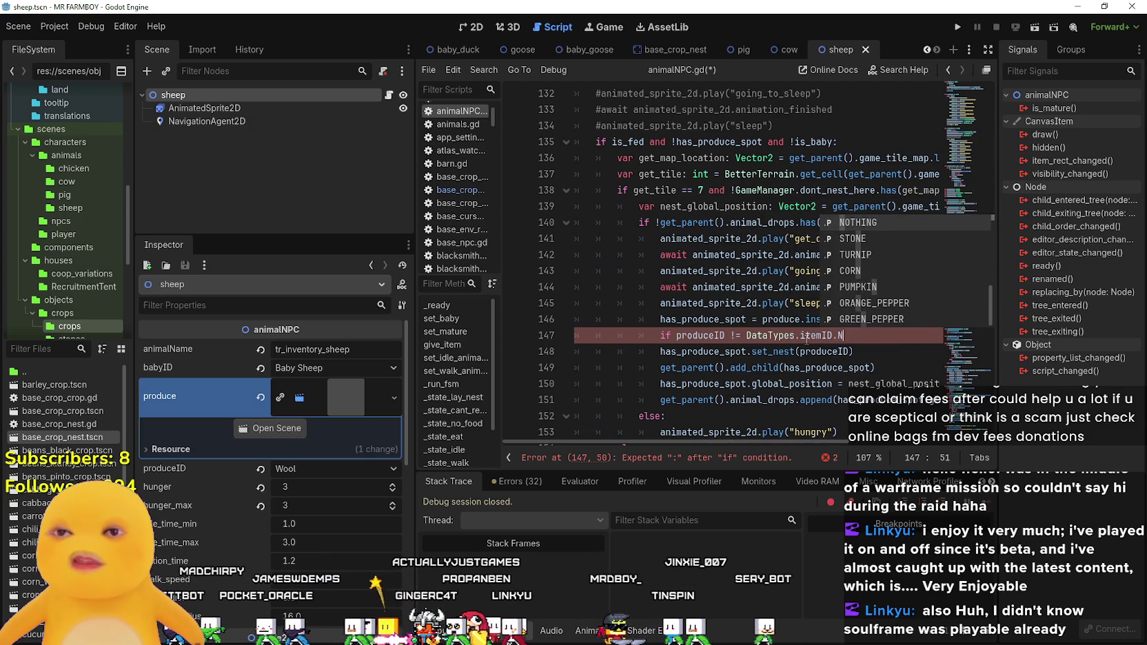
pyautogui.press('Return')
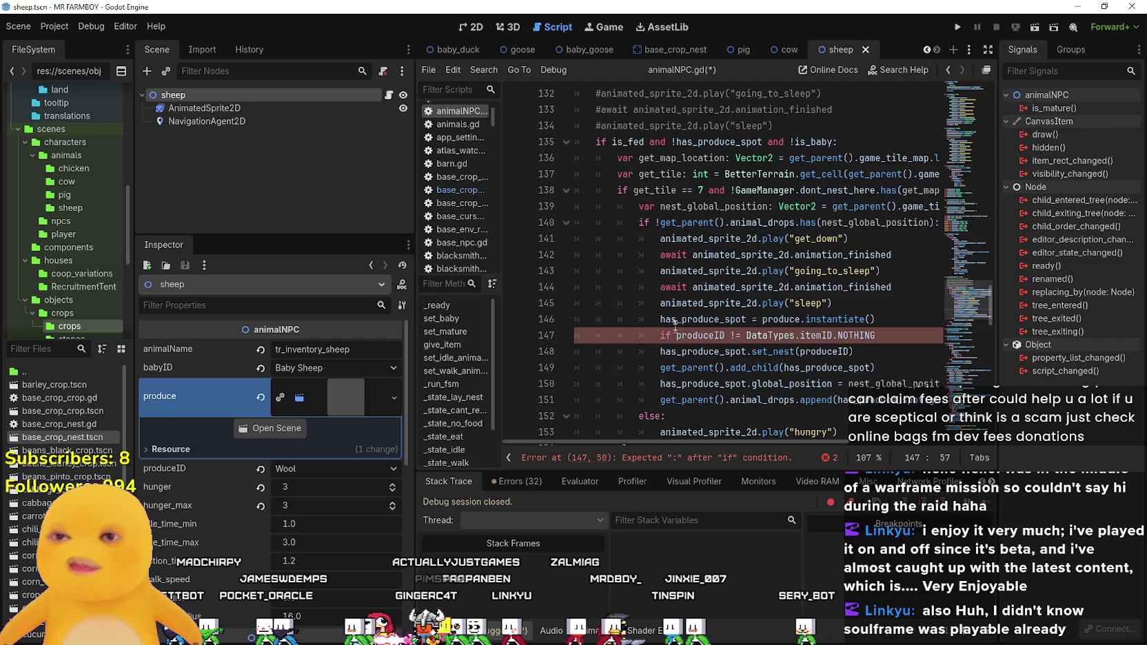
# - Indent set_nest(produceID) under the new if condition and save with Ctrl+S
pyautogui.click(661, 351)
pyautogui.press('Tab')
pyautogui.click(896, 333)
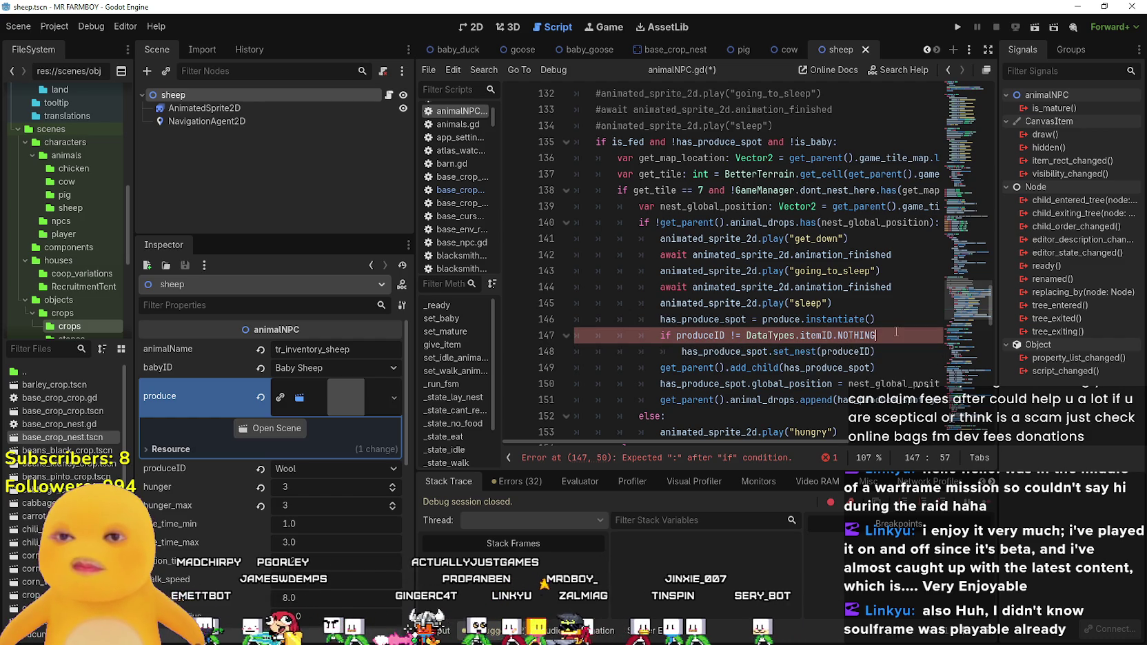
pyautogui.write(':')
pyautogui.hotkey('ctrl', 's')
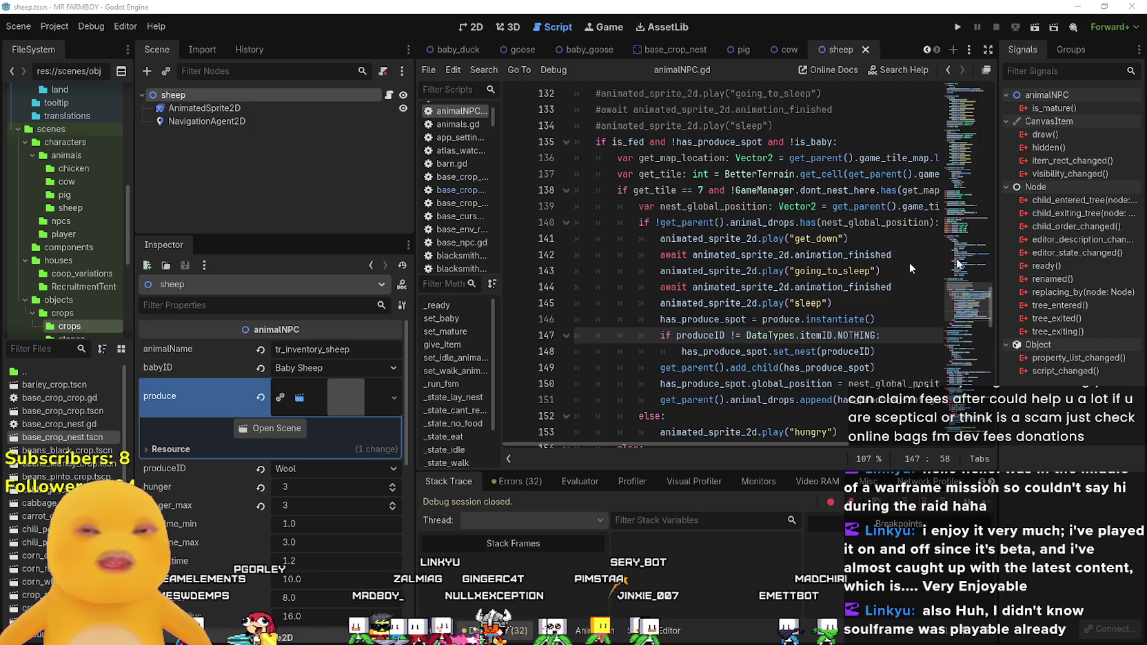
pyautogui.moveTo(739, 302)
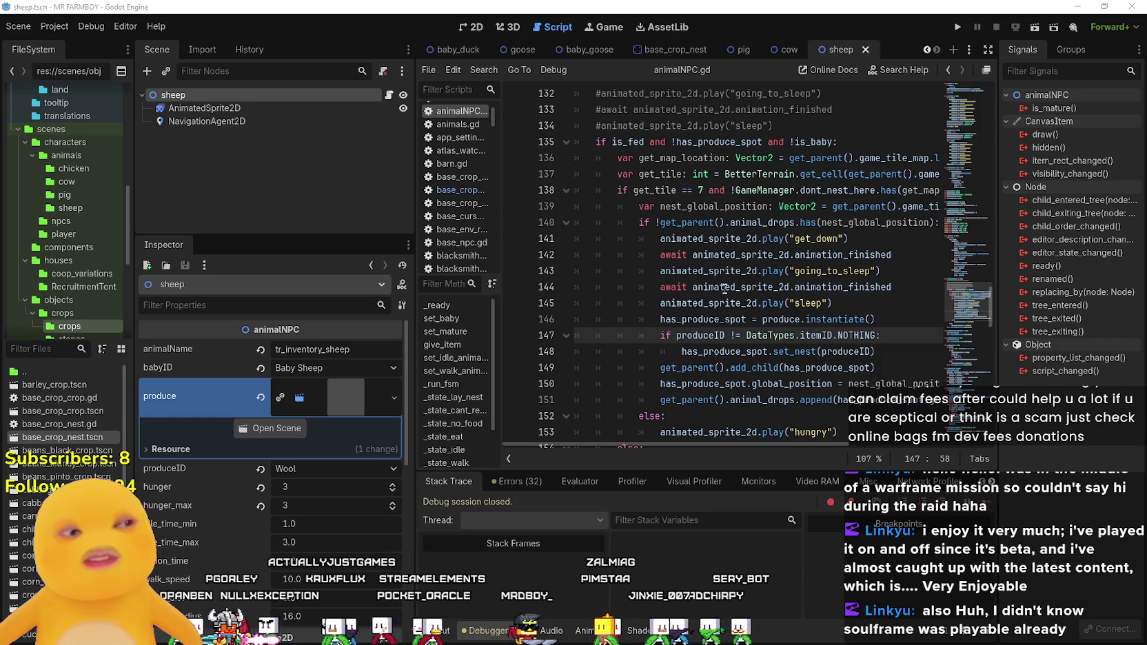
pyautogui.click(870, 367)
pyautogui.click(873, 351)
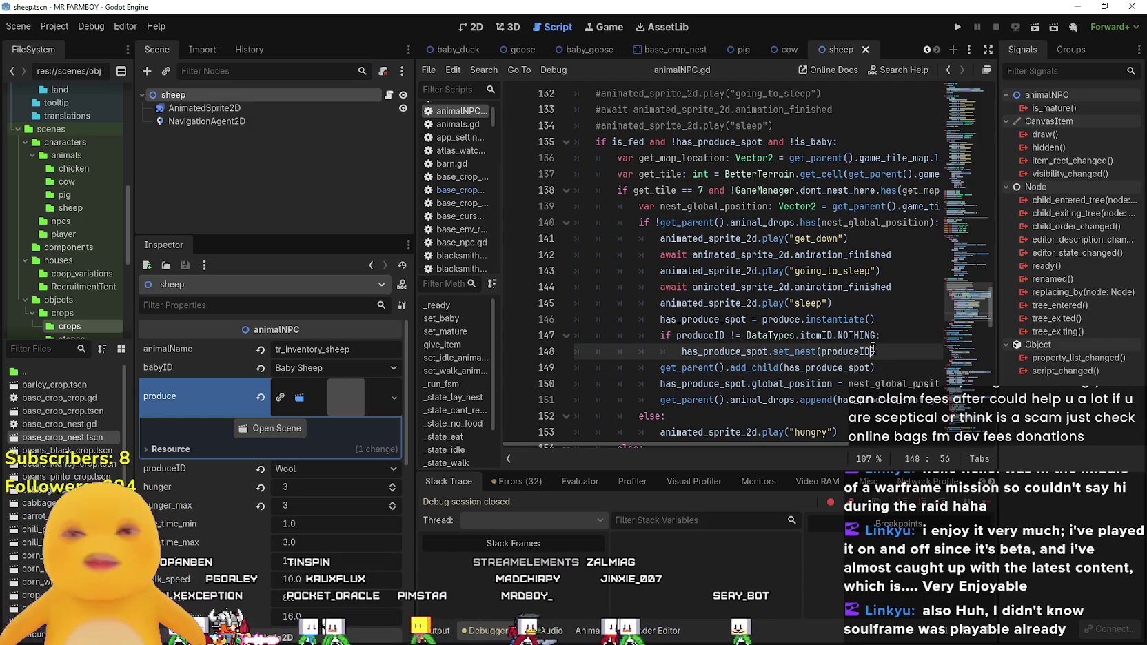
pyautogui.click(879, 303)
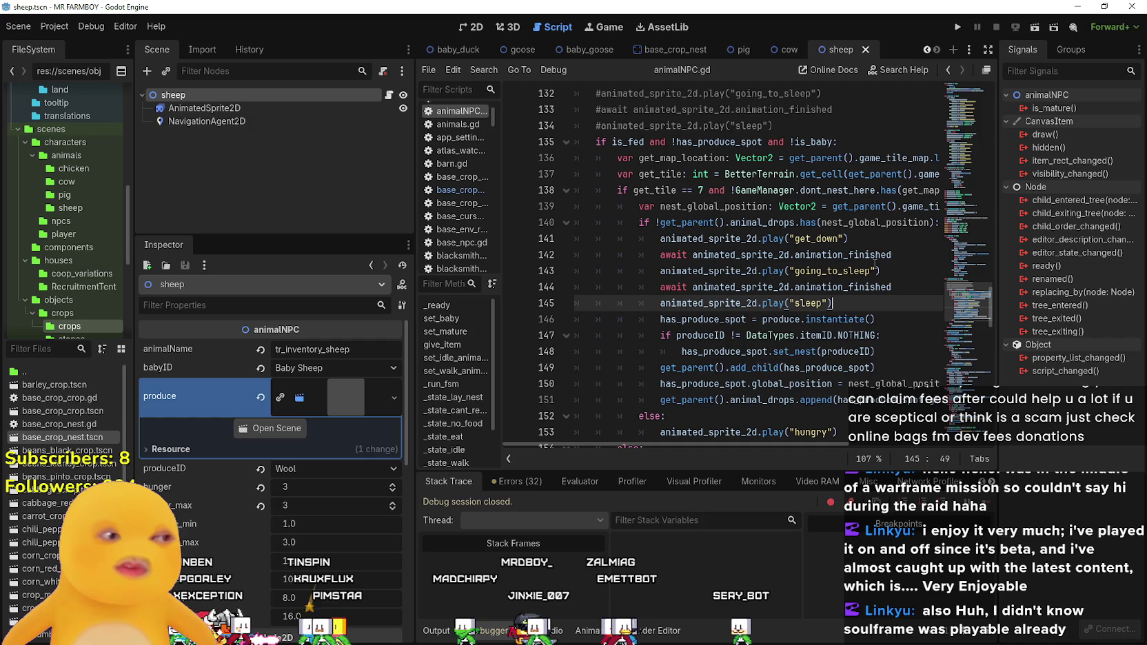
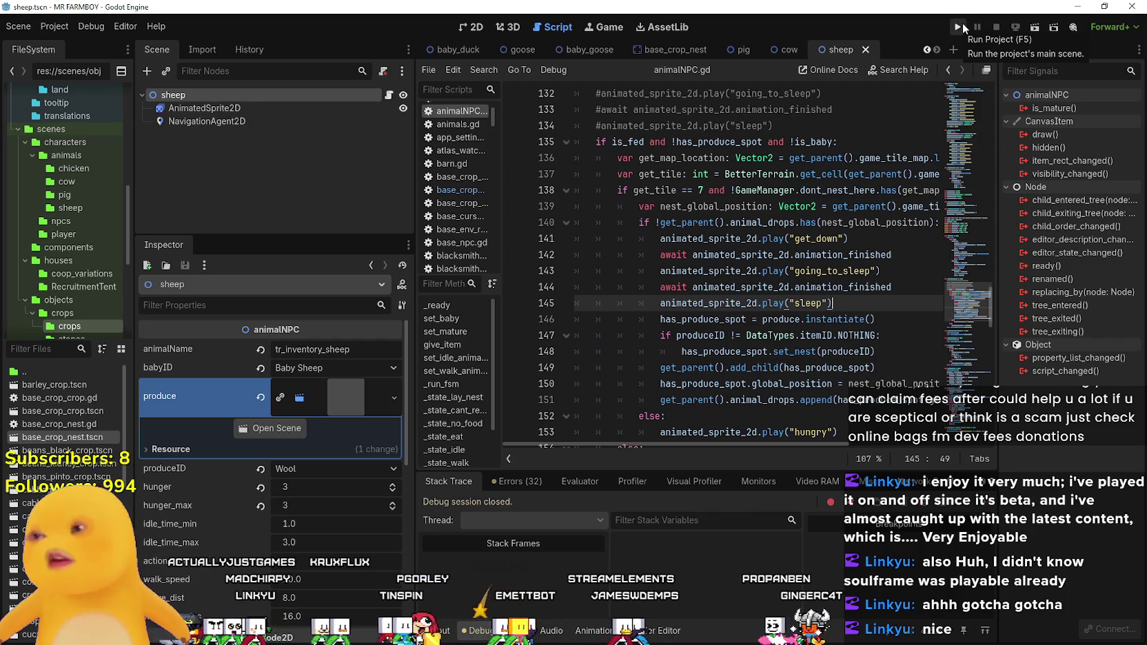
# - Run the farming game project (F5) to surface the merchant_panel.gd parser error for found_item_top_container
pyautogui.click(963, 24)
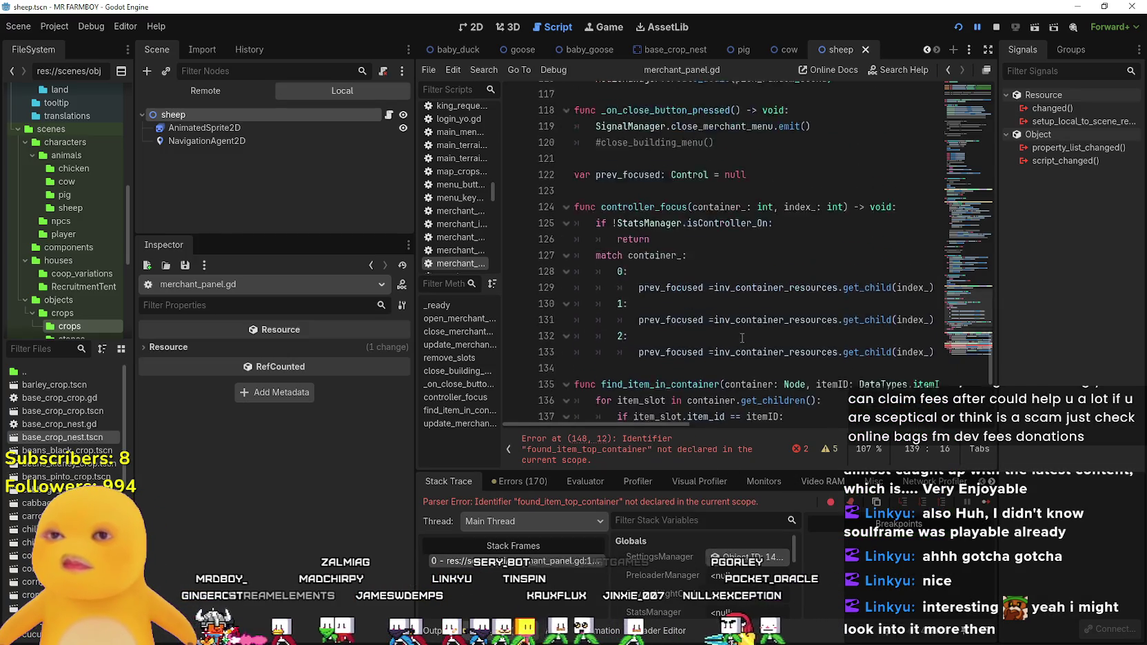
pyautogui.click(660, 446)
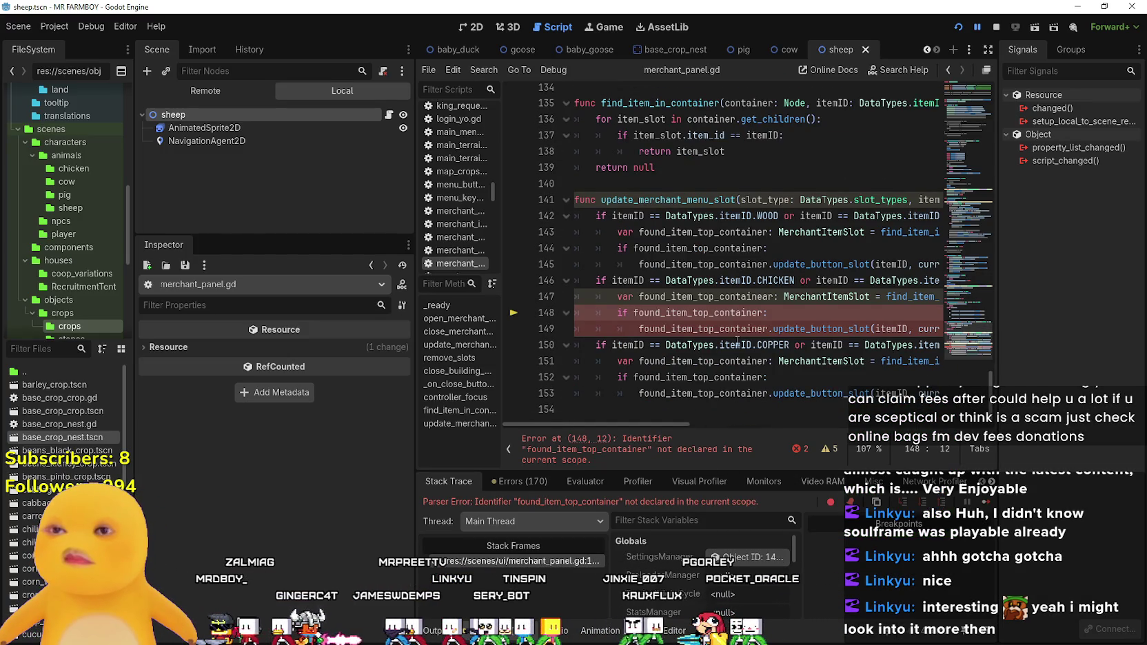
pyautogui.click(762, 325)
pyautogui.moveTo(655, 424)
pyautogui.mouseDown()
pyautogui.moveTo(687, 417)
pyautogui.moveTo(569, 409)
pyautogui.moveTo(610, 421)
pyautogui.moveTo(835, 413)
pyautogui.moveTo(582, 383)
pyautogui.mouseUp()
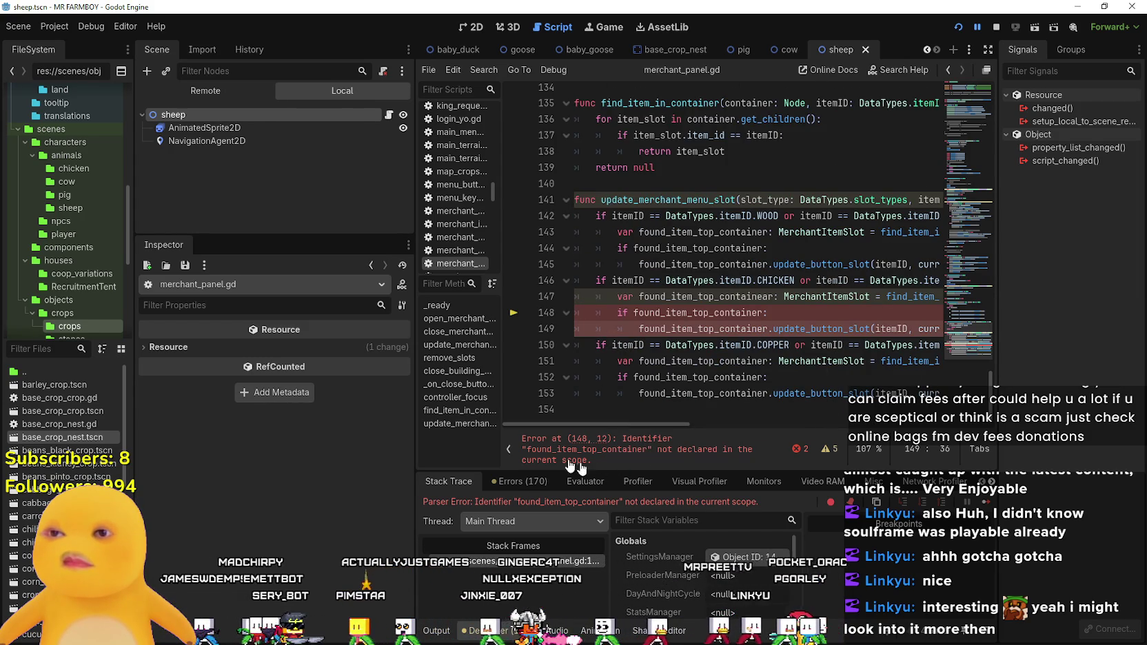
pyautogui.click(617, 453)
pyautogui.doubleClick(693, 308)
pyautogui.scroll(2, 694, 317)
pyautogui.scroll(-2, 695, 331)
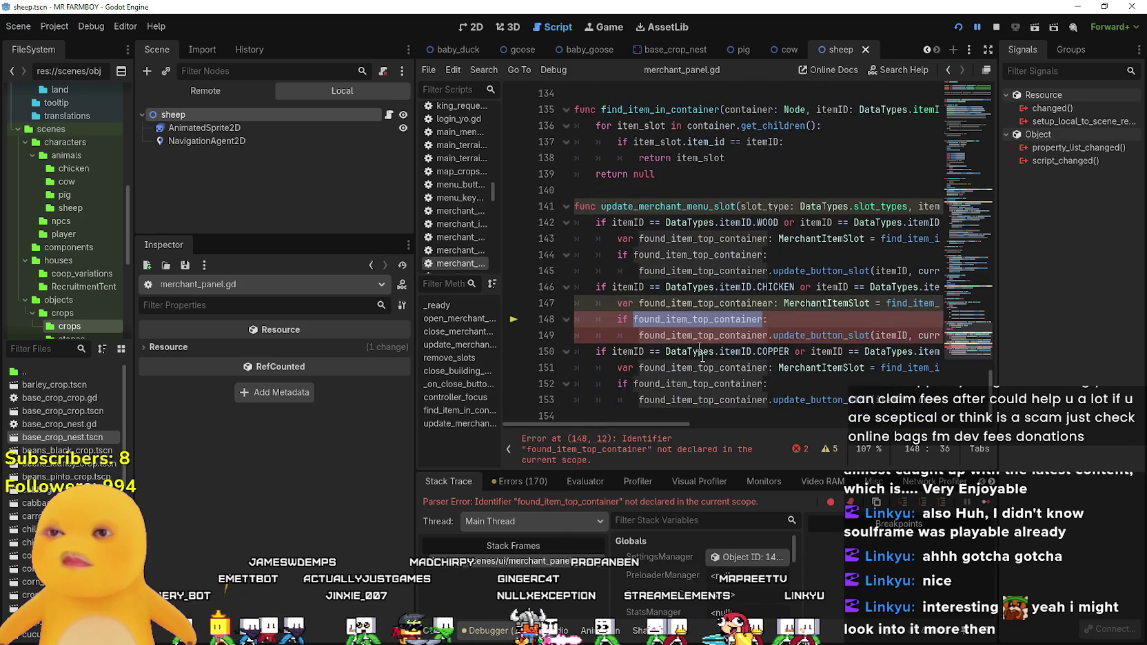
pyautogui.doubleClick(707, 335)
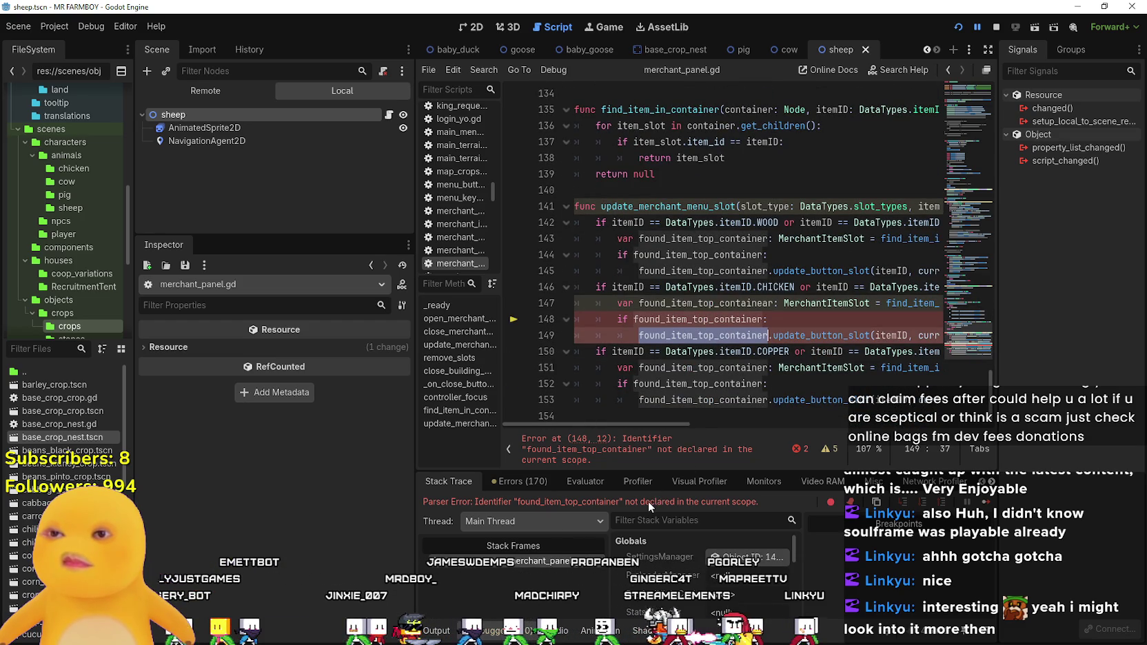
pyautogui.click(516, 502)
pyautogui.scroll(4, 666, 297)
pyautogui.scroll(20, 667, 297)
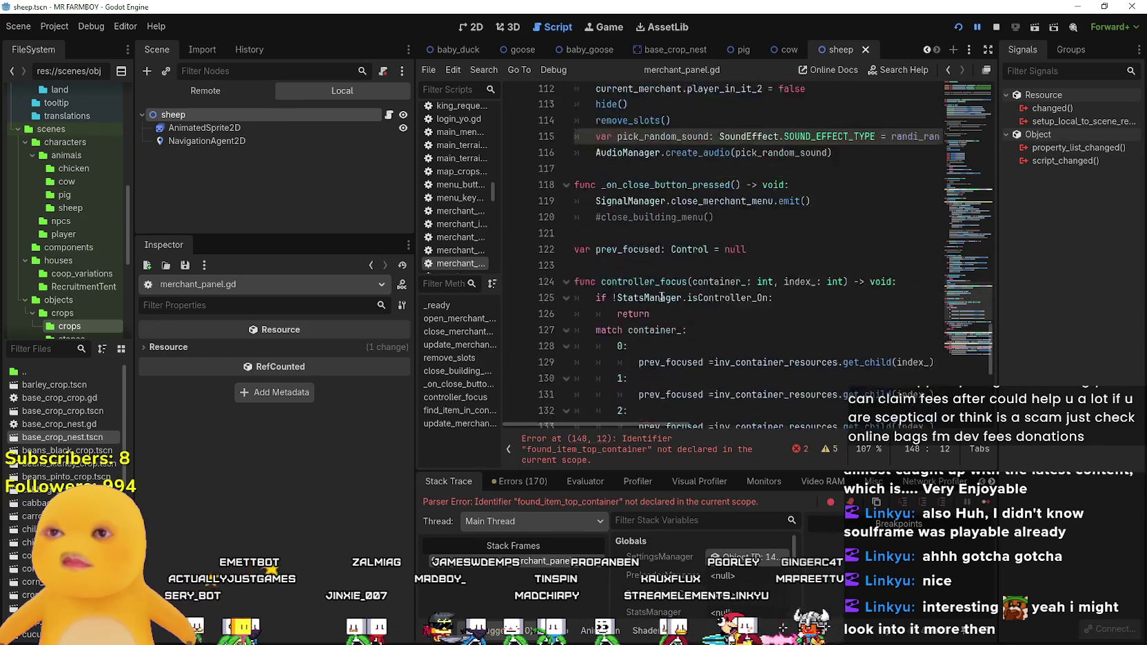
pyautogui.scroll(20, 657, 298)
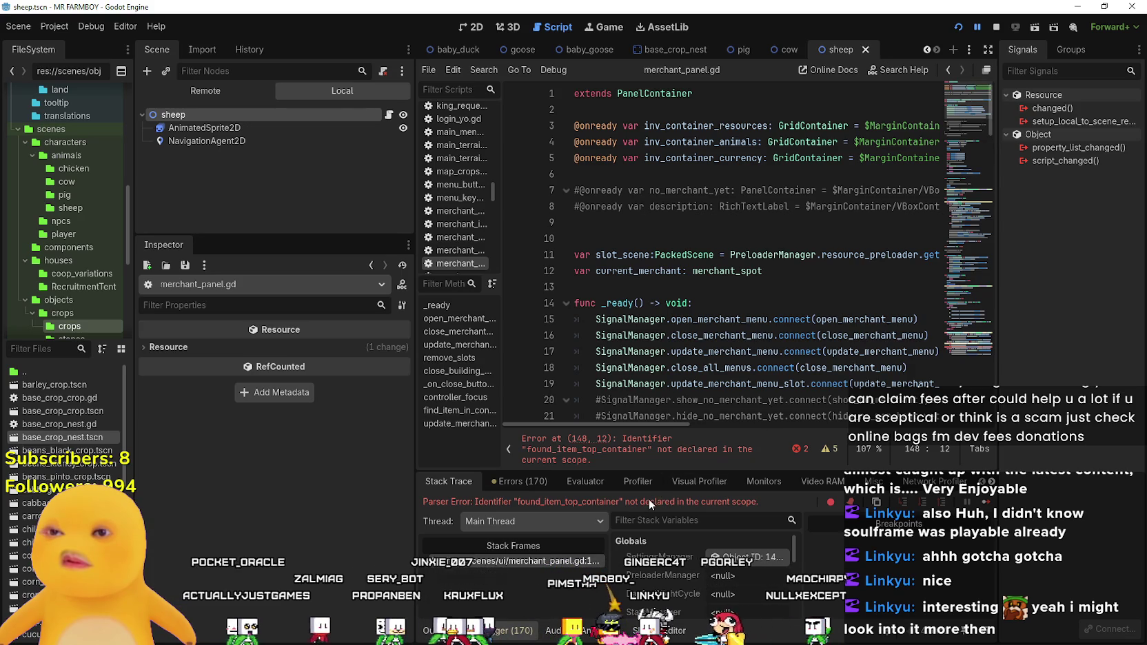
pyautogui.click(616, 455)
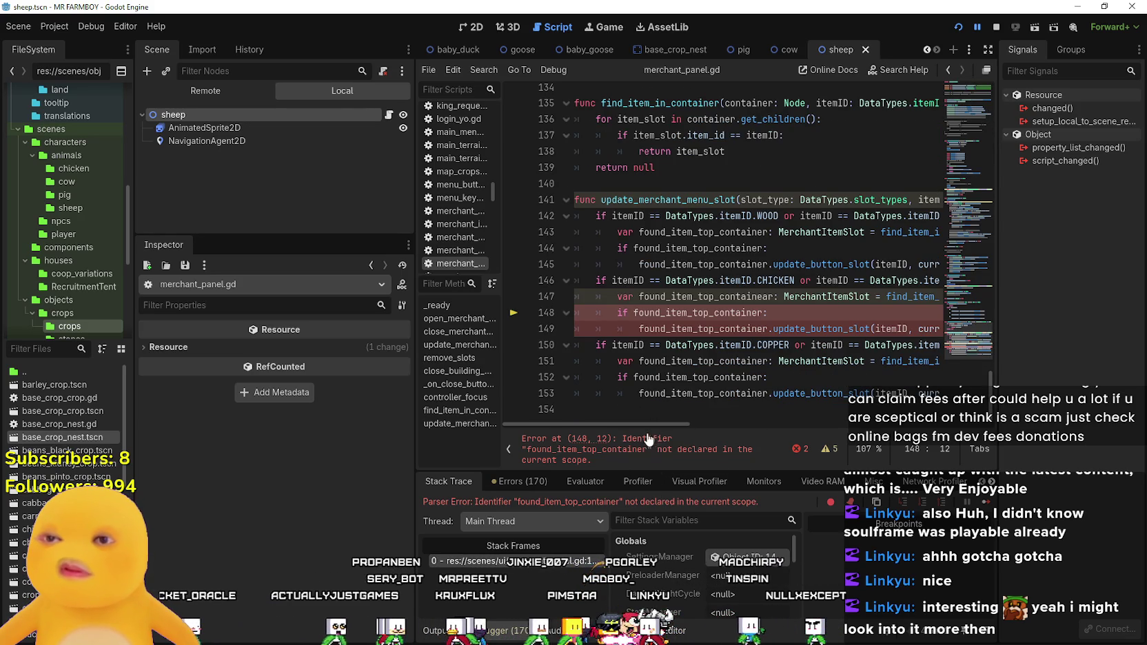
pyautogui.moveTo(642, 423)
pyautogui.mouseDown()
pyautogui.moveTo(670, 421)
pyautogui.moveTo(656, 426)
pyautogui.mouseUp()
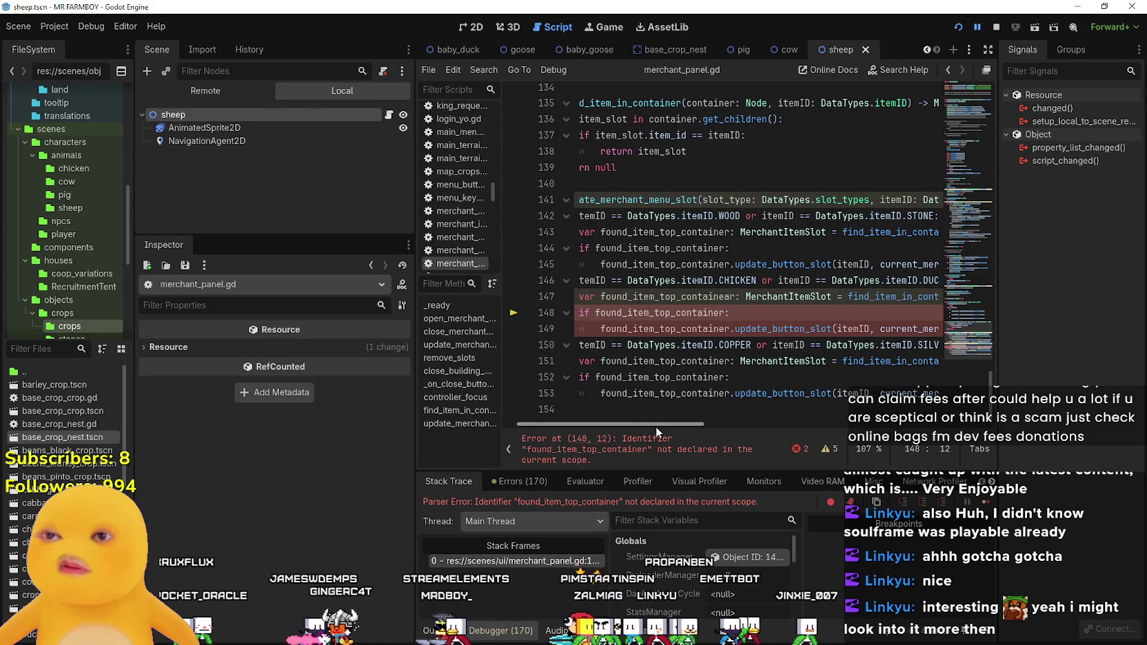
# - Replace the variable names on lines 148 and 149 with 'found_item_top_containear' from line 147
pyautogui.doubleClick(640, 296)
pyautogui.hotkey('ctrl', 'c')
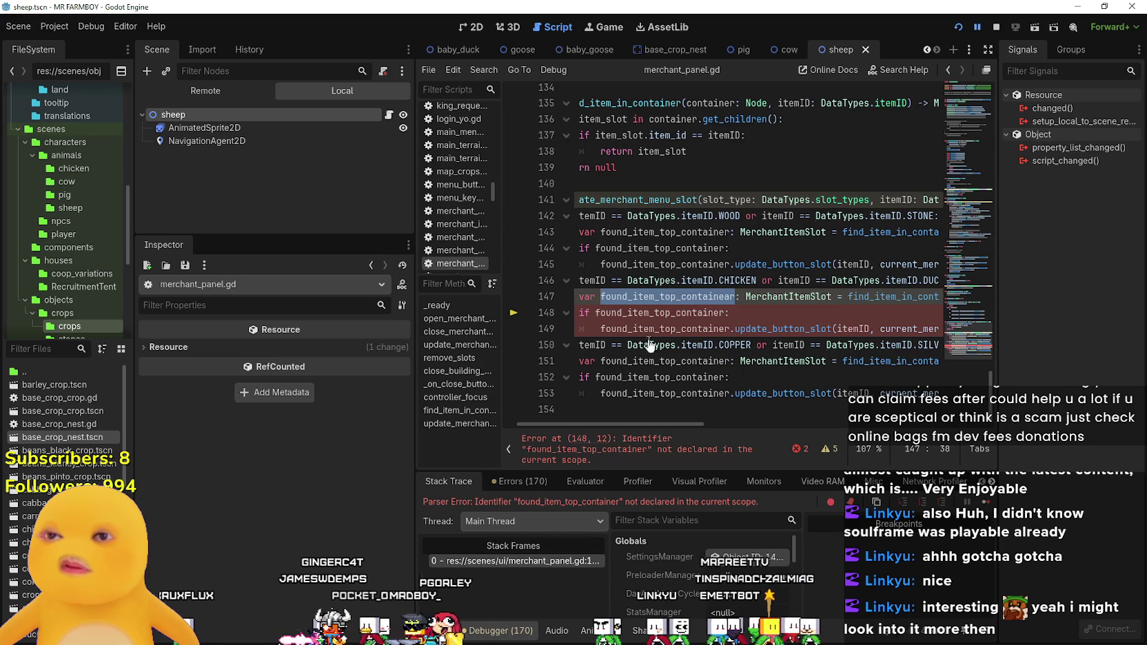
pyautogui.doubleClick(655, 312)
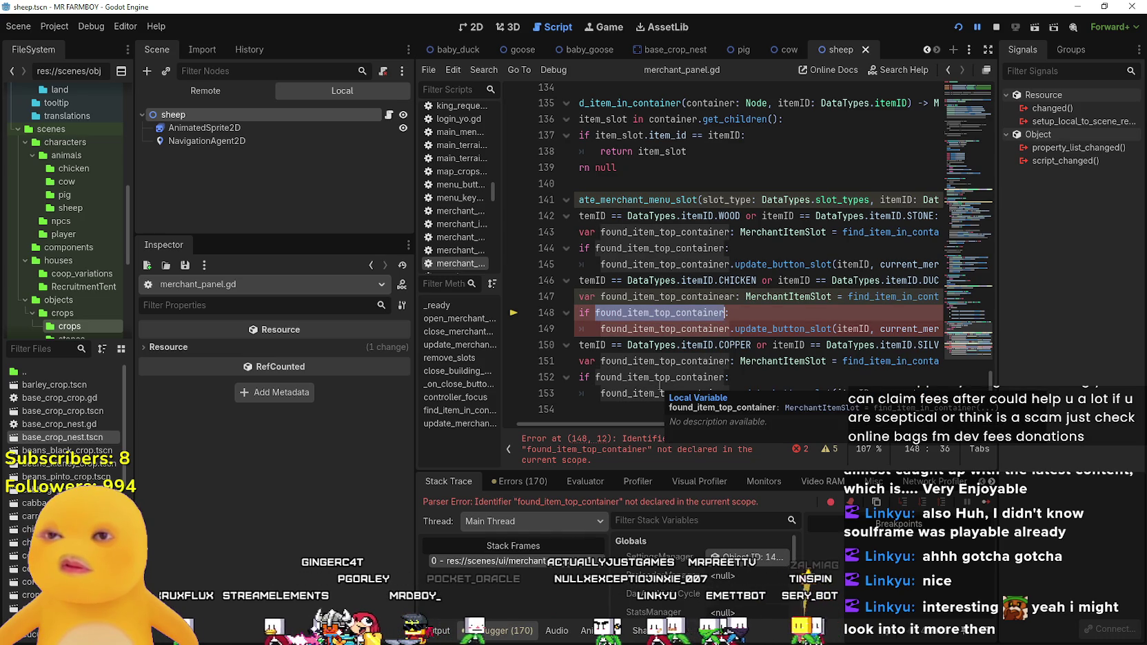
pyautogui.hotkey('ctrl', 'v')
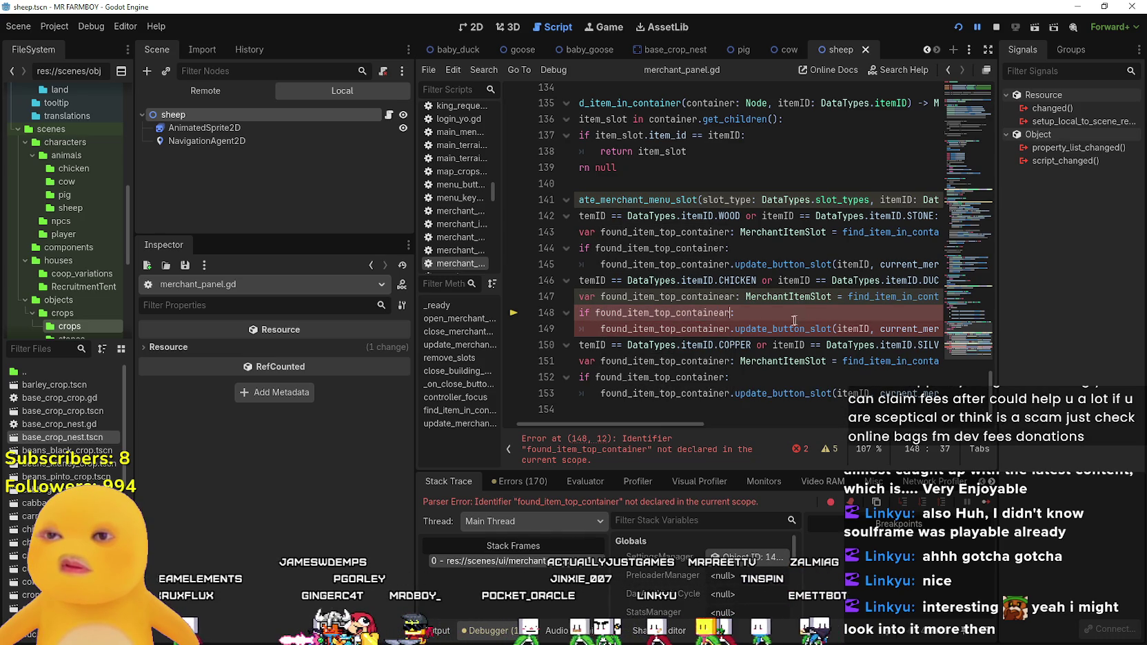
pyautogui.doubleClick(678, 328)
pyautogui.hotkey('ctrl', 'v')
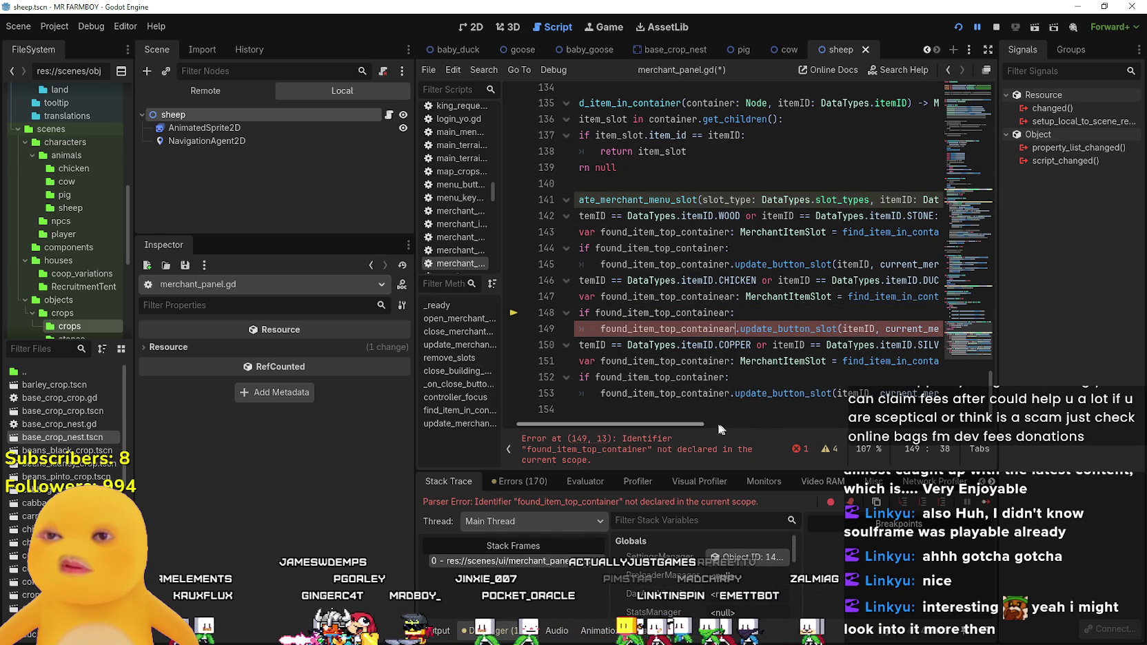
# - Review the corrected lines and later uses of the variable, then save merchant_panel.gd
pyautogui.moveTo(735, 441)
pyautogui.mouseDown()
pyautogui.moveTo(848, 444)
pyautogui.moveTo(673, 319)
pyautogui.mouseUp()
pyautogui.click(793, 326)
pyautogui.write('a')
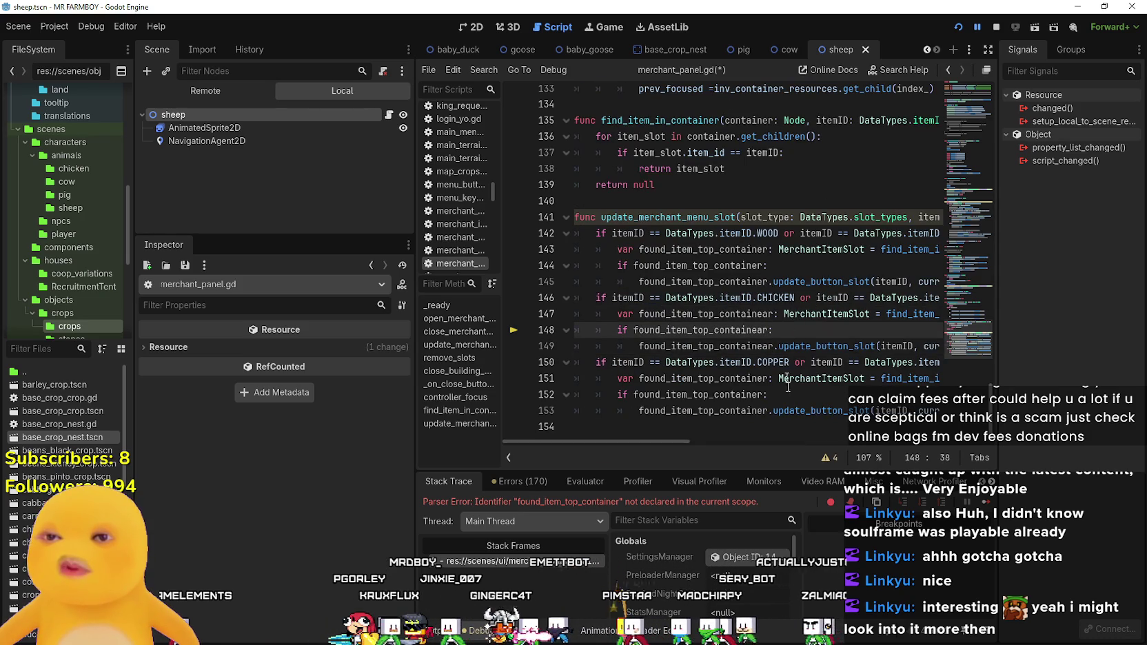
pyautogui.click(775, 411)
pyautogui.click(807, 315)
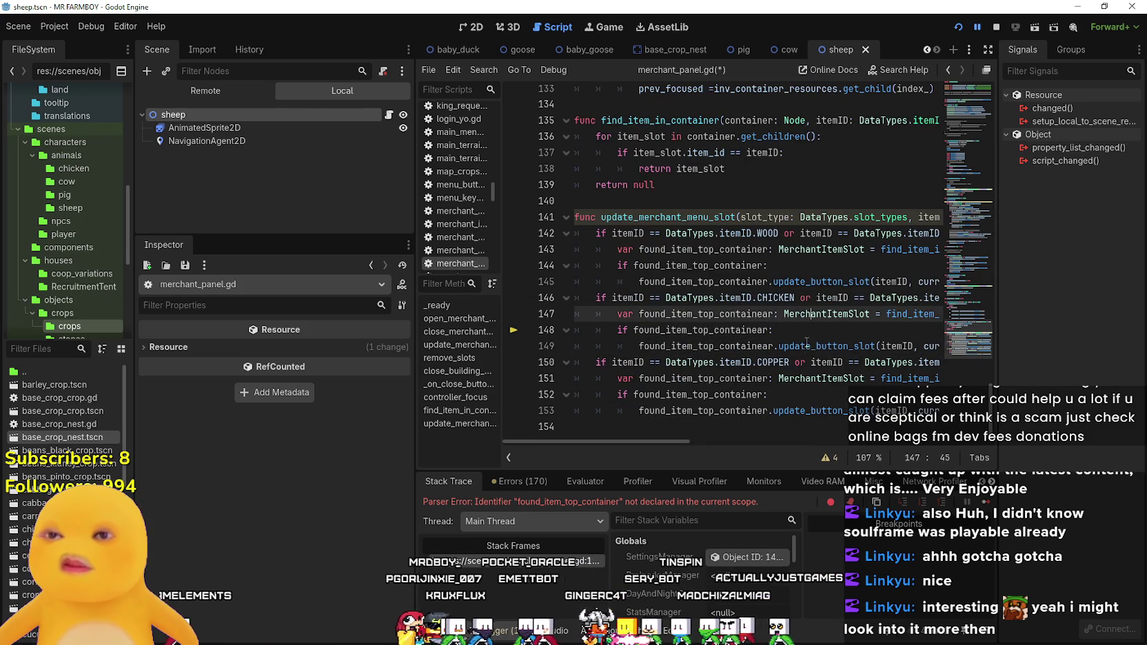
pyautogui.hotkey('ctrl', 's')
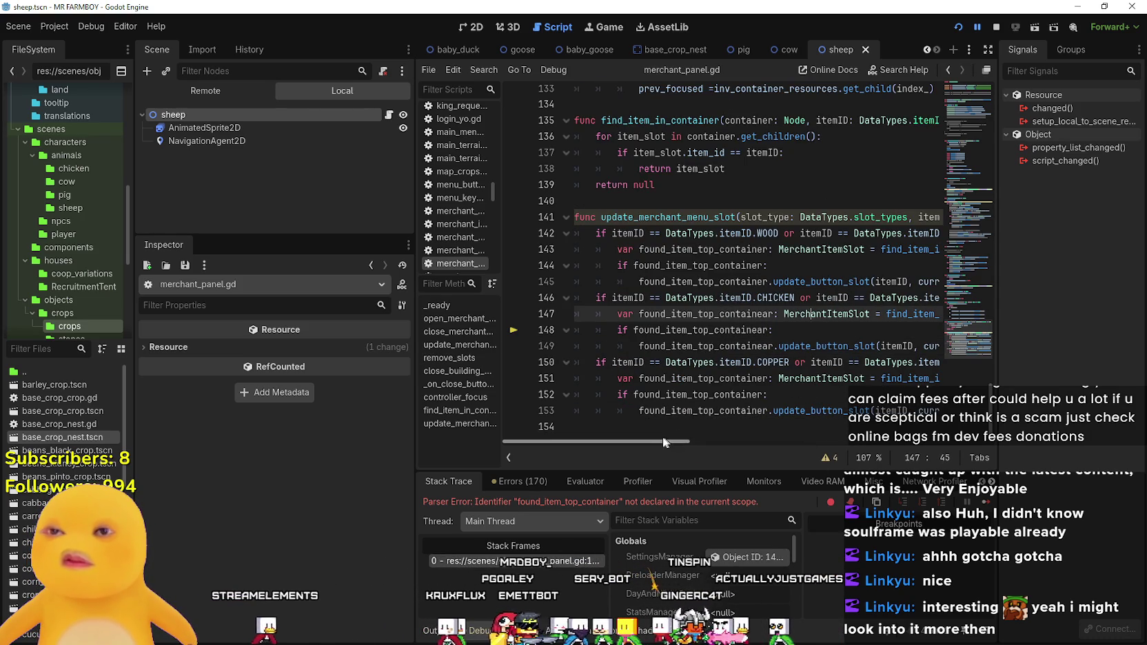
# - Stop the running game to close the debug session
pyautogui.moveTo(666, 441); pyautogui.dragTo(834, 443)
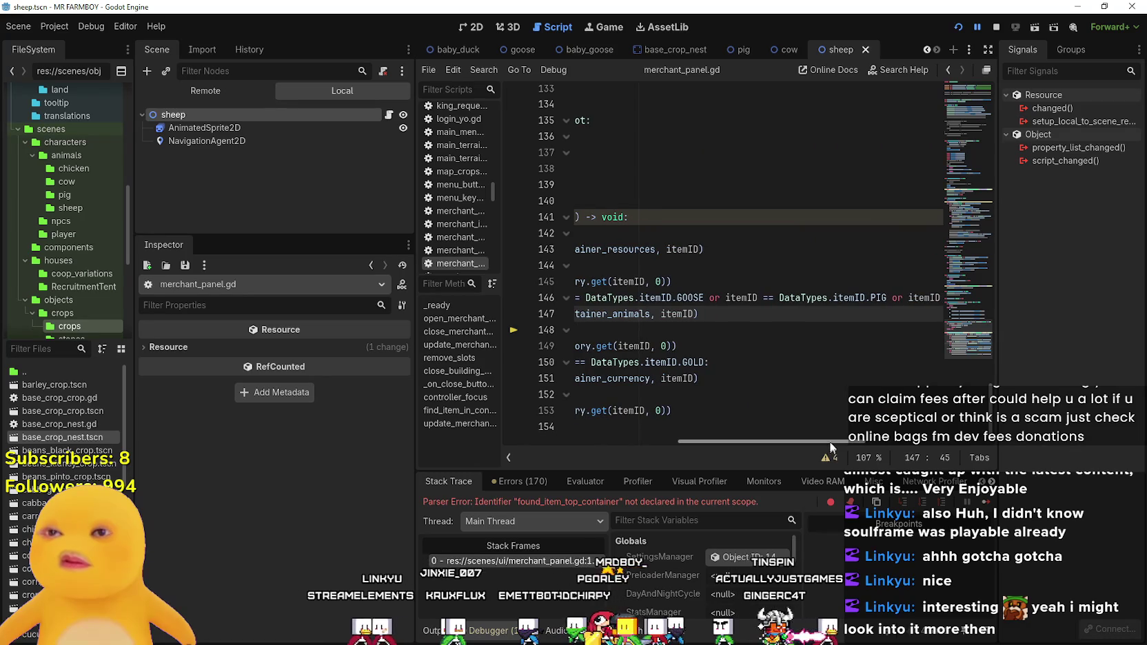
pyautogui.click(995, 27)
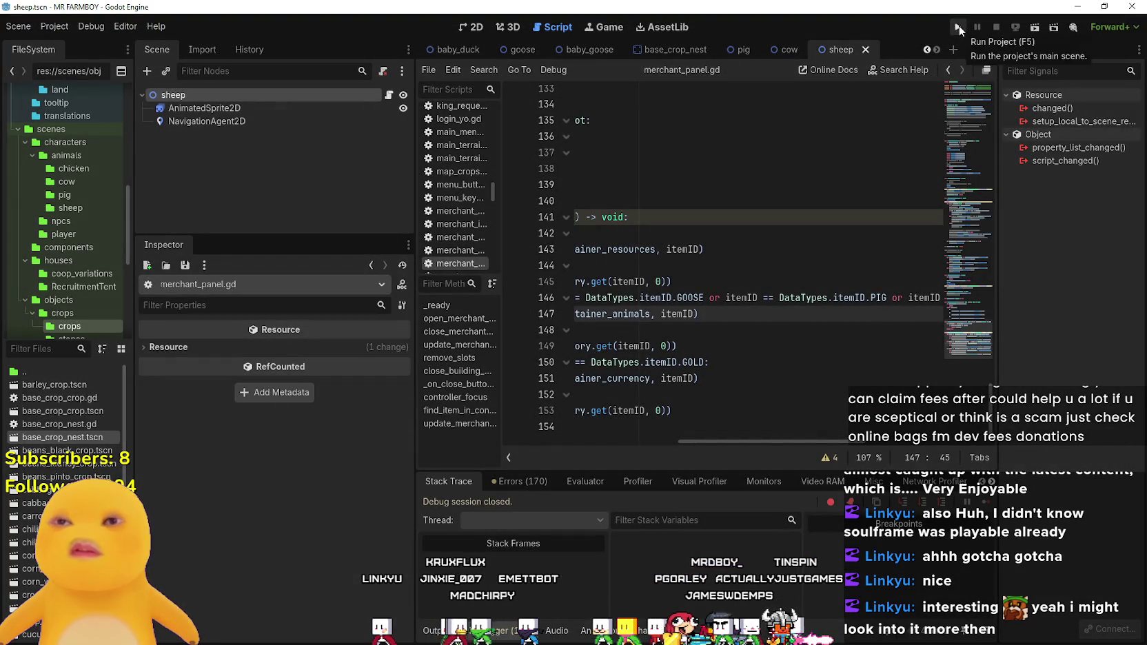
pyautogui.moveTo(837, 442)
pyautogui.mouseDown()
pyautogui.moveTo(931, 445)
pyautogui.moveTo(578, 426)
pyautogui.mouseUp()
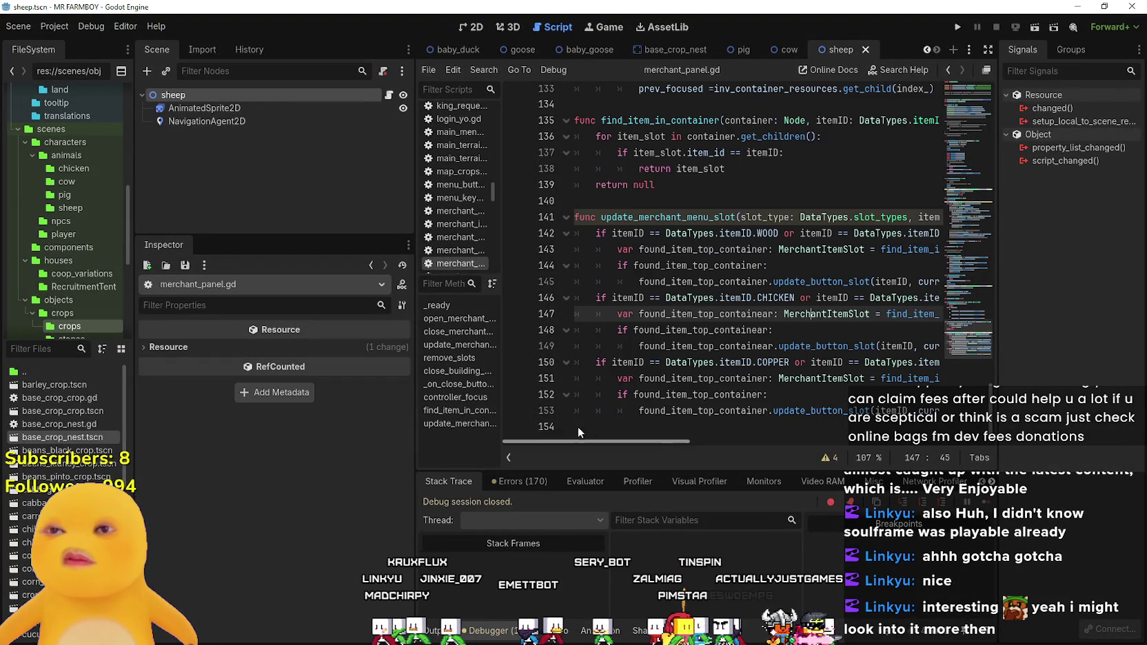